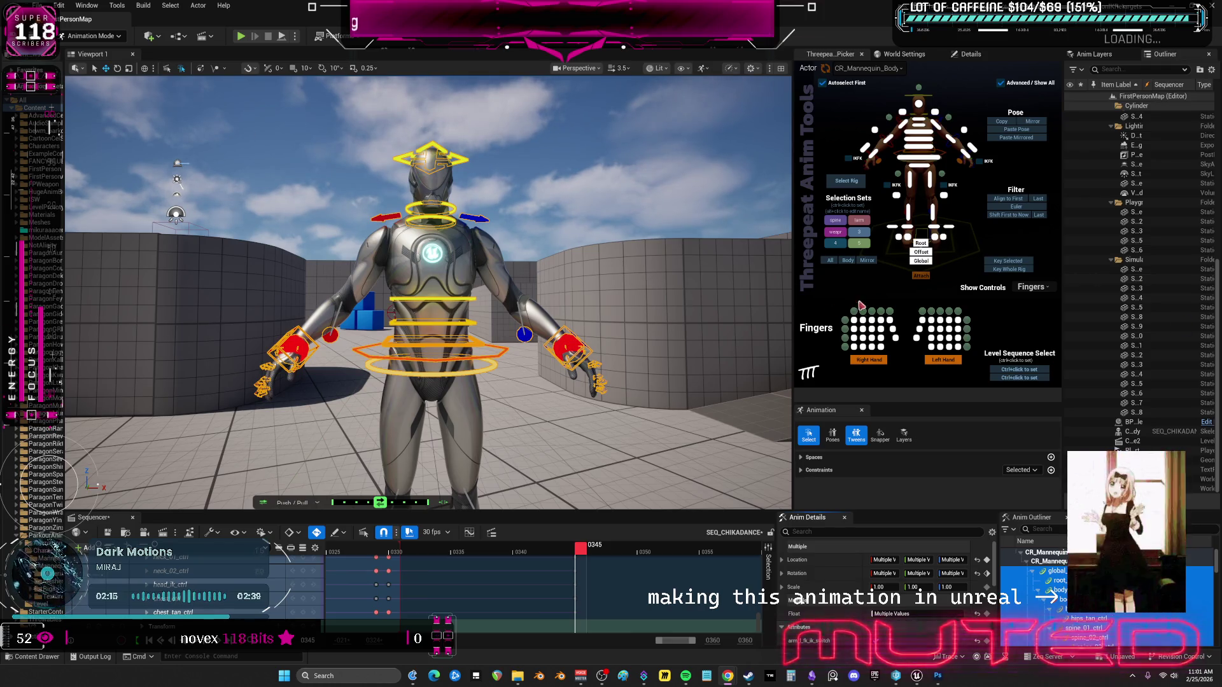
Apply a key action, zoom the Sequencer out to the full dance, and scrub to frame 314.
right_click(406, 569)
left_click(483, 540)
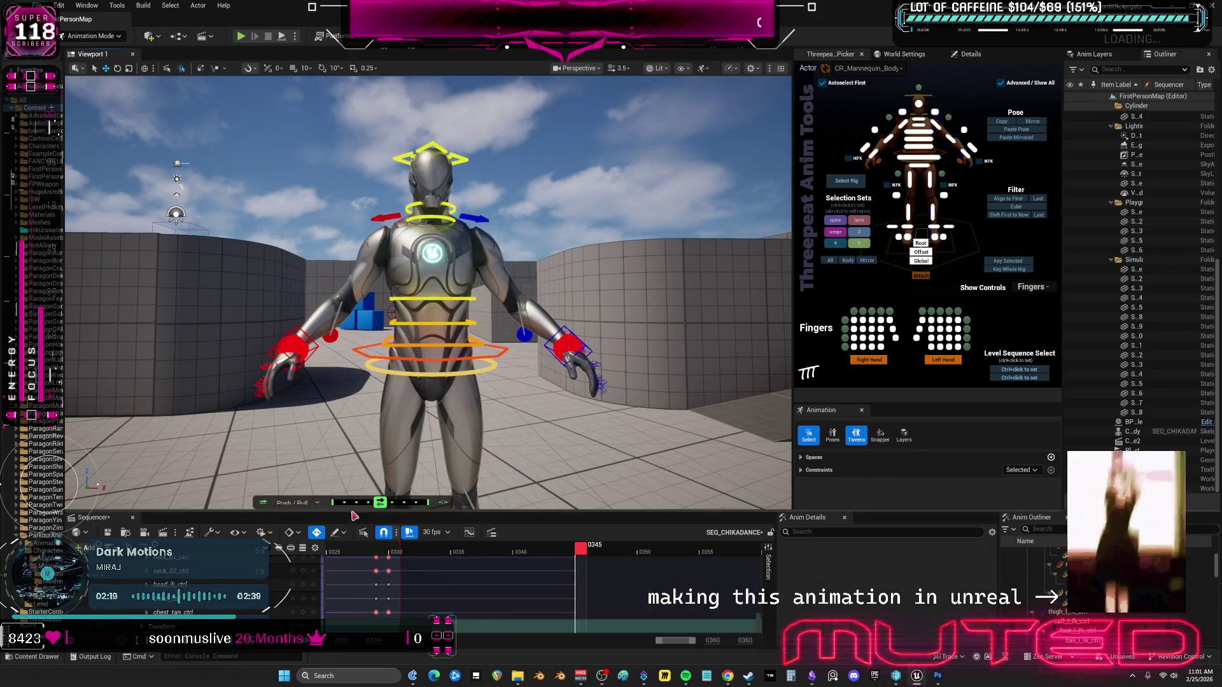
left_click_drag(653, 643, 422, 642)
left_click(381, 547)
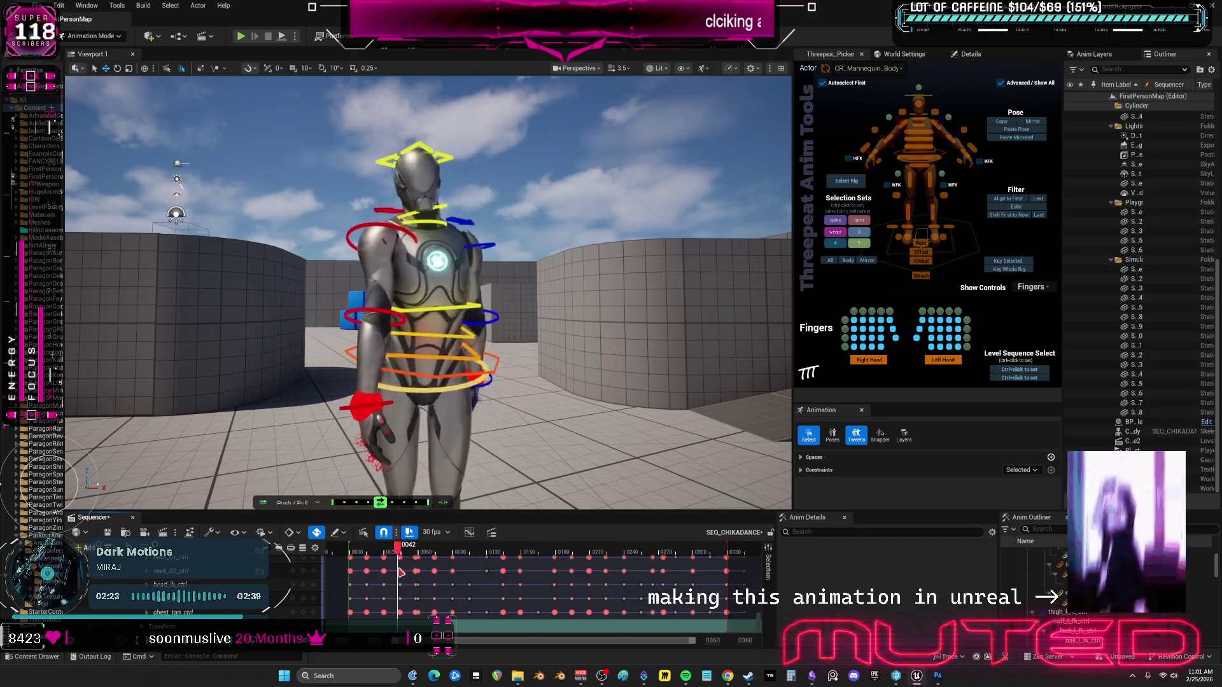
left_click(421, 549)
mouse_move(423, 571)
left_mouse_down()
mouse_move(389, 571)
mouse_move(712, 555)
left_mouse_up()
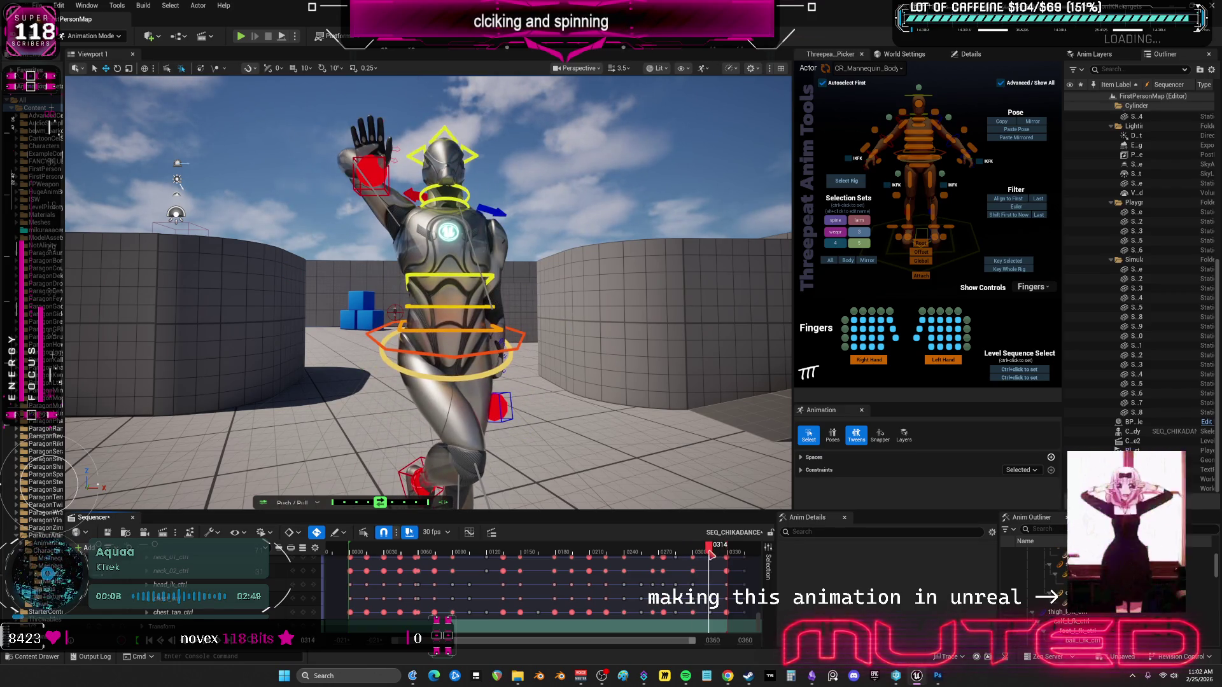
At around frame 330, select every control in the mannequin's control rig.
mouse_move(716, 553)
left_mouse_down()
mouse_move(751, 562)
mouse_move(731, 562)
left_mouse_up()
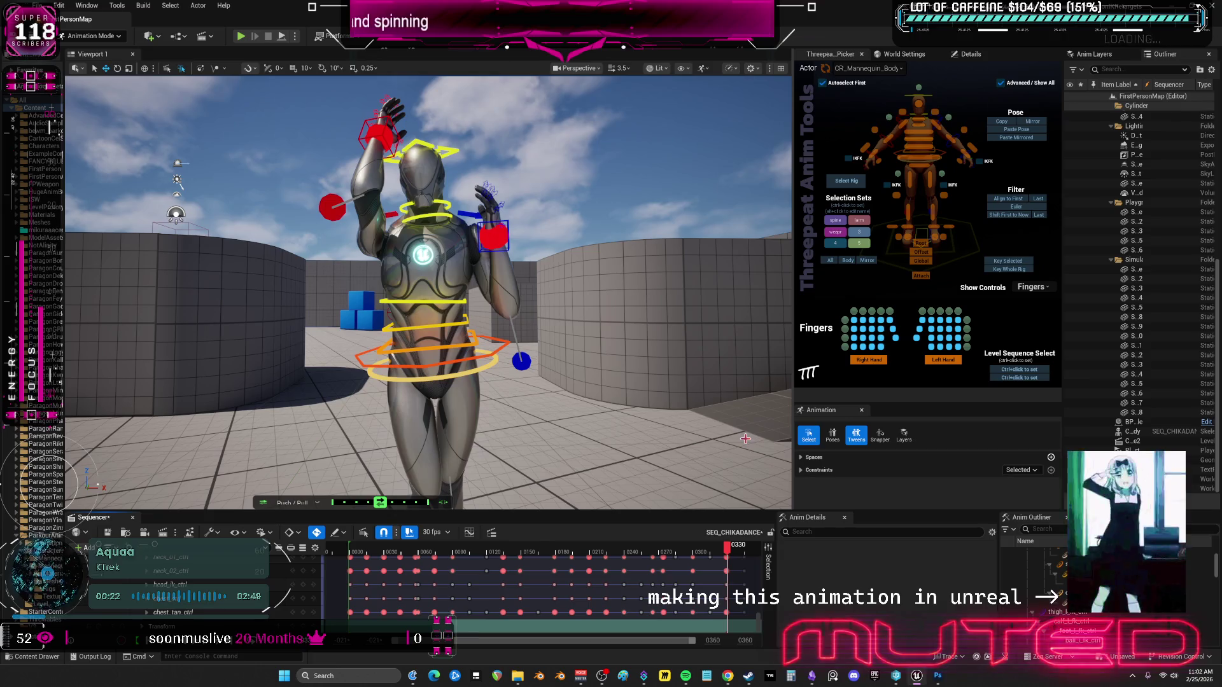
mouse_move(727, 546)
left_mouse_down()
mouse_move(748, 549)
mouse_move(715, 547)
mouse_move(728, 547)
left_mouse_up()
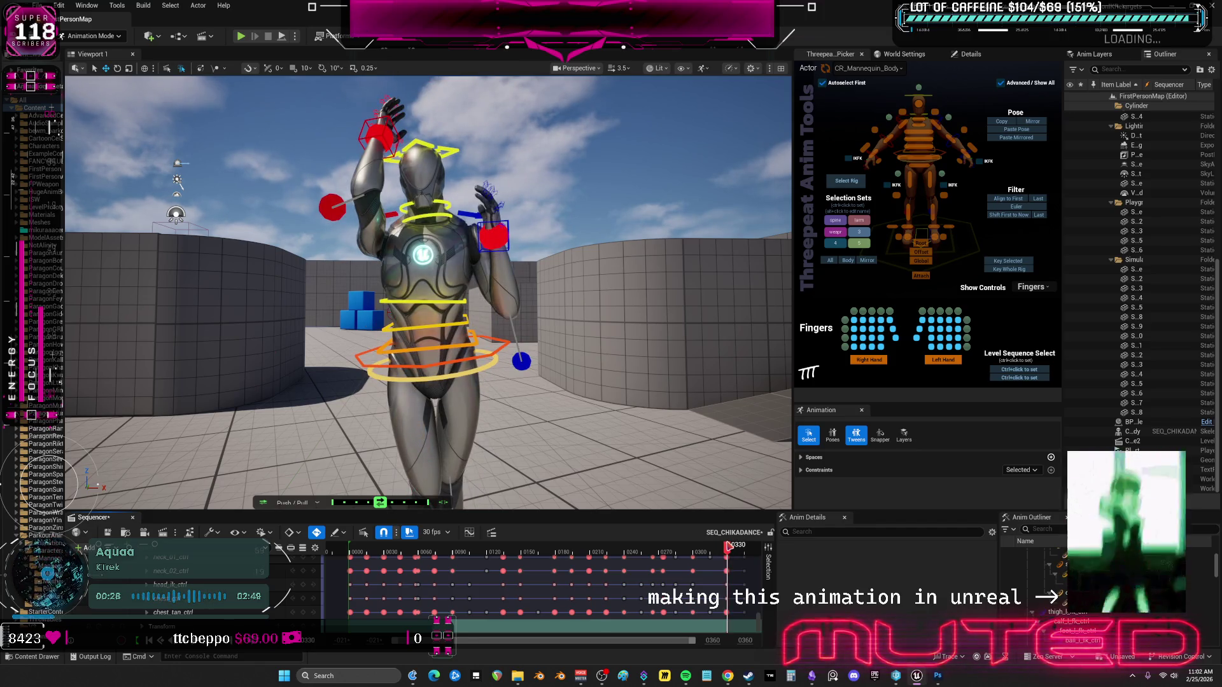
left_click_drag(728, 547, 728, 547)
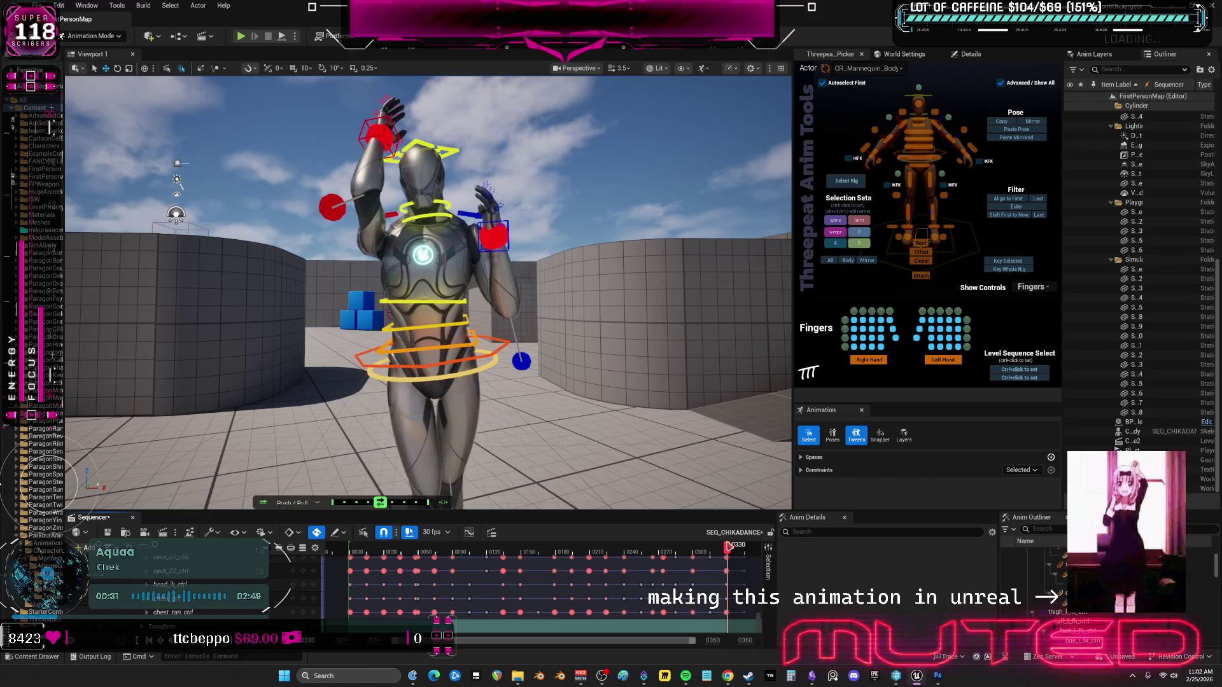
left_click(841, 182)
left_click(829, 261)
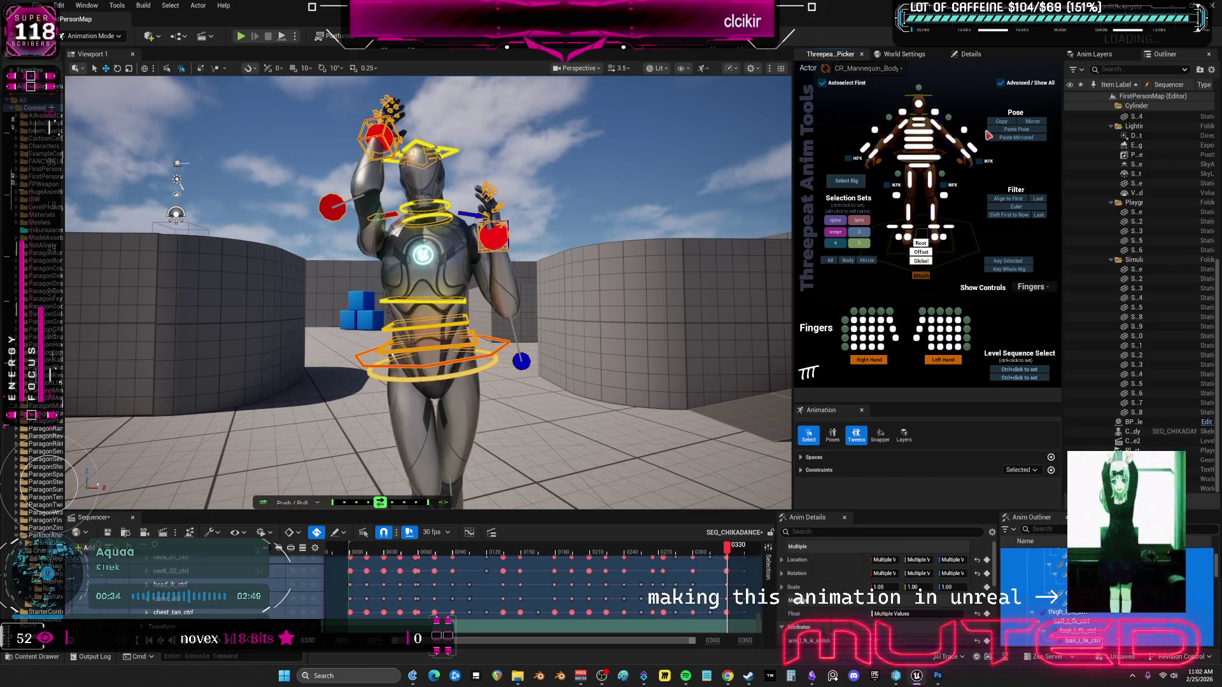
Paste the pose mirrored onto the rig and check it through frame 345.
left_click_drag(726, 547, 746, 557)
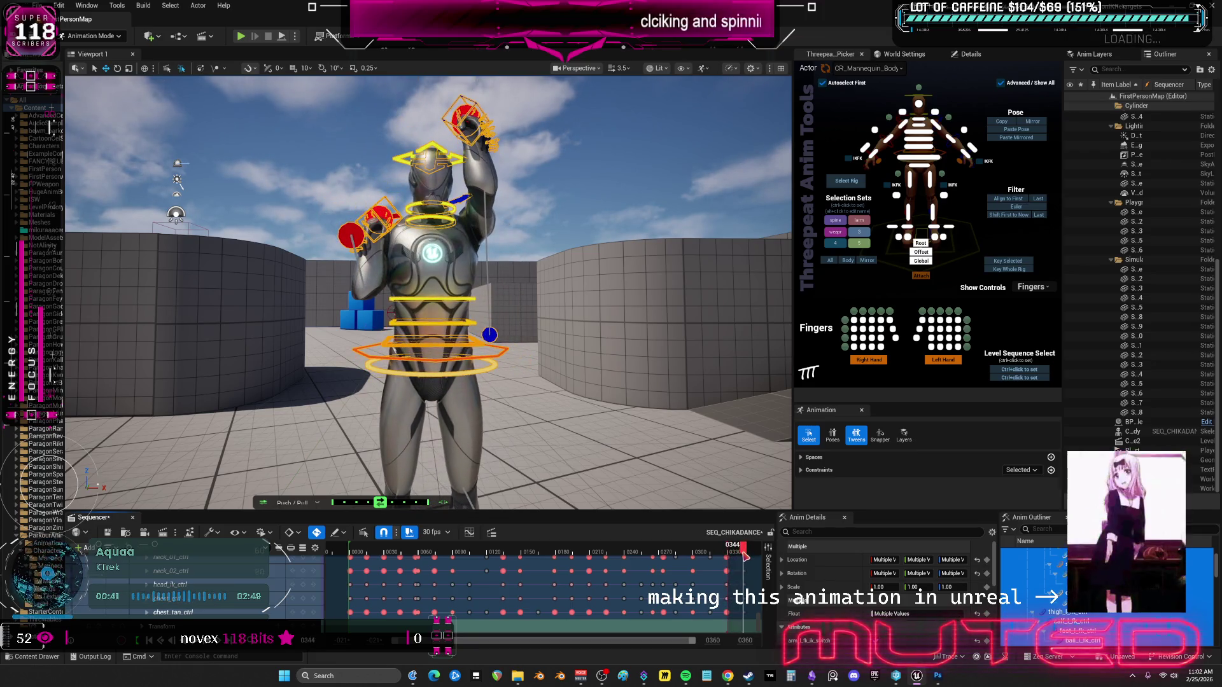
left_click(1025, 138)
left_click_drag(744, 552, 741, 552)
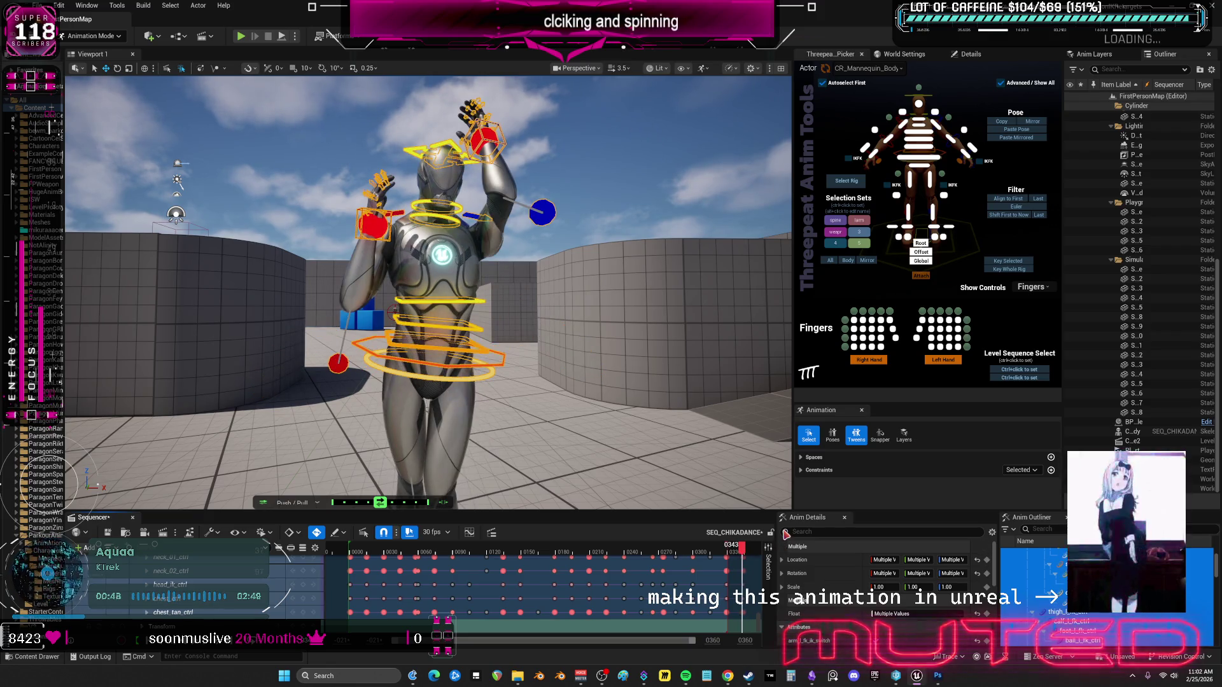
left_click_drag(749, 552, 748, 552)
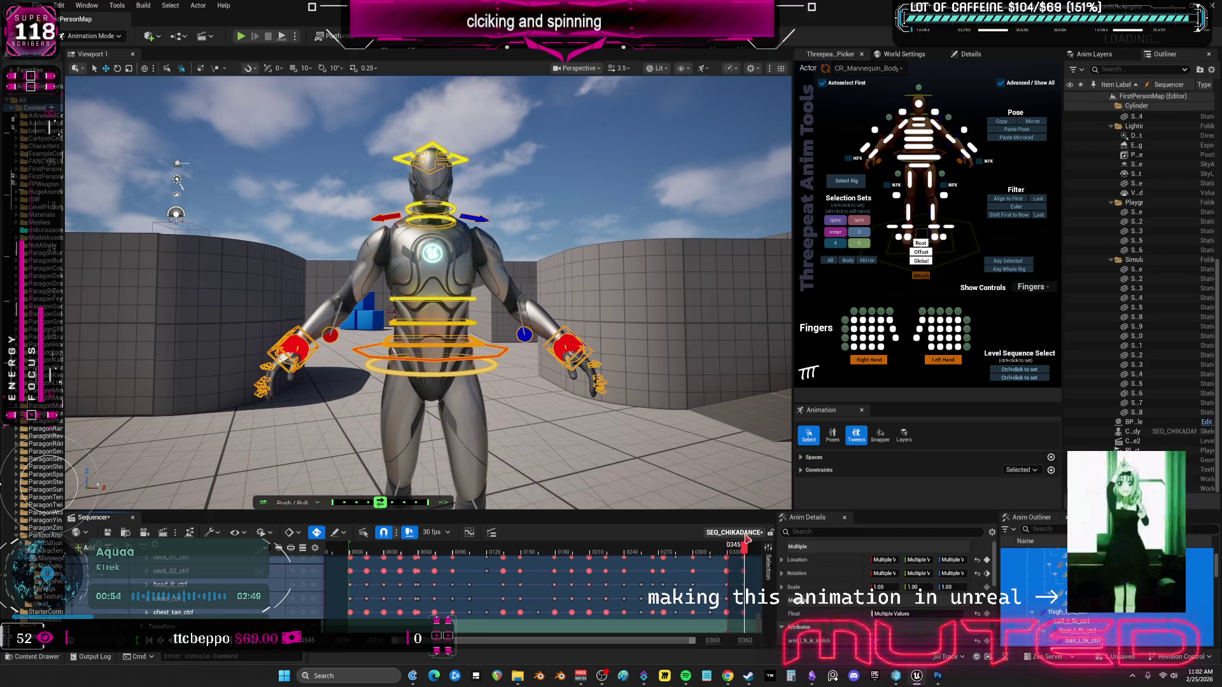
Twist the torso with body_ctrl and shift it back along X.
scroll(529, 410, "down", 5)
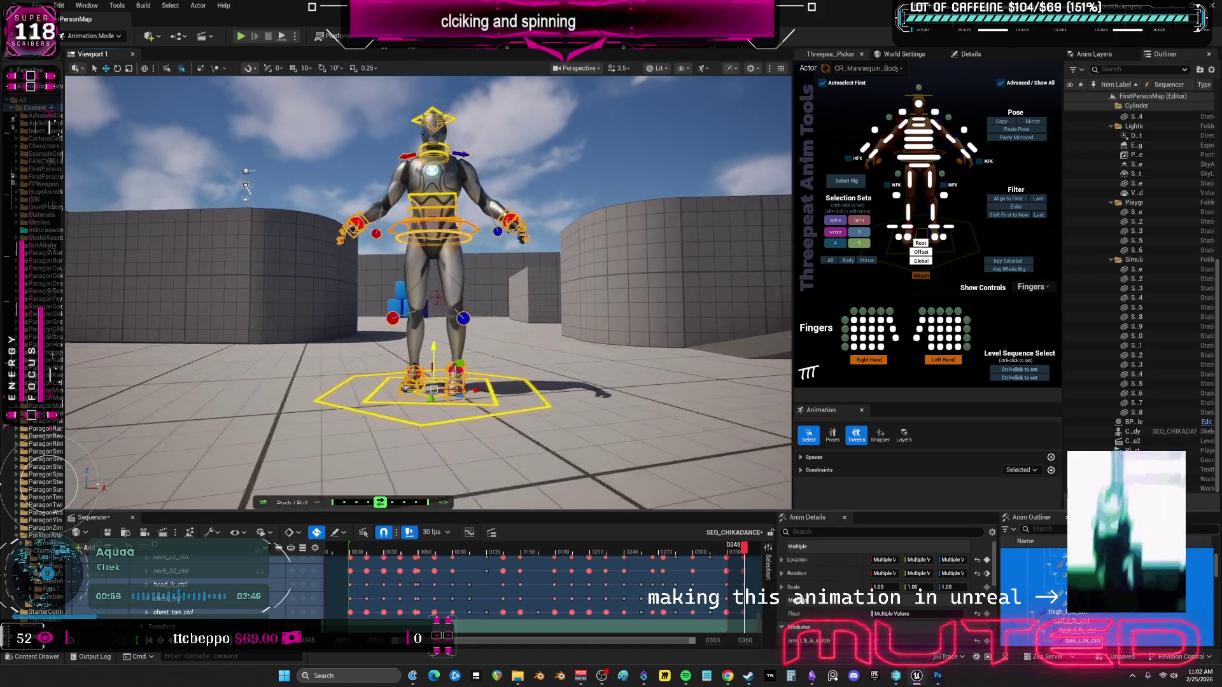
left_click_drag(506, 394, 506, 363)
left_click(453, 286)
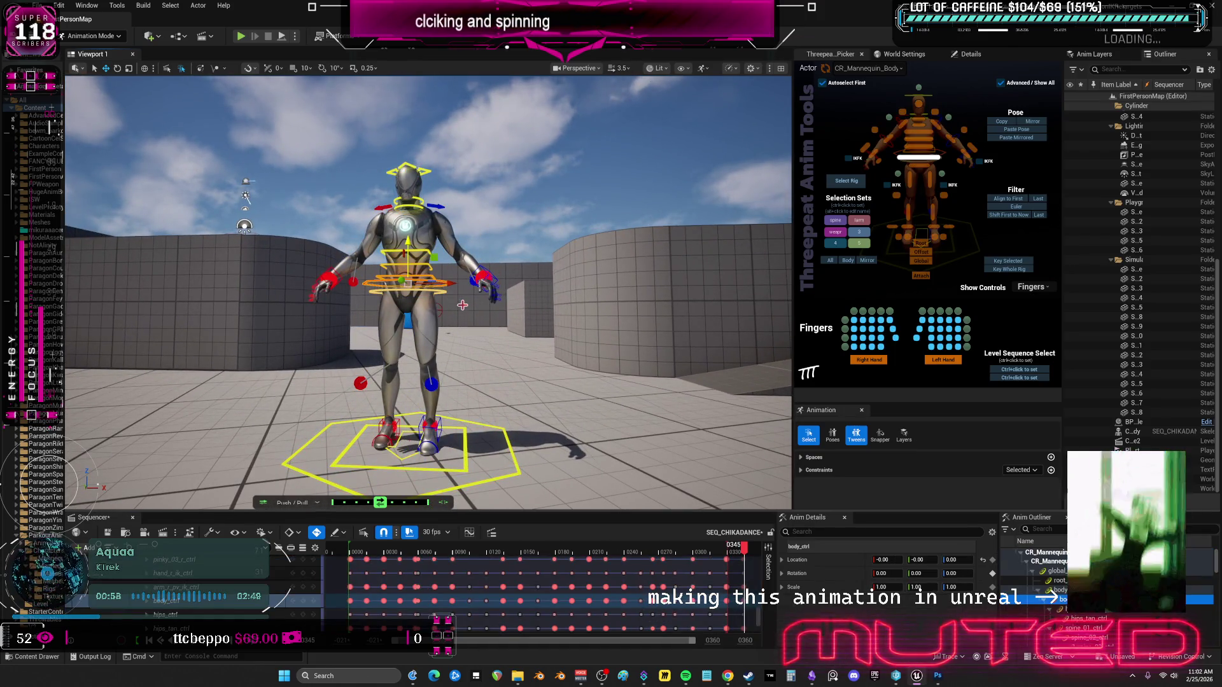
key("f")
scroll(462, 306, "down", 3)
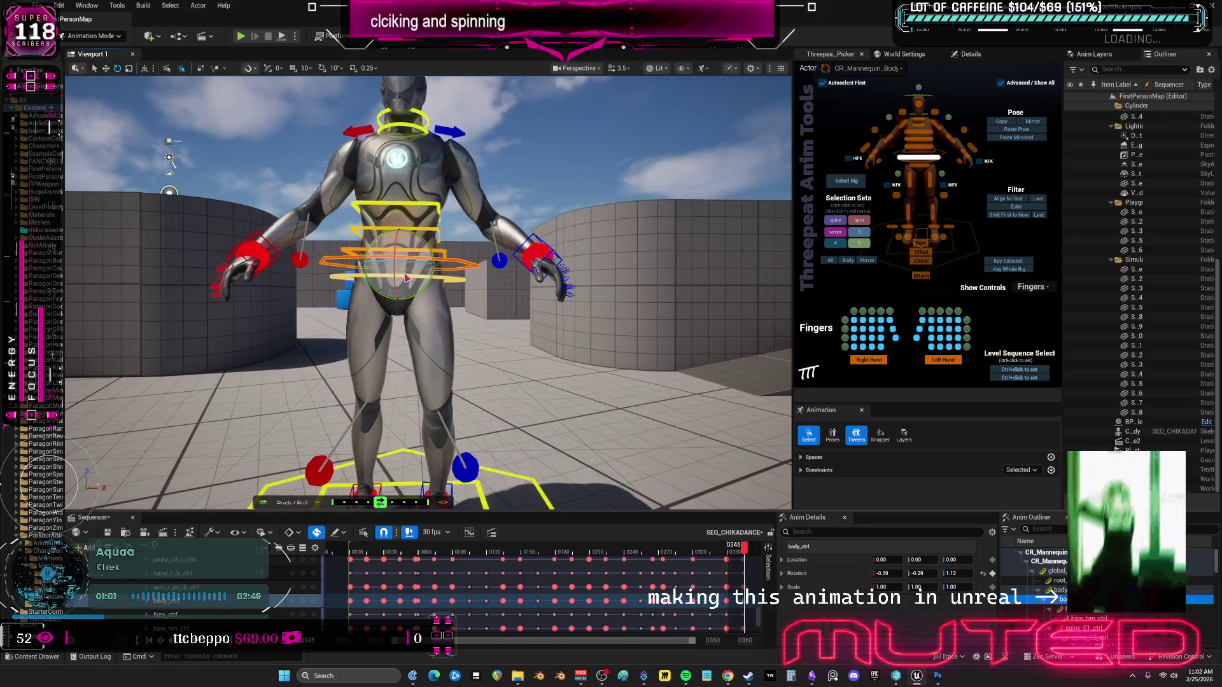
mouse_move(379, 258)
left_mouse_down()
mouse_move(393, 278)
mouse_move(391, 247)
mouse_move(384, 259)
left_mouse_up()
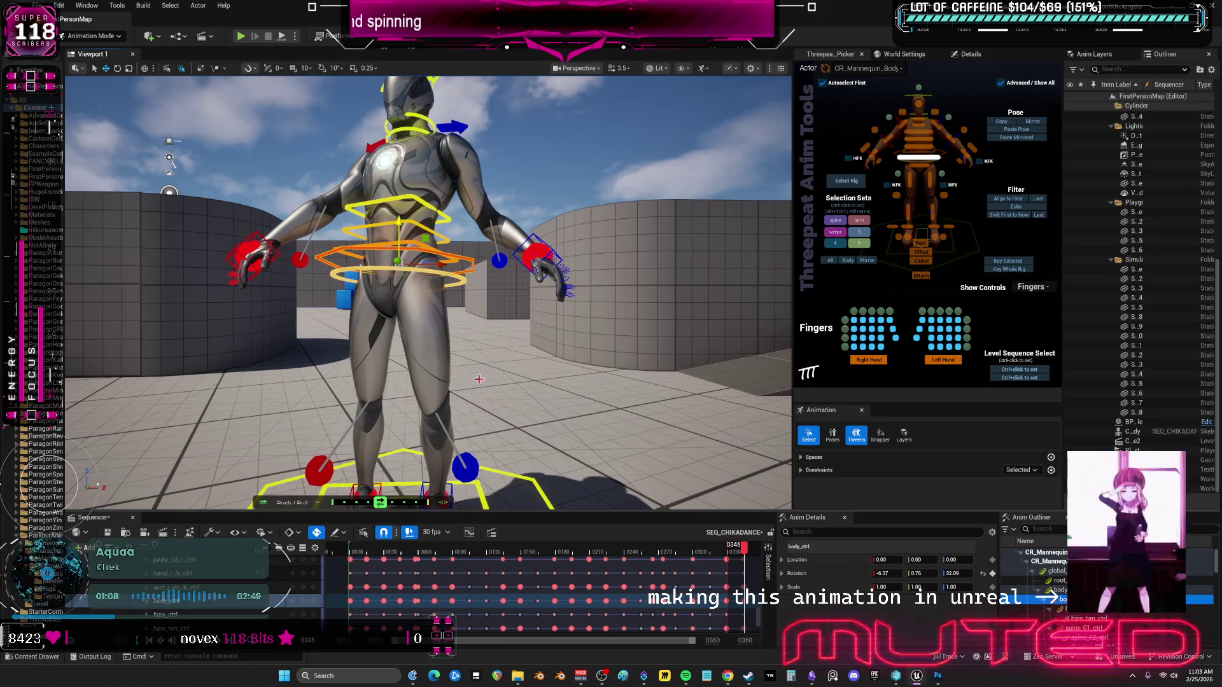
scroll(429, 293, "up", 3)
left_click_drag(465, 293, 442, 294)
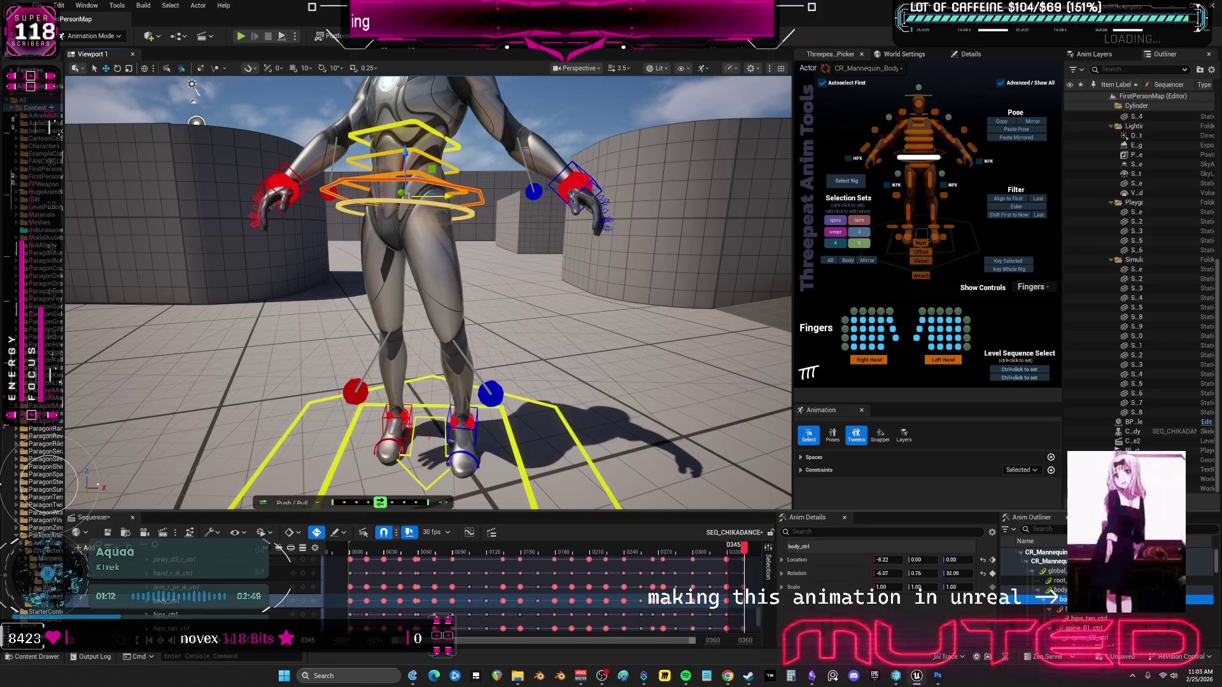
Lift foot_l_ik_ctrl, swing it back, and rotate it to bend the left leg.
left_click(464, 425)
mouse_move(464, 391)
left_mouse_down()
mouse_move(466, 300)
mouse_move(424, 293)
mouse_move(450, 286)
left_mouse_up()
mouse_move(492, 331)
left_mouse_down()
mouse_move(366, 337)
mouse_move(473, 341)
left_mouse_up()
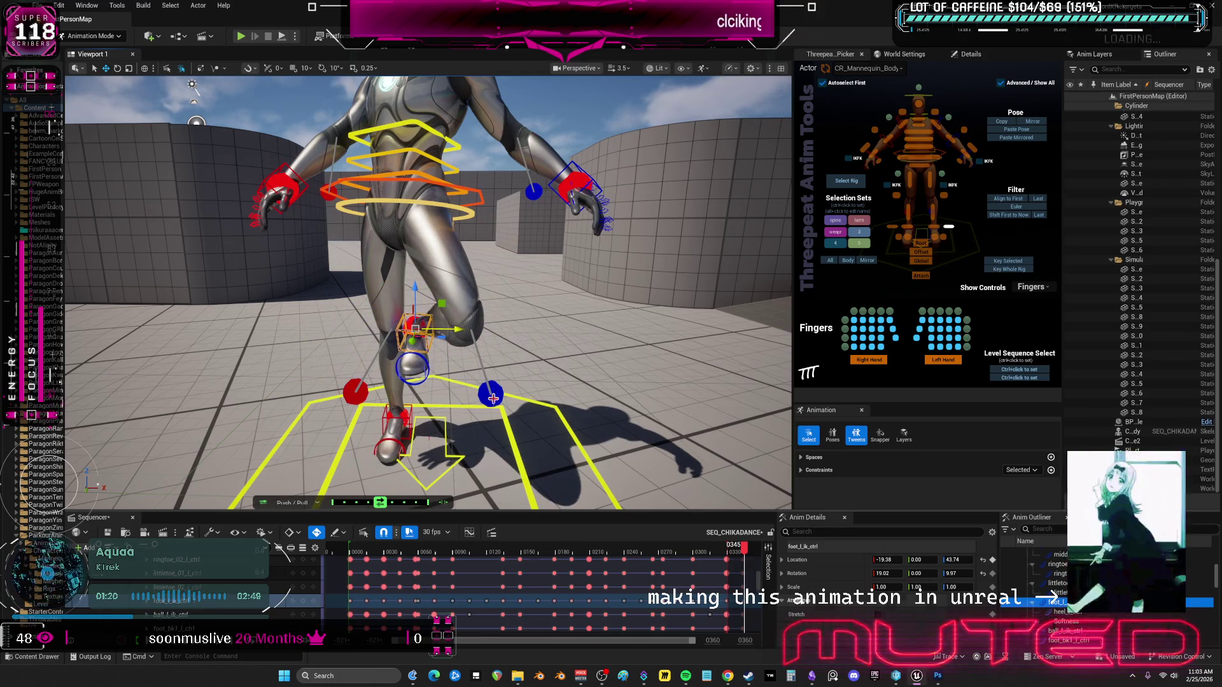
left_click(354, 391)
left_click_drag(446, 286, 547, 287)
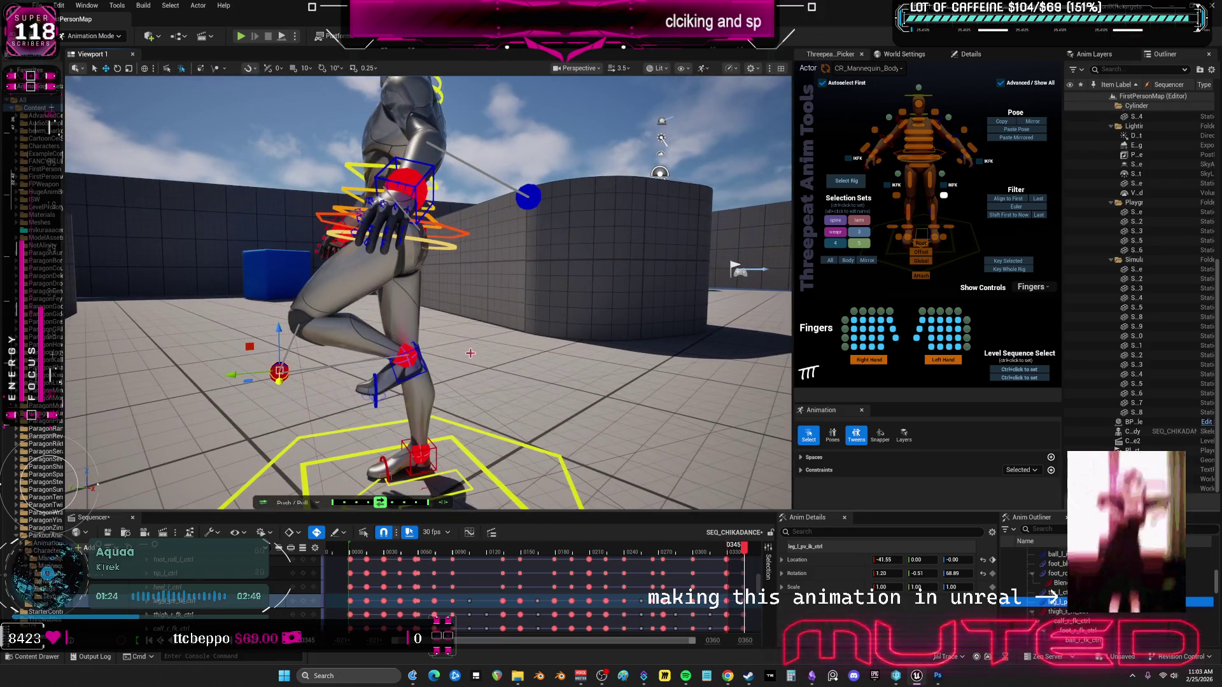
left_click(417, 350)
key("e")
left_click_drag(382, 346, 364, 413)
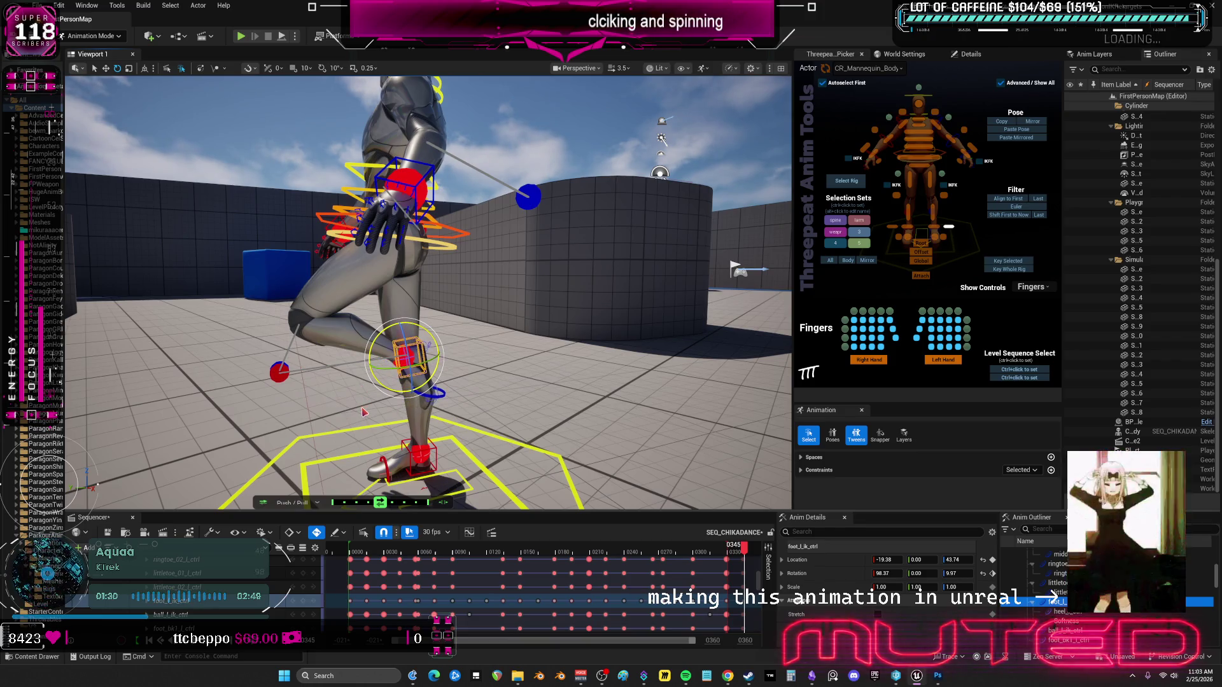
left_click_drag(420, 369, 722, 346)
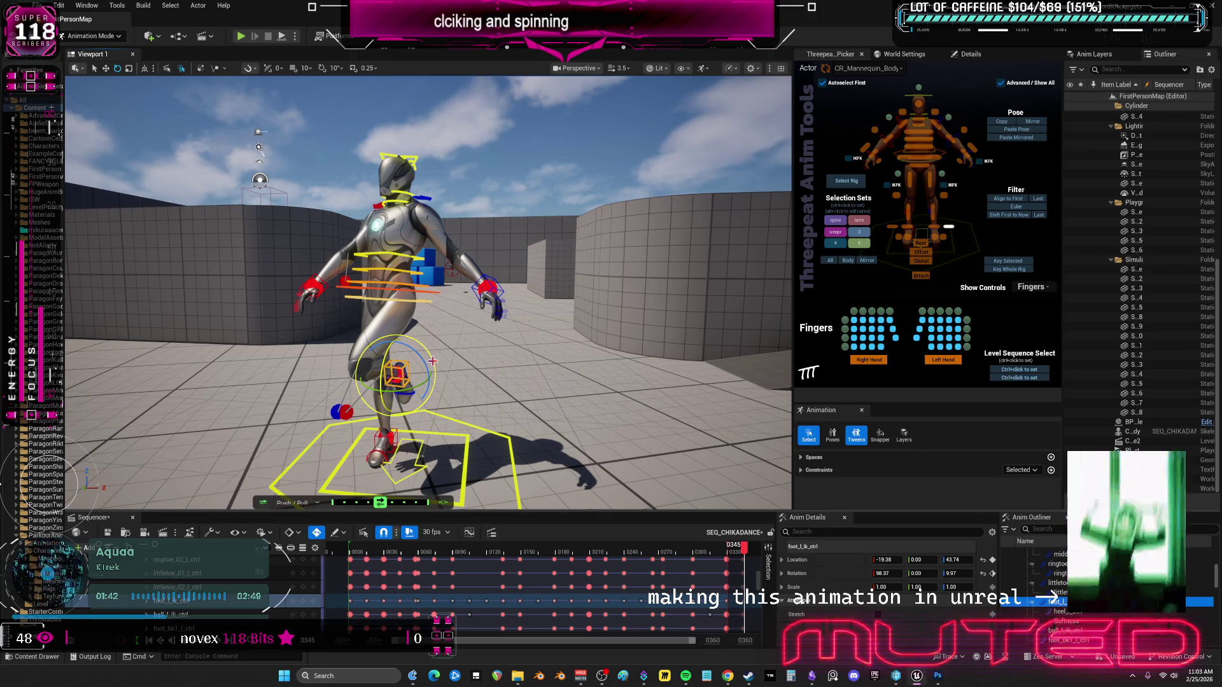
Shift body_ctrl sideways to Y 15.23 and tilt it to X rotation 2.47.
left_click_drag(558, 325, 623, 260)
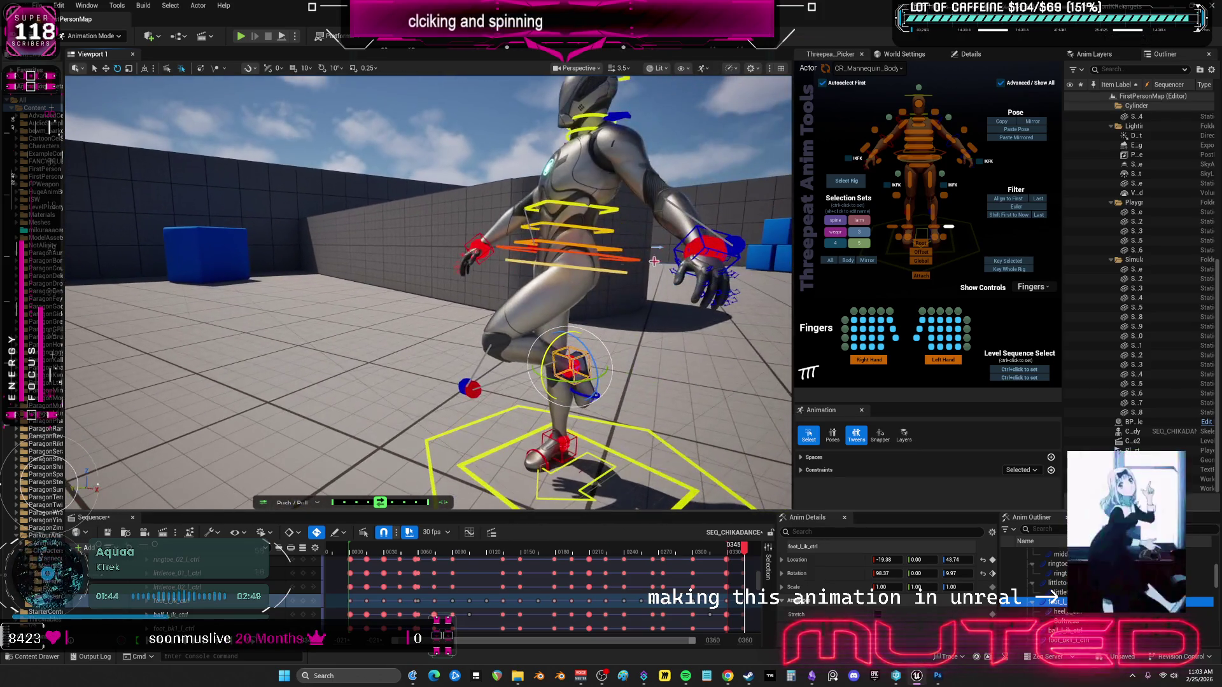
left_click(532, 254)
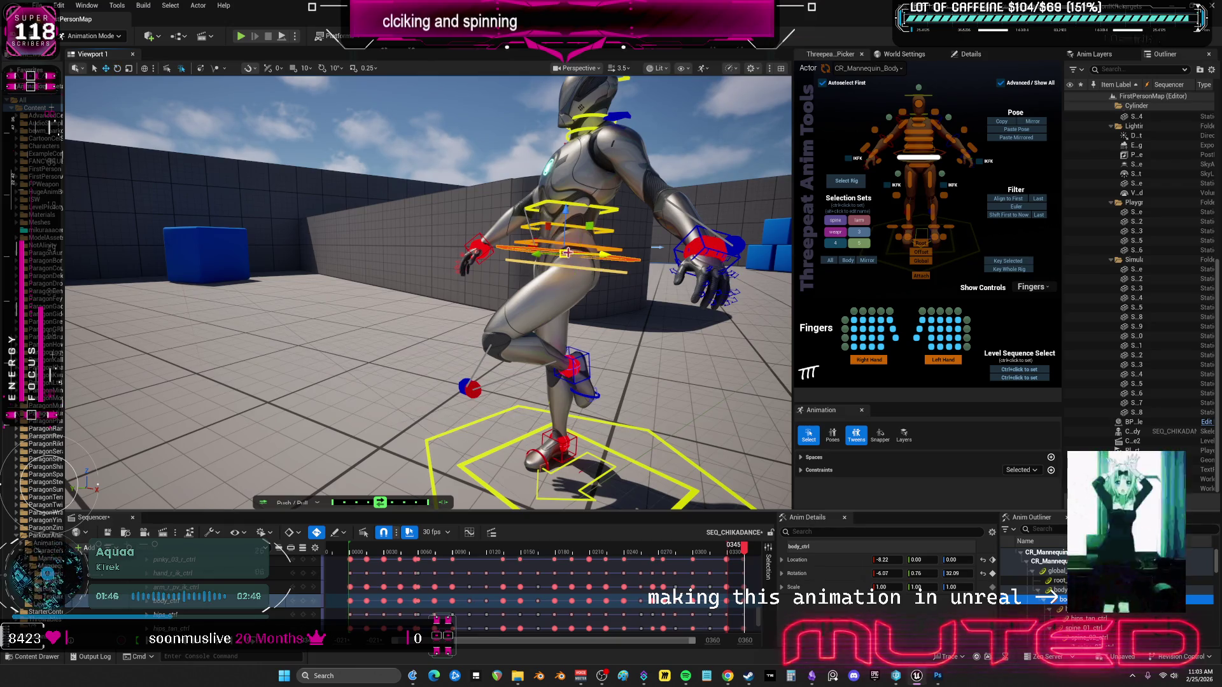
left_click_drag(531, 254, 508, 263)
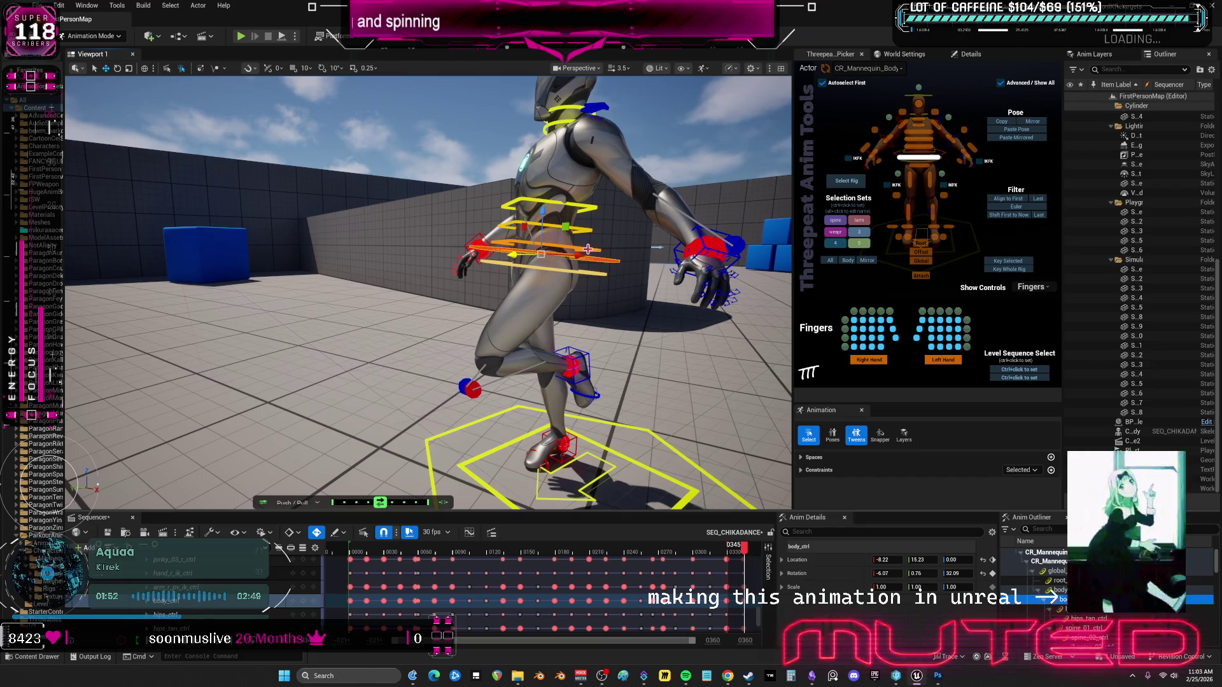
key("e")
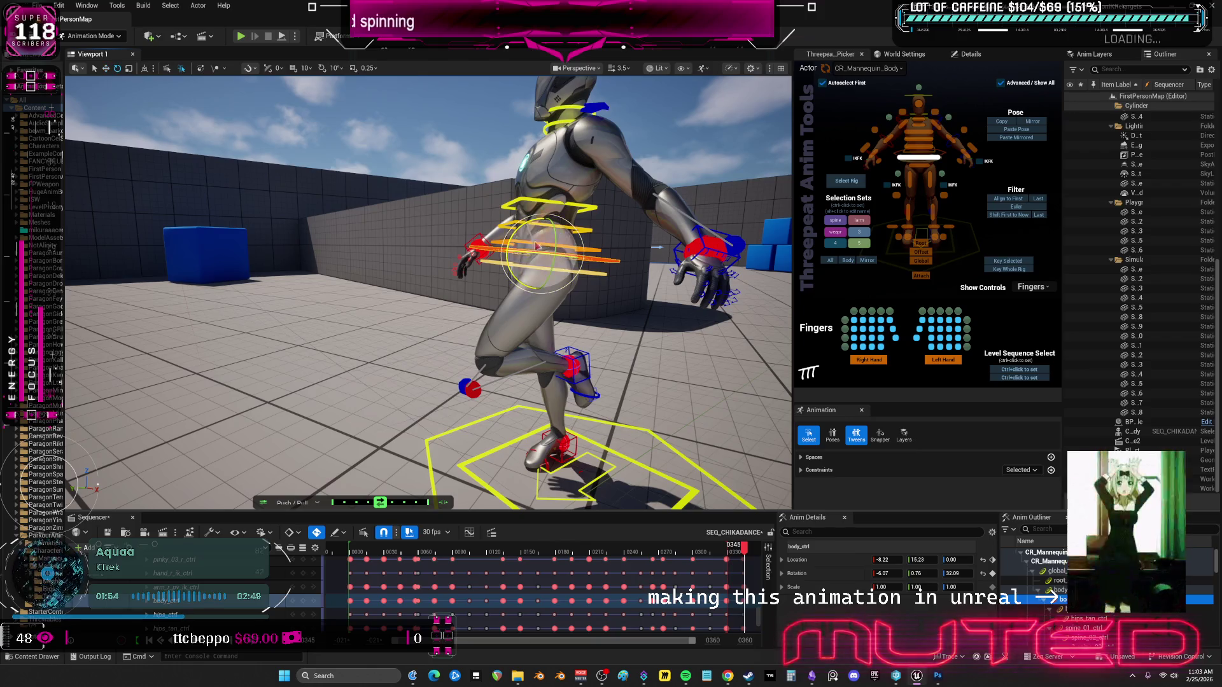
left_click_drag(507, 234, 511, 244)
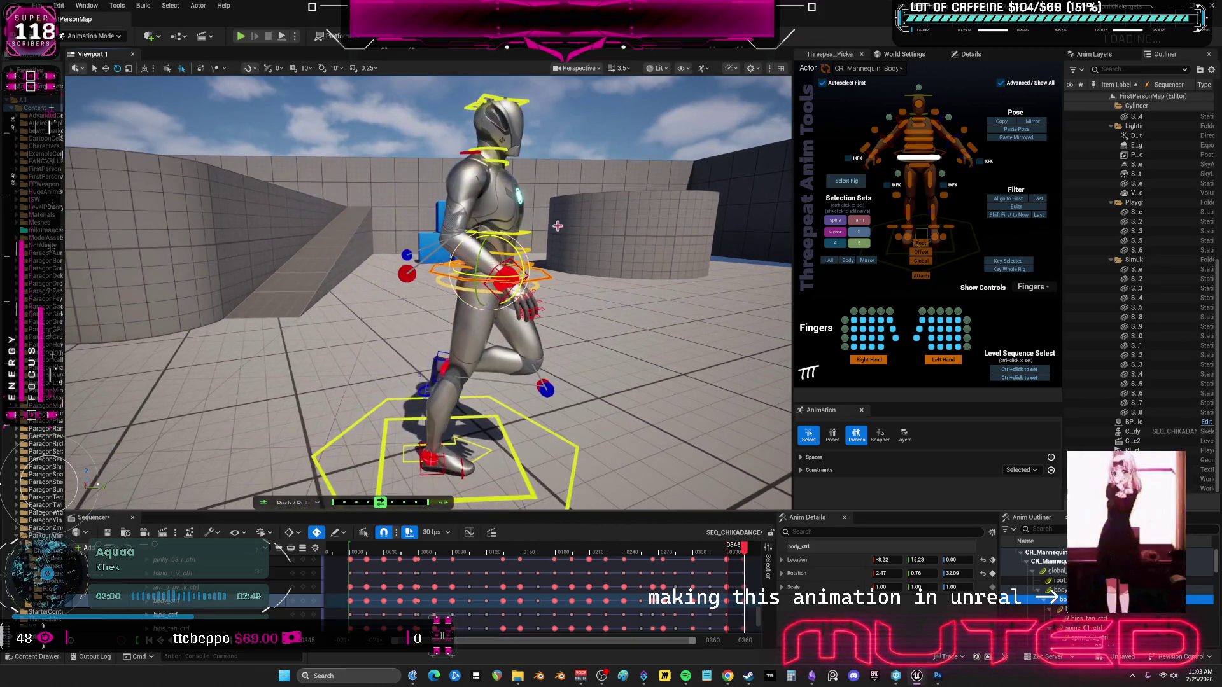
Recentre and slightly rotate the body, then twist the upper spine controls.
left_click_drag(529, 266, 502, 269)
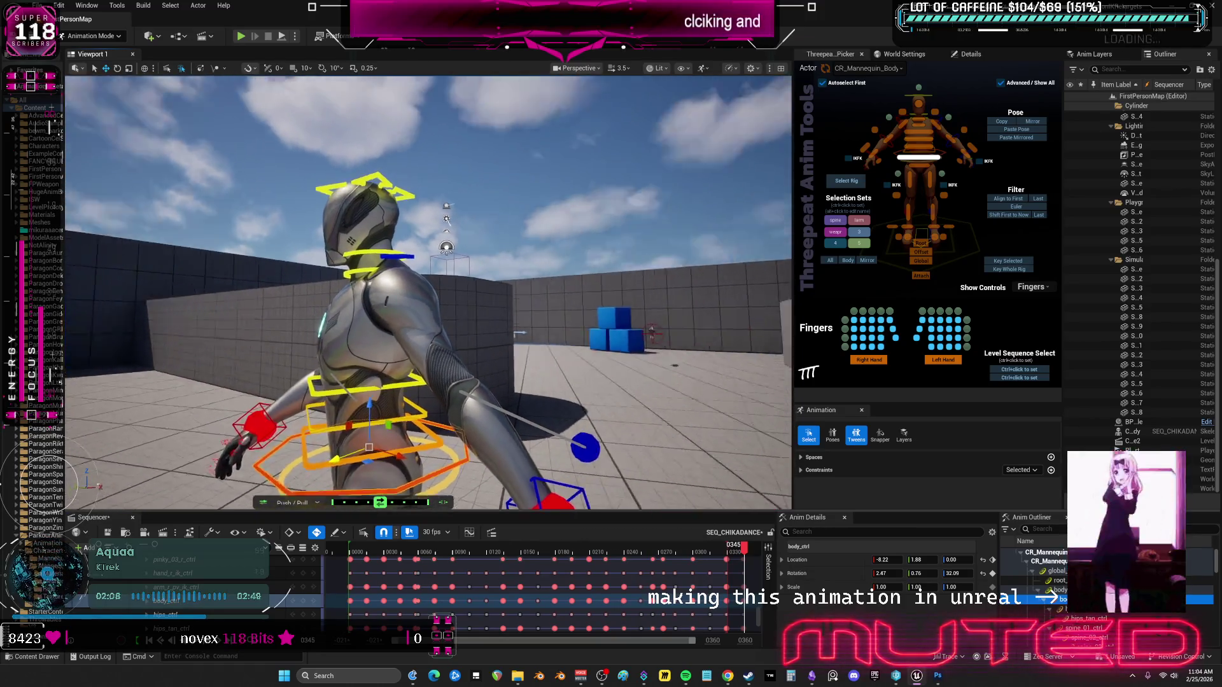
left_click_drag(572, 354, 576, 360)
left_click(577, 354)
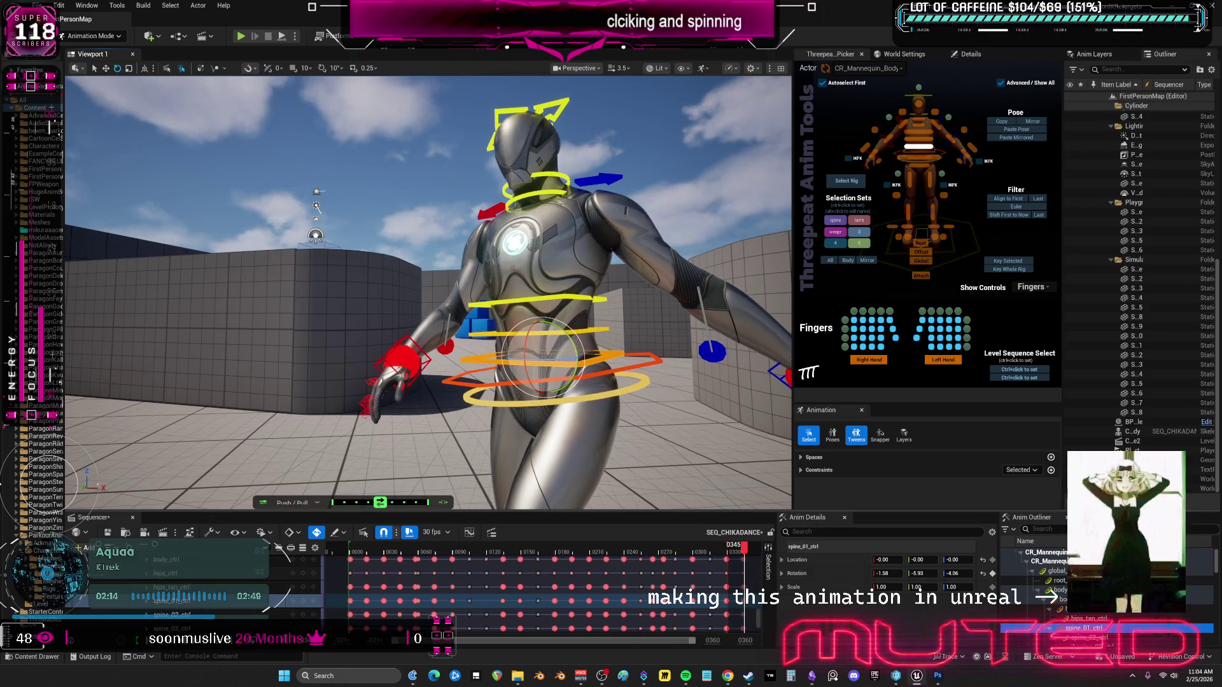
left_click(577, 332)
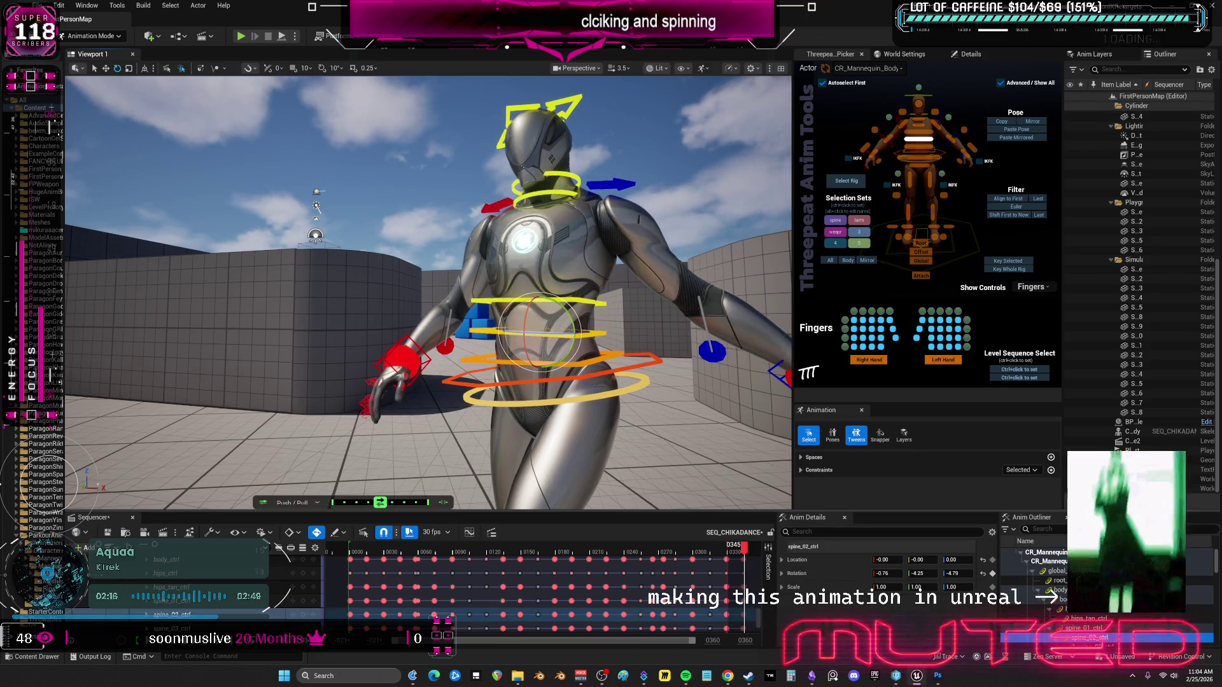
left_click(571, 306)
left_click_drag(560, 309, 566, 297)
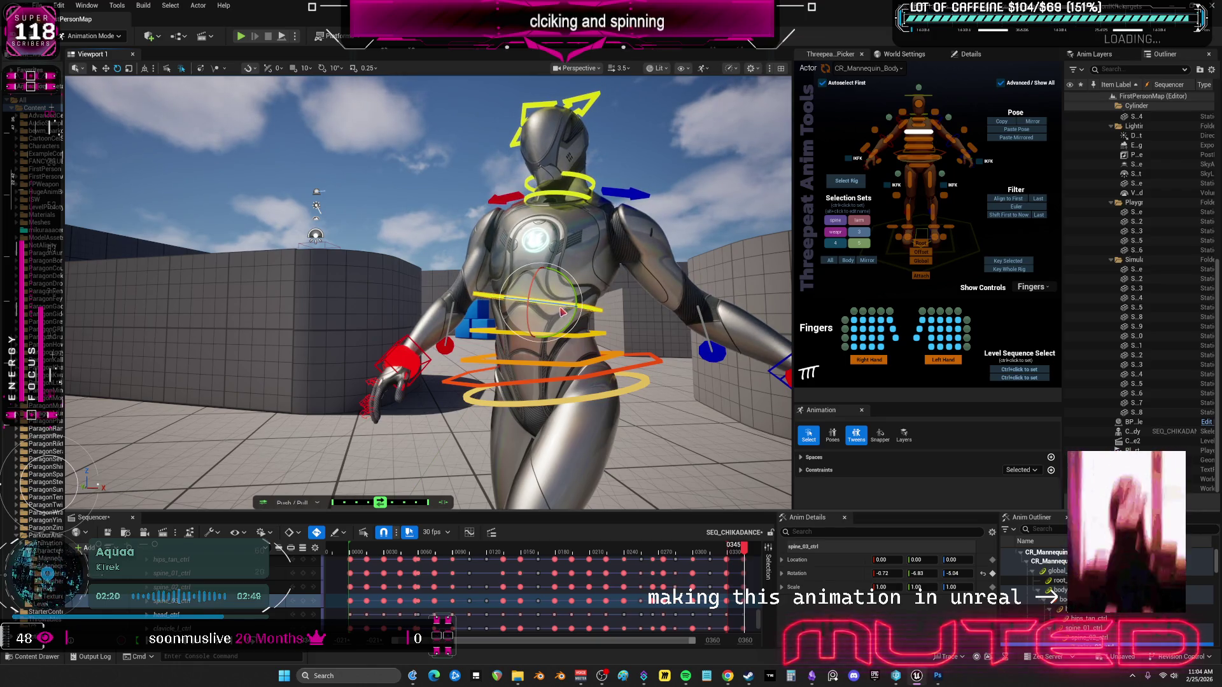
Lower the left hand IK control down and outward.
key("f")
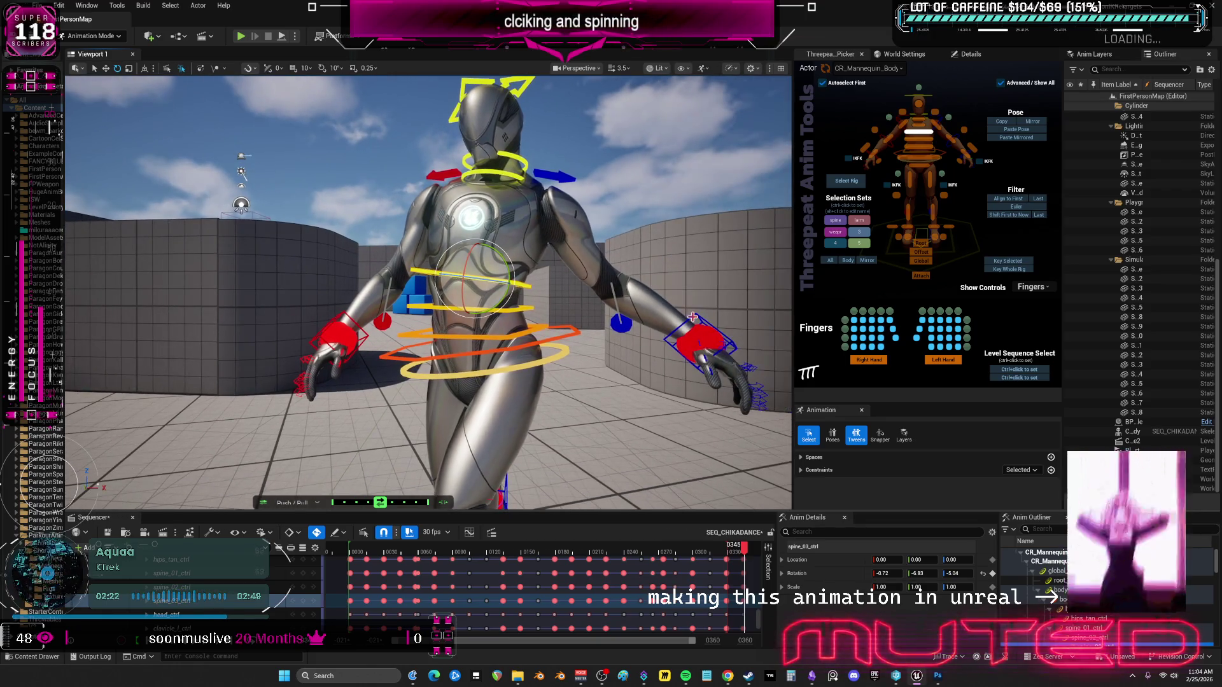
left_click(695, 318)
left_click_drag(695, 318, 445, 318)
left_click_drag(556, 329, 541, 357)
left_click(546, 338)
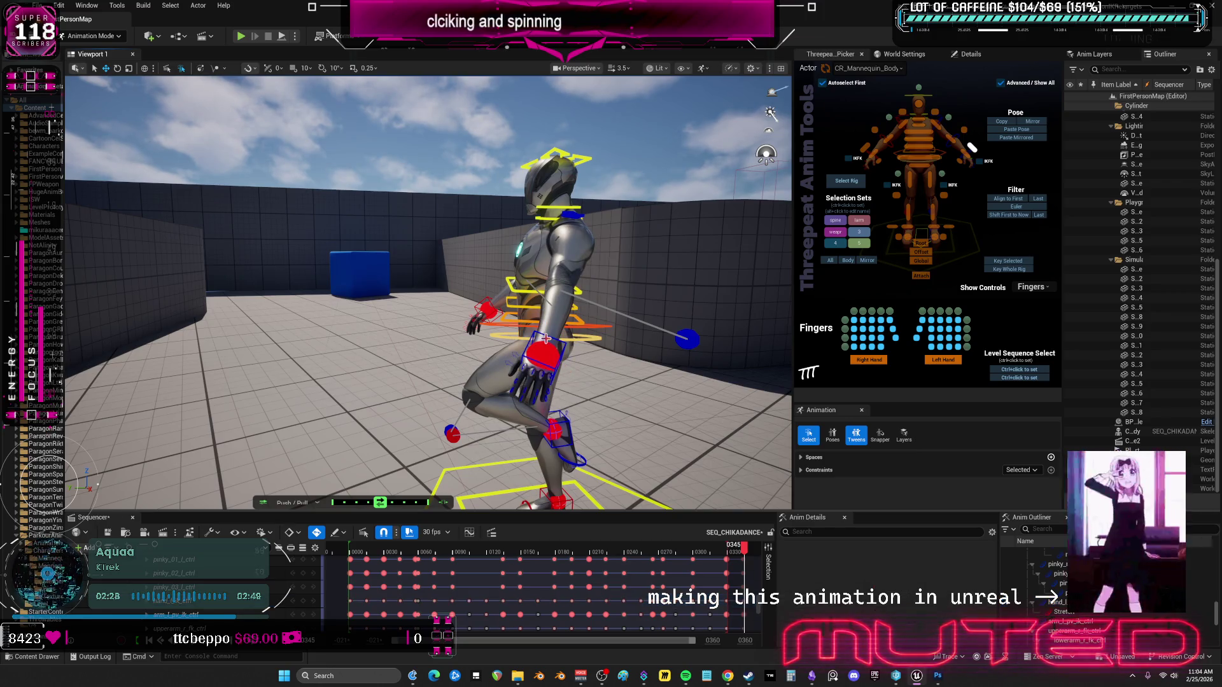
left_click(972, 147)
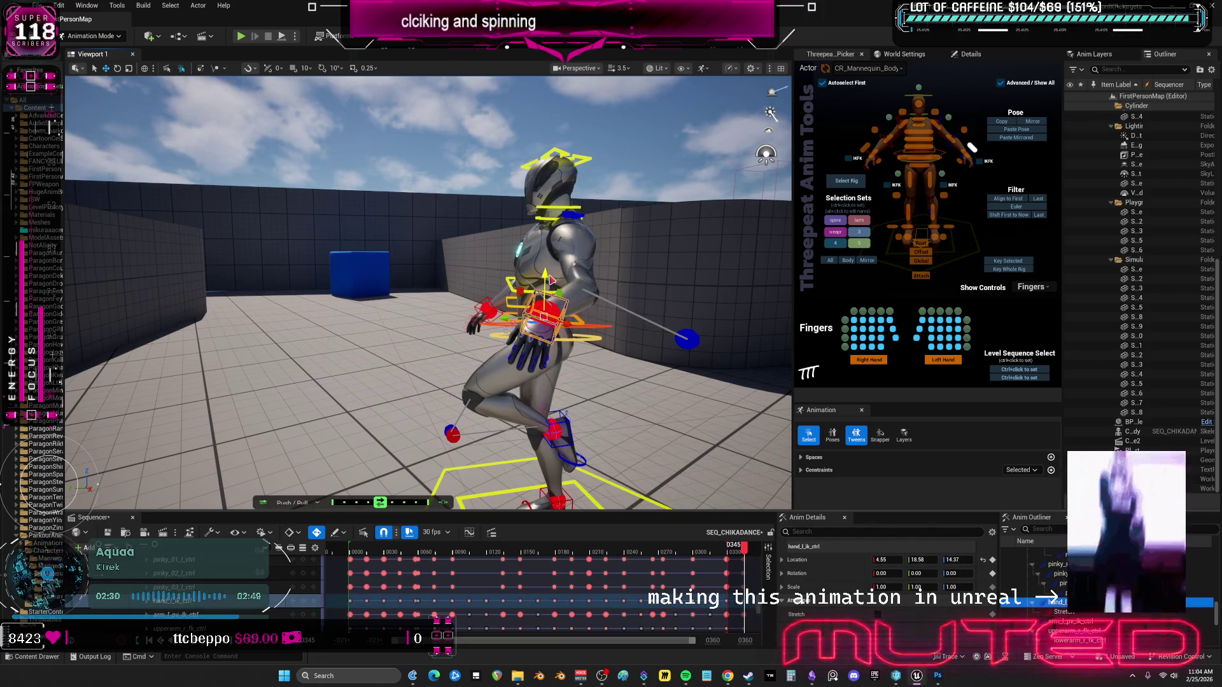
Reposition the hand IK control and raise the right hand up and outward for rotating.
key("f")
mouse_move(509, 287)
left_mouse_down()
mouse_move(484, 287)
mouse_move(586, 261)
mouse_move(574, 268)
left_mouse_up()
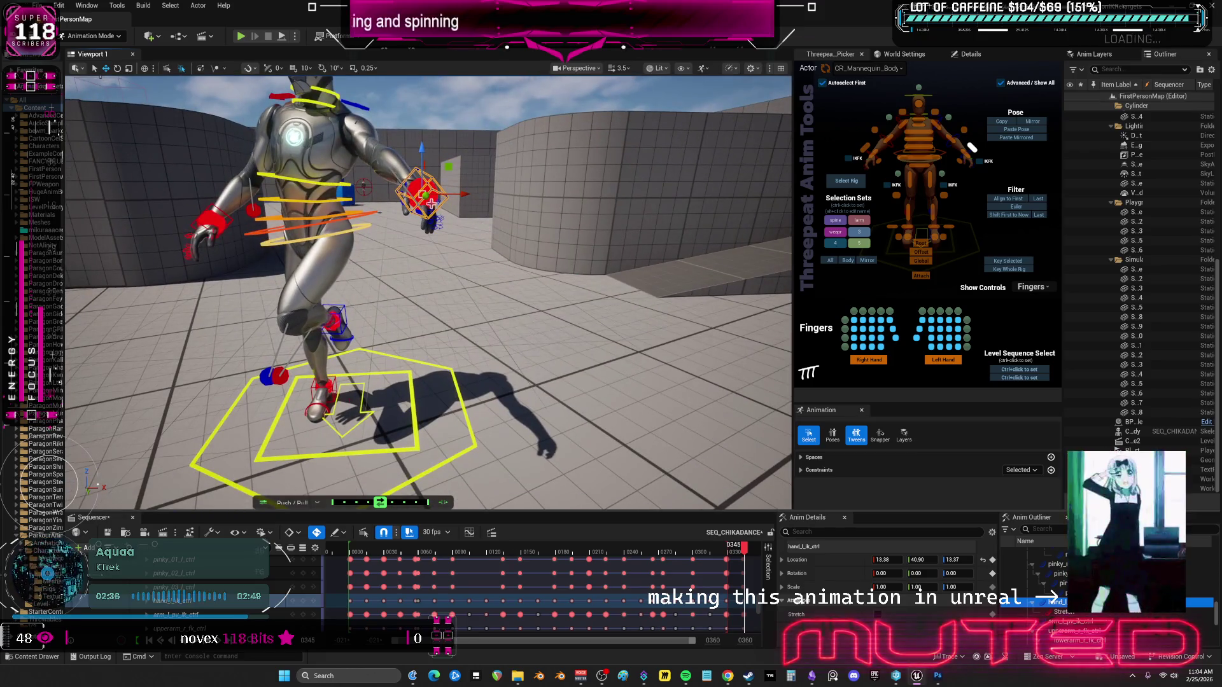
mouse_move(425, 194)
left_mouse_down()
mouse_move(468, 189)
mouse_move(498, 227)
left_mouse_up()
left_click_drag(363, 417, 484, 375)
mouse_move(332, 351)
left_mouse_down()
mouse_move(346, 327)
mouse_move(331, 350)
left_mouse_up()
mouse_move(380, 400)
left_mouse_down()
mouse_move(378, 188)
mouse_move(220, 184)
mouse_move(227, 144)
mouse_move(223, 169)
mouse_move(241, 189)
left_mouse_up()
key("e")
Move hand_r_ik_ctrl up beside the head and raise the elbow pole vector there.
key("Escape")
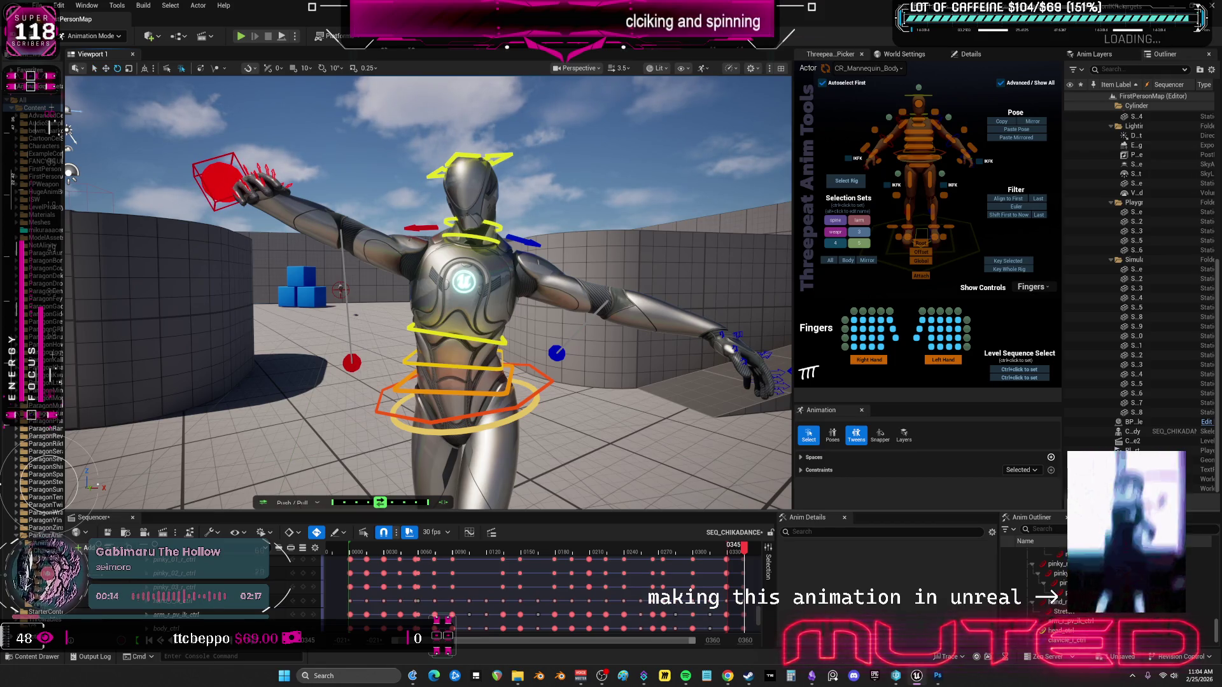
left_click(215, 192)
key("w")
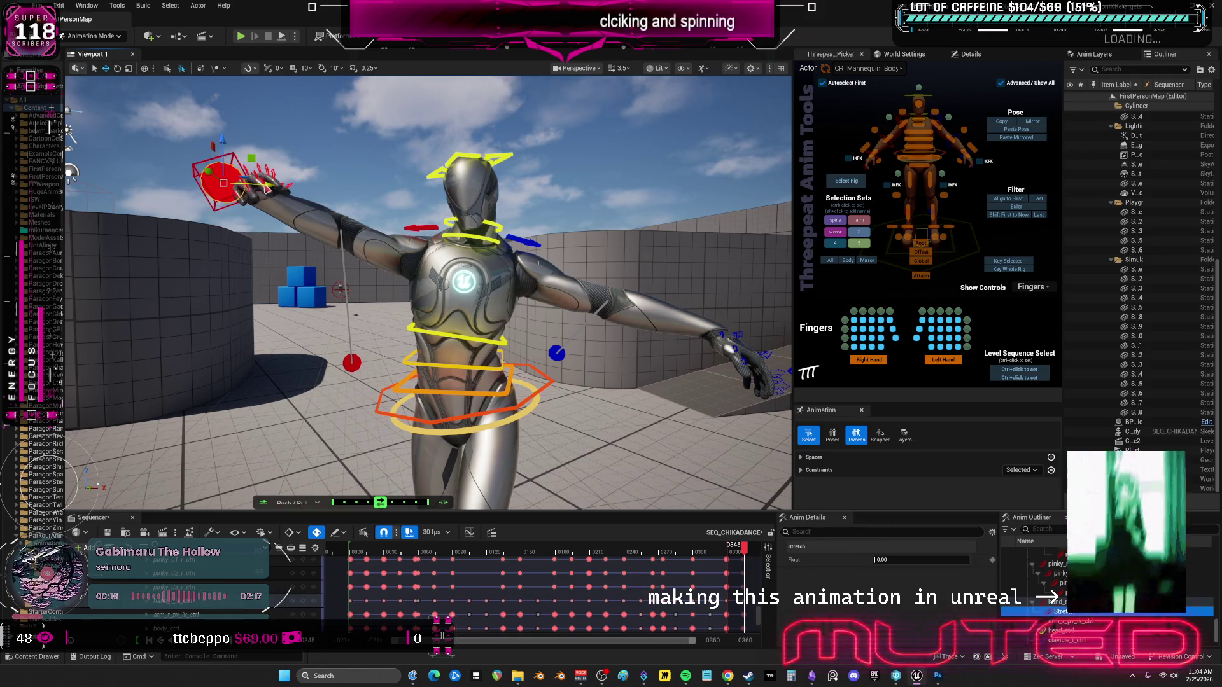
left_click_drag(267, 186, 272, 182)
key("Escape")
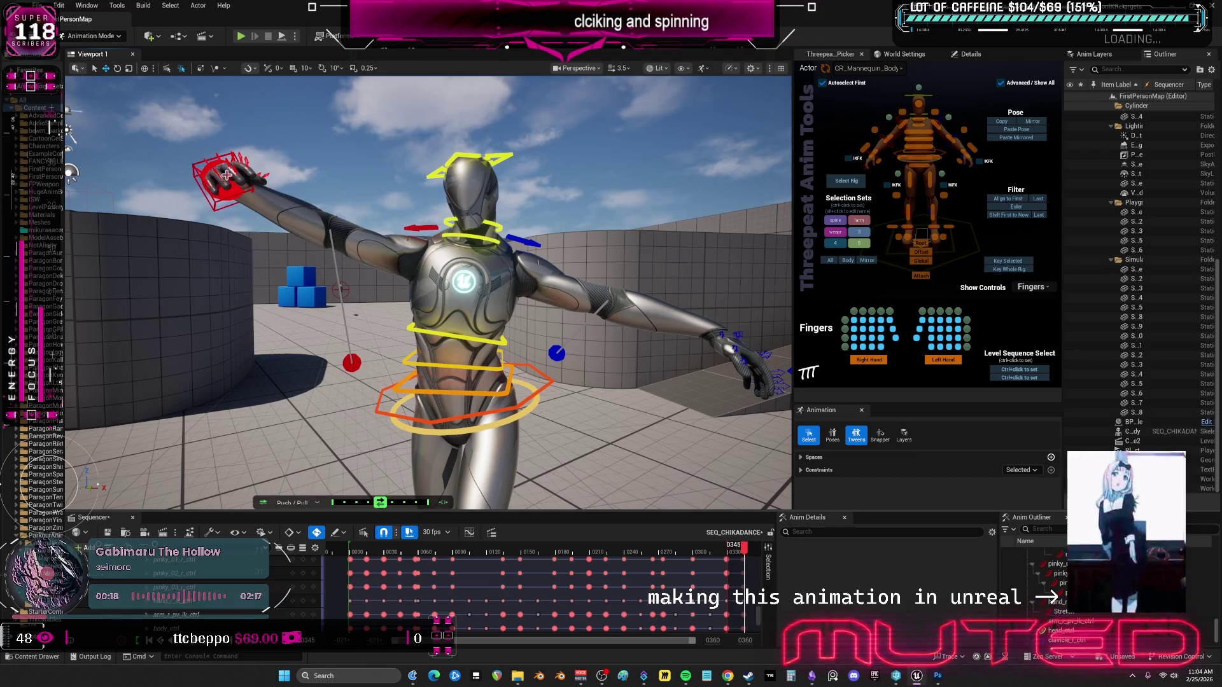
left_click(197, 175)
mouse_move(205, 191)
left_mouse_down()
mouse_move(264, 187)
mouse_move(454, 226)
left_mouse_up()
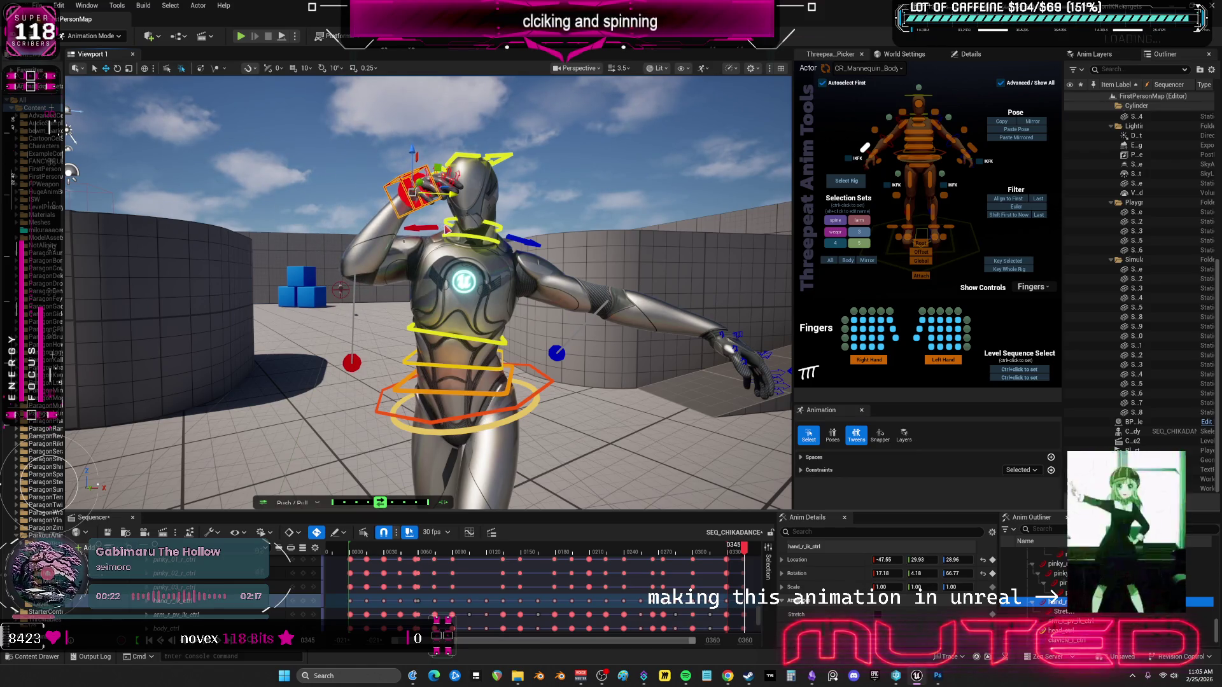
left_click(352, 363)
mouse_move(352, 363)
left_mouse_down()
mouse_move(298, 254)
mouse_move(304, 266)
left_mouse_up()
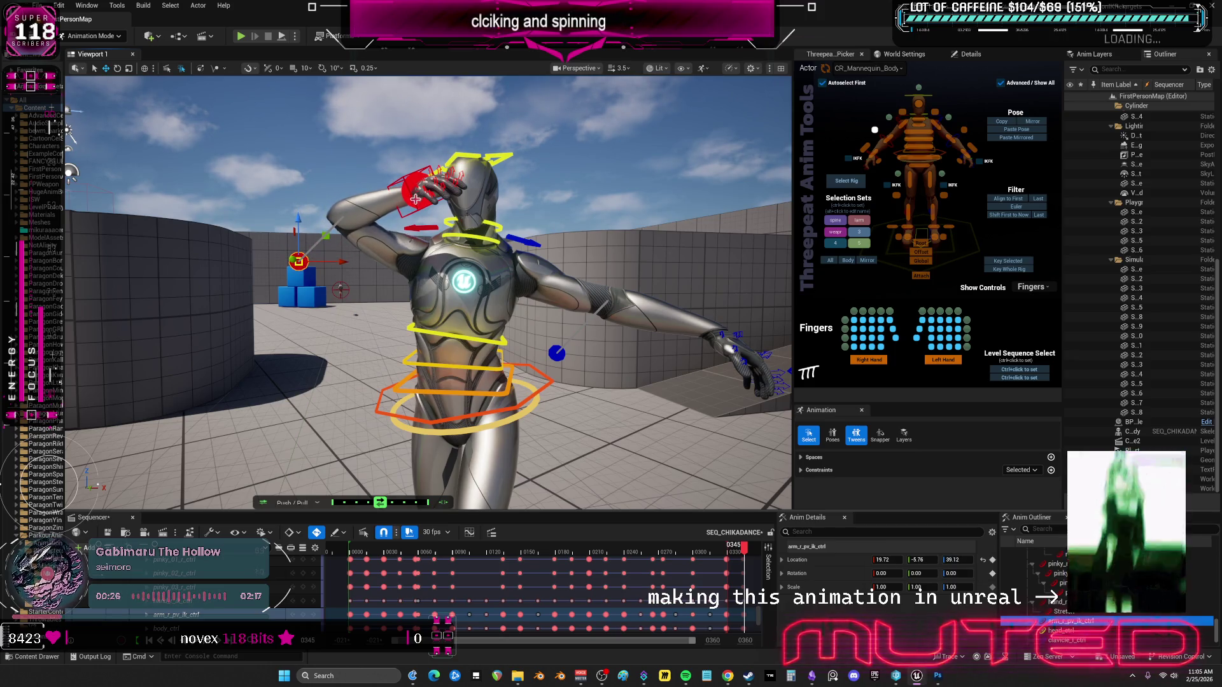
Rotate the right hand at the wrist and rotate clavicle_r_ctrl to raise the shoulder.
left_click(419, 179)
left_click_drag(409, 179, 417, 199)
key("ctrl+z")
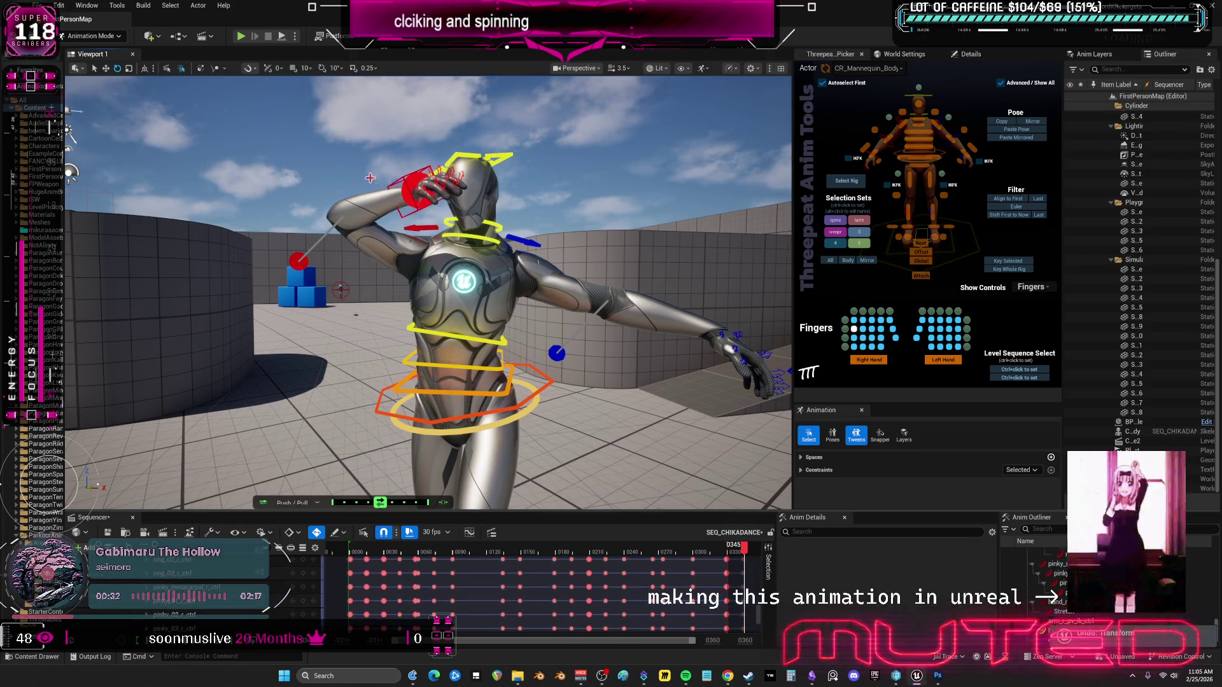
mouse_move(419, 191)
left_mouse_down()
mouse_move(413, 203)
mouse_move(427, 189)
mouse_move(440, 199)
mouse_move(407, 216)
mouse_move(378, 262)
left_mouse_up()
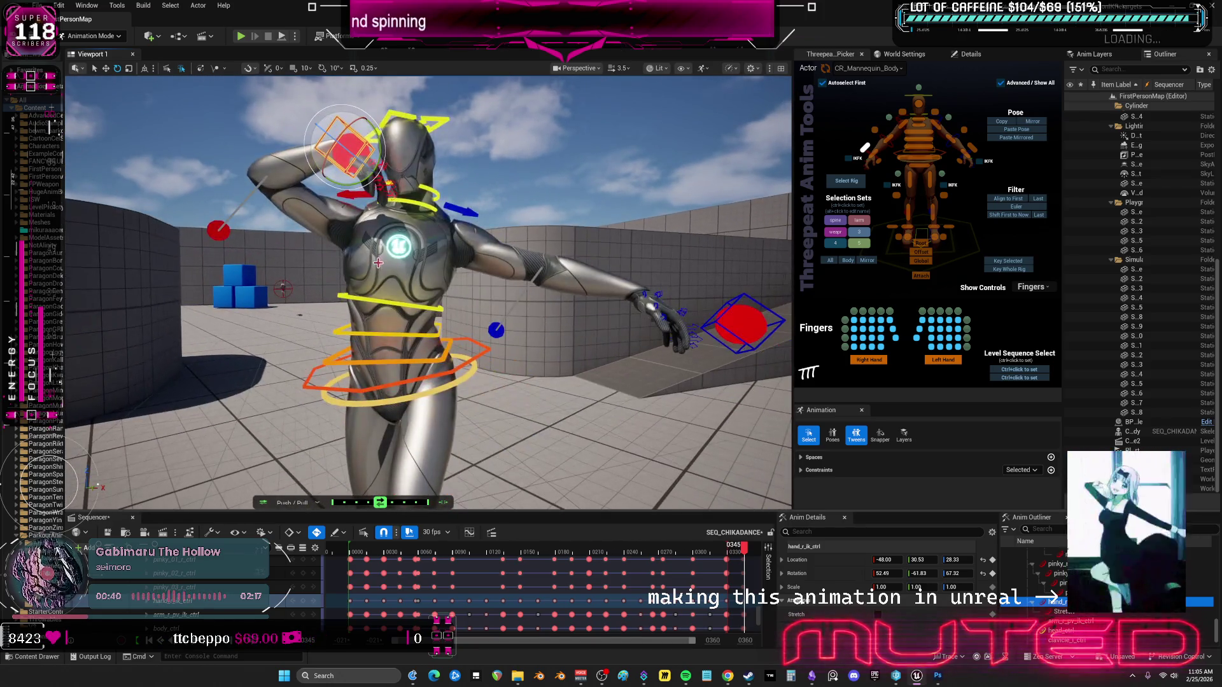
left_click(395, 208)
left_click_drag(420, 215, 427, 225)
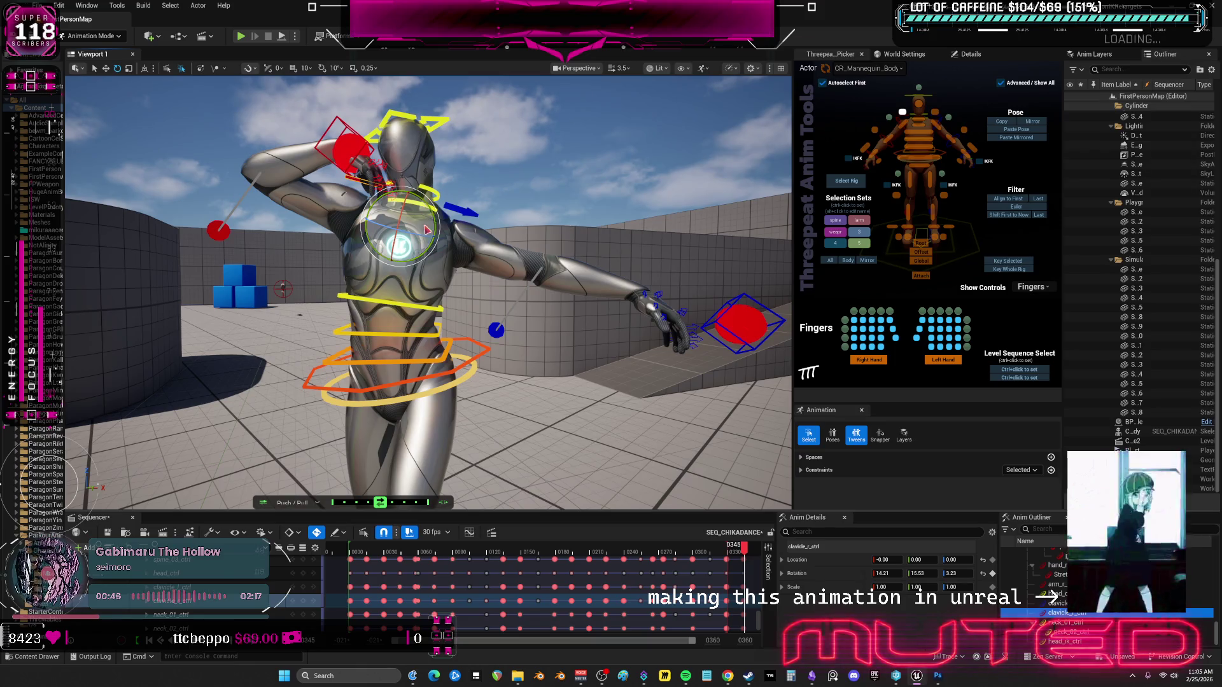
Turn and tilt head_ctrl, then twist the lower spine control.
left_click_drag(510, 294, 484, 305)
left_click(1053, 594)
mouse_move(487, 263)
left_mouse_down()
mouse_move(492, 277)
mouse_move(484, 268)
left_mouse_up()
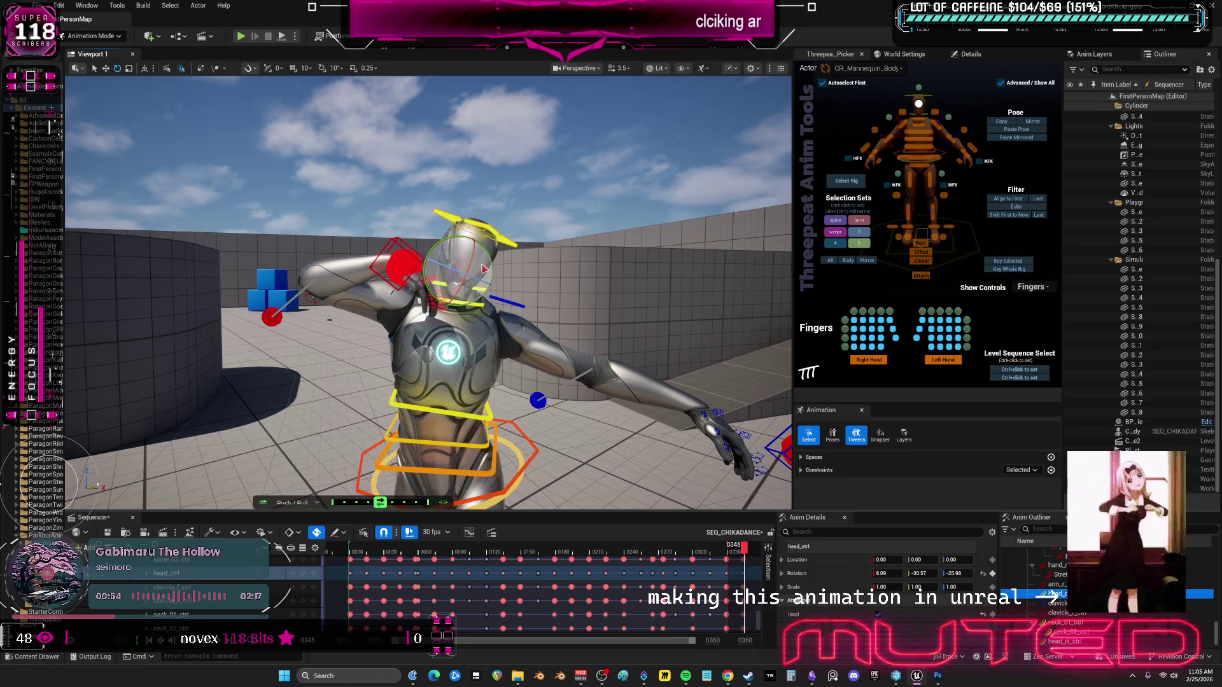
left_click(495, 456)
key("f")
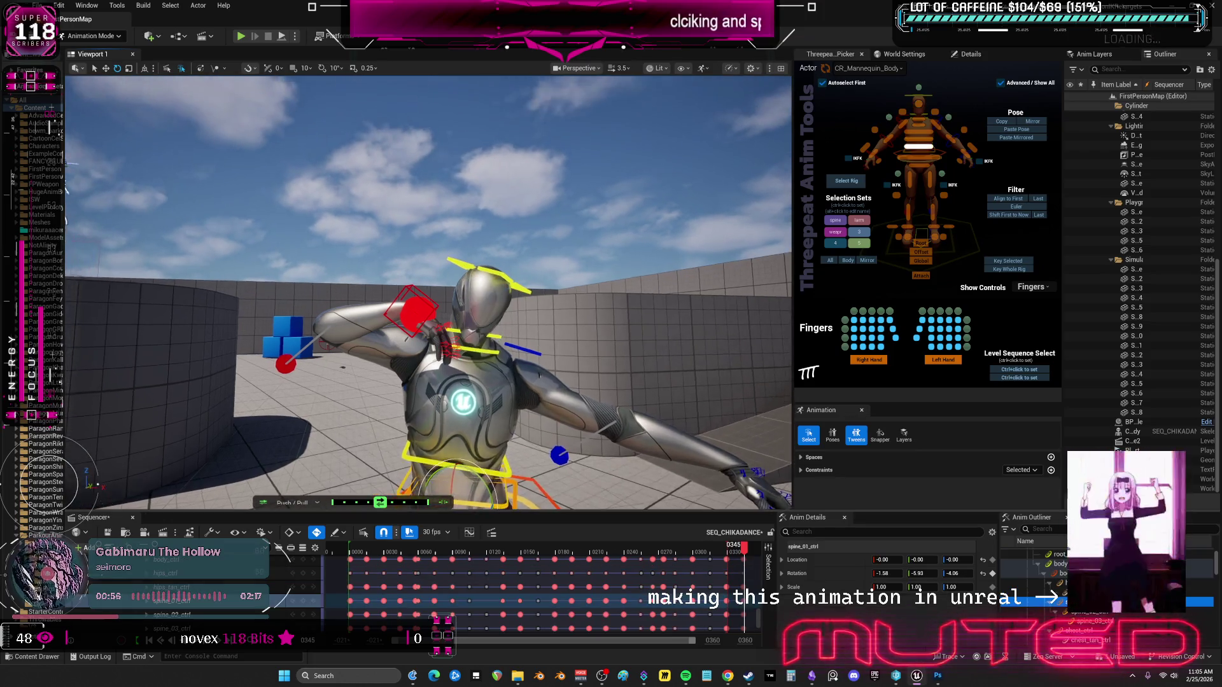
mouse_move(452, 301)
left_mouse_down()
mouse_move(392, 284)
mouse_move(410, 298)
left_mouse_up()
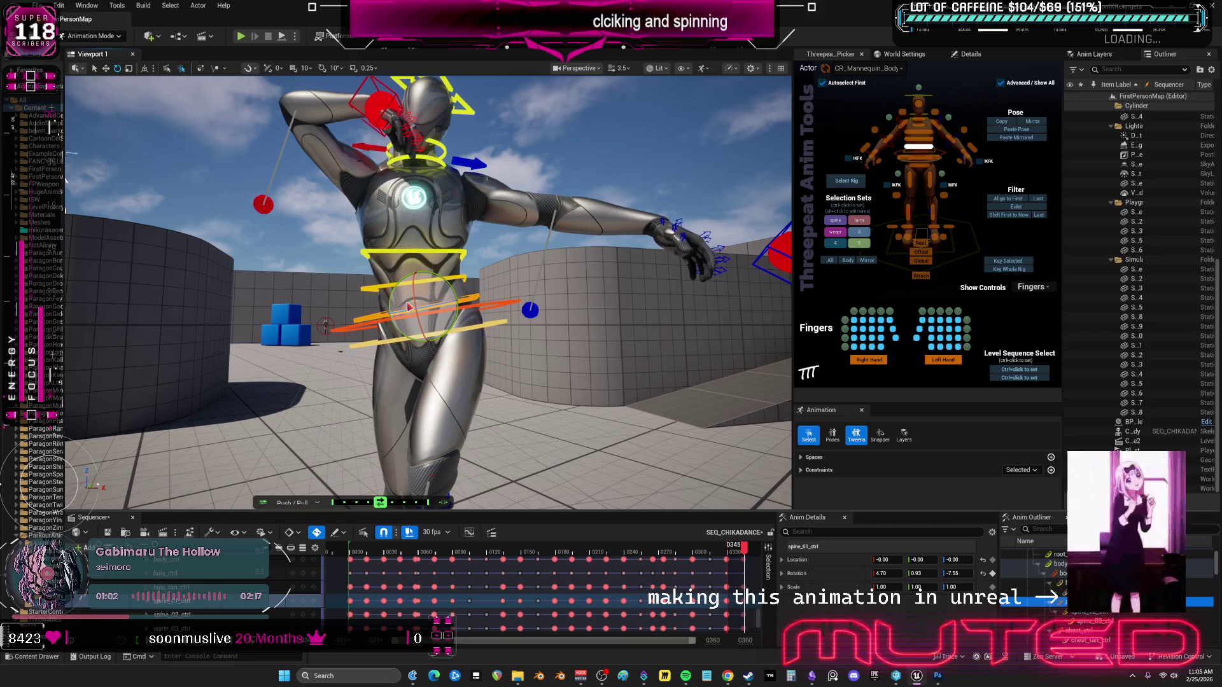
mouse_move(433, 254)
left_mouse_down()
mouse_move(455, 280)
mouse_move(482, 267)
left_mouse_up()
Fine-tune the right hand closer behind the head and widen the timeline to frame 0446.
left_click(394, 257)
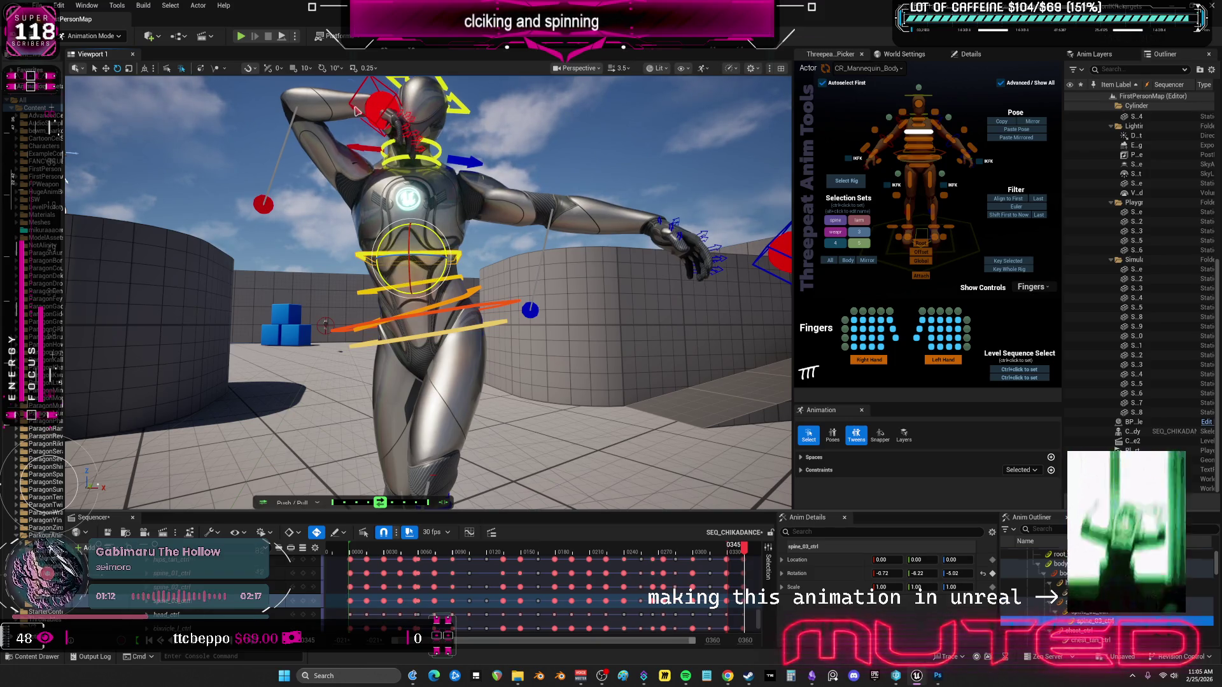
left_click(380, 107)
key("ctrl+z")
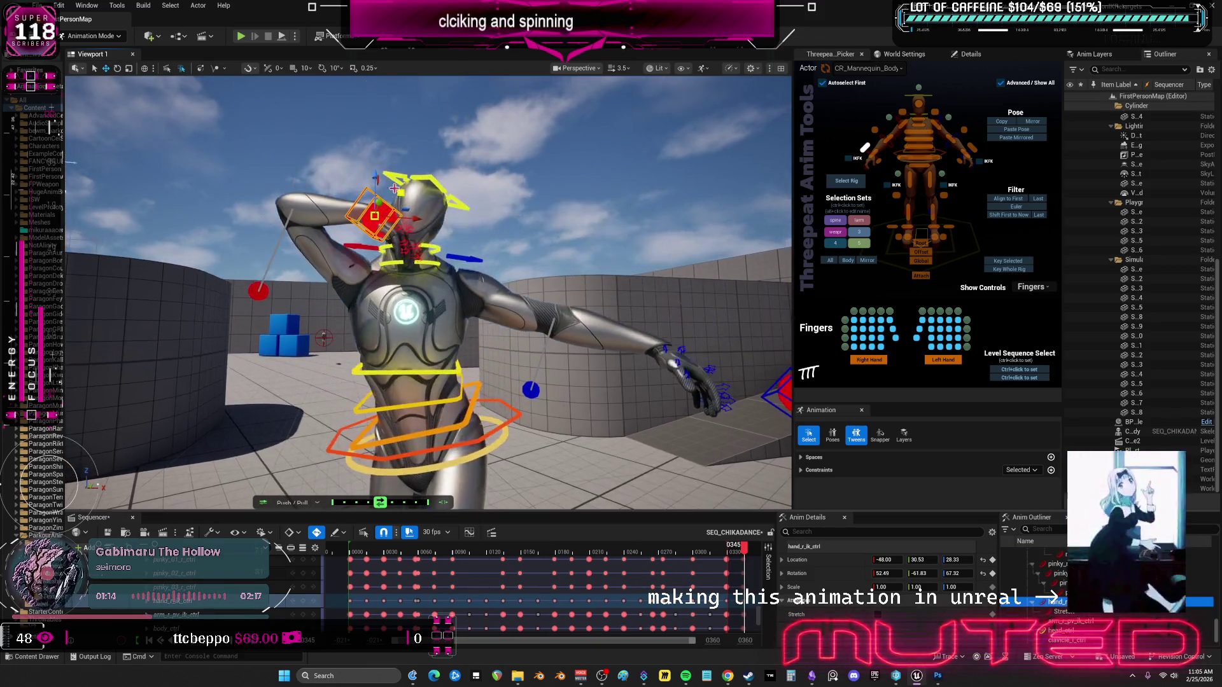
left_click_drag(381, 171, 375, 194)
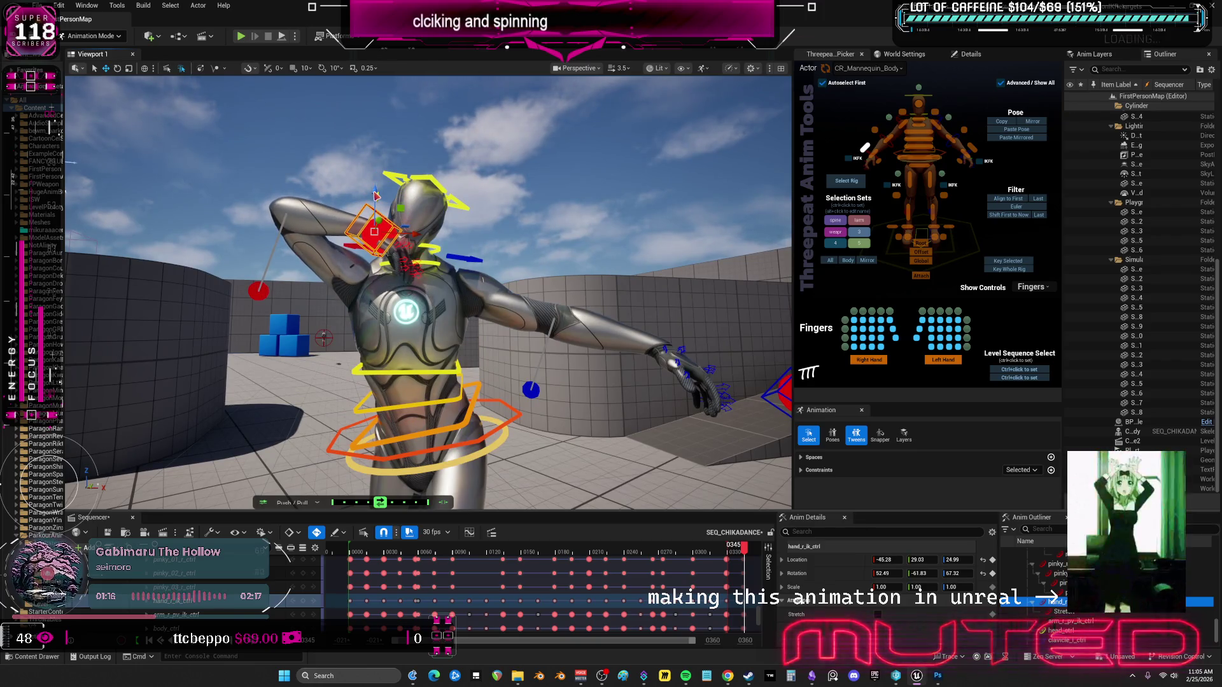
left_click_drag(418, 238, 405, 233)
mouse_move(476, 281)
left_mouse_down()
mouse_move(468, 318)
mouse_move(475, 282)
left_mouse_up()
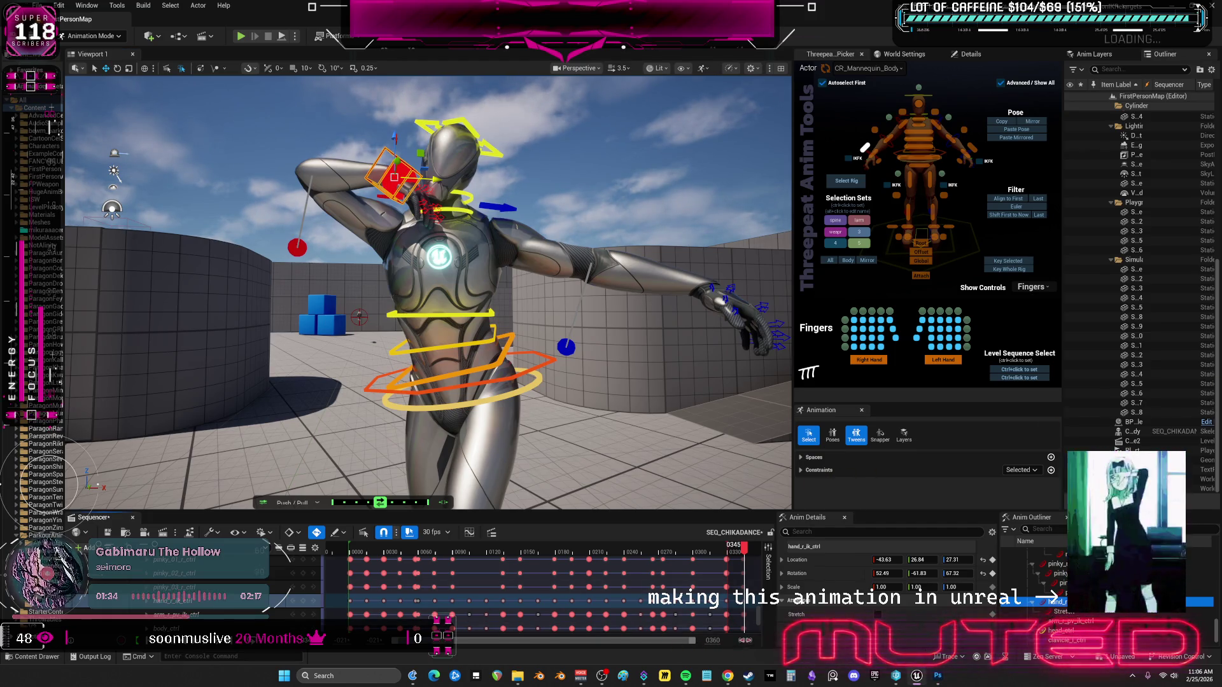
left_click_drag(713, 640, 717, 633)
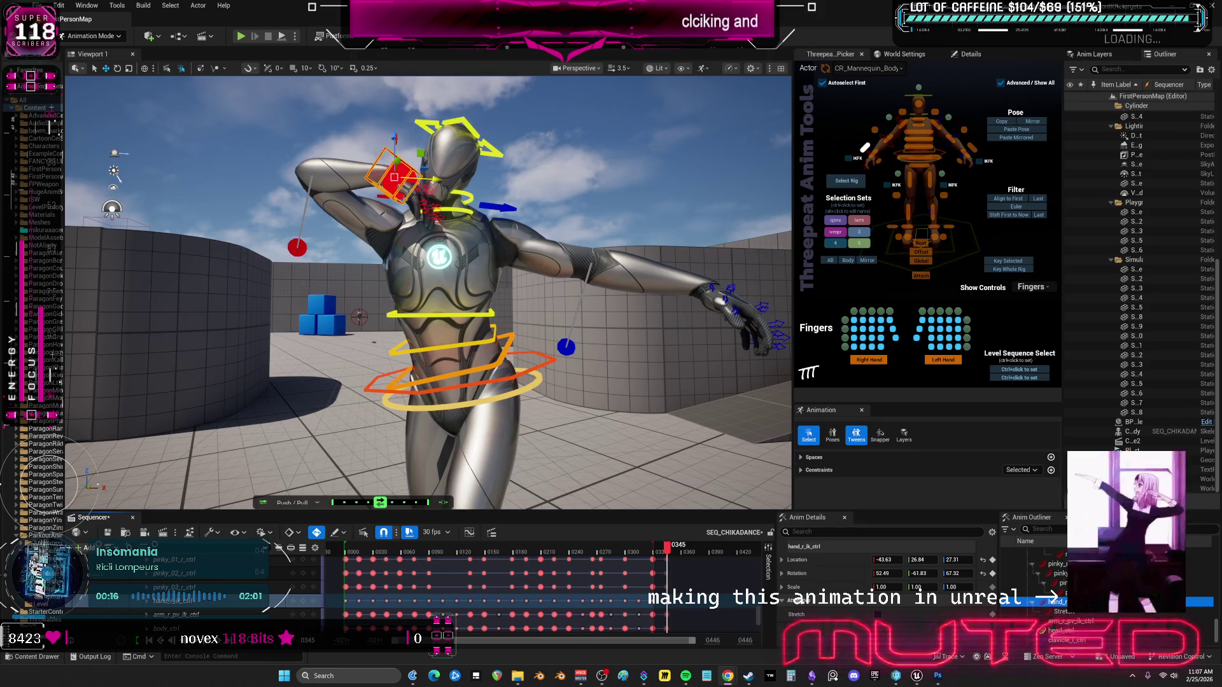
Undo a trial hip shift, then browse the MESH_SKELETAL folder in the DemoMap_Multiplayer project.
left_click(534, 368)
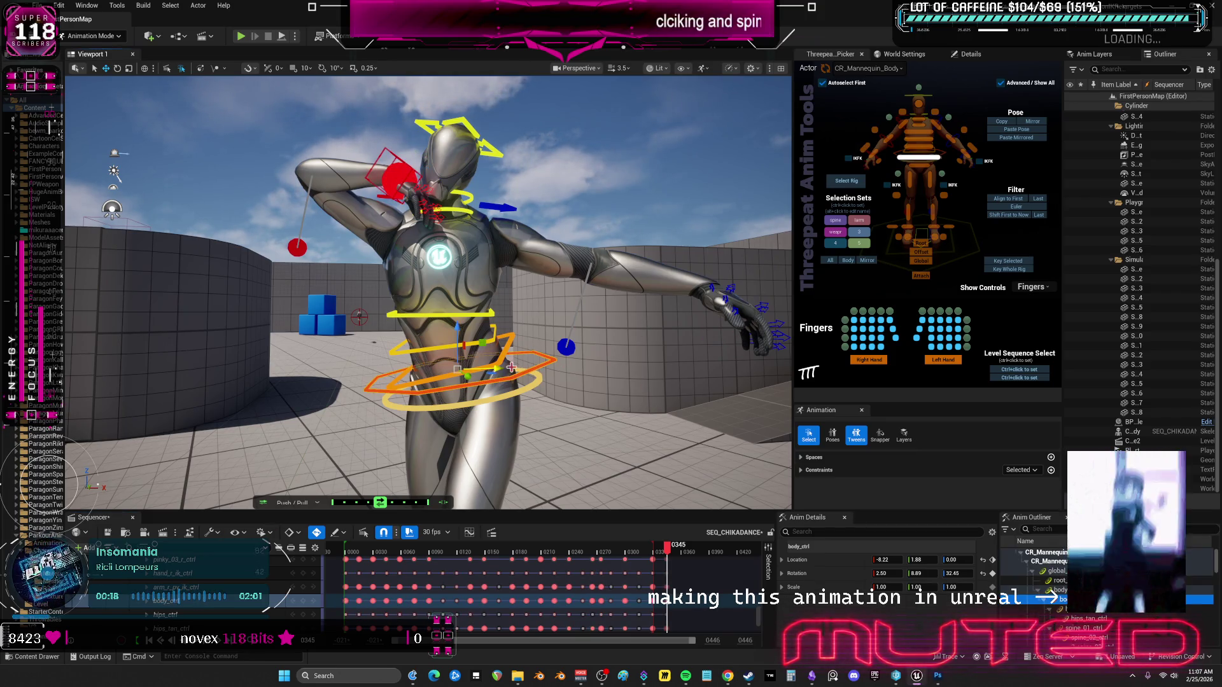
mouse_move(503, 374)
left_mouse_down()
mouse_move(490, 377)
mouse_move(512, 375)
left_mouse_up()
key("ctrl+z")
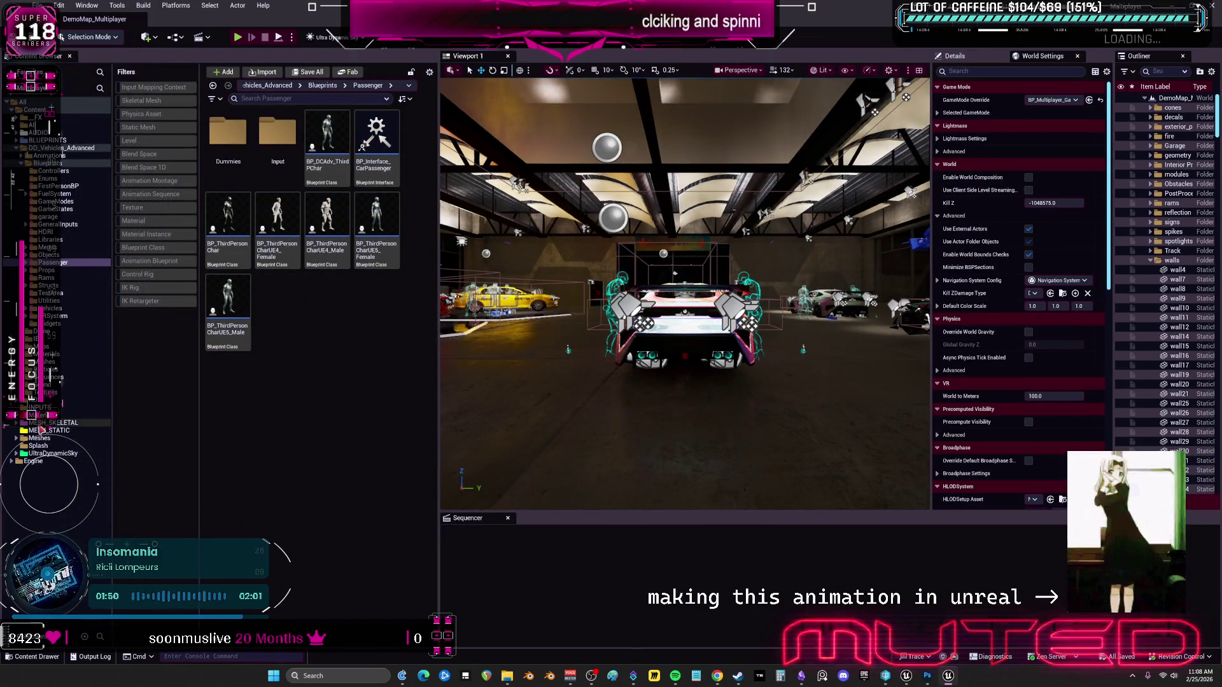
left_click(53, 423)
Open MikuRacer's BP_ThirdPersonMikuRacer blueprint and its ABP_ThirdPerson_miku anim class.
left_click(278, 135)
left_click(324, 139)
double_click(322, 138)
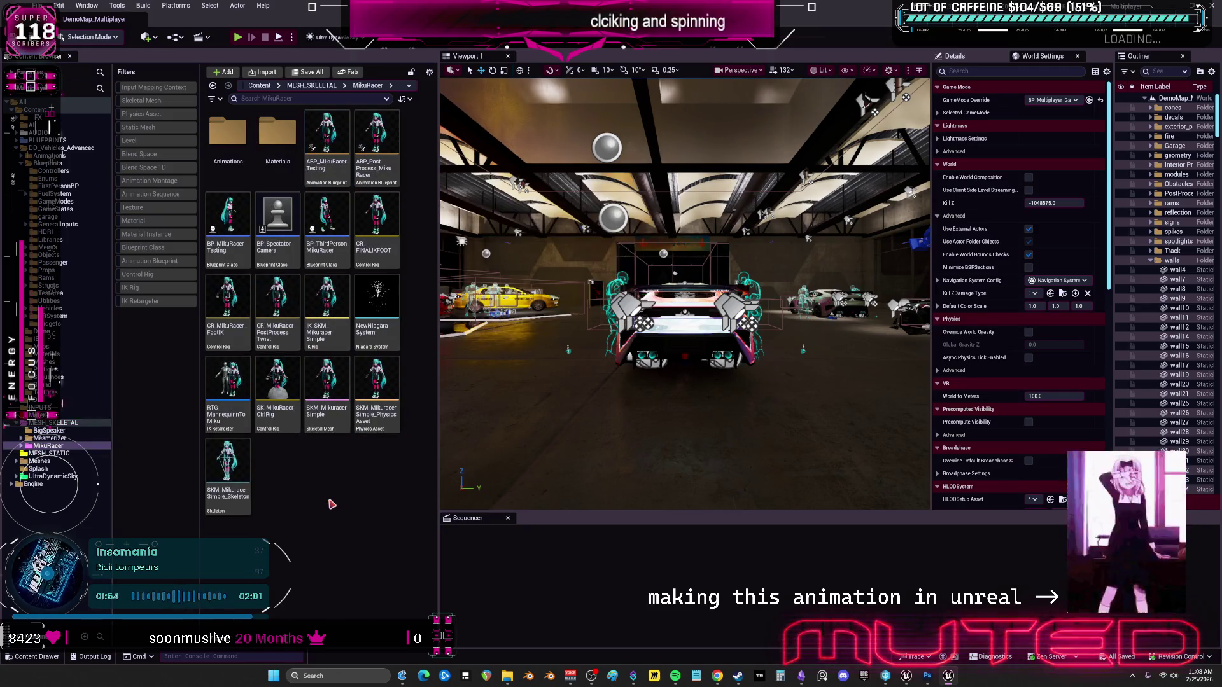
left_click(333, 224)
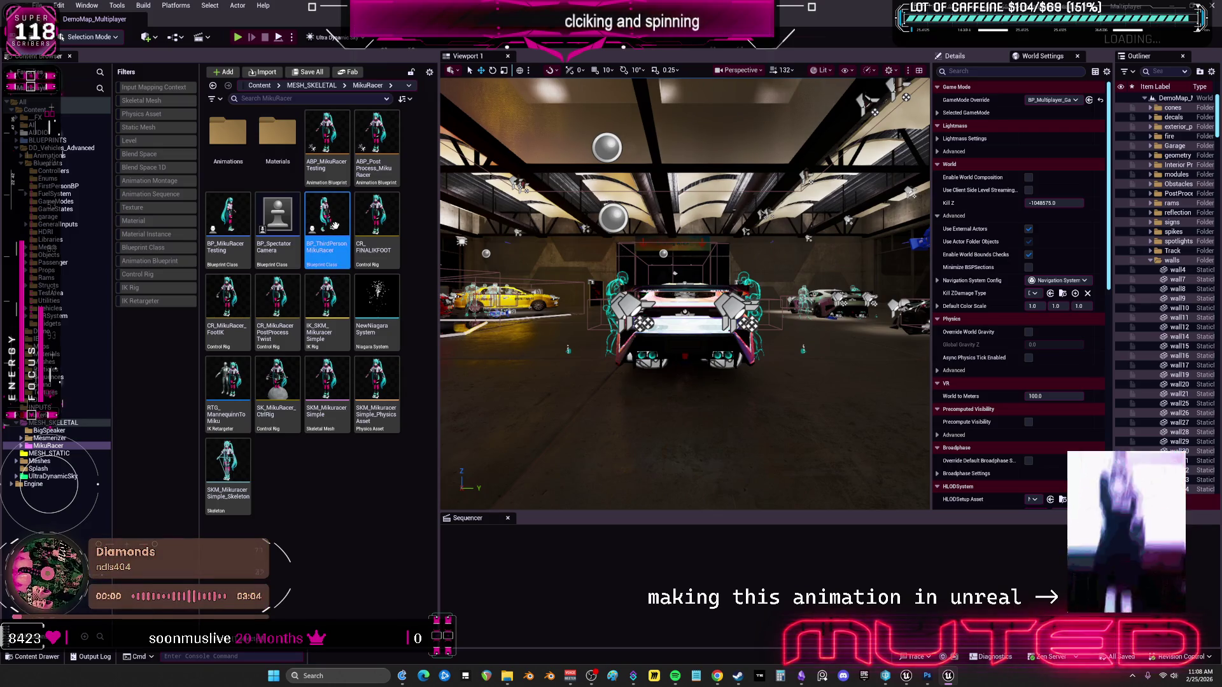
double_click(353, 269)
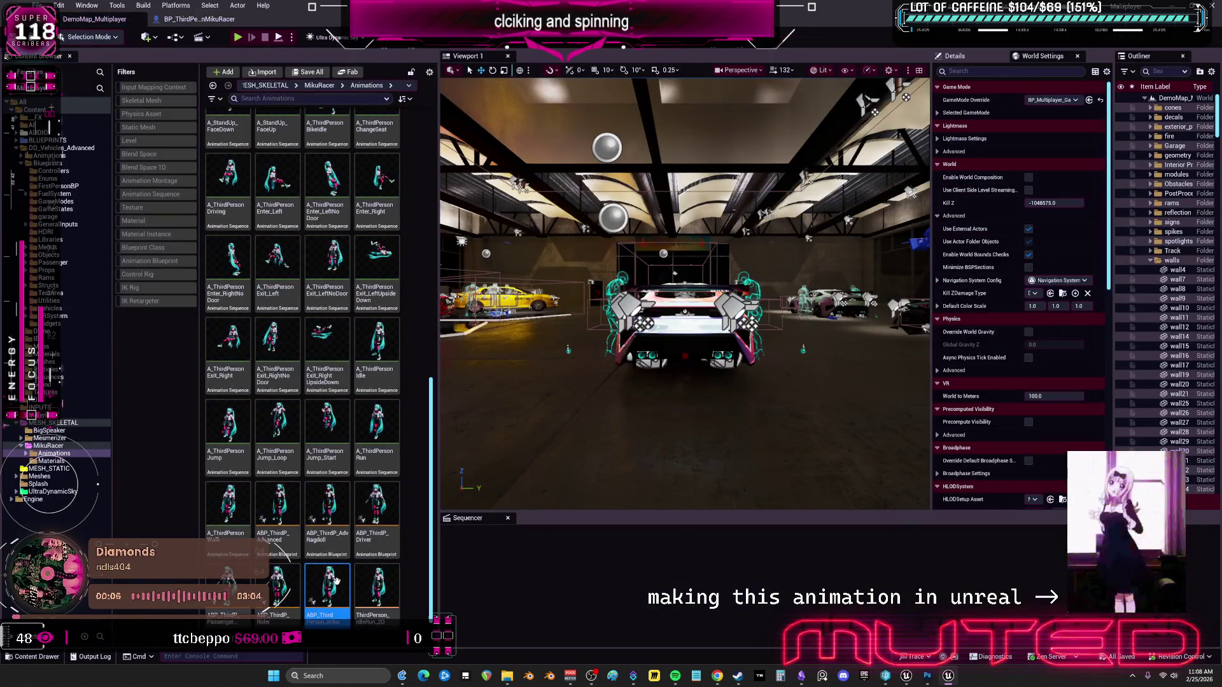
double_click(337, 585)
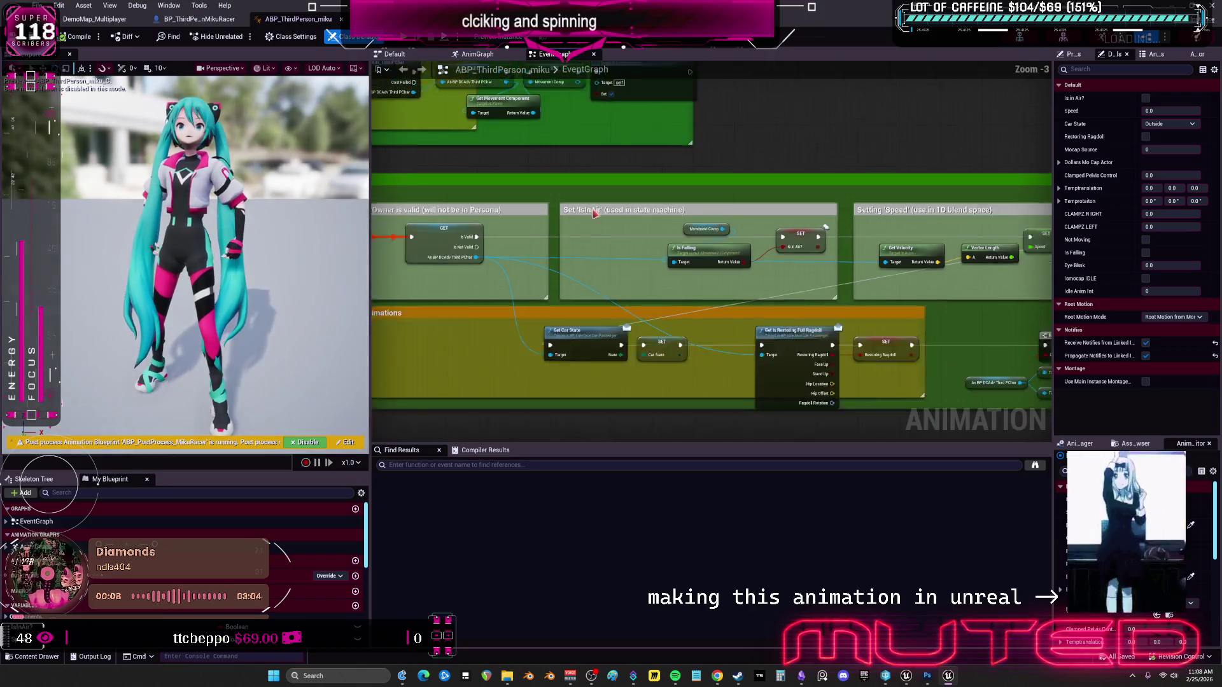
Show the AnimGraph in a wider graph panel, zoomed and panned to its nodes.
left_click(478, 54)
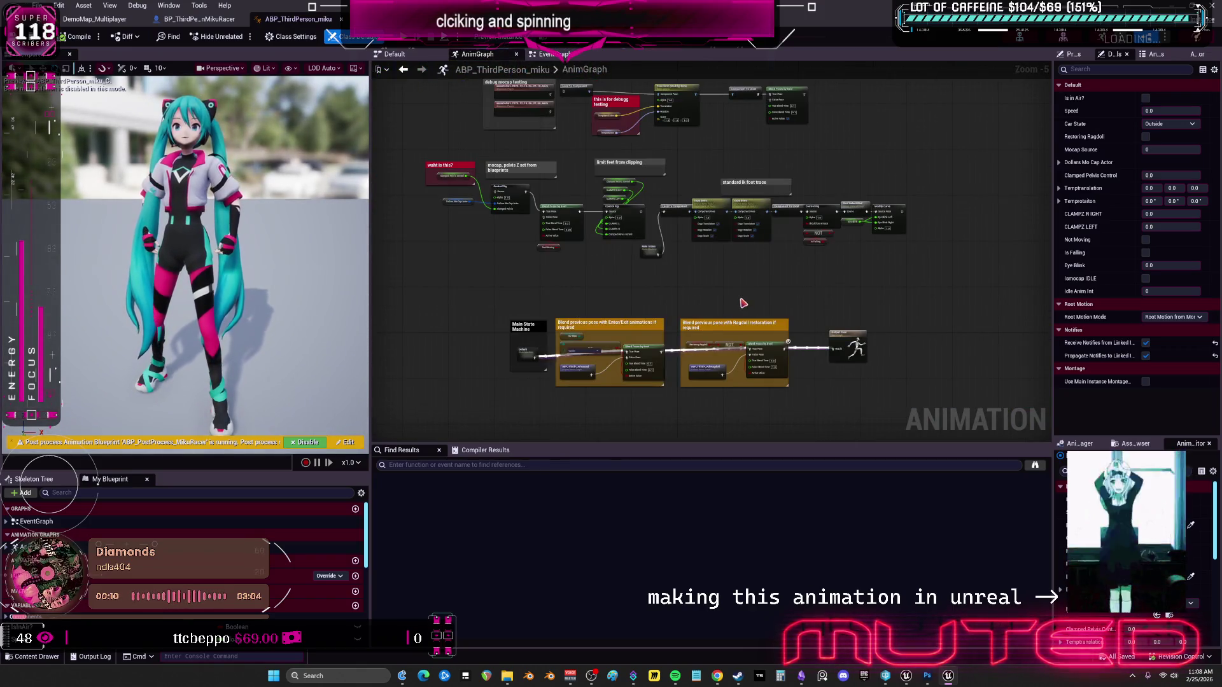
scroll(725, 325, "up", 1)
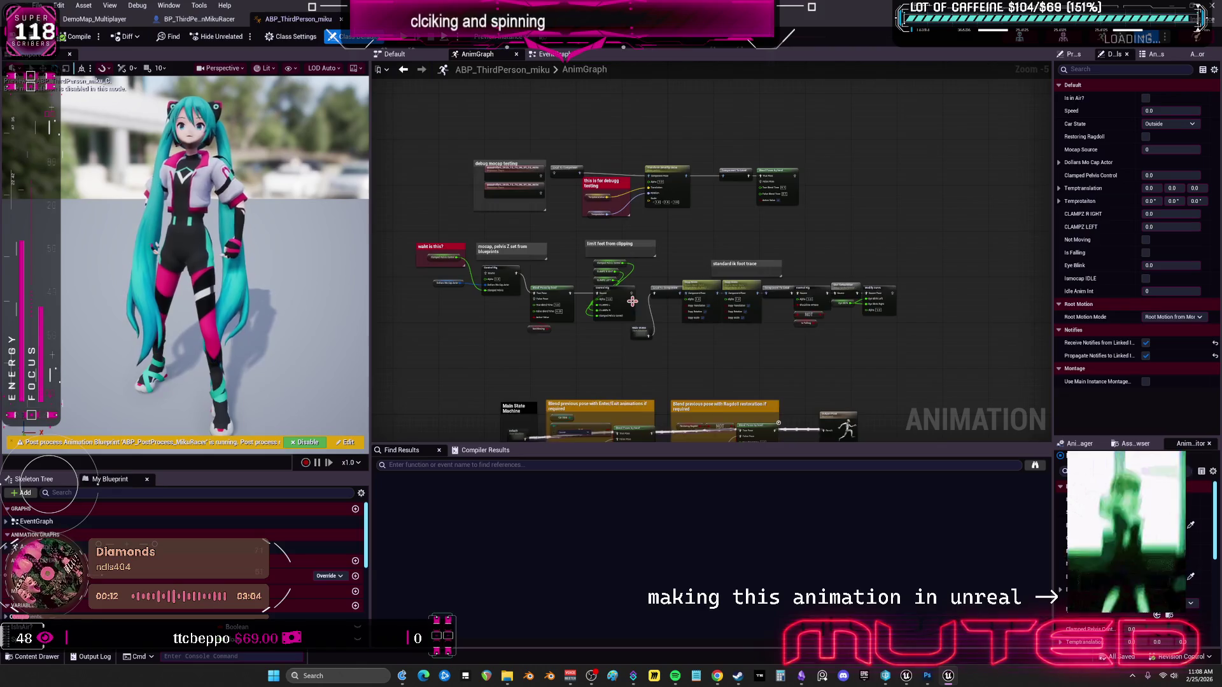
left_click_drag(371, 337, 271, 338)
scroll(478, 340, "up", 3)
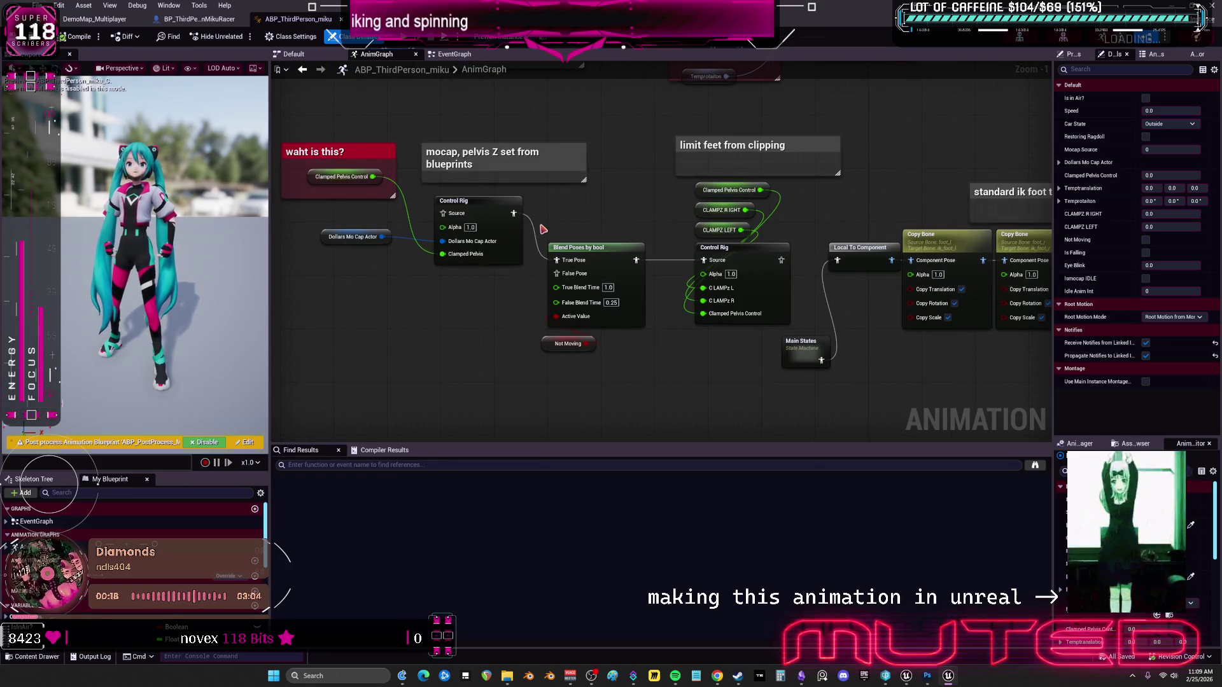
scroll(631, 232, "down", 1)
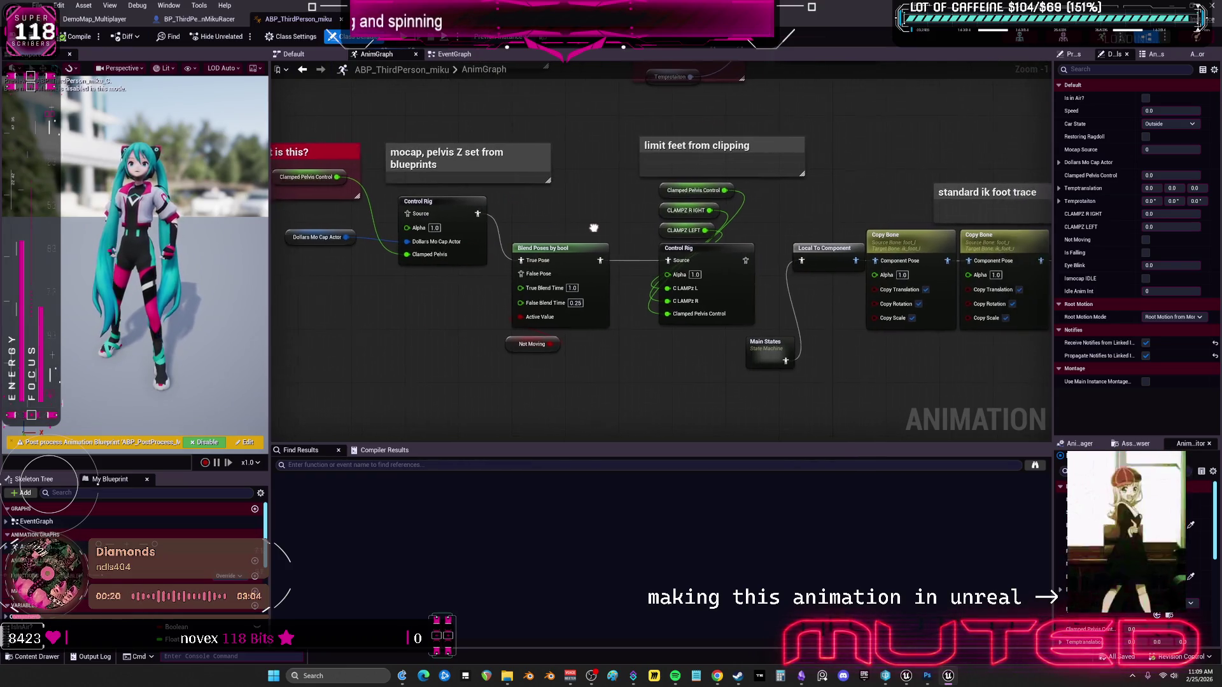
mouse_move(630, 232)
left_mouse_down()
mouse_move(516, 278)
mouse_move(516, 337)
mouse_move(509, 274)
mouse_move(356, 198)
mouse_move(356, 182)
mouse_move(541, 267)
mouse_move(638, 200)
mouse_move(590, 217)
mouse_move(601, 306)
mouse_move(584, 322)
mouse_move(583, 356)
left_mouse_up()
scroll(637, 200, "down", 1)
scroll(355, 259, "up", 1)
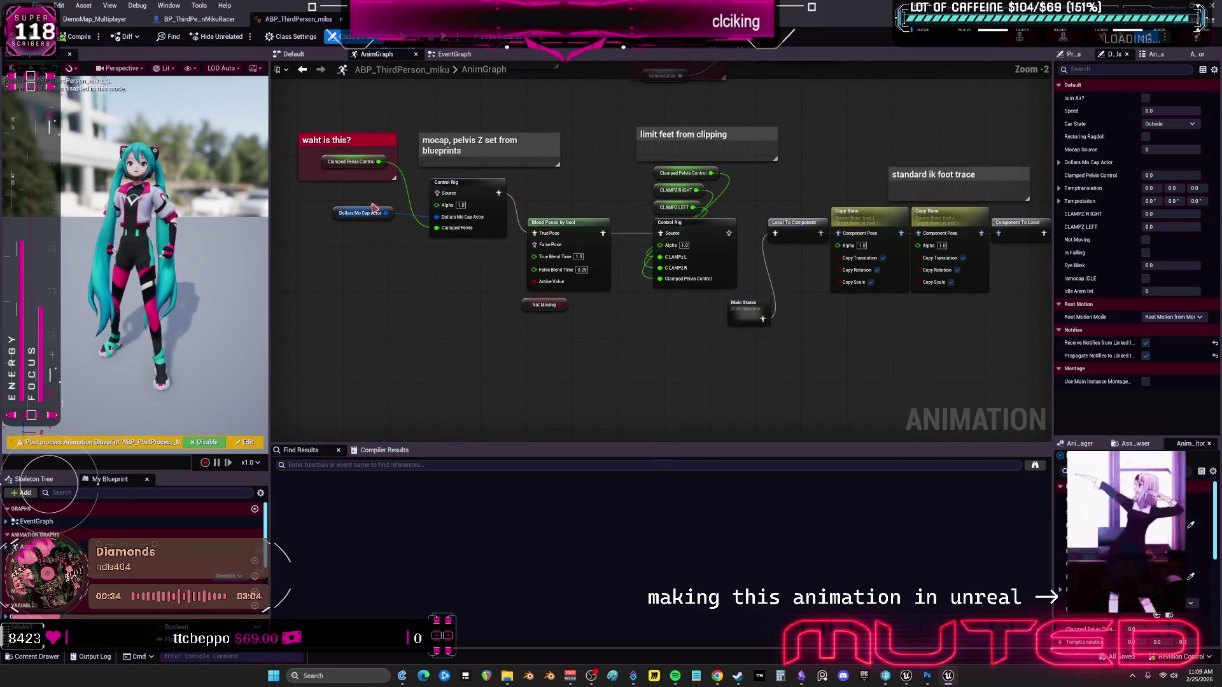
Move the 'waht is this?' comment down and Blend Poses by bool up, then open Main States.
left_click_drag(345, 137, 349, 234)
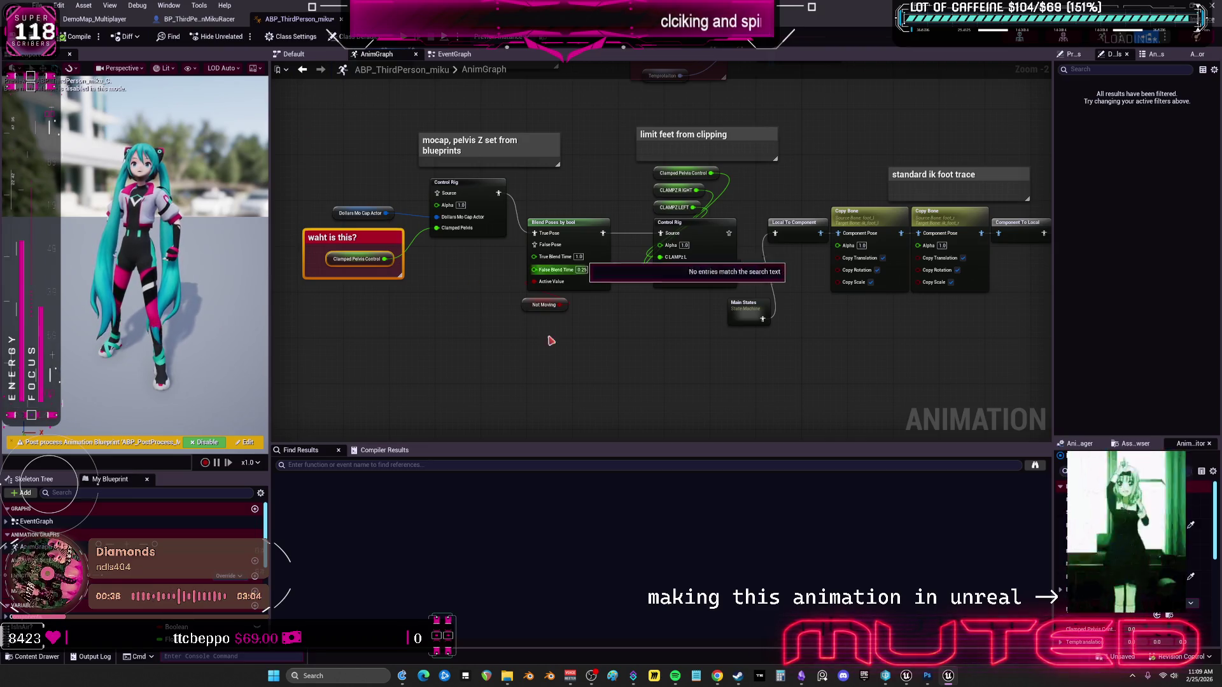
left_click_drag(614, 213, 535, 357)
left_click_drag(565, 218, 558, 182)
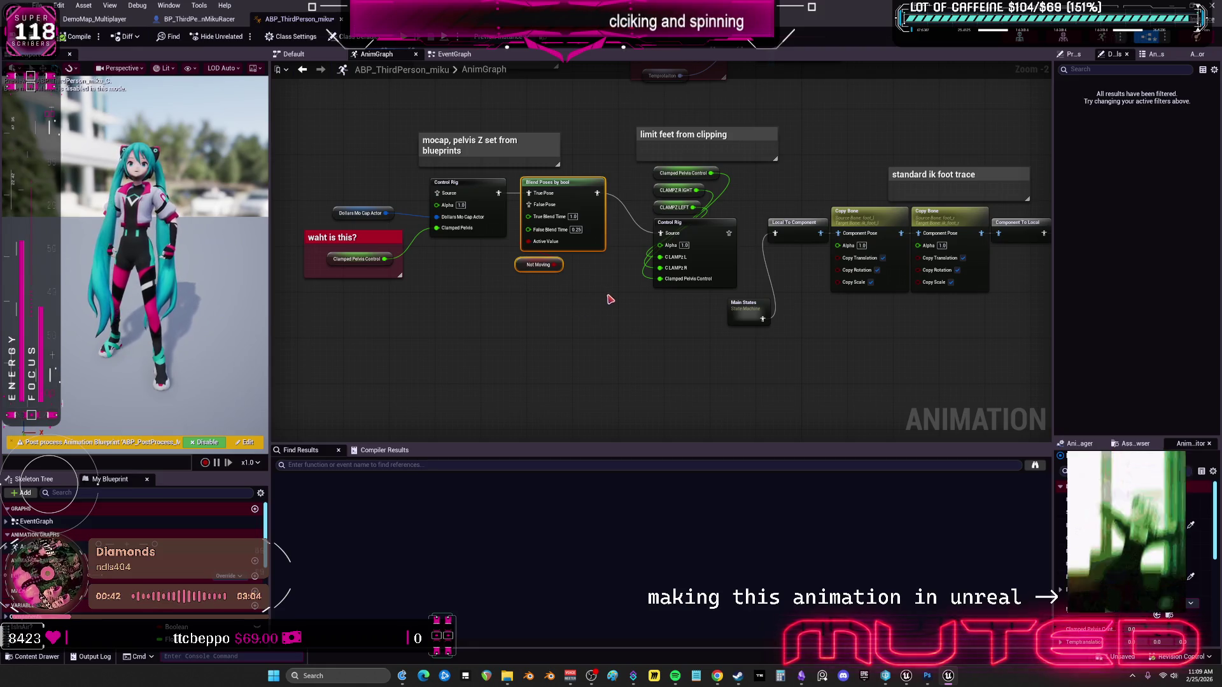
mouse_move(707, 343)
left_mouse_down()
mouse_move(630, 208)
mouse_move(583, 220)
mouse_move(476, 320)
left_mouse_up()
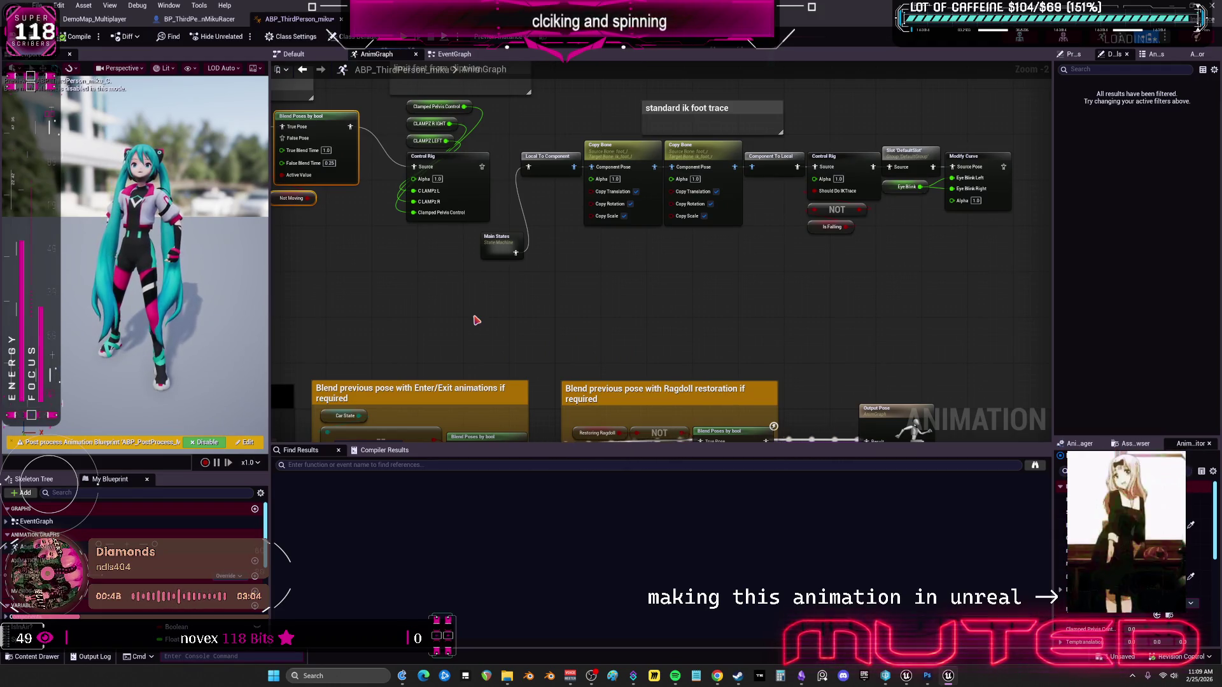
left_click_drag(573, 299, 622, 336)
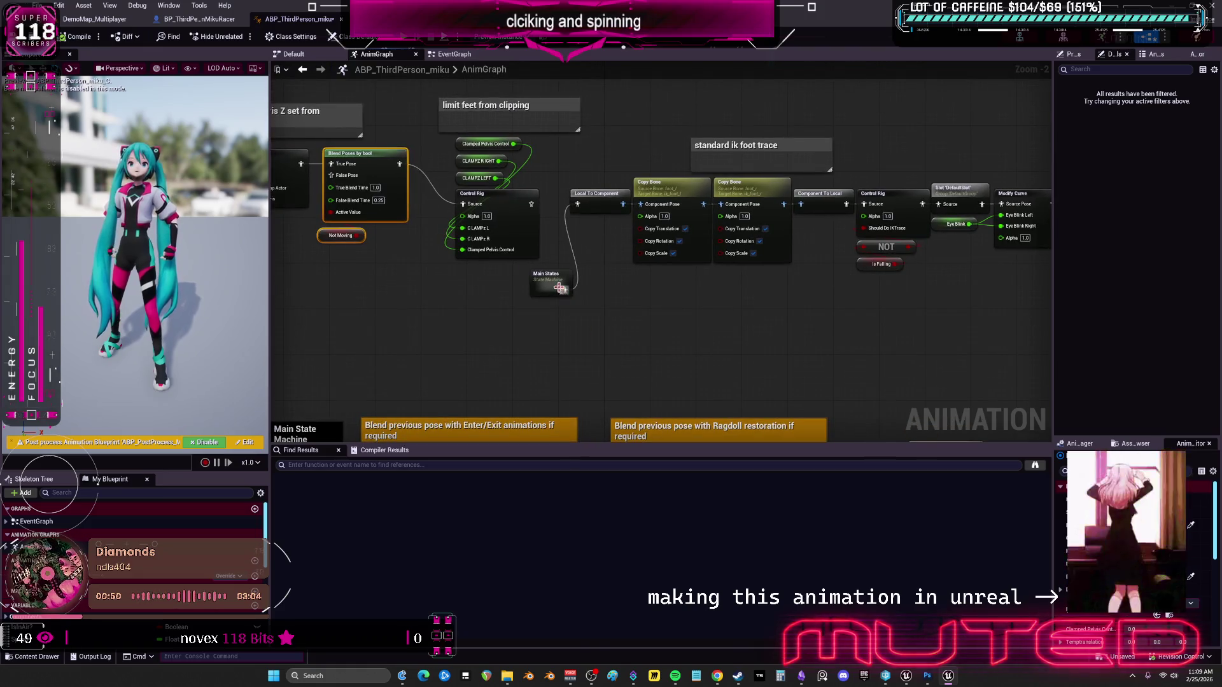
left_click_drag(563, 292, 476, 312)
double_click(456, 300)
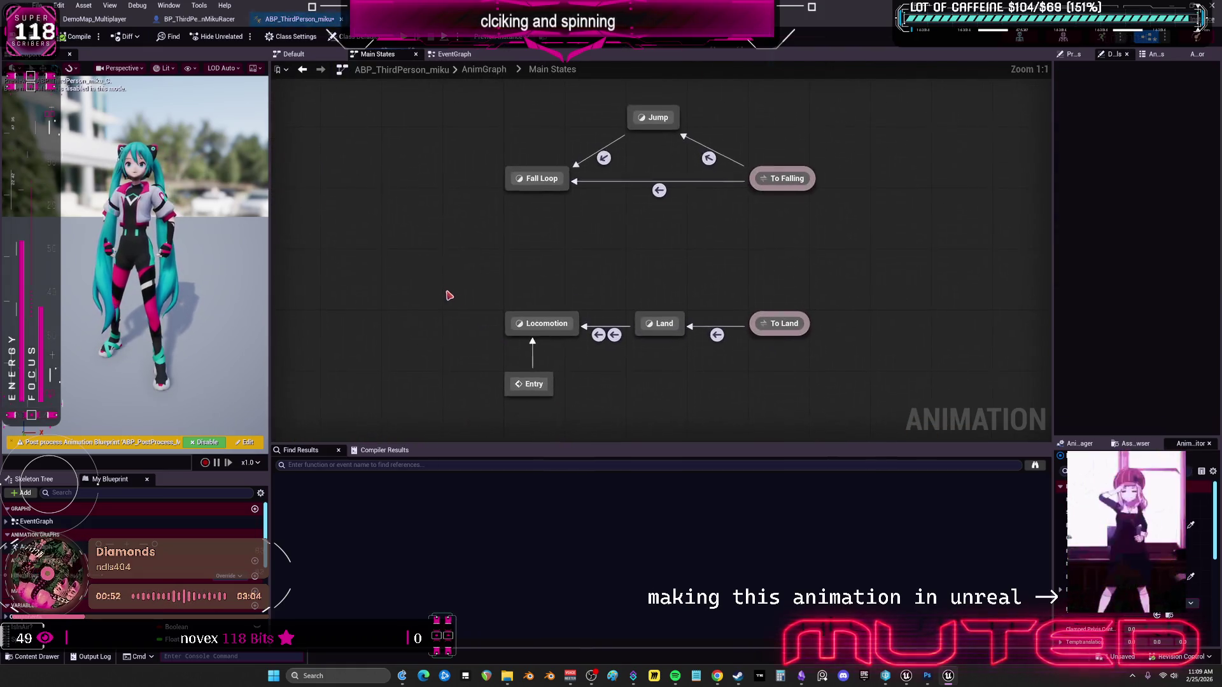
Place Local To Component beside Main States, peek into the Default state machine, and return.
left_click(302, 69)
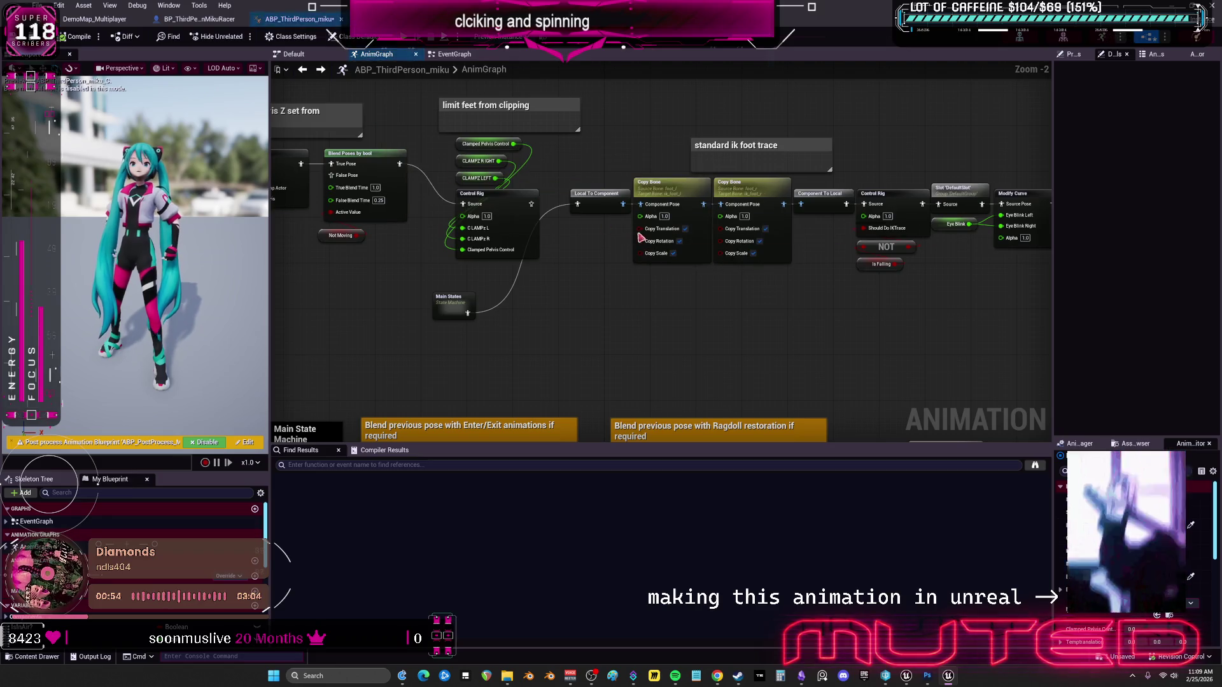
mouse_move(592, 197)
left_mouse_down()
mouse_move(557, 305)
mouse_move(639, 308)
mouse_move(700, 358)
mouse_move(653, 379)
mouse_move(651, 341)
mouse_move(441, 343)
mouse_move(458, 62)
left_mouse_up()
left_click_drag(382, 204, 660, 277)
double_click(517, 270)
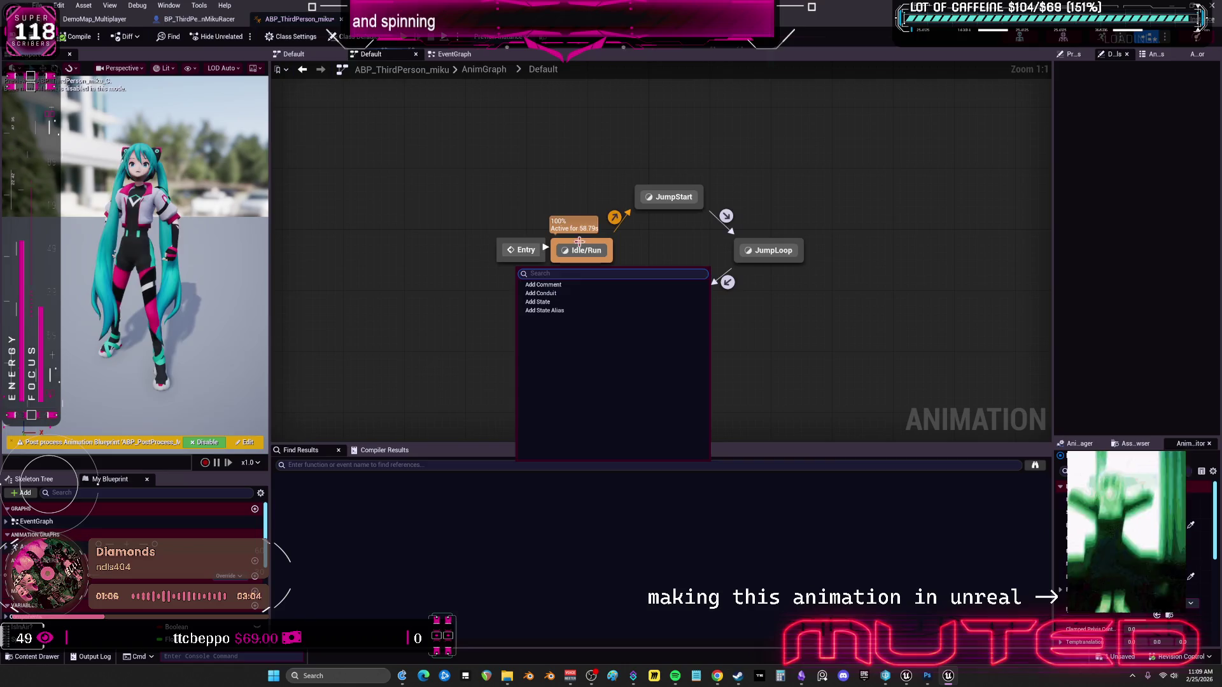
double_click(585, 250)
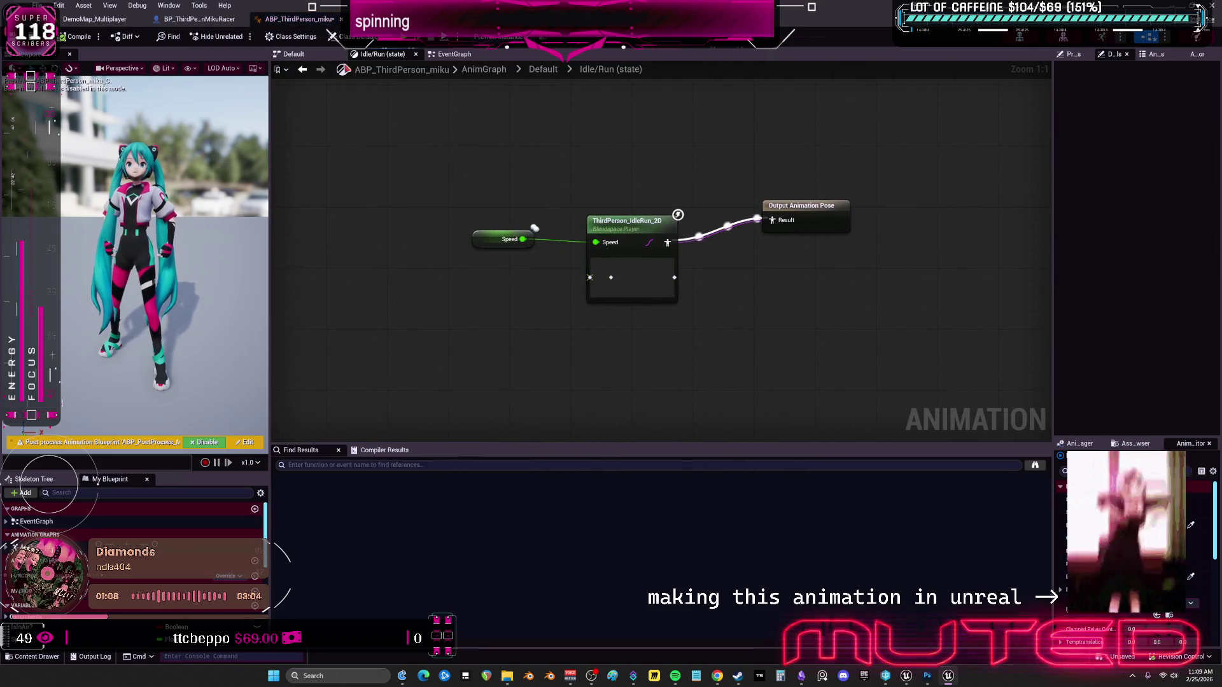
left_click(303, 69)
left_click(303, 70)
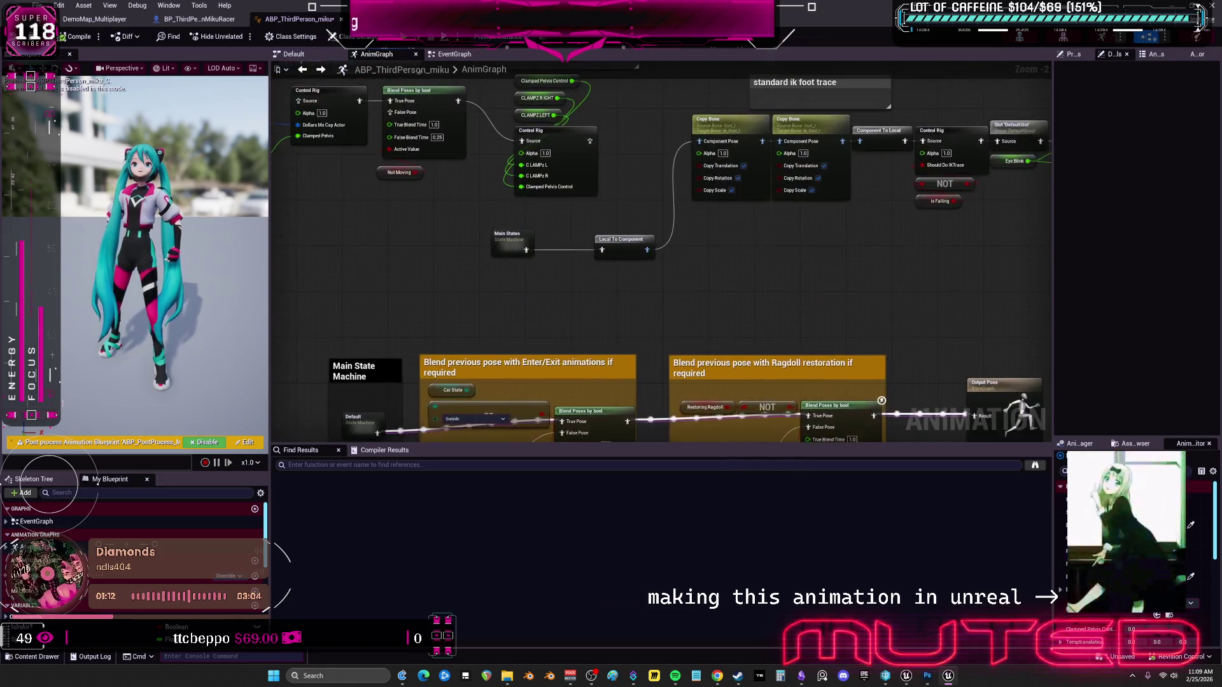
Move the Output Pose node next to the Ragdoll blend comment box.
scroll(858, 311, "up", 2)
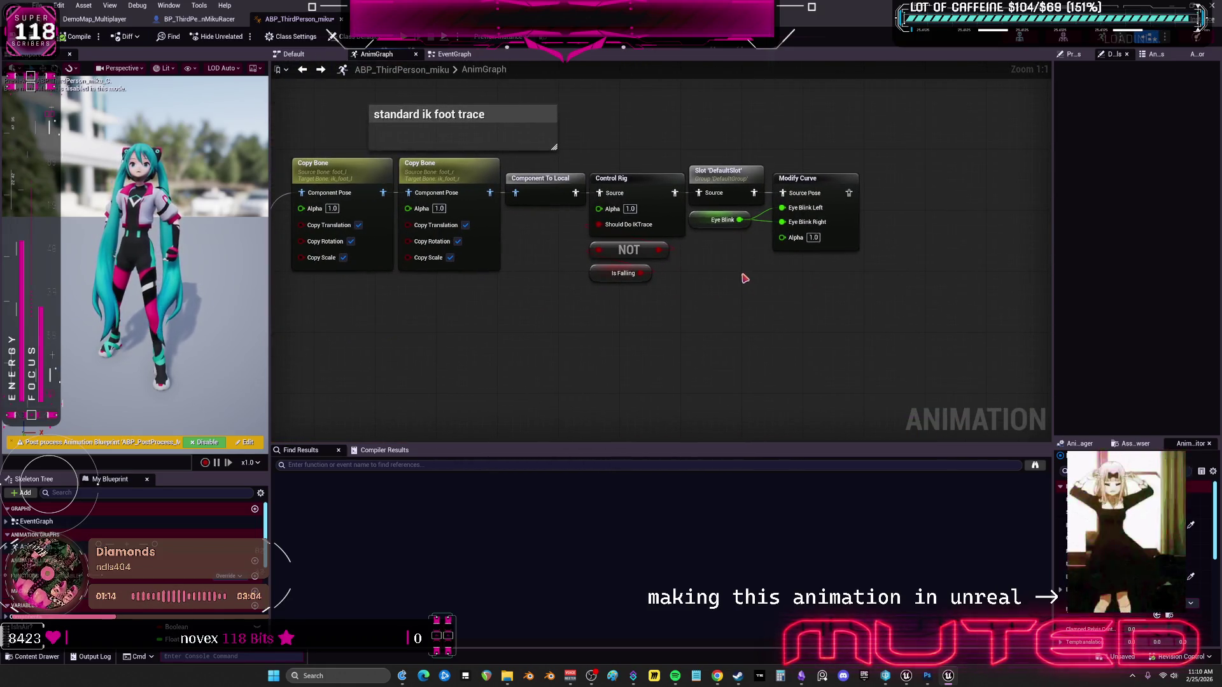
scroll(676, 300, "down", 2)
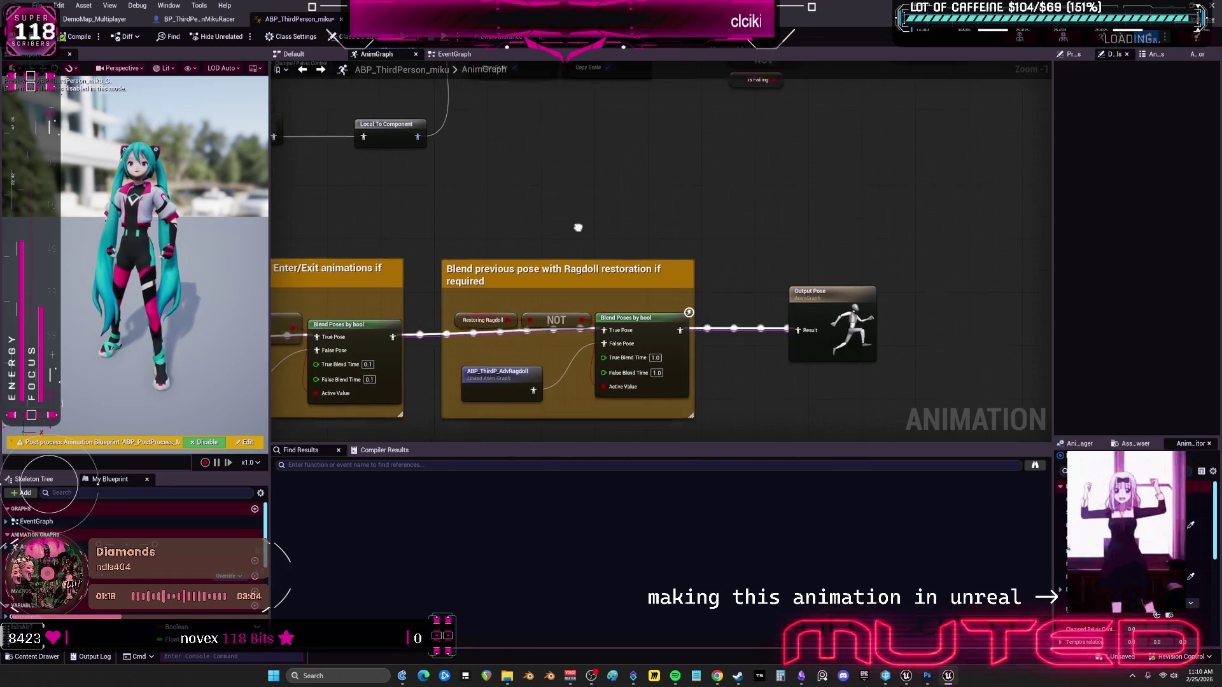
left_click_drag(481, 282, 532, 313)
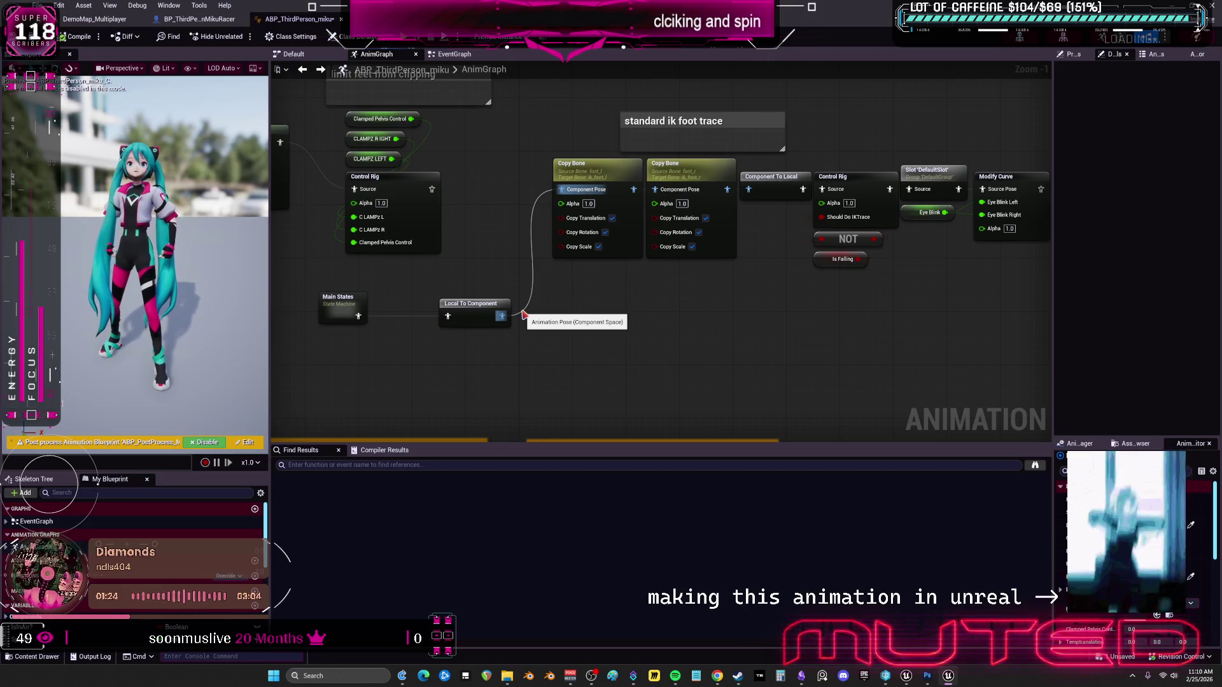
mouse_move(524, 314)
left_mouse_down()
mouse_move(733, 335)
mouse_move(716, 182)
mouse_move(700, 267)
mouse_move(681, 295)
left_mouse_up()
left_click_drag(877, 344, 1006, 338)
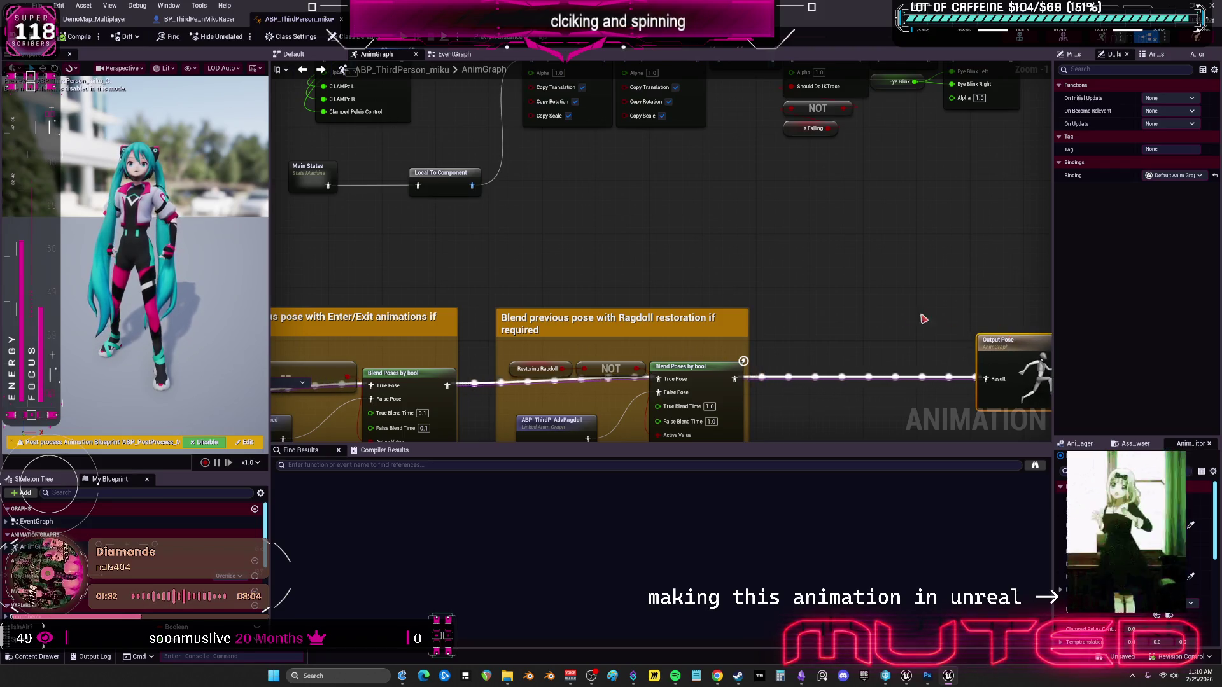
scroll(710, 346, "down", 1)
mouse_move(769, 298)
left_mouse_down()
mouse_move(760, 170)
mouse_move(669, 250)
left_mouse_up()
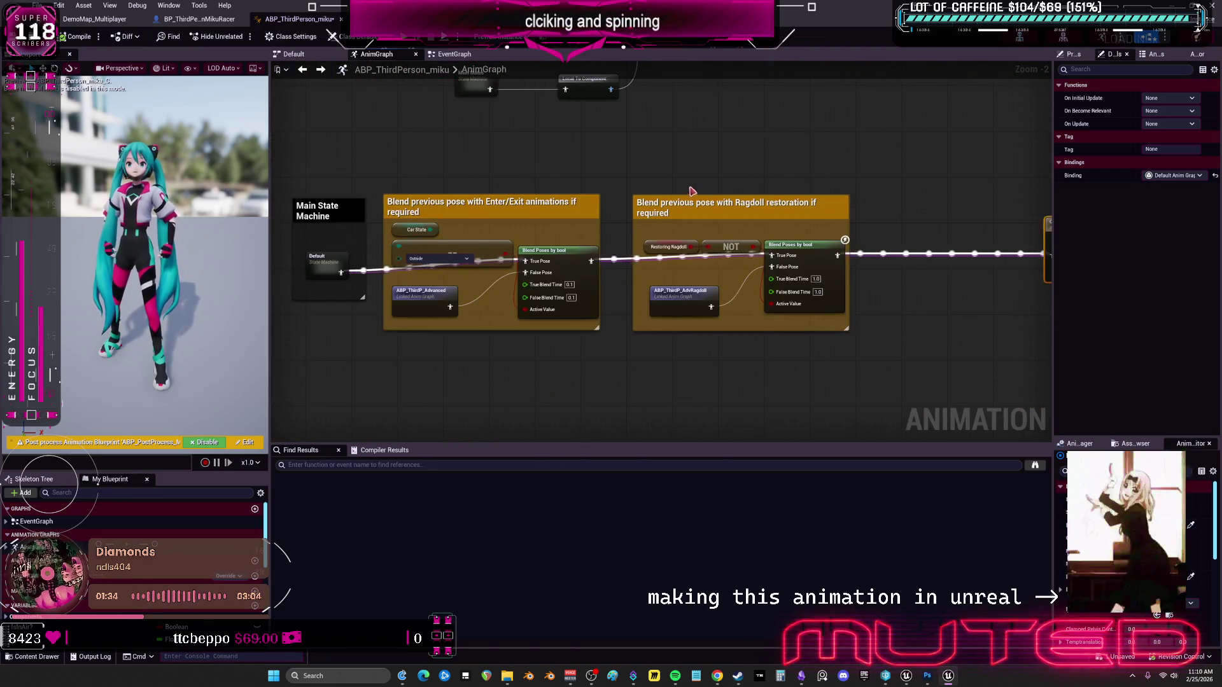
left_click_drag(1044, 239, 748, 256)
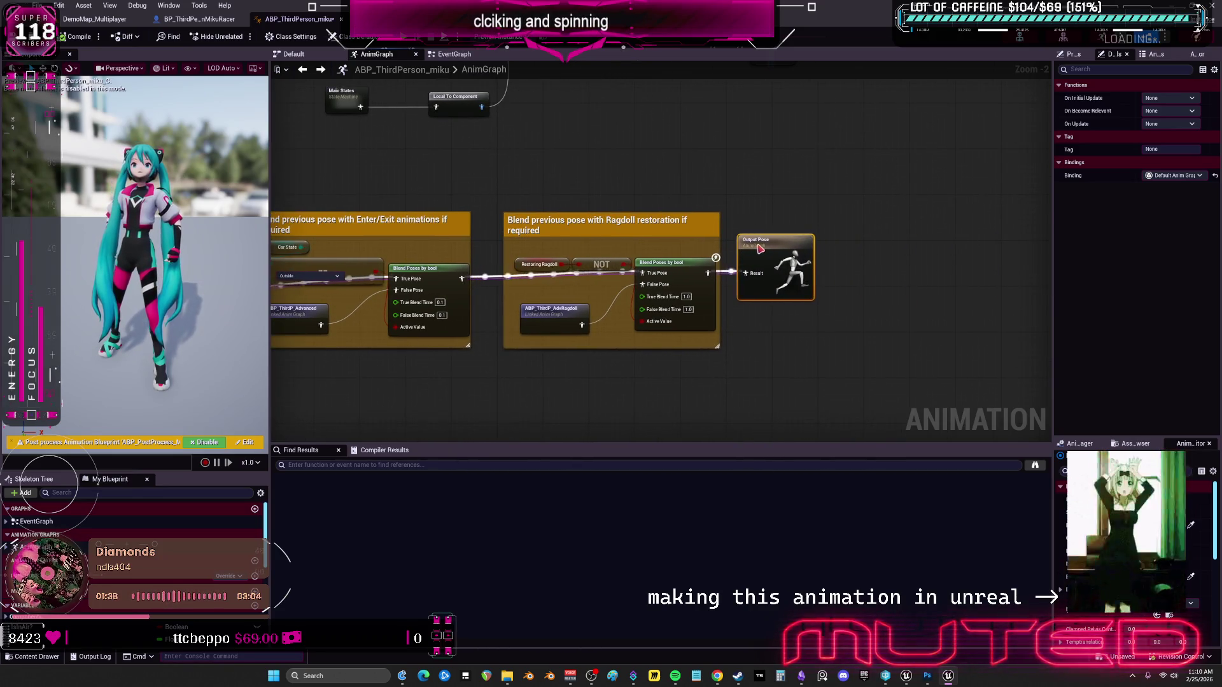
scroll(764, 261, "down", 2)
left_click_drag(598, 287, 760, 286)
Drag the Main State Machine node further to the left.
scroll(719, 287, "up", 1)
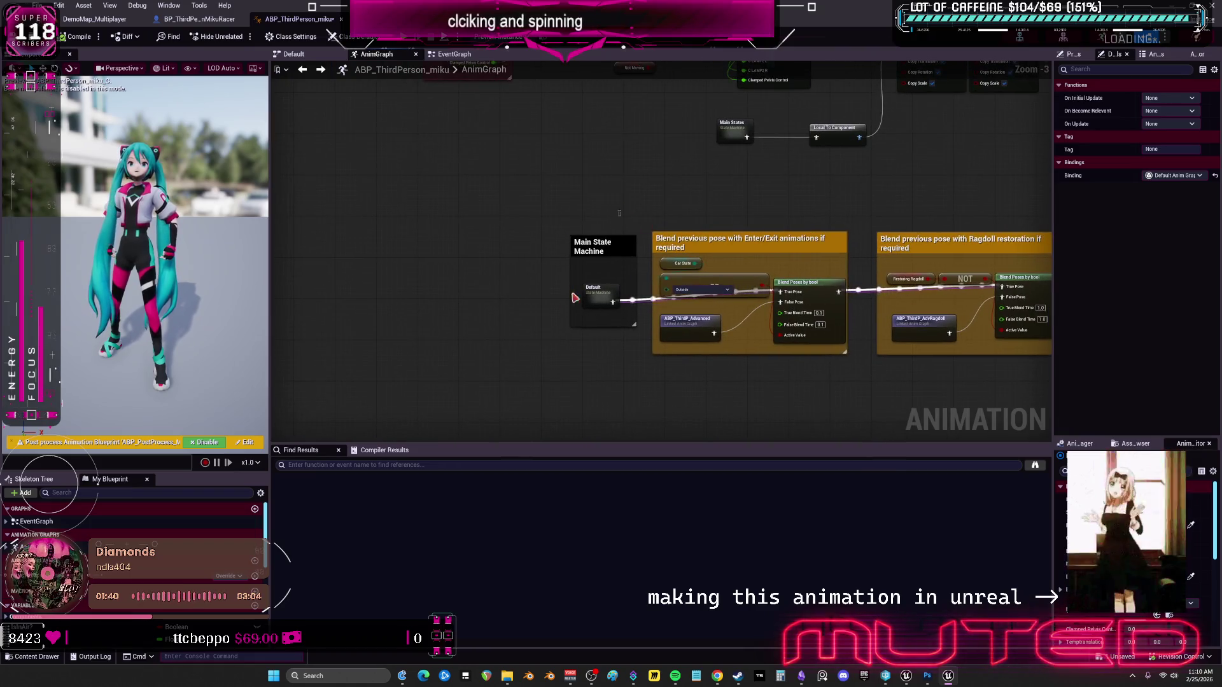
left_click(577, 287)
left_click_drag(576, 286, 279, 269)
mouse_move(565, 234)
left_mouse_down()
mouse_move(518, 325)
mouse_move(712, 274)
mouse_move(692, 279)
left_mouse_up()
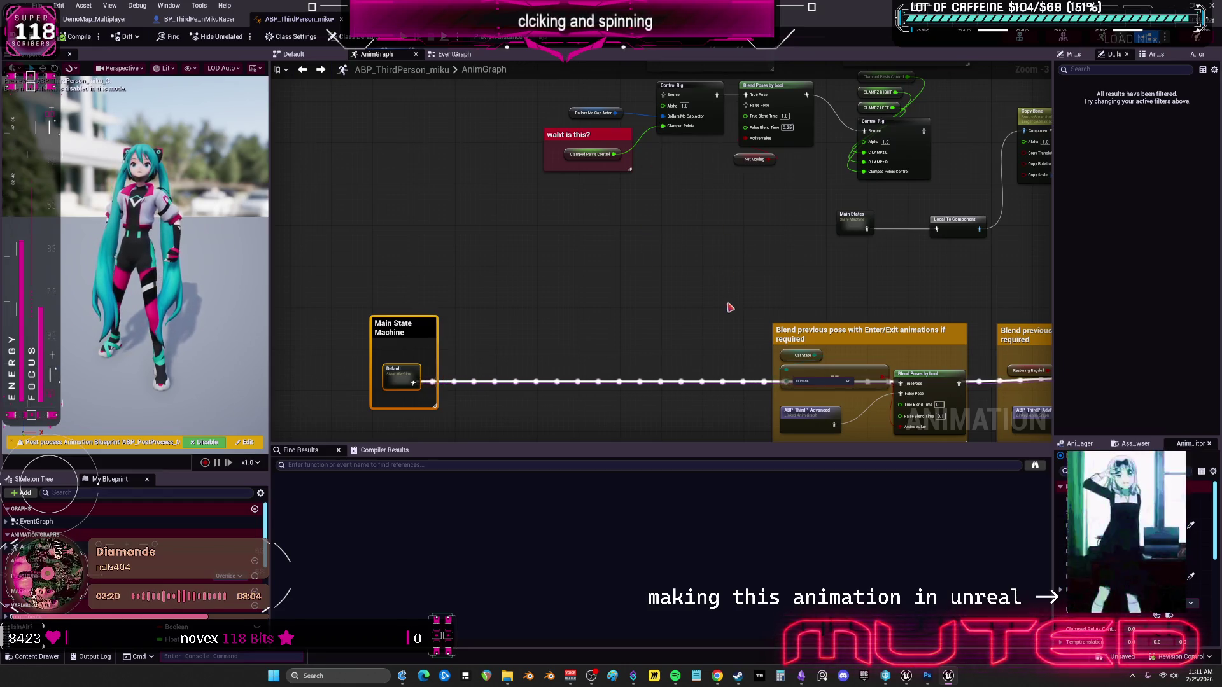
Move the Main States node left, wire it toward Blend Poses' False Pose, and open it.
left_click_drag(832, 241, 664, 295)
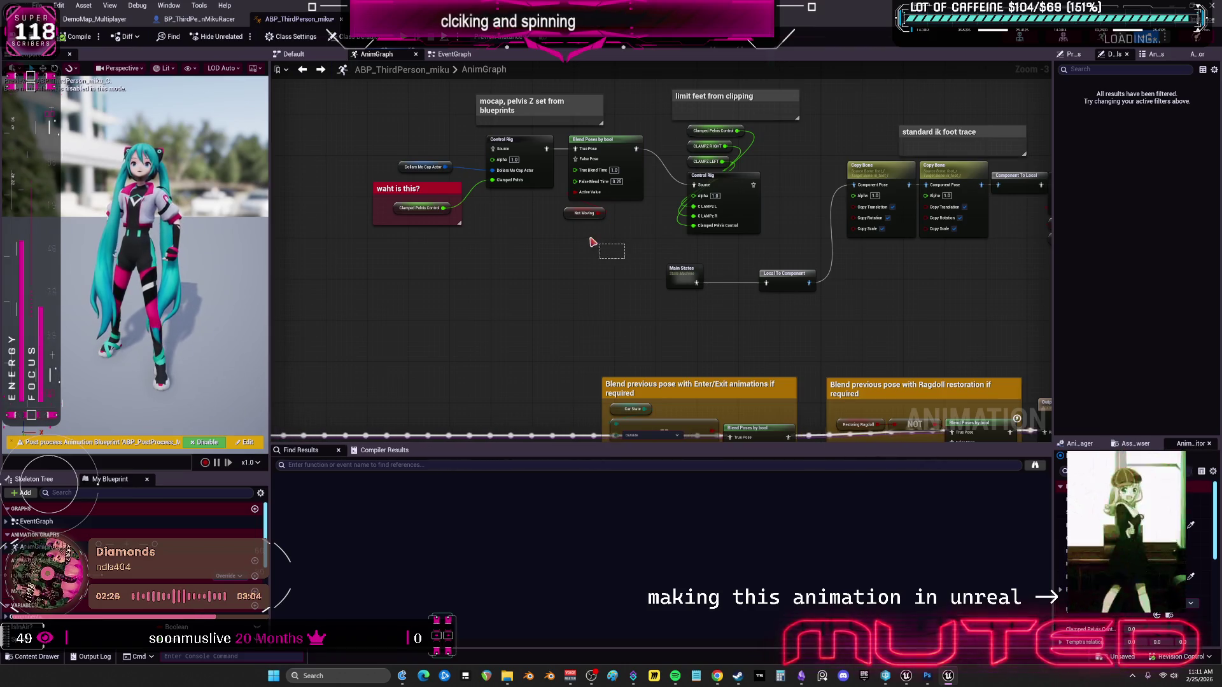
left_click(623, 249)
left_click_drag(623, 249, 691, 274)
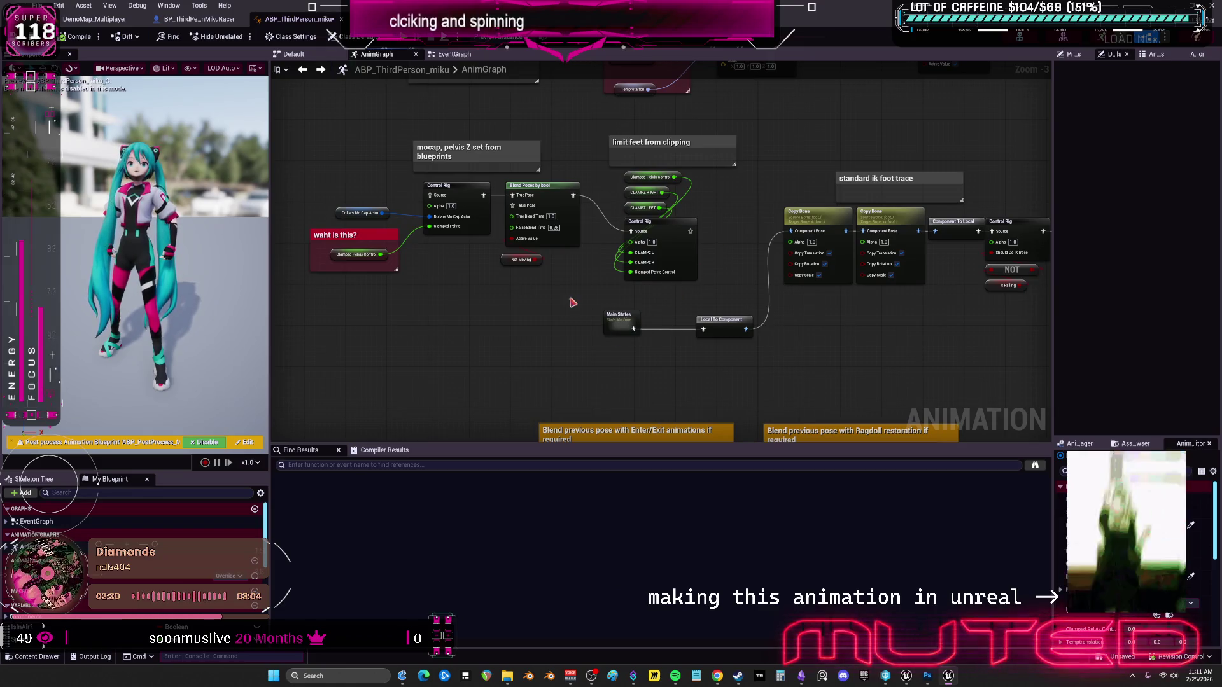
left_click_drag(620, 321, 436, 331)
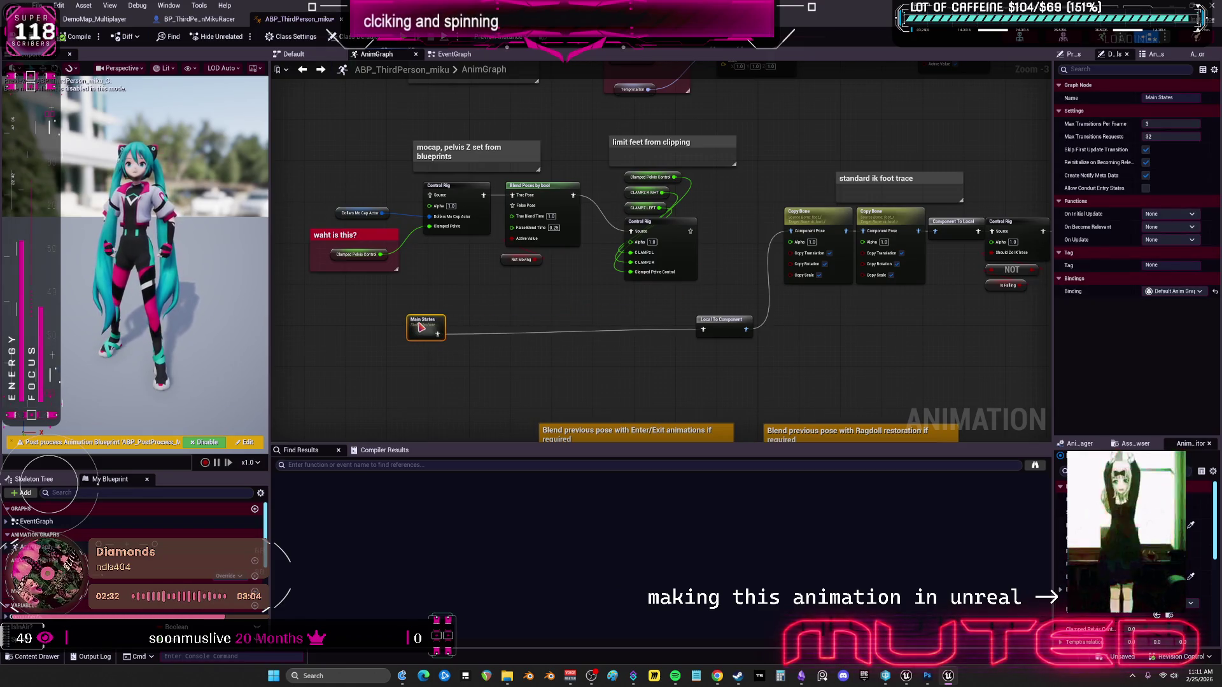
left_click_drag(440, 334, 513, 211)
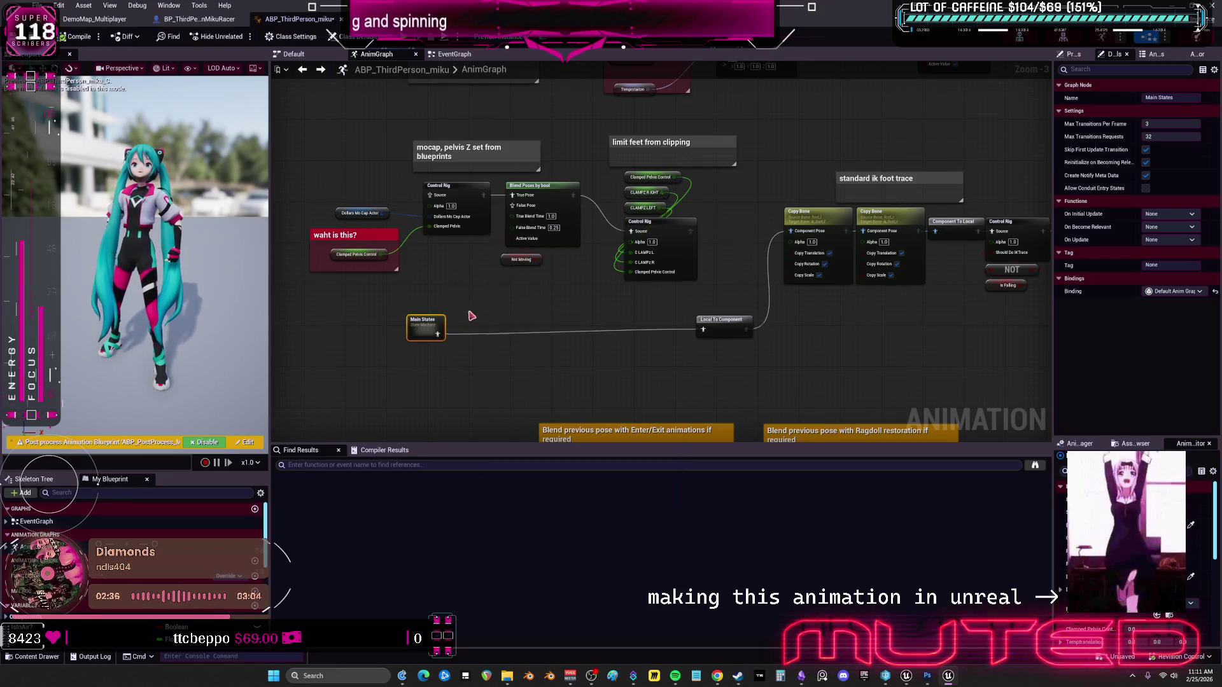
double_click(586, 190)
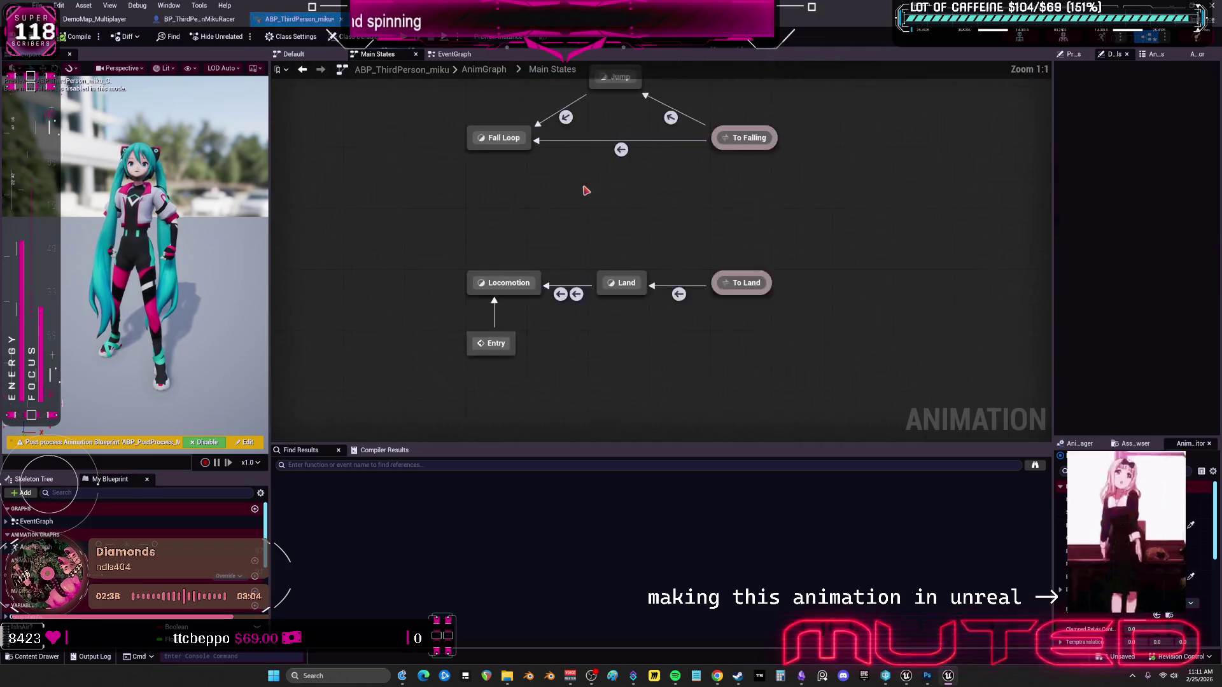
Look through the Default and Main States machines, Fall Loop and Jump, then back out to the AnimGraph.
left_click(310, 72)
double_click(330, 331)
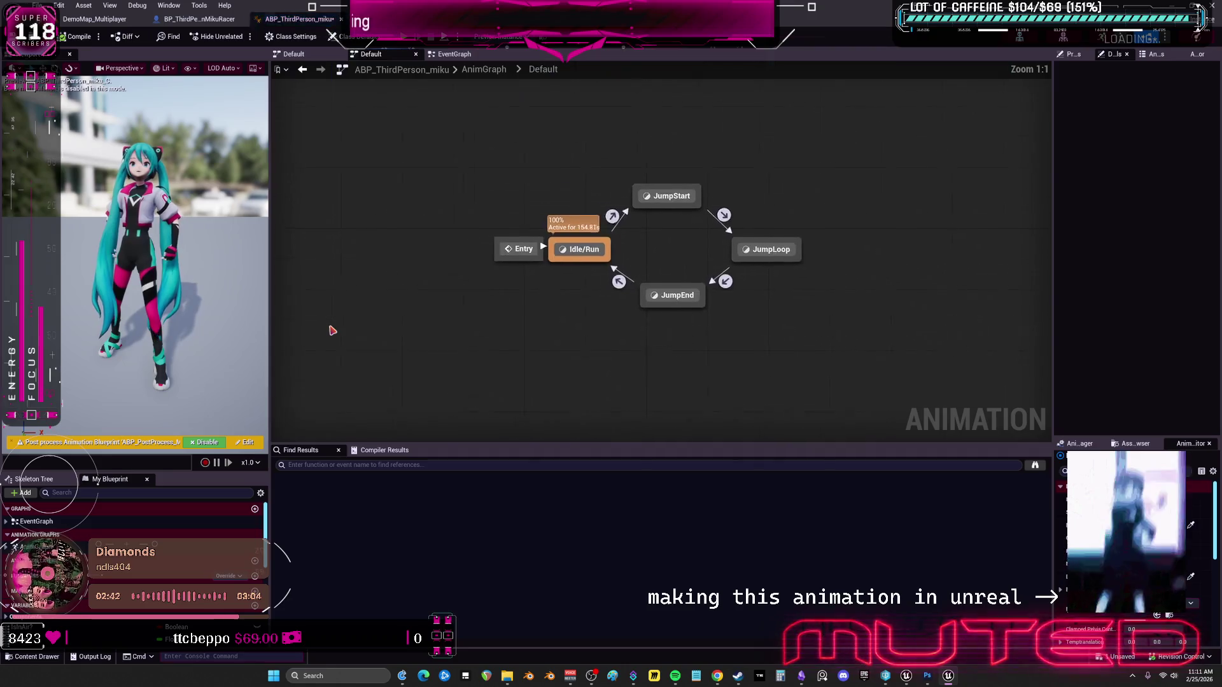
left_click(302, 69)
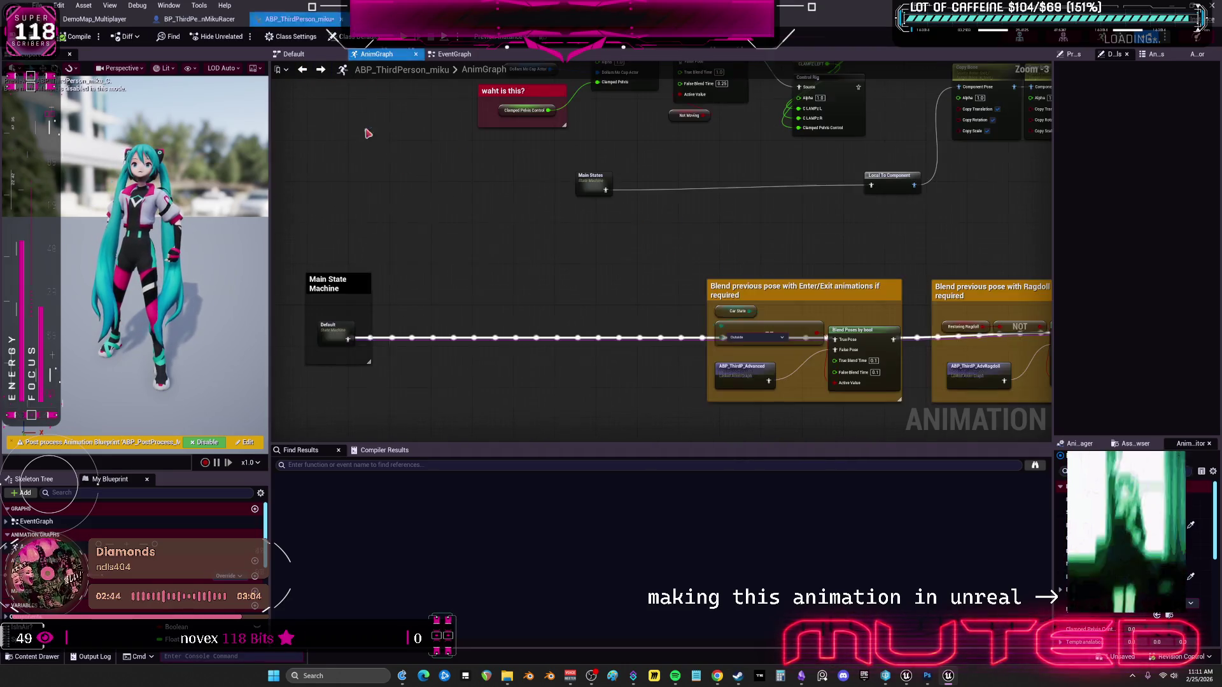
double_click(586, 178)
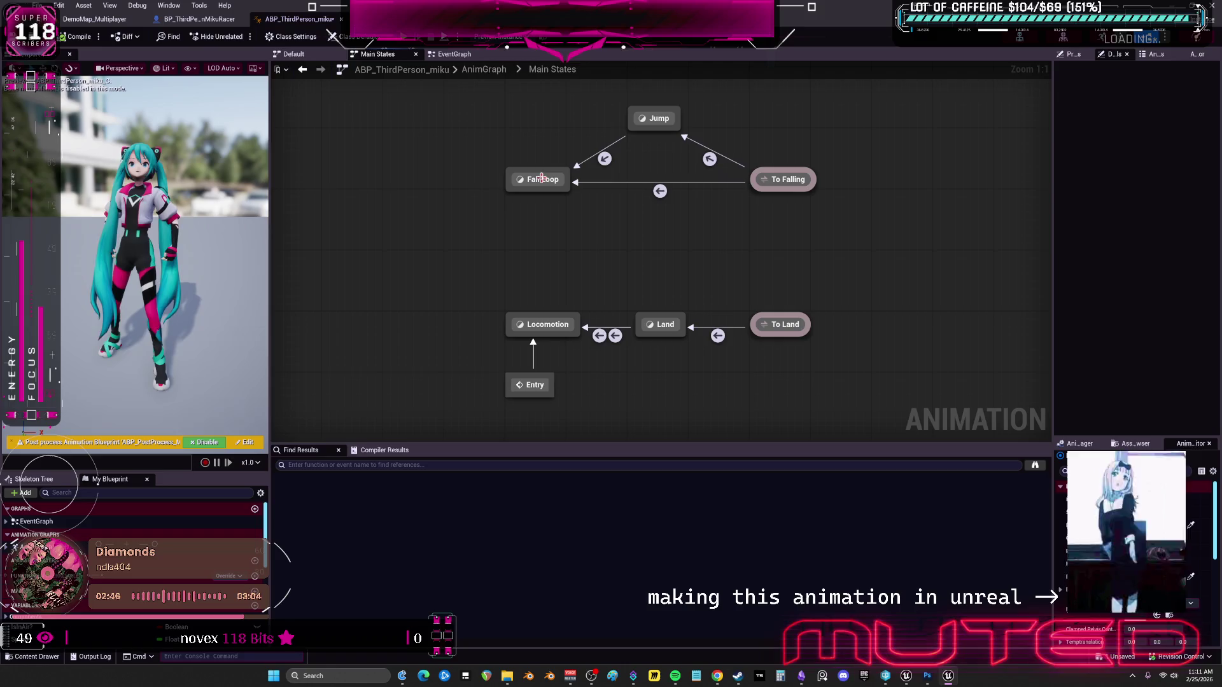
left_click(542, 179)
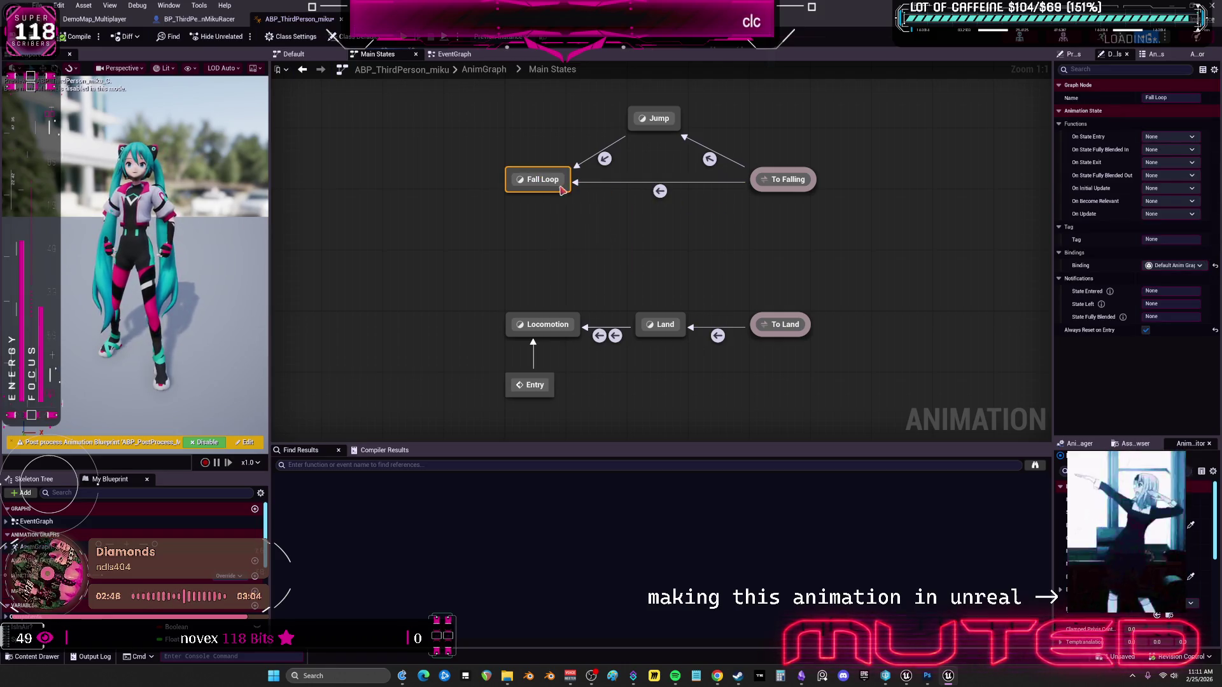
double_click(663, 117)
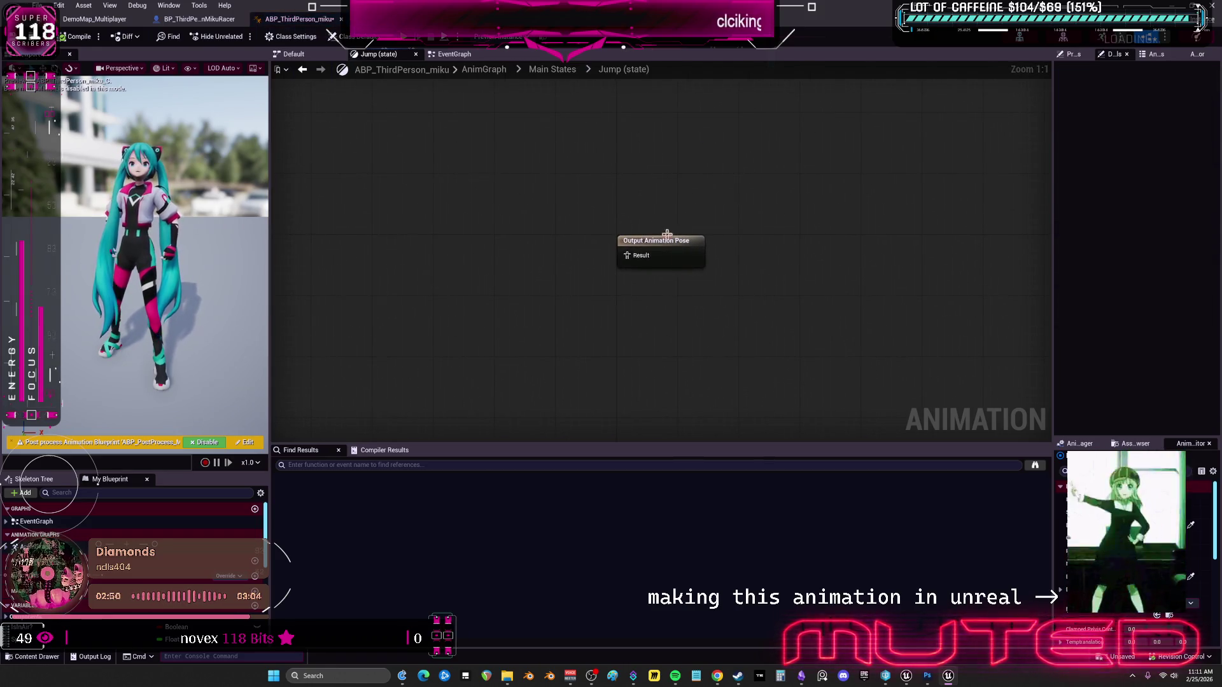
left_click(303, 68)
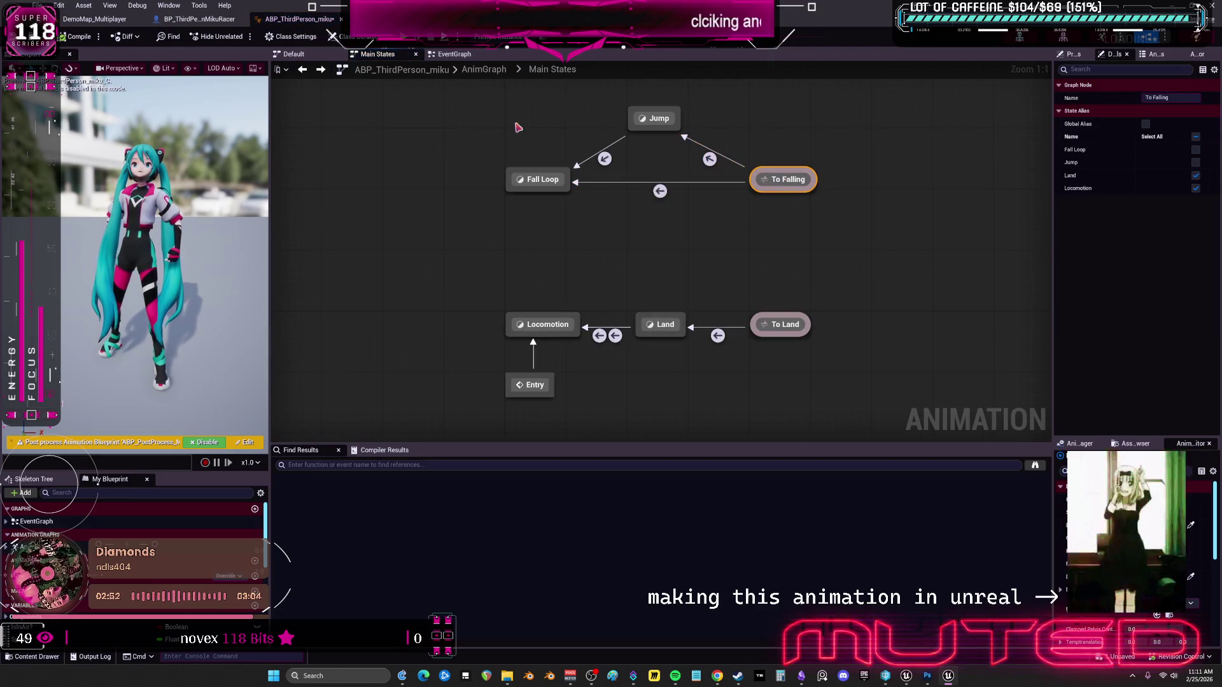
left_click(303, 69)
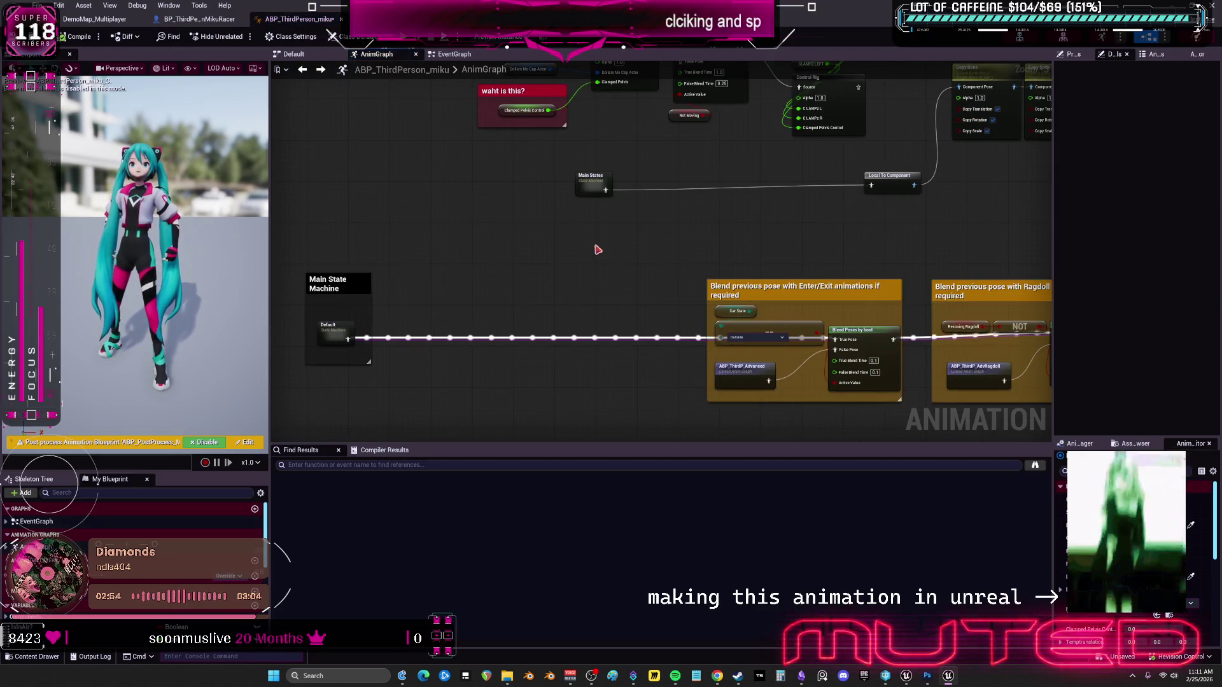
Rewire Main State Machine, add Local To Component after the upper Control Rig, and delete Main States.
left_click_drag(635, 274, 557, 365)
mouse_move(355, 410)
left_mouse_down()
mouse_move(508, 371)
mouse_move(678, 135)
mouse_move(688, 138)
mouse_move(698, 229)
mouse_move(584, 263)
left_mouse_up()
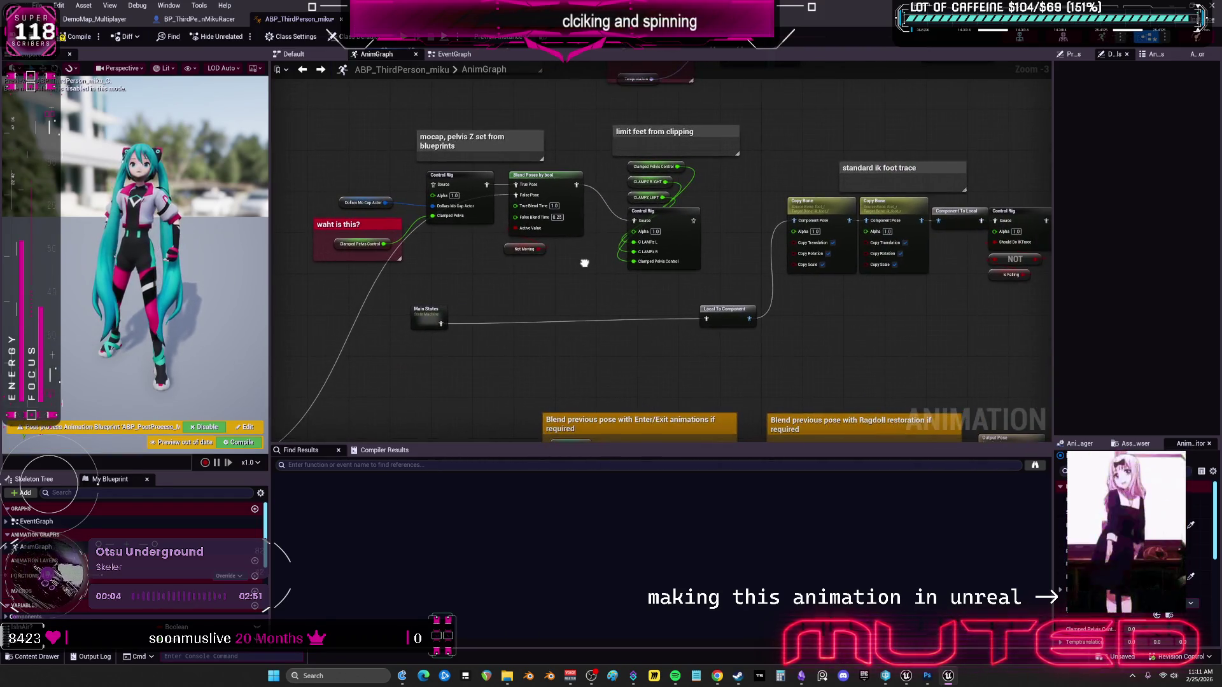
mouse_move(695, 220)
left_mouse_down()
mouse_move(805, 232)
mouse_move(792, 220)
left_mouse_up()
left_click_drag(736, 345, 418, 301)
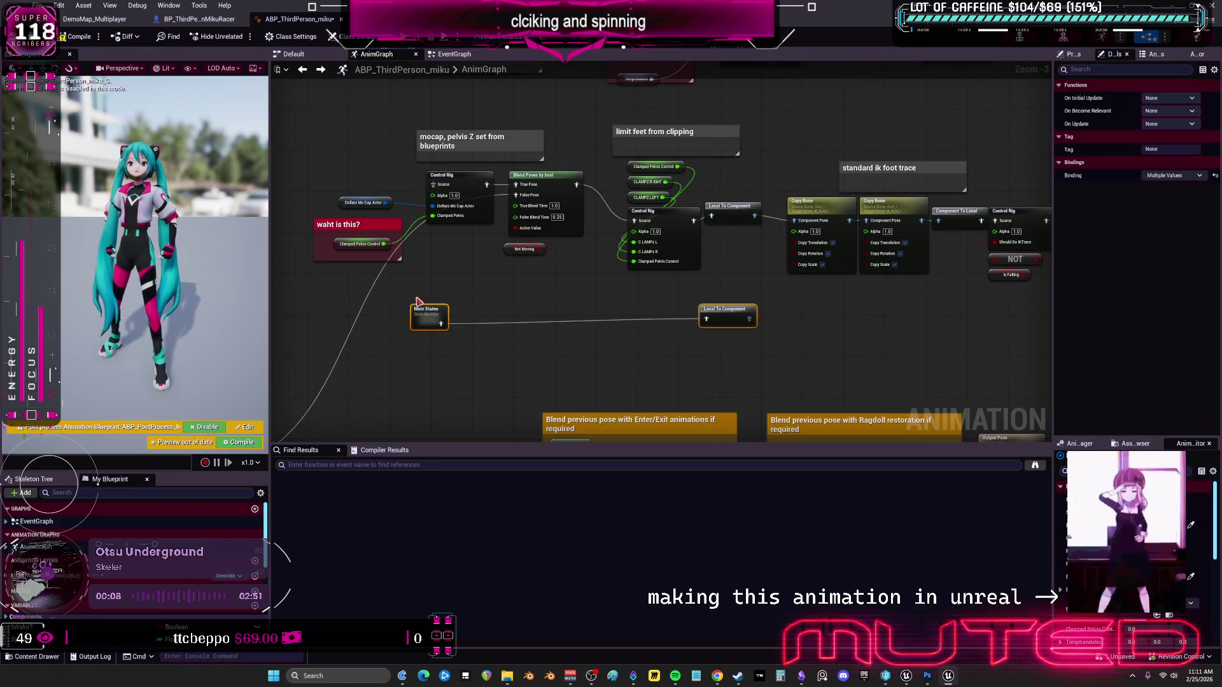
key("Delete")
Wire Modify Curve's pose output toward the Blend Poses nodes.
scroll(801, 307, "right", 5)
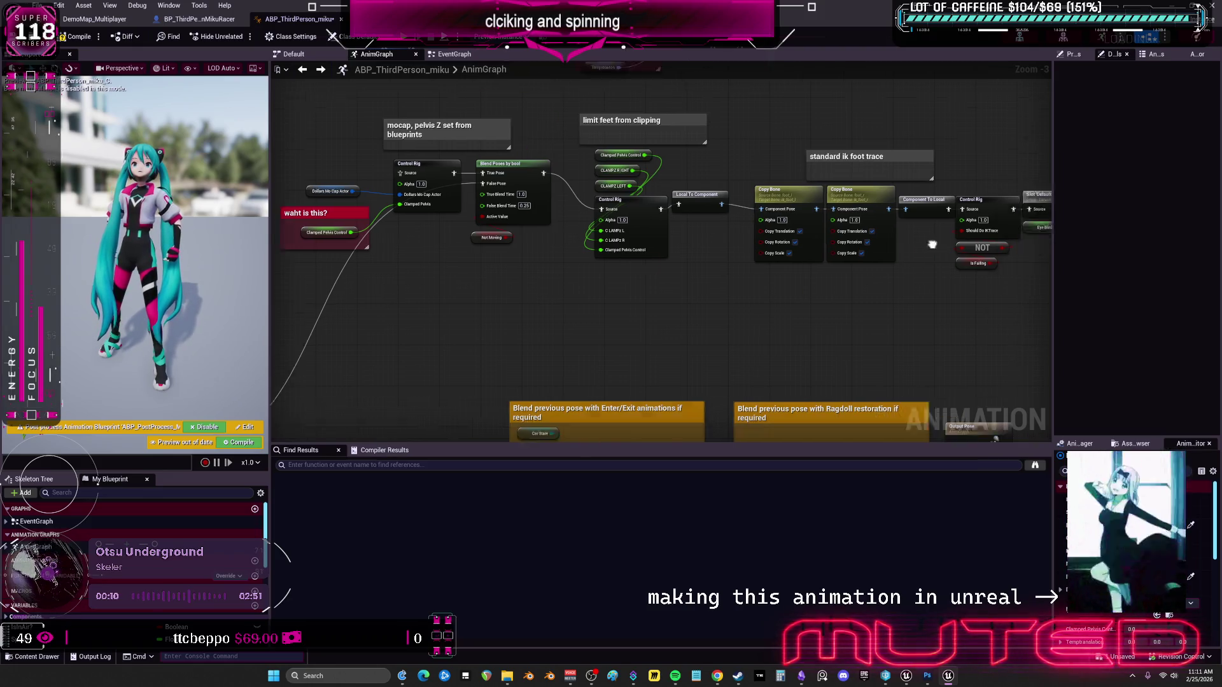
mouse_move(883, 201)
left_mouse_down()
mouse_move(576, 320)
mouse_move(605, 304)
mouse_move(658, 353)
left_mouse_up()
mouse_move(548, 265)
left_mouse_down()
mouse_move(716, 172)
mouse_move(847, 191)
mouse_move(671, 218)
mouse_move(687, 182)
mouse_move(419, 309)
left_mouse_up()
mouse_move(888, 189)
left_mouse_down()
mouse_move(469, 354)
mouse_move(517, 382)
mouse_move(496, 345)
mouse_move(518, 272)
mouse_move(491, 322)
mouse_move(547, 253)
left_mouse_up()
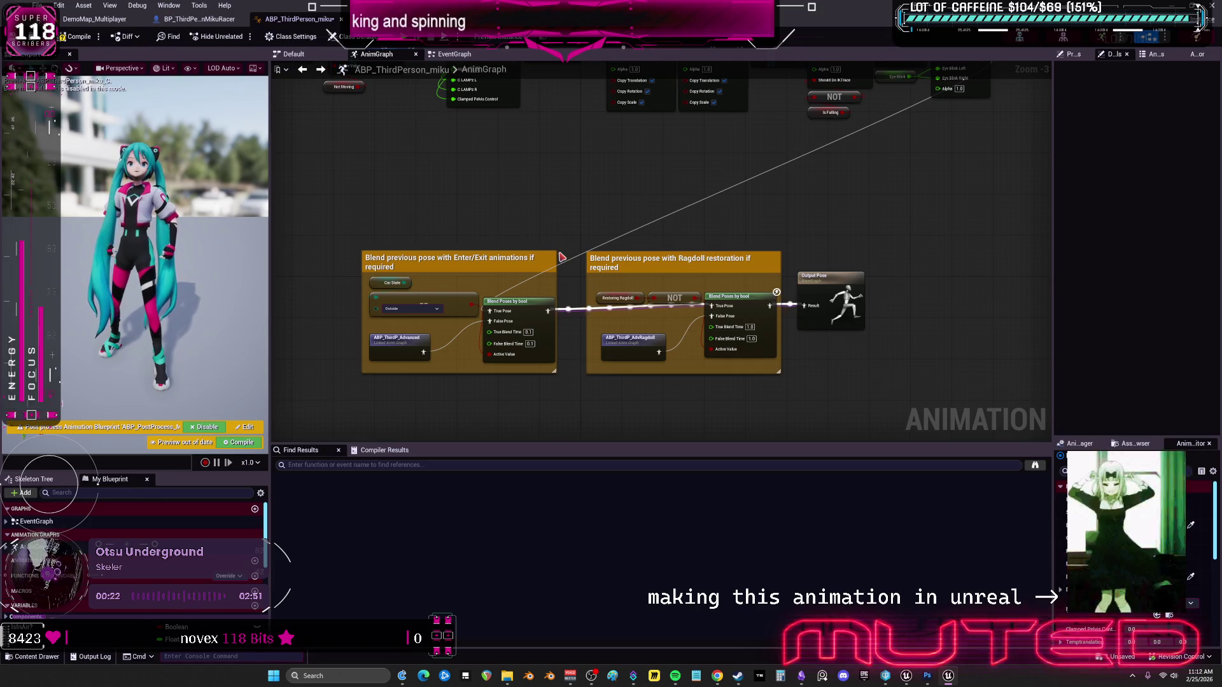
Inspect the mocap Control Rig node's pins, then return to the DemoMap_Multiplayer level editor.
left_click_drag(649, 208, 655, 304)
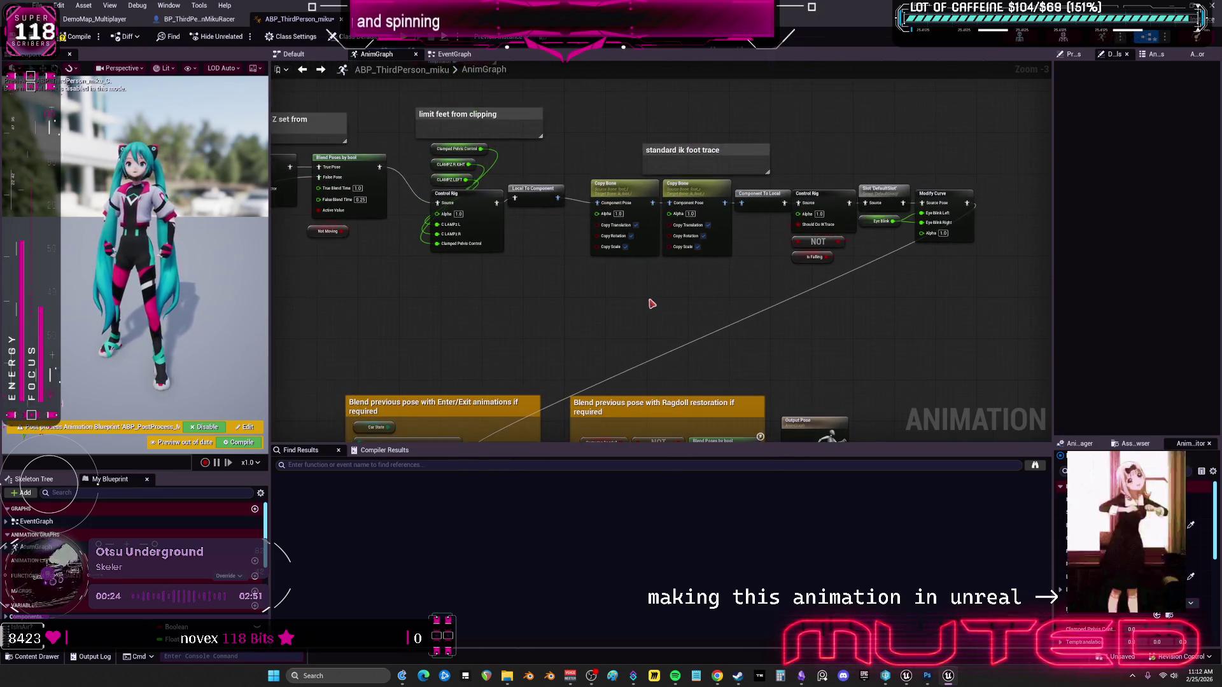
left_click_drag(446, 310, 546, 325)
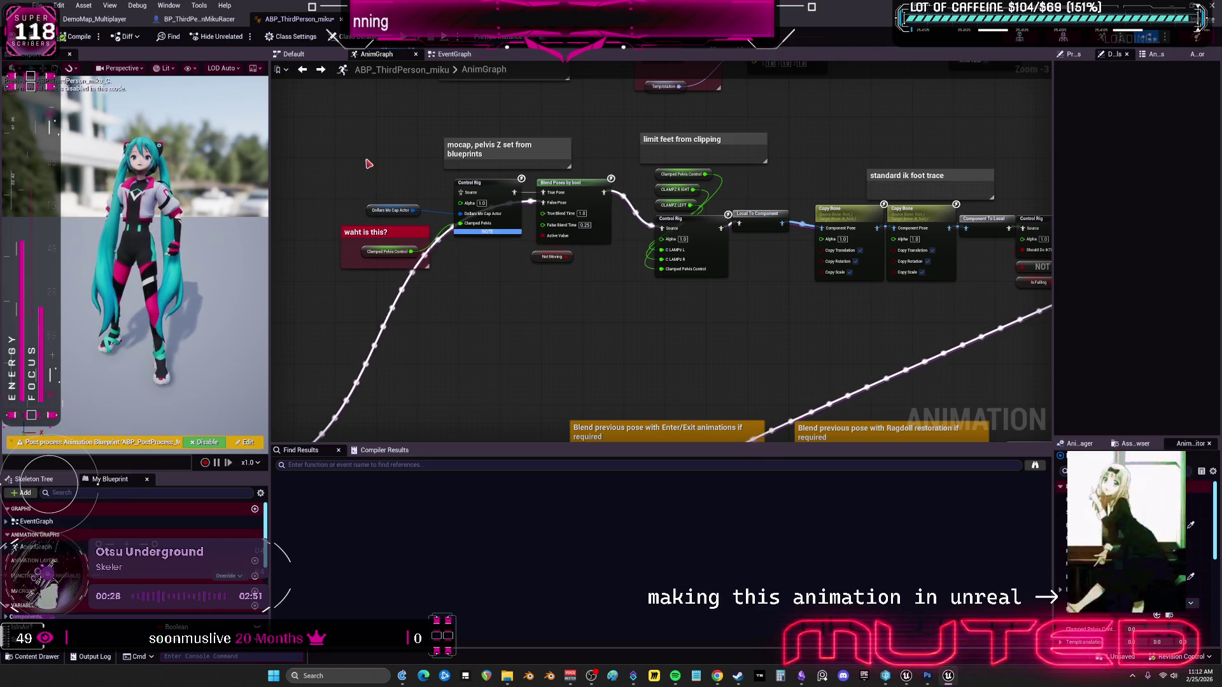
mouse_move(368, 308)
left_mouse_down()
mouse_move(566, 199)
mouse_move(420, 439)
mouse_move(447, 370)
left_mouse_up()
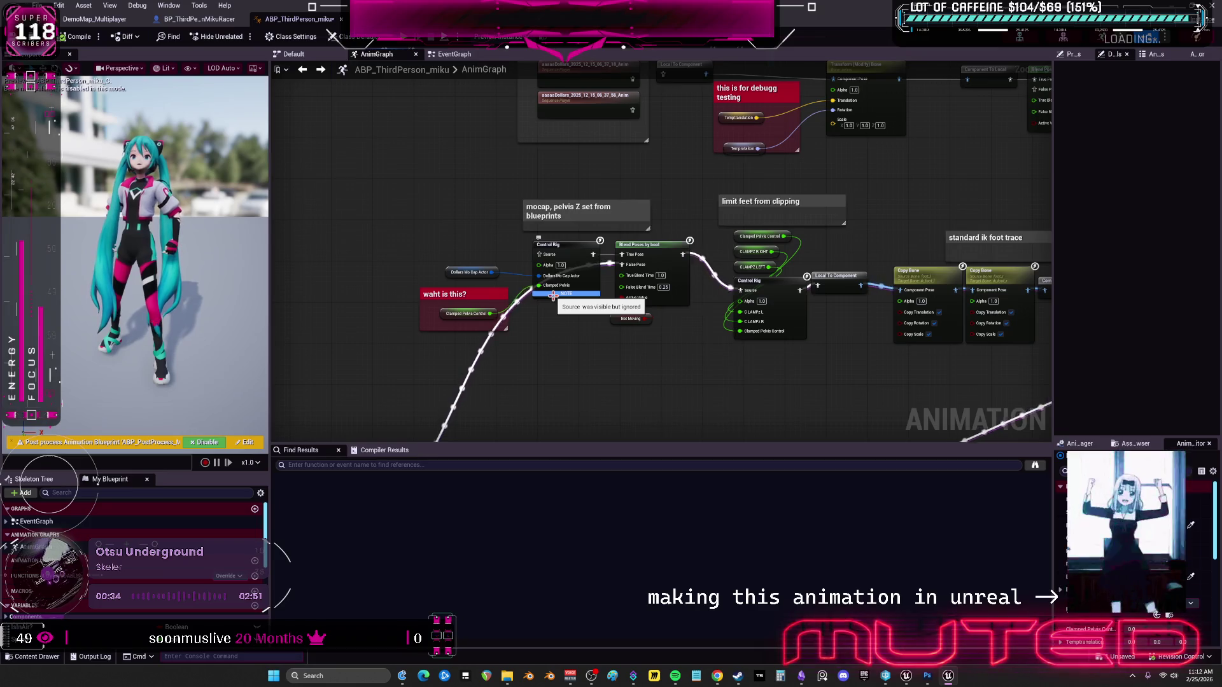
left_click_drag(552, 295, 546, 301)
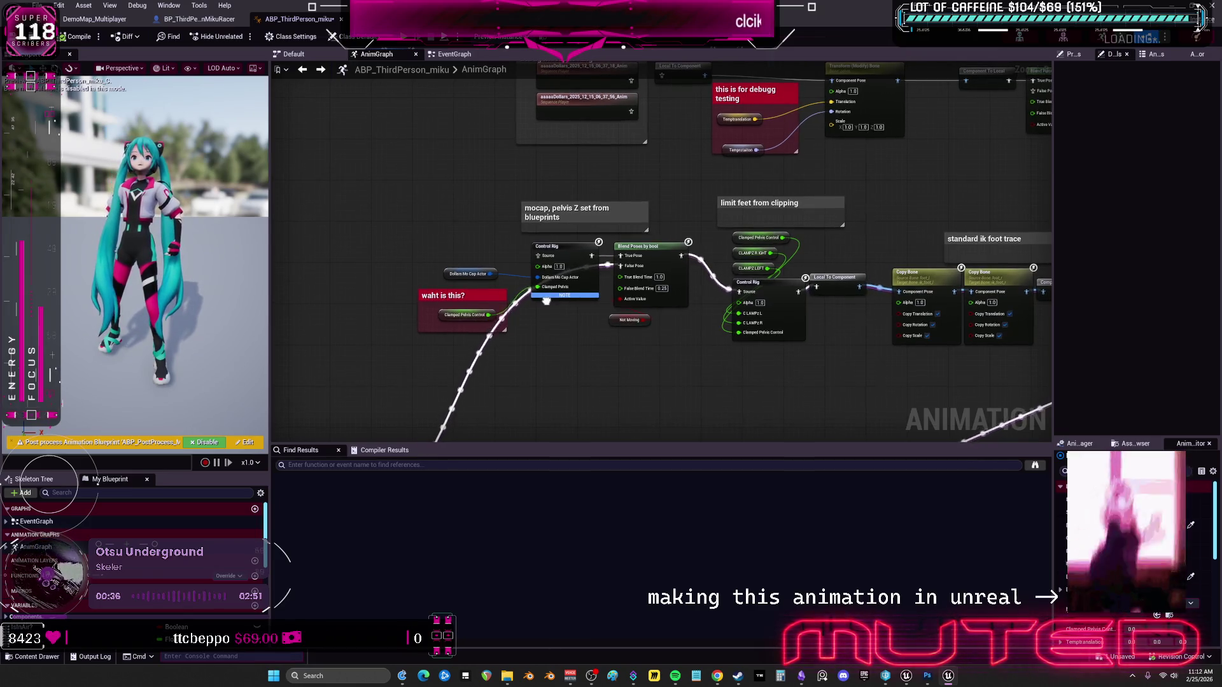
scroll(548, 305, "up", 2)
left_click(547, 305)
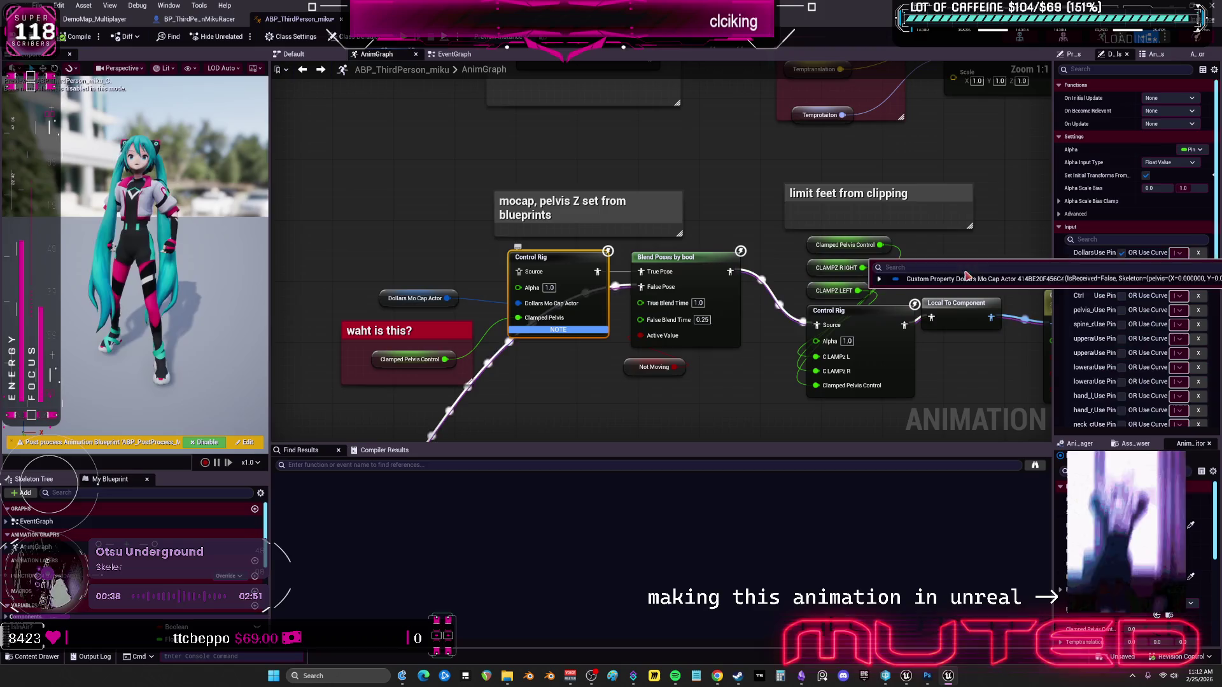
scroll(1086, 294, "down", 10)
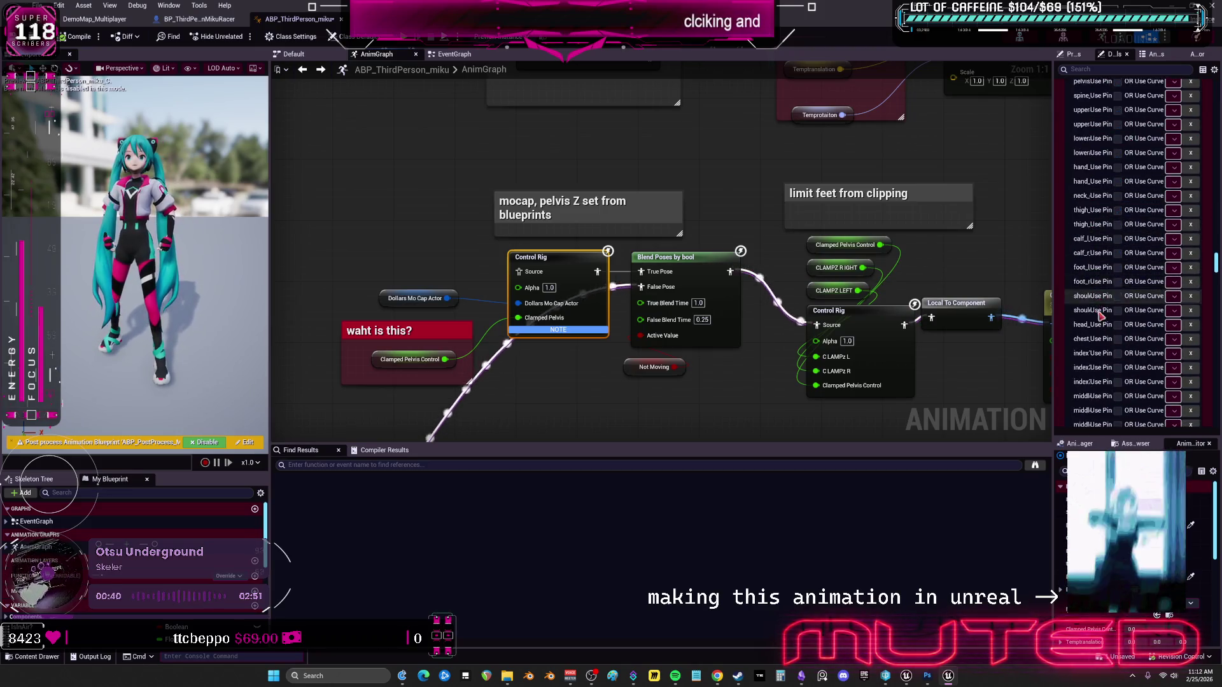
scroll(1105, 297, "down", 10)
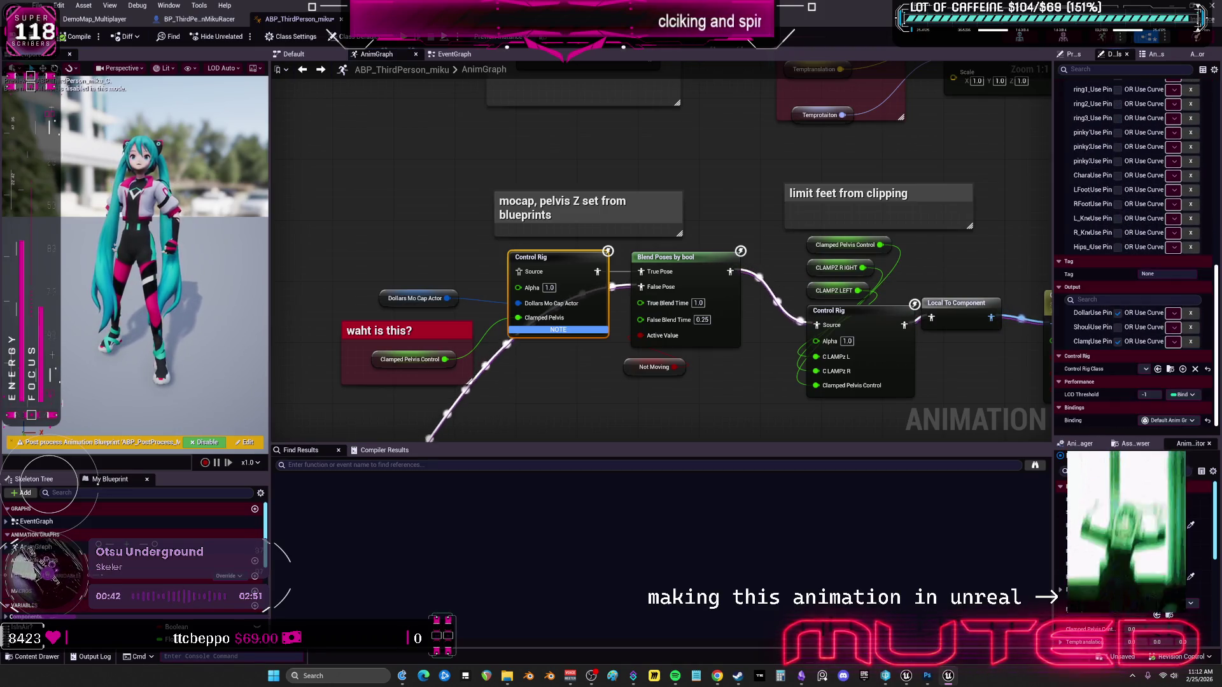
key("ctrl+Tab")
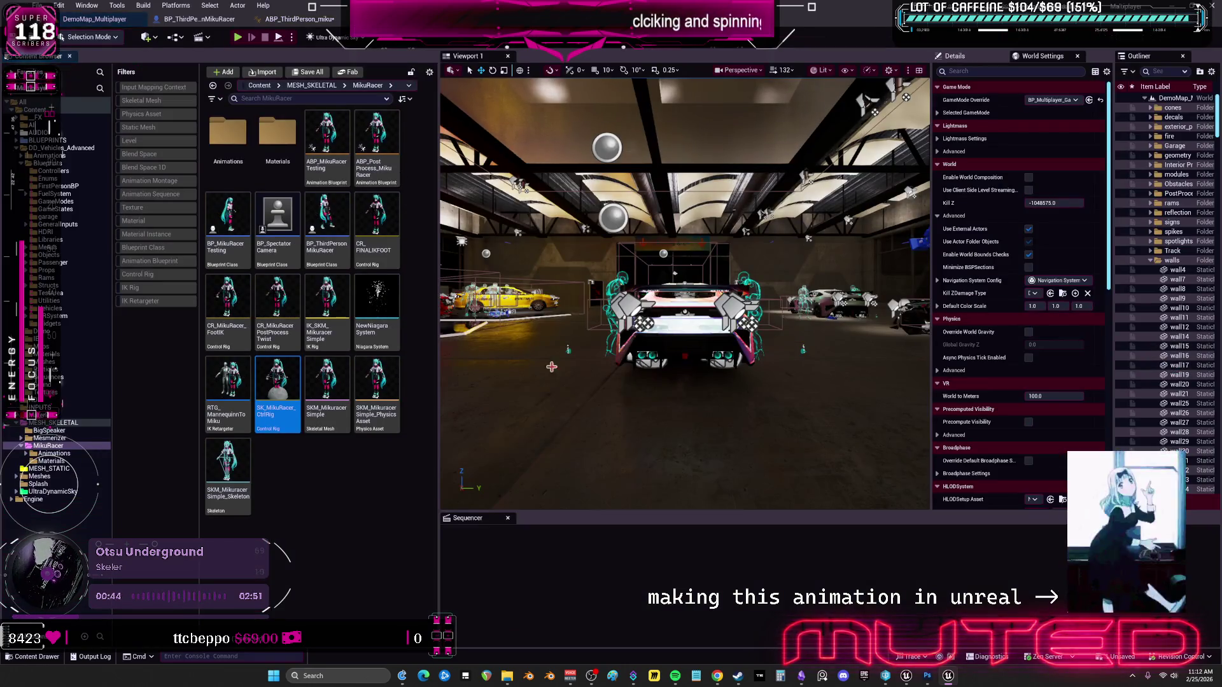
double_click(275, 389)
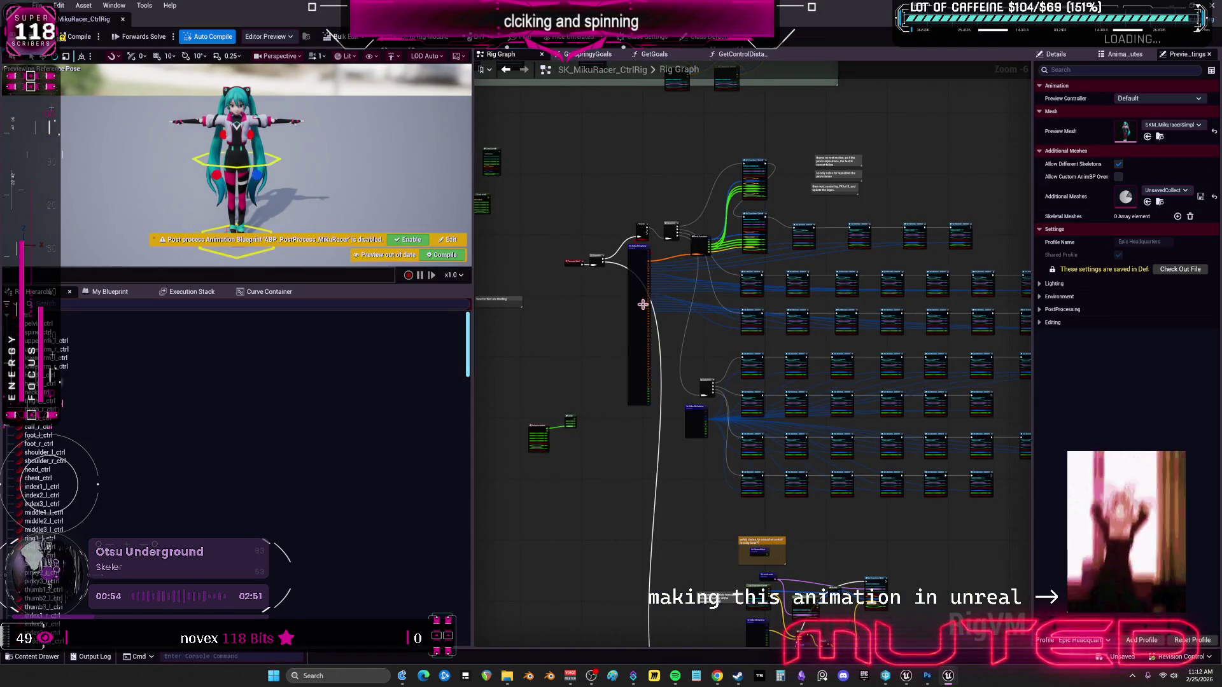
mouse_move(592, 231)
left_mouse_down()
mouse_move(807, 423)
mouse_move(1023, 423)
mouse_move(976, 362)
mouse_move(908, 338)
left_mouse_up()
scroll(908, 338, "up", 2)
left_click_drag(802, 438, 798, 205)
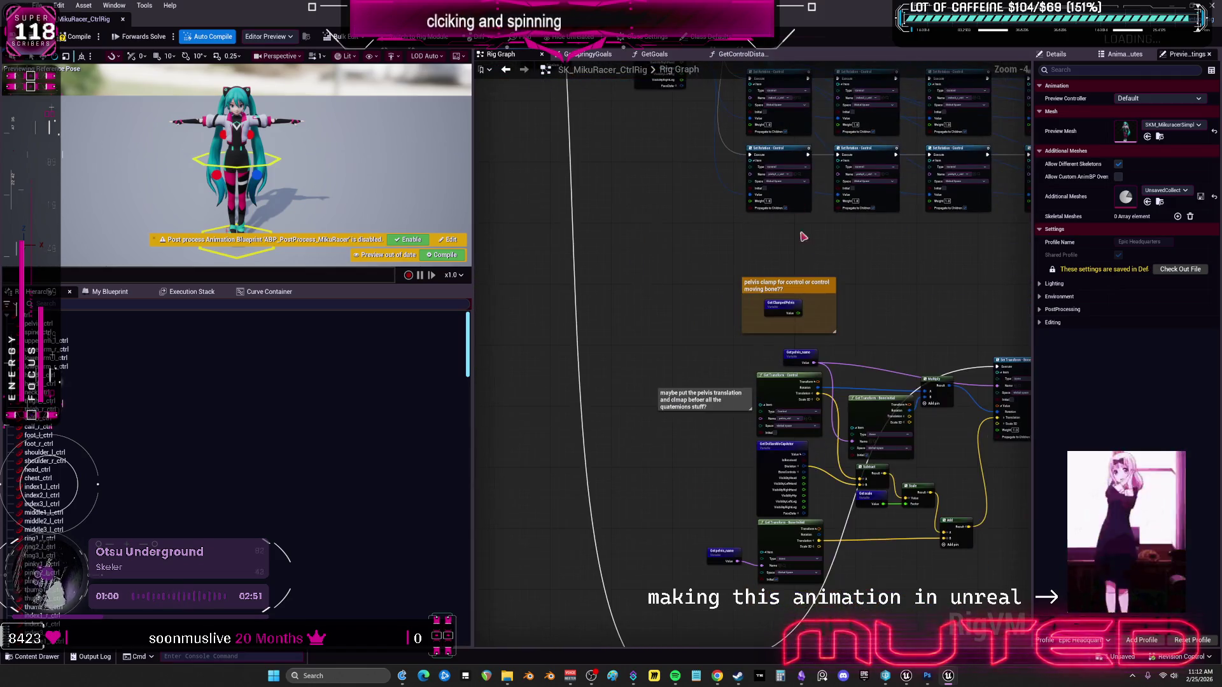
scroll(879, 444, "down", 2)
mouse_move(878, 443)
left_mouse_down()
mouse_move(791, 267)
mouse_move(827, 408)
mouse_move(813, 338)
mouse_move(826, 330)
mouse_move(787, 349)
mouse_move(769, 300)
mouse_move(802, 325)
left_mouse_up()
scroll(826, 330, "up", 1)
scroll(787, 348, "up", 1)
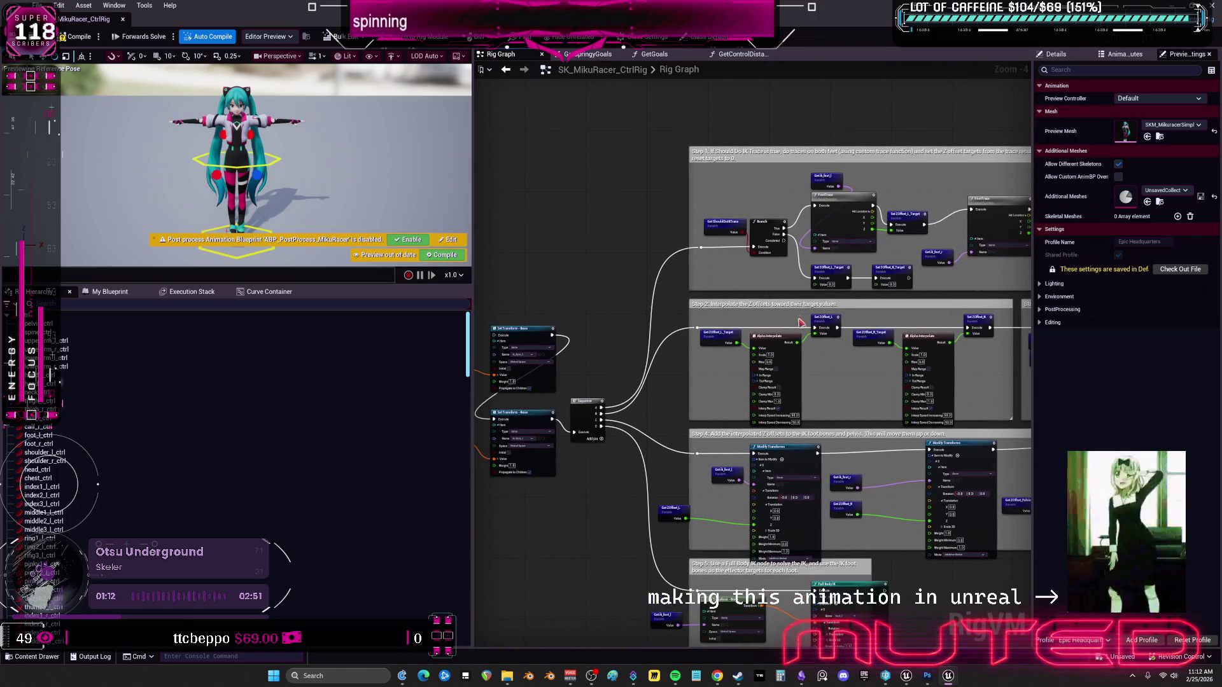
right_click(933, 270)
left_click(658, 278)
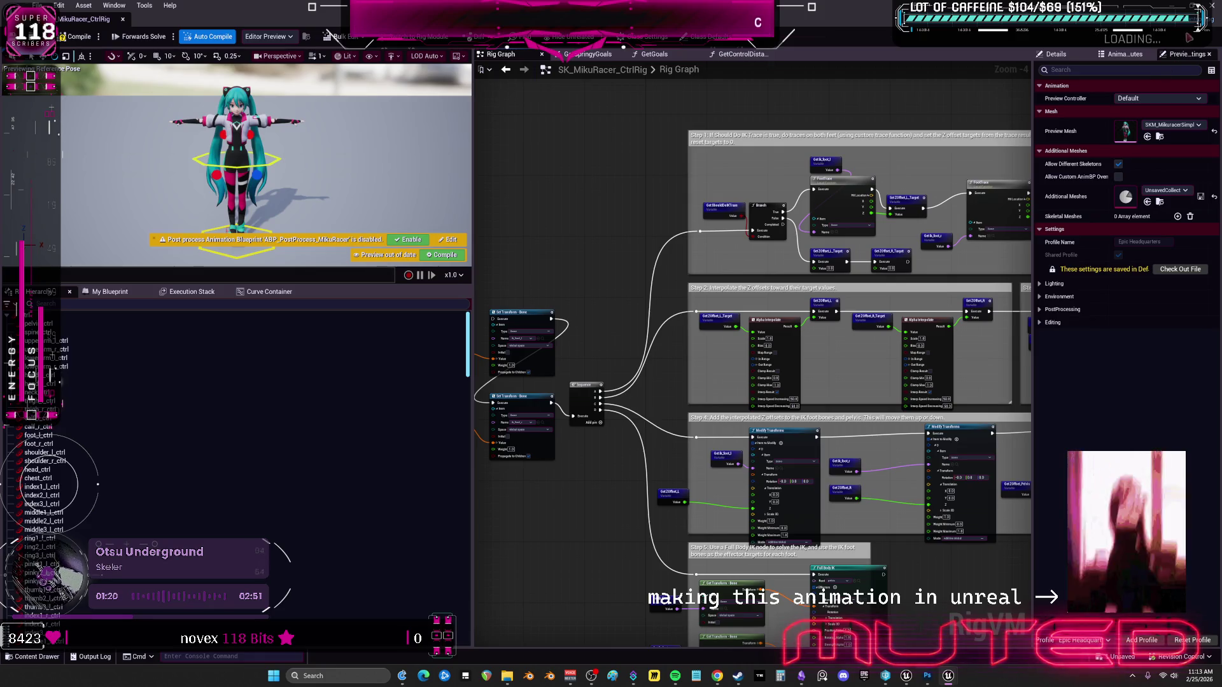
left_click(1188, 46)
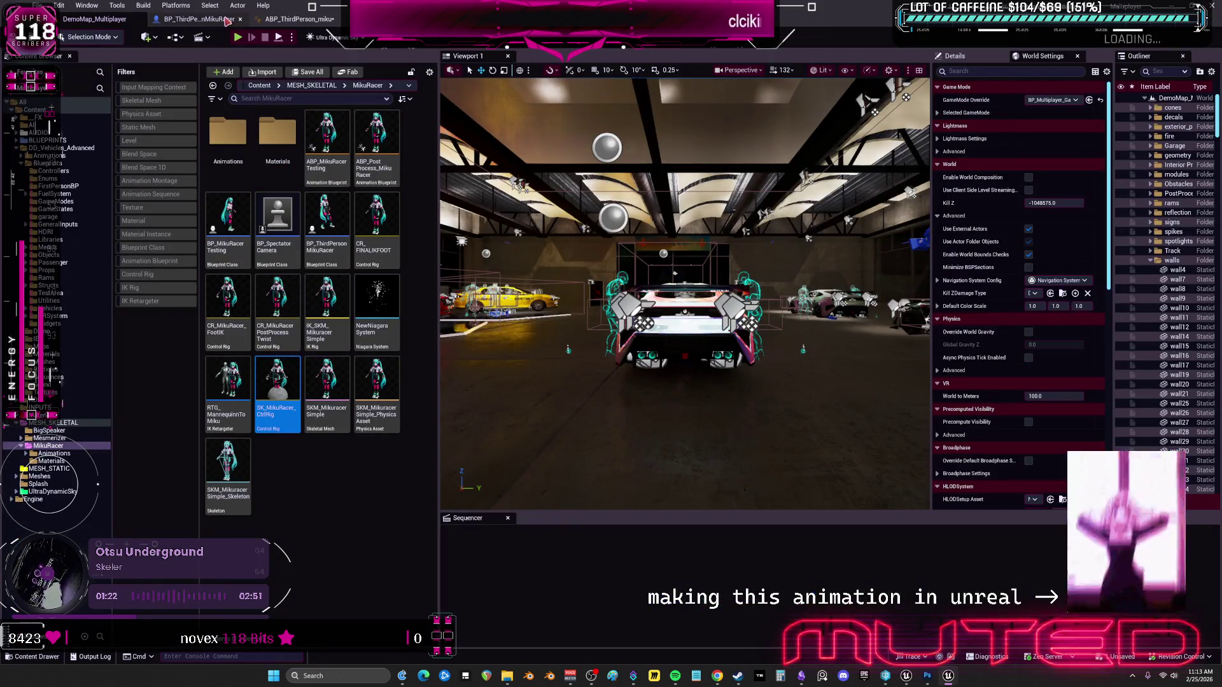
Add an Input Pose node feeding the mocap Control Rig's Source pin.
left_click(318, 21)
left_click(417, 297)
right_click(400, 254)
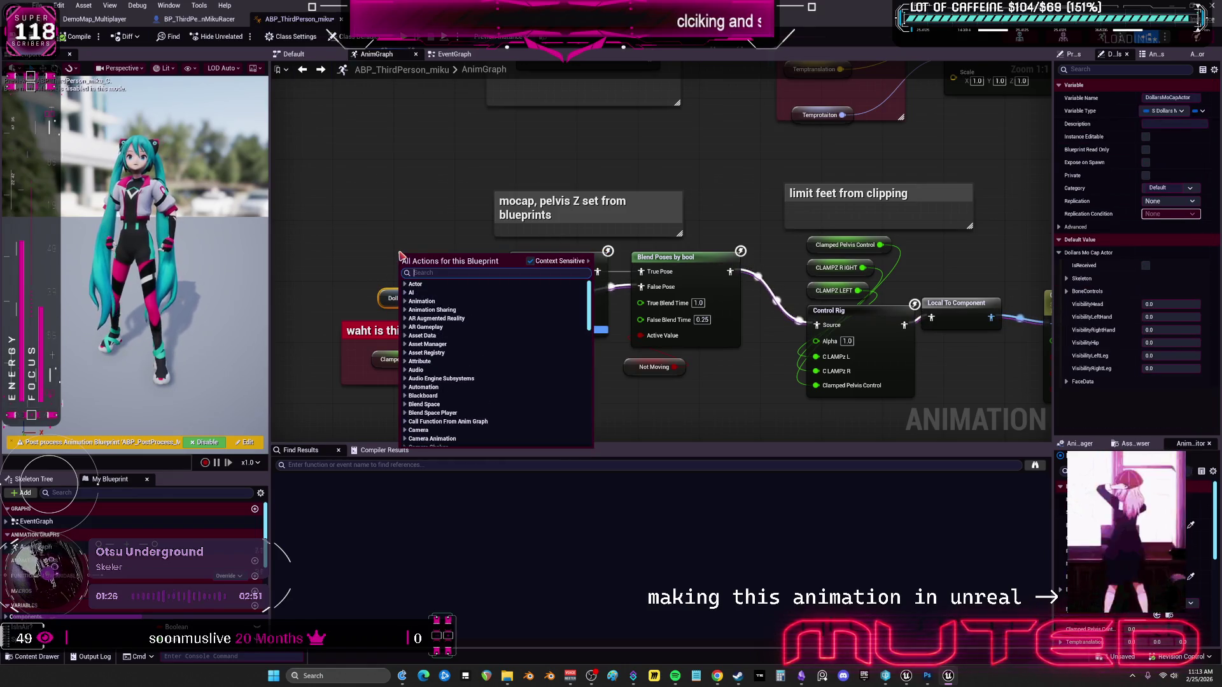
type("input oise")
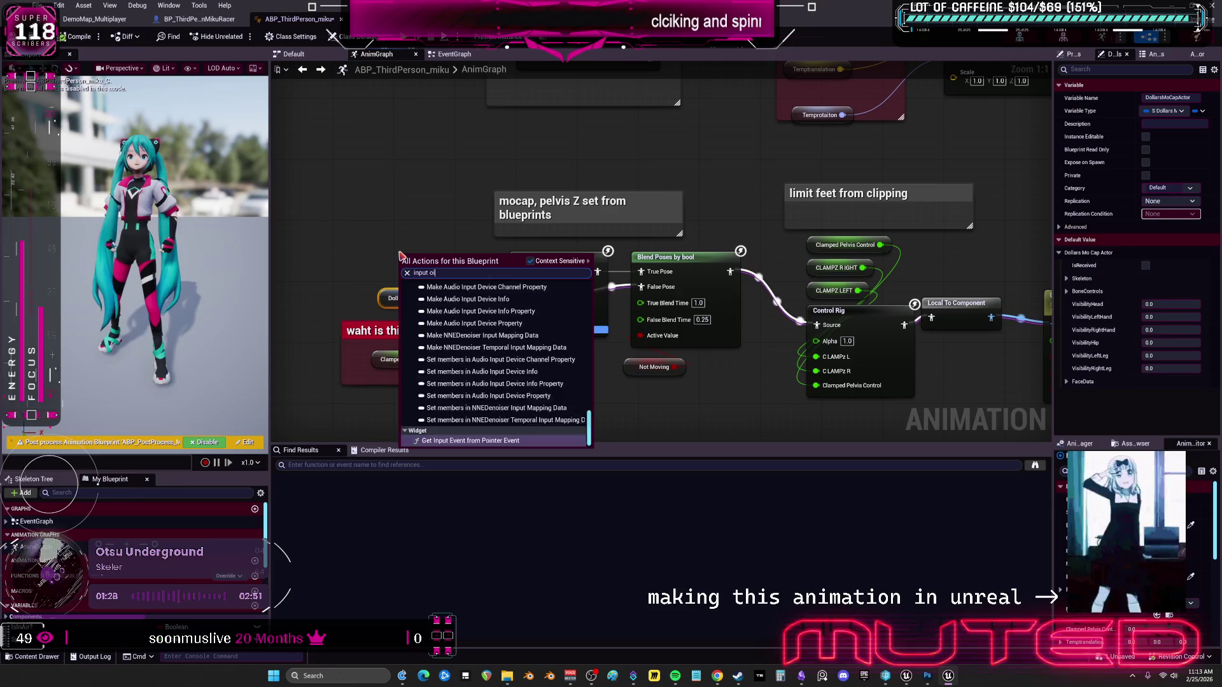
key("BackSpace")
key("BackSpace")
key("BackSpace")
type("pose")
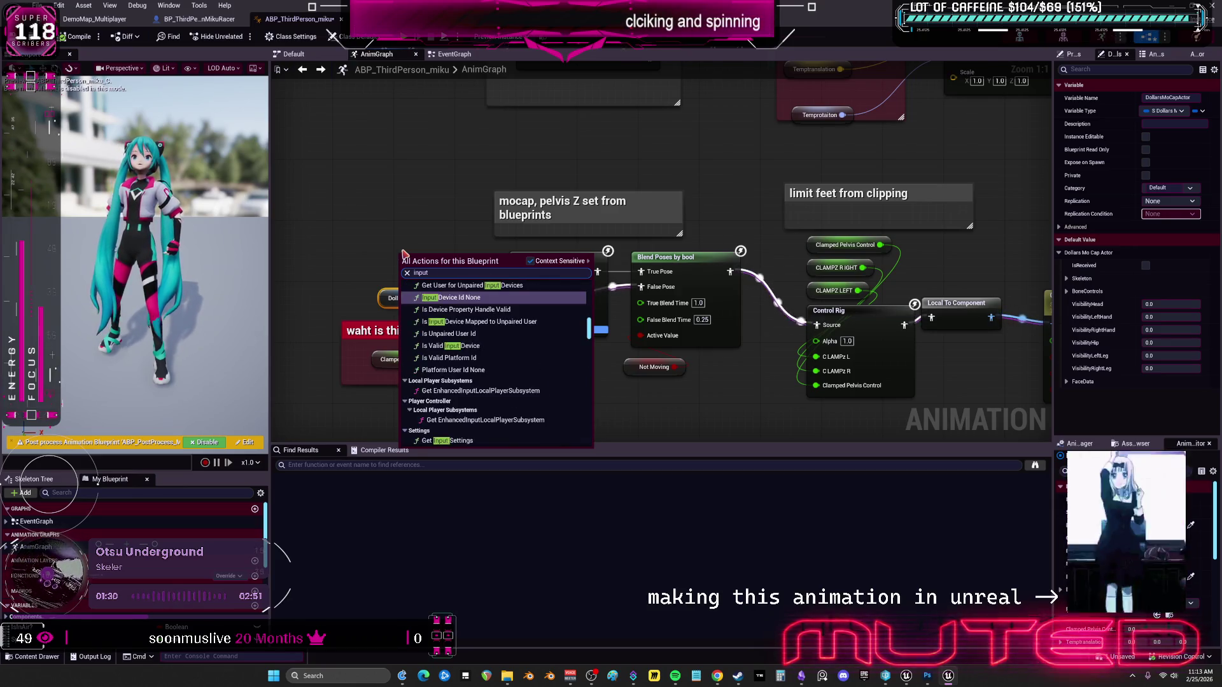
left_click(477, 442)
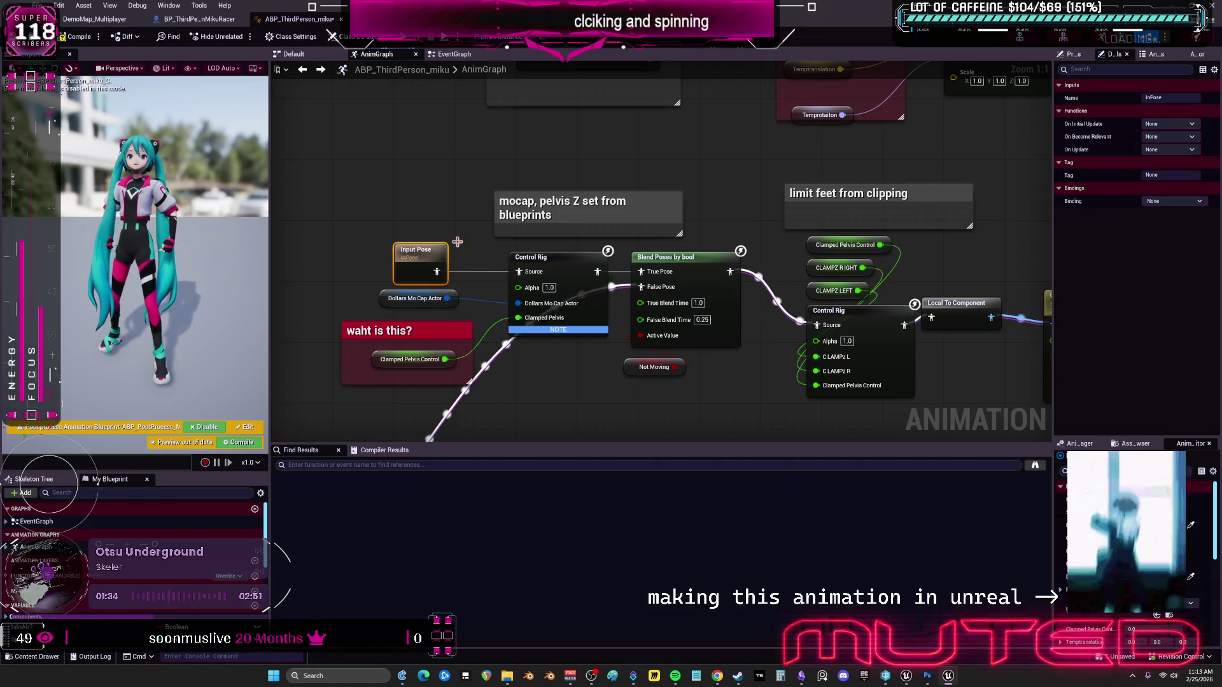
Widen the debug mocap testing comment box and pan to the Main State Machine area.
scroll(579, 289, "down", 2)
left_click_drag(580, 288, 474, 300)
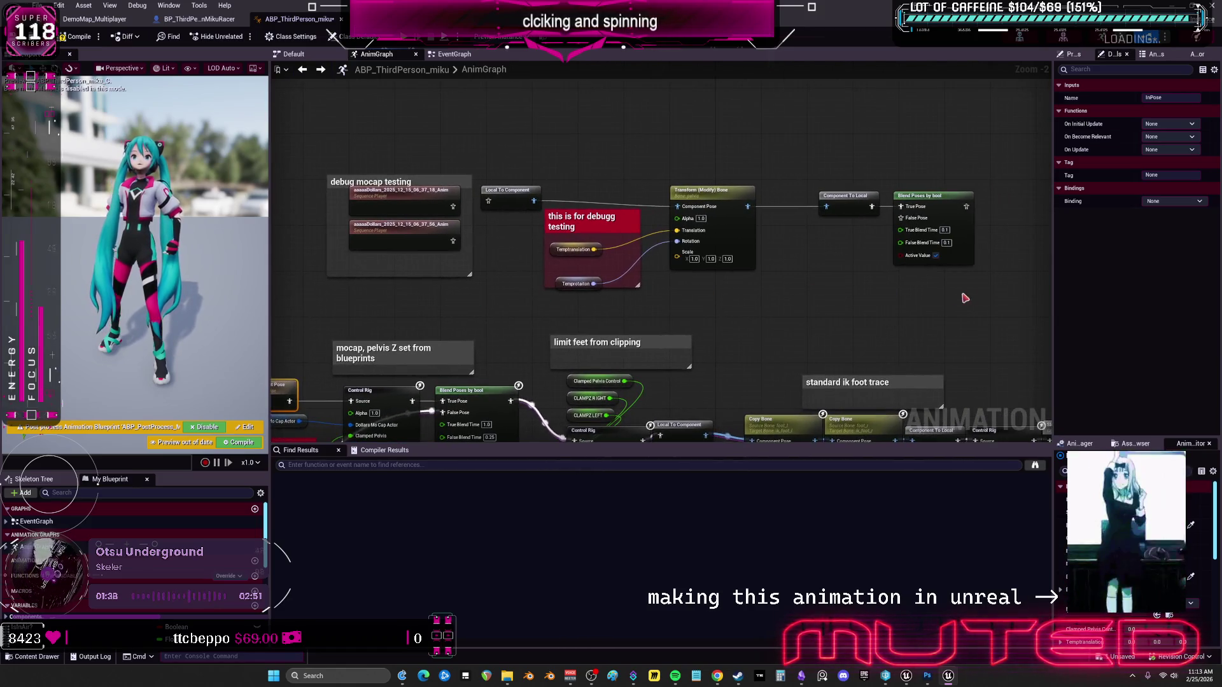
left_click(787, 277)
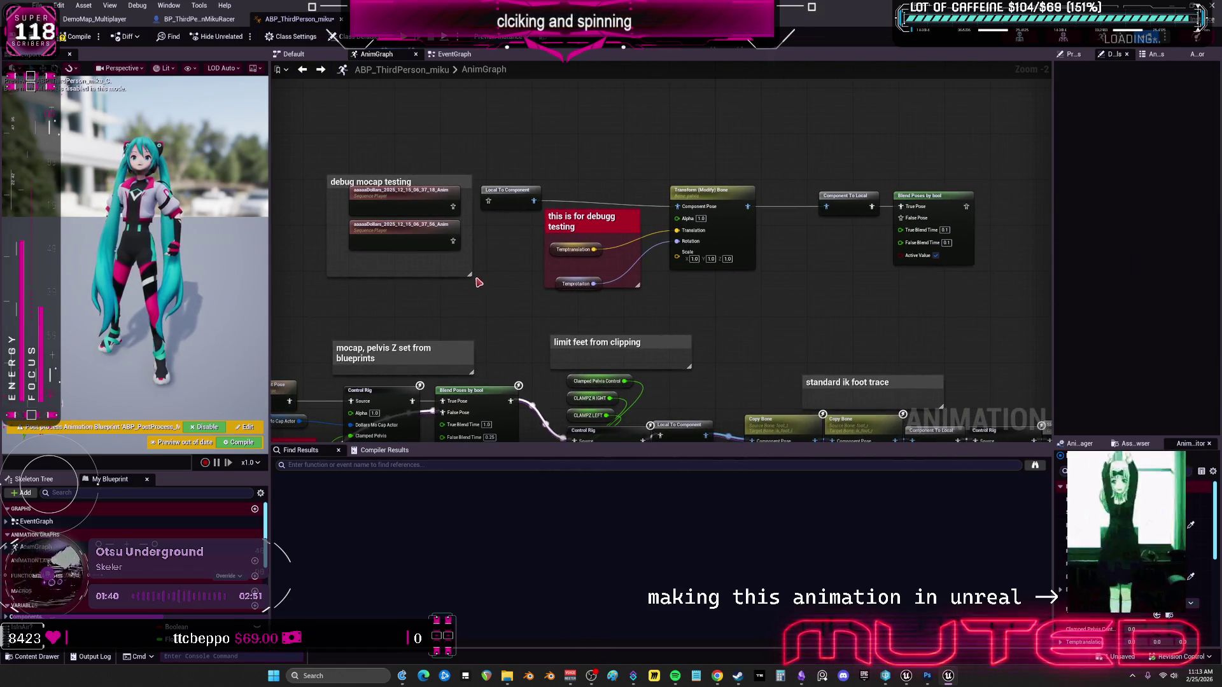
left_click_drag(540, 273, 994, 296)
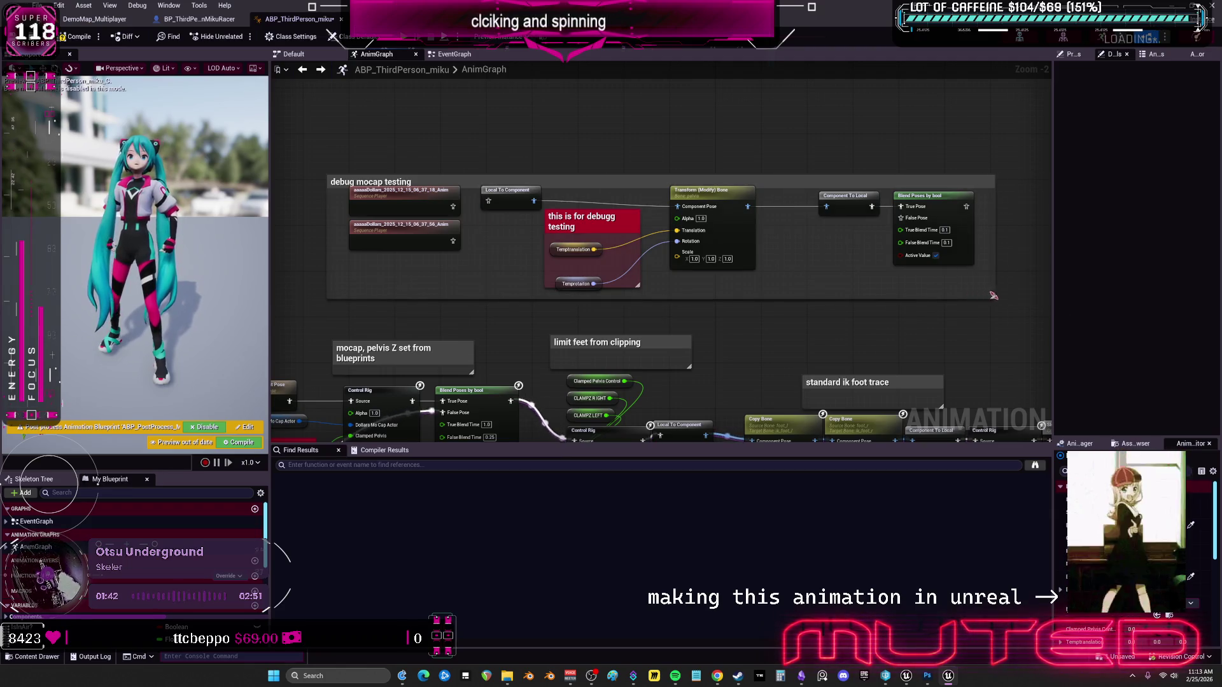
mouse_move(482, 332)
left_mouse_down()
mouse_move(622, 207)
mouse_move(623, 184)
left_mouse_up()
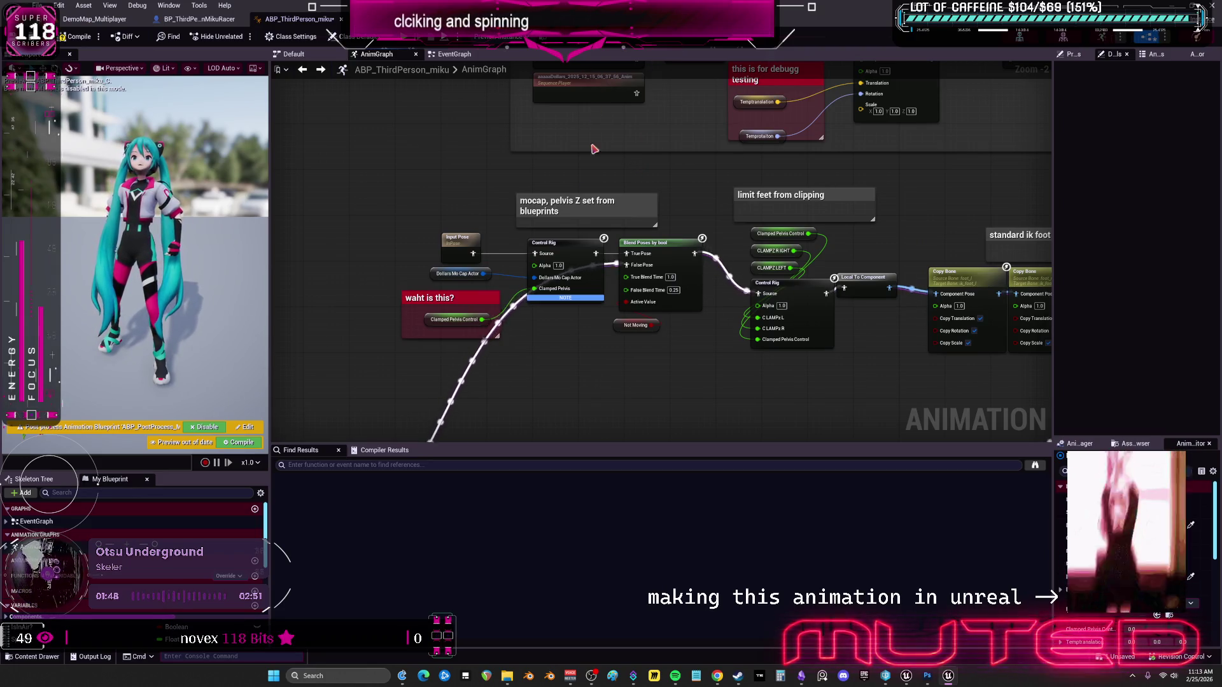
mouse_move(596, 120)
left_mouse_down()
mouse_move(675, 268)
mouse_move(705, 229)
mouse_move(455, 203)
mouse_move(414, 293)
mouse_move(469, 109)
mouse_move(439, 280)
mouse_move(479, 215)
mouse_move(512, 191)
mouse_move(726, 382)
mouse_move(798, 376)
mouse_move(560, 213)
mouse_move(655, 238)
mouse_move(667, 205)
left_mouse_up()
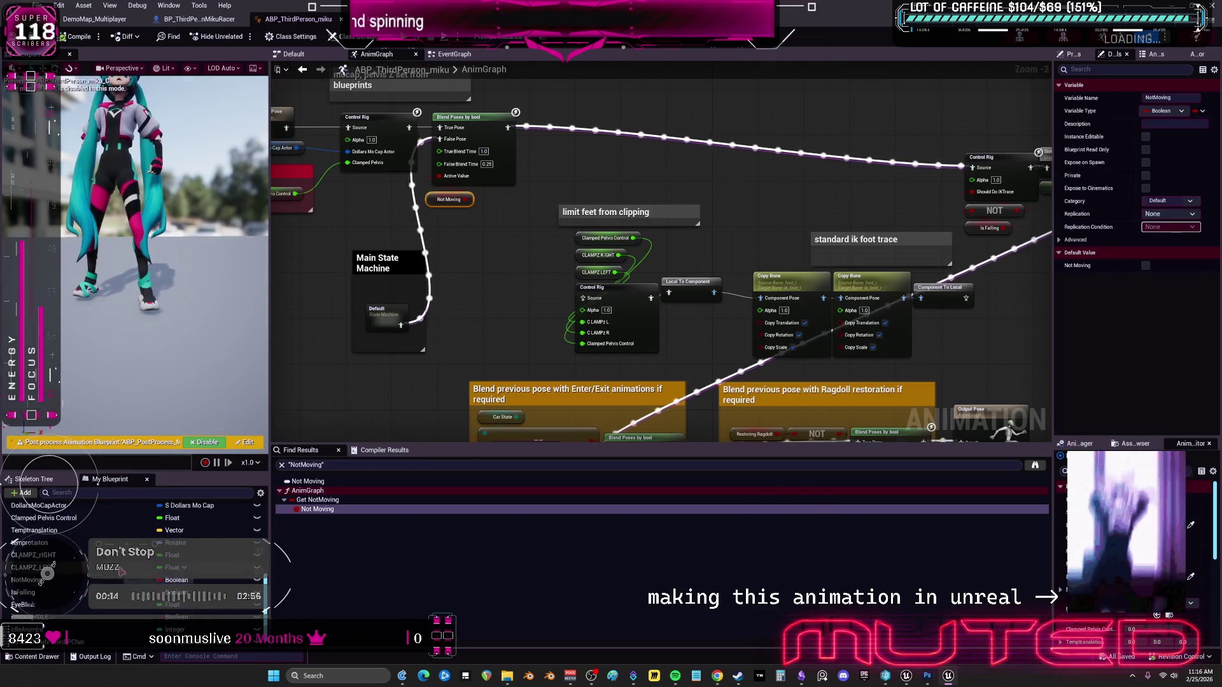
left_click(454, 54)
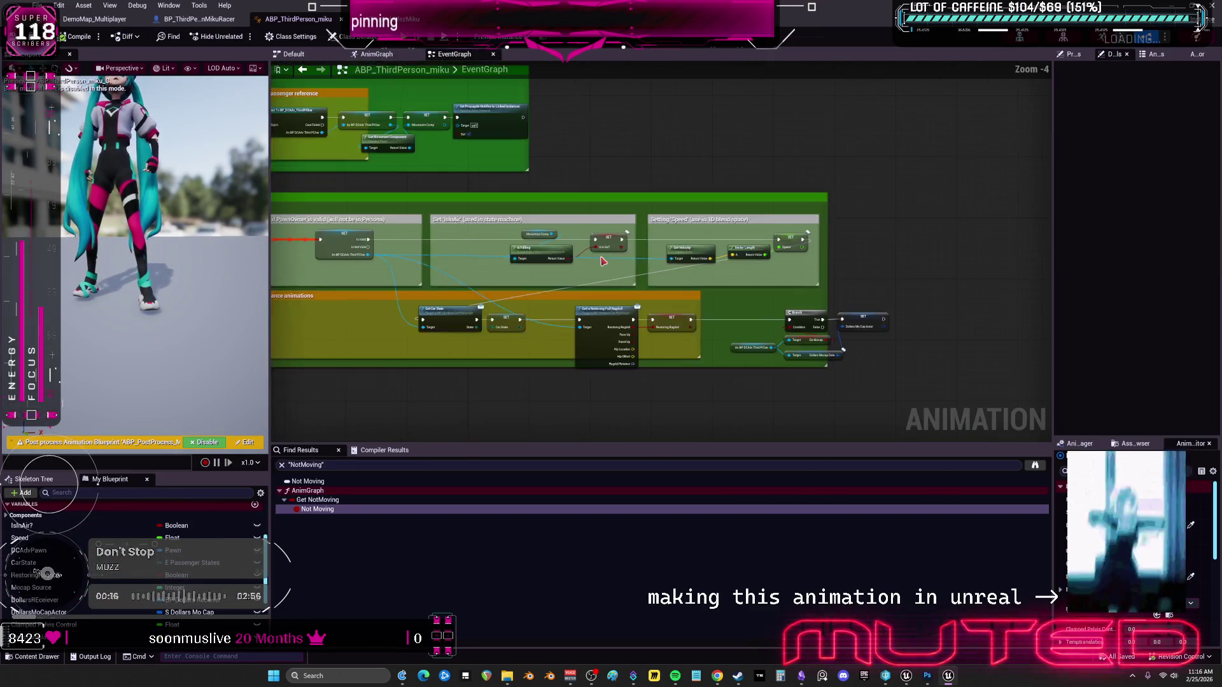
scroll(505, 186, "up", 3)
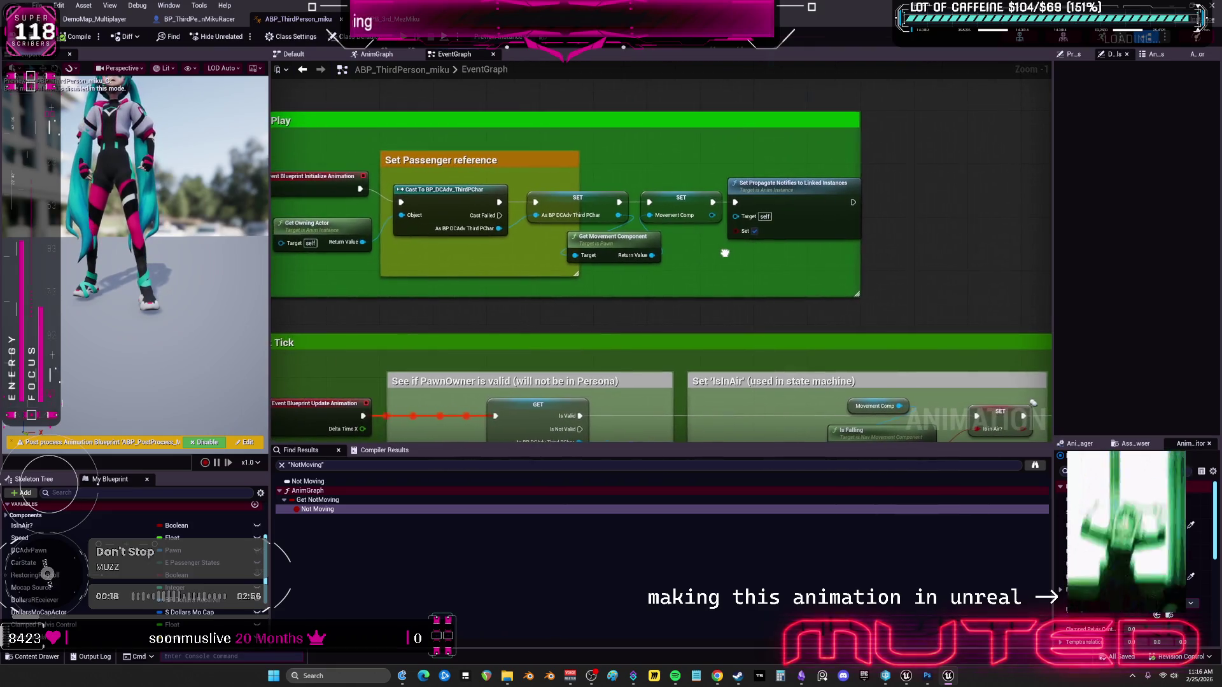
scroll(725, 253, "down", 4)
scroll(763, 327, "up", 2)
mouse_move(763, 327)
left_mouse_down()
mouse_move(513, 253)
mouse_move(308, 253)
mouse_move(395, 88)
left_mouse_up()
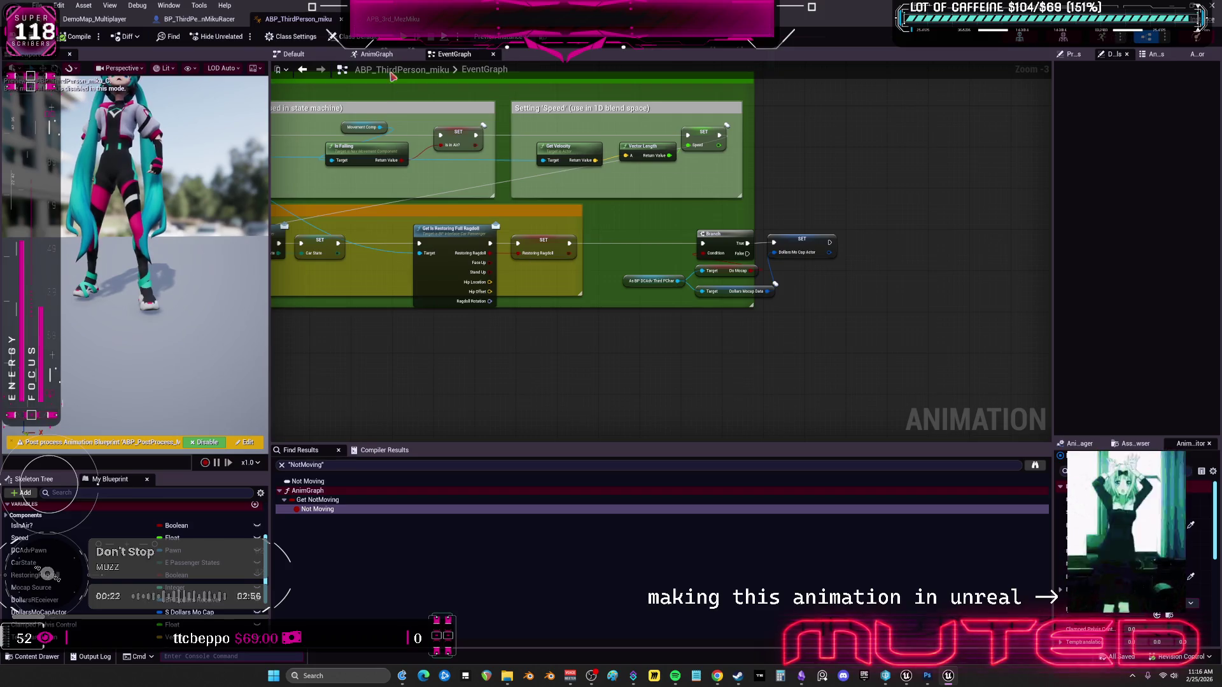
left_click(392, 19)
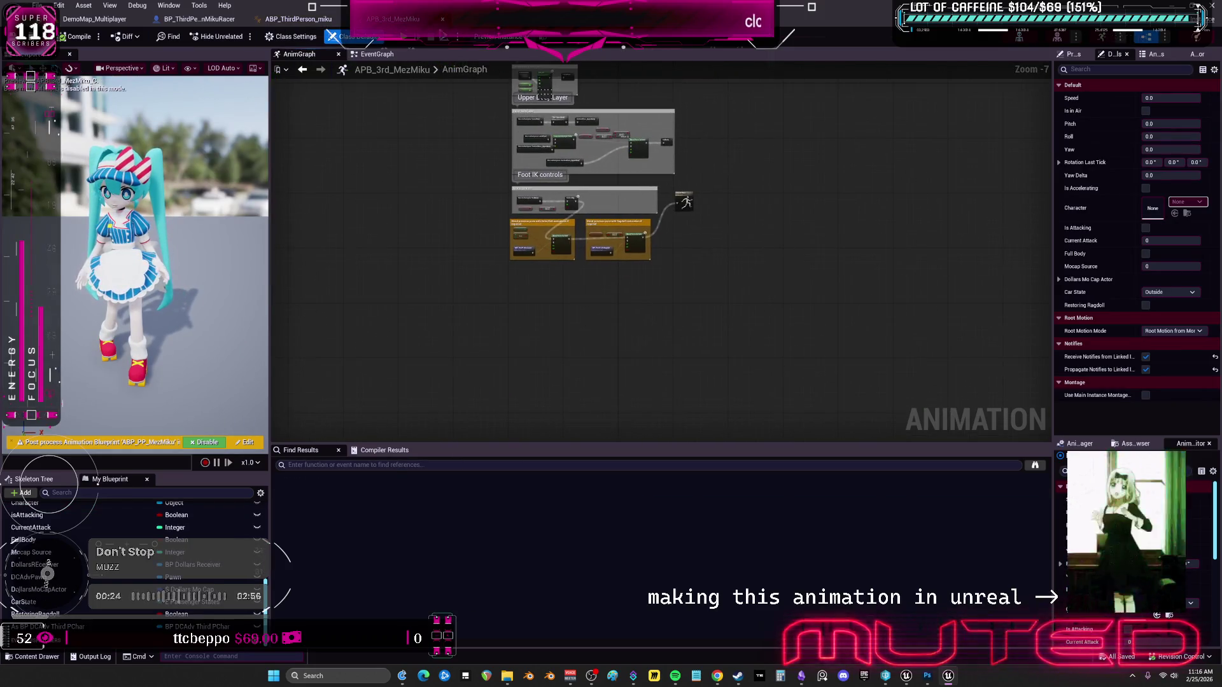
left_click(377, 54)
scroll(635, 333, "up", 4)
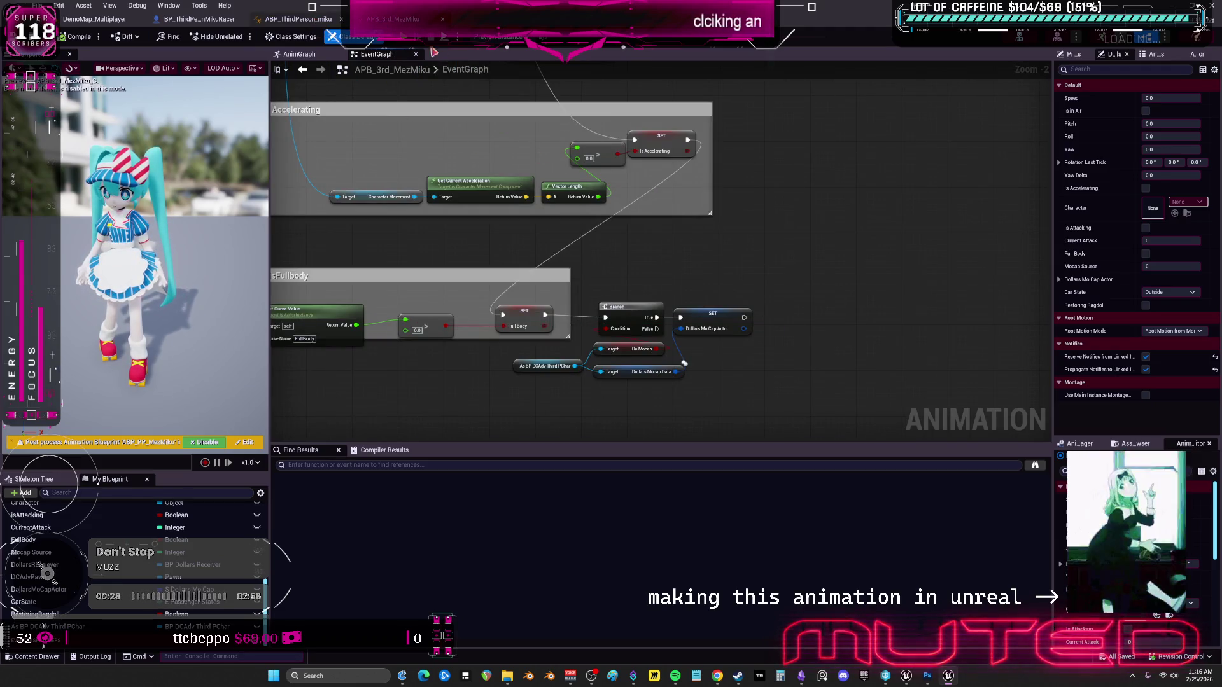
left_click(308, 56)
left_click(298, 19)
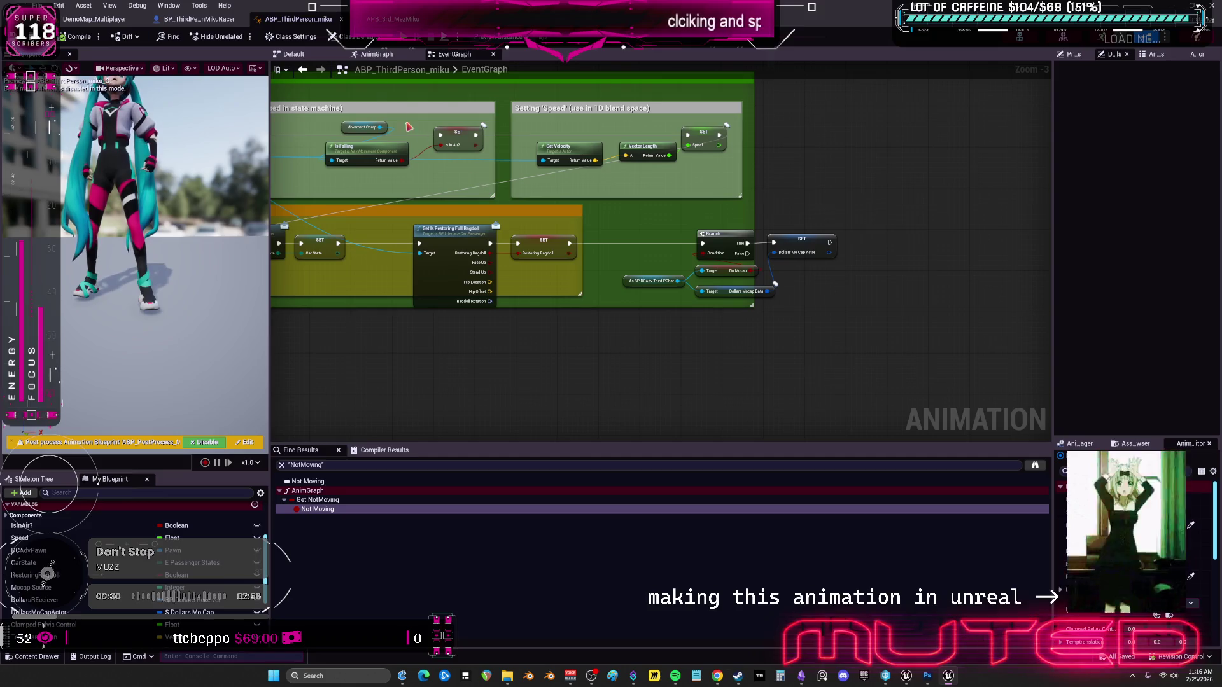
left_click(400, 56)
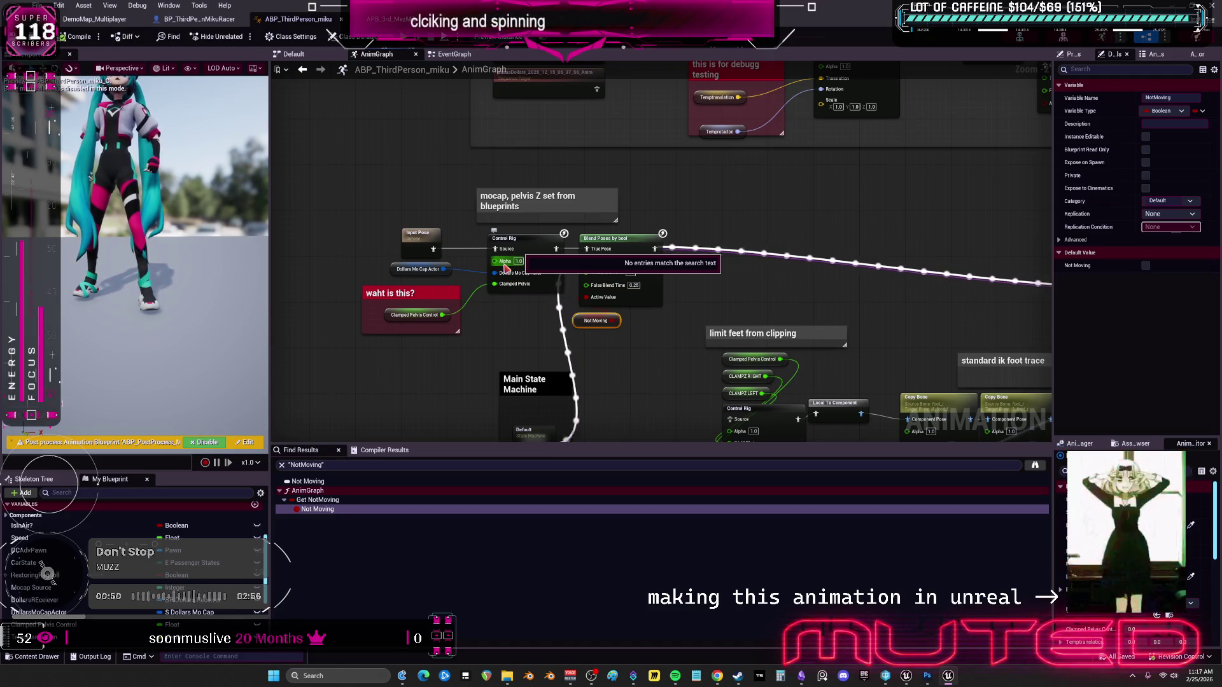
Paste Blend Poses by bool and Not Moving into APB_3rd_MezMiku's AnimGraph beside Foot IK controls.
left_click(605, 238)
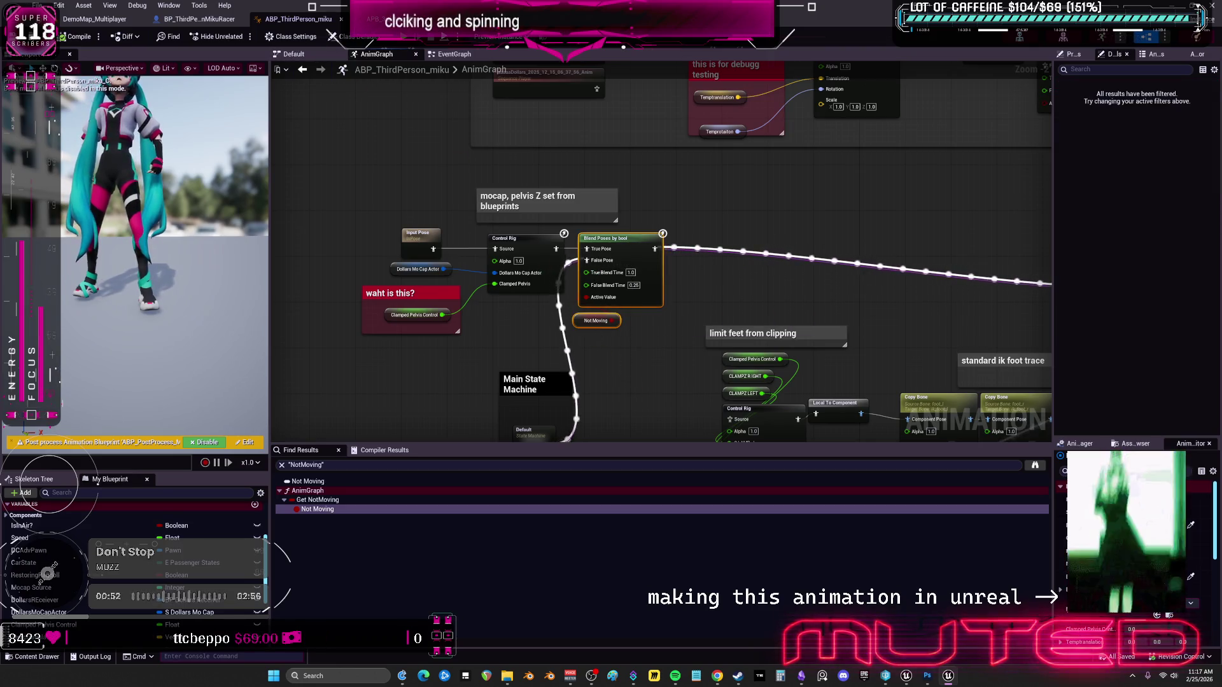
left_click(382, 20)
scroll(658, 276, "up", 5)
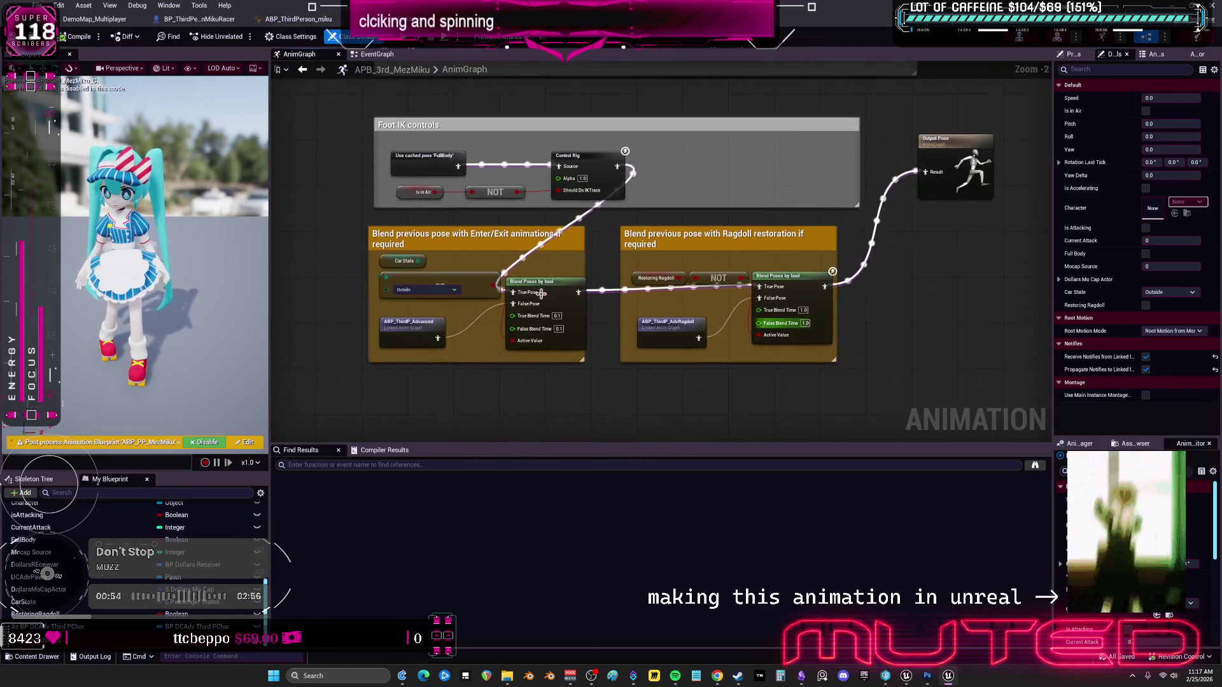
left_click_drag(412, 239, 500, 259)
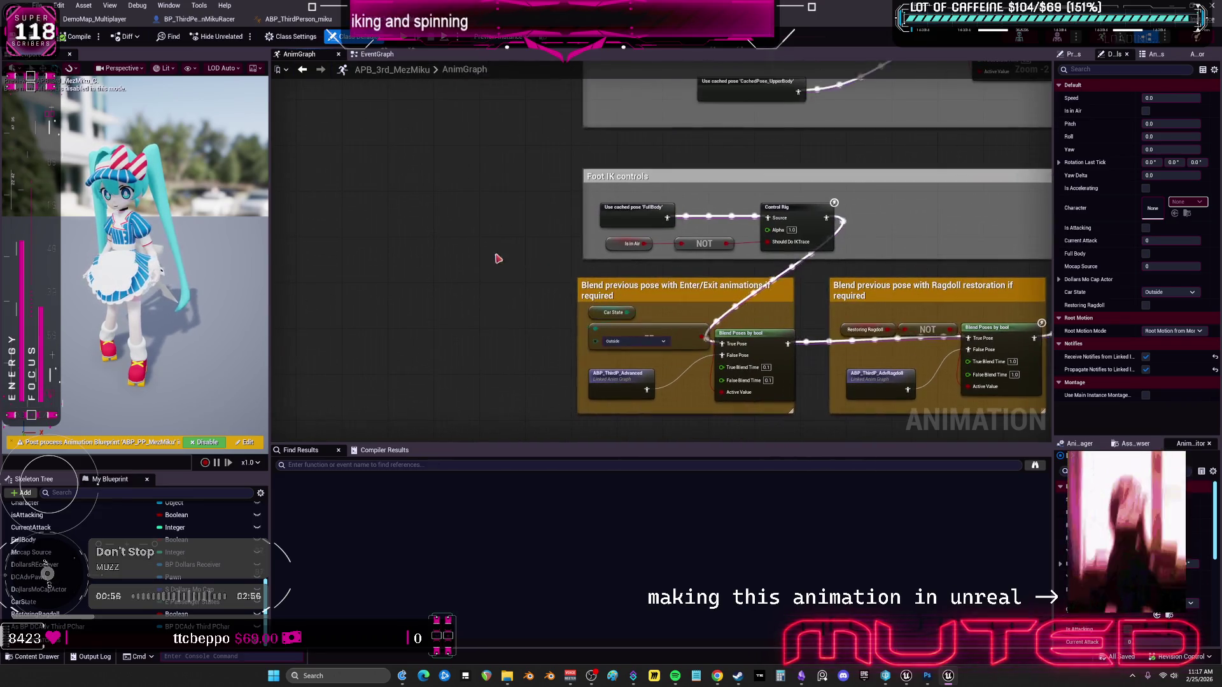
key("ctrl+v")
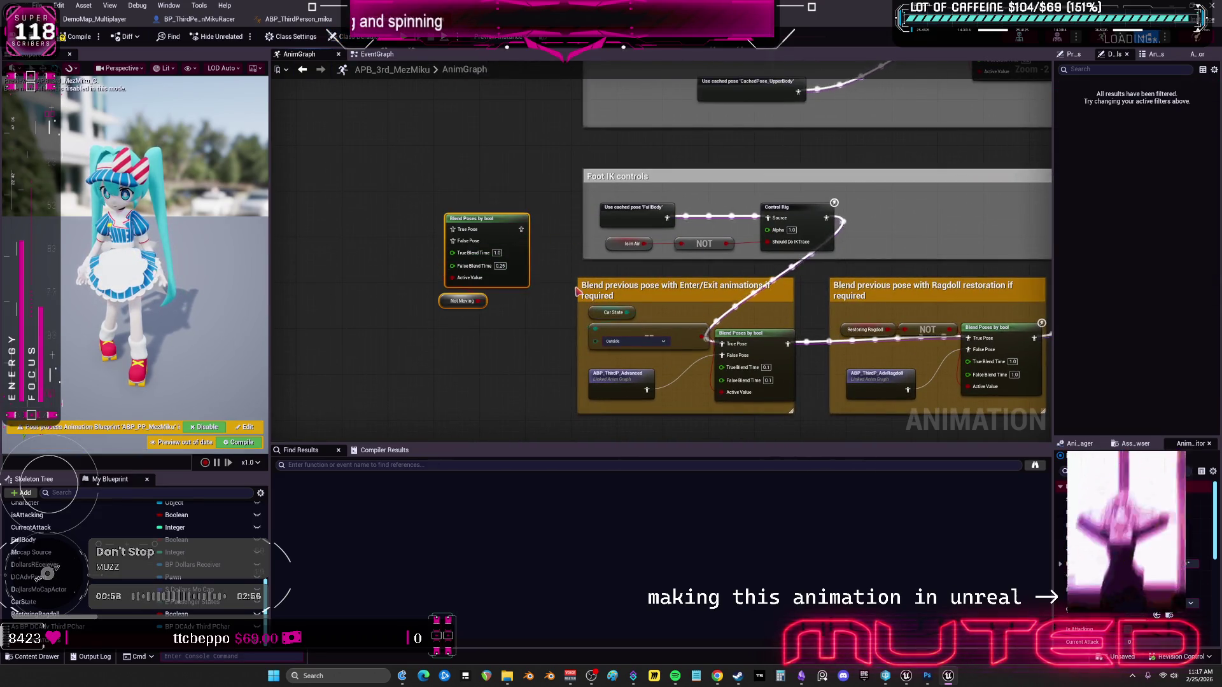
right_click(452, 303)
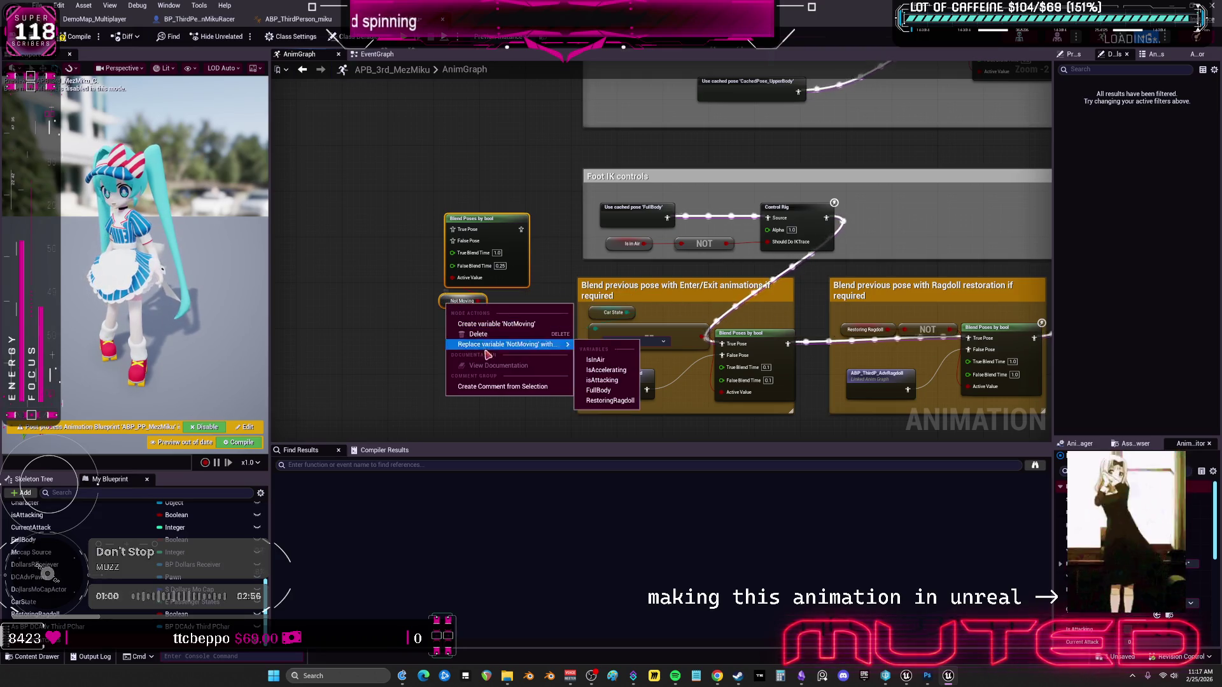
left_click(490, 325)
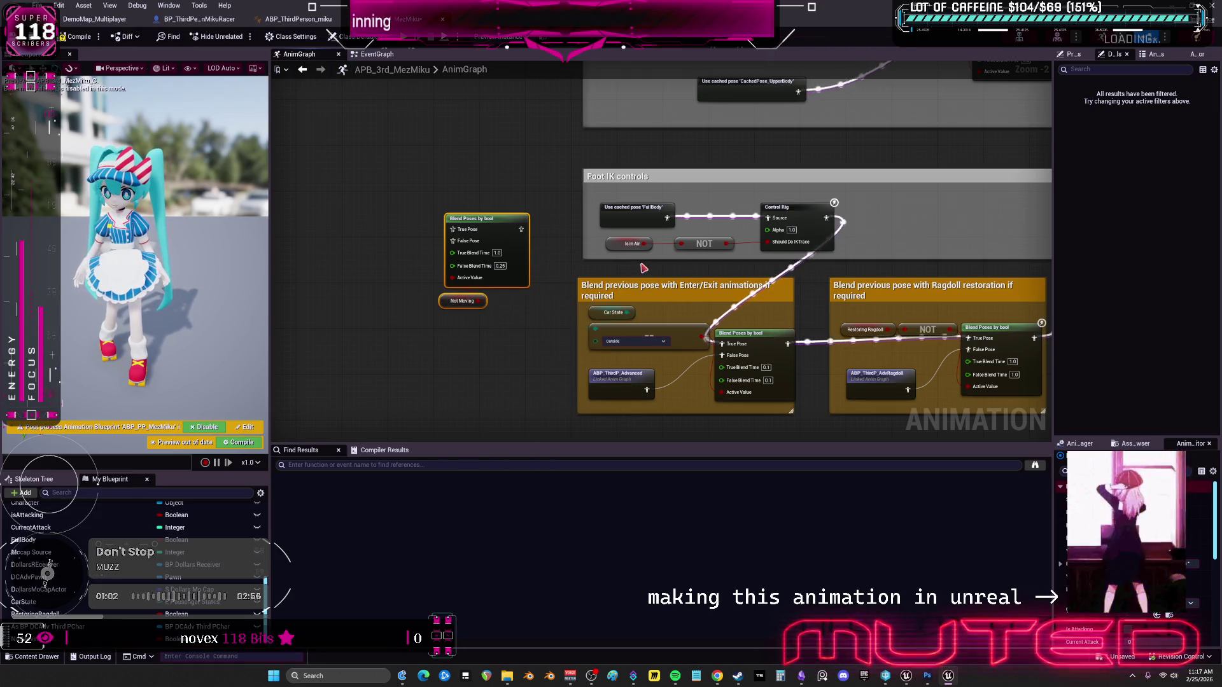
Shift Foot IK controls, Output Pose and the blend group down, moving Blend Poses by bool clear.
left_click_drag(856, 231, 651, 336)
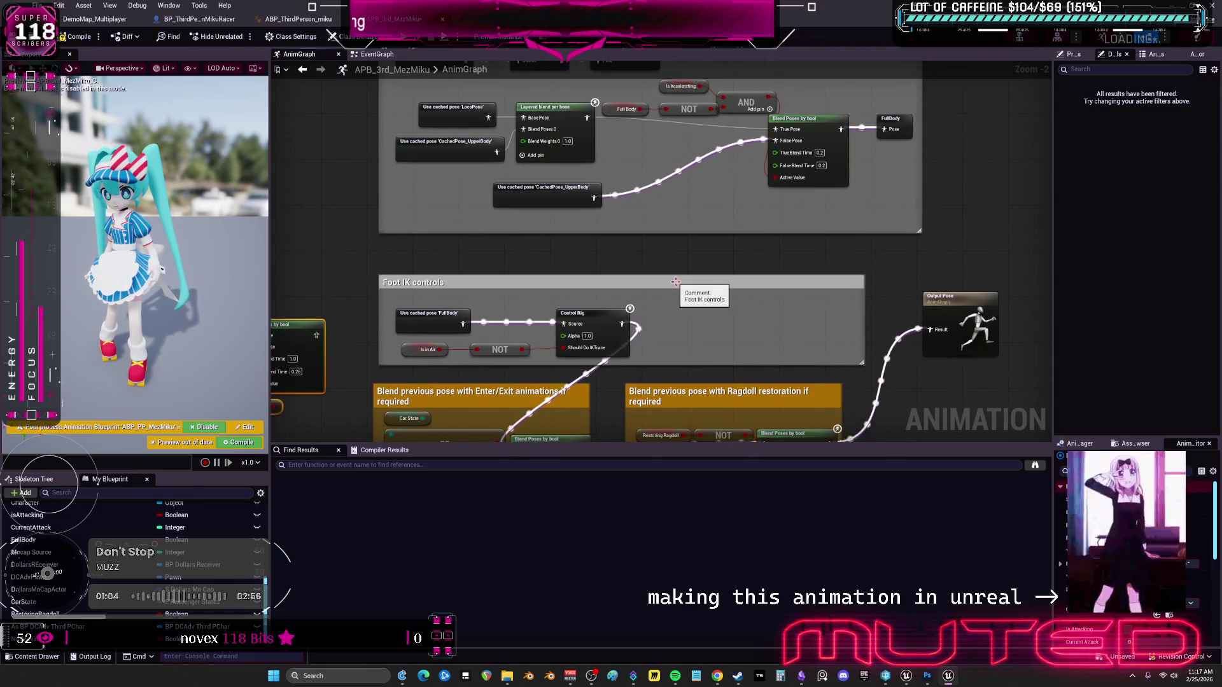
left_click(680, 281)
left_click_drag(680, 280, 680, 298)
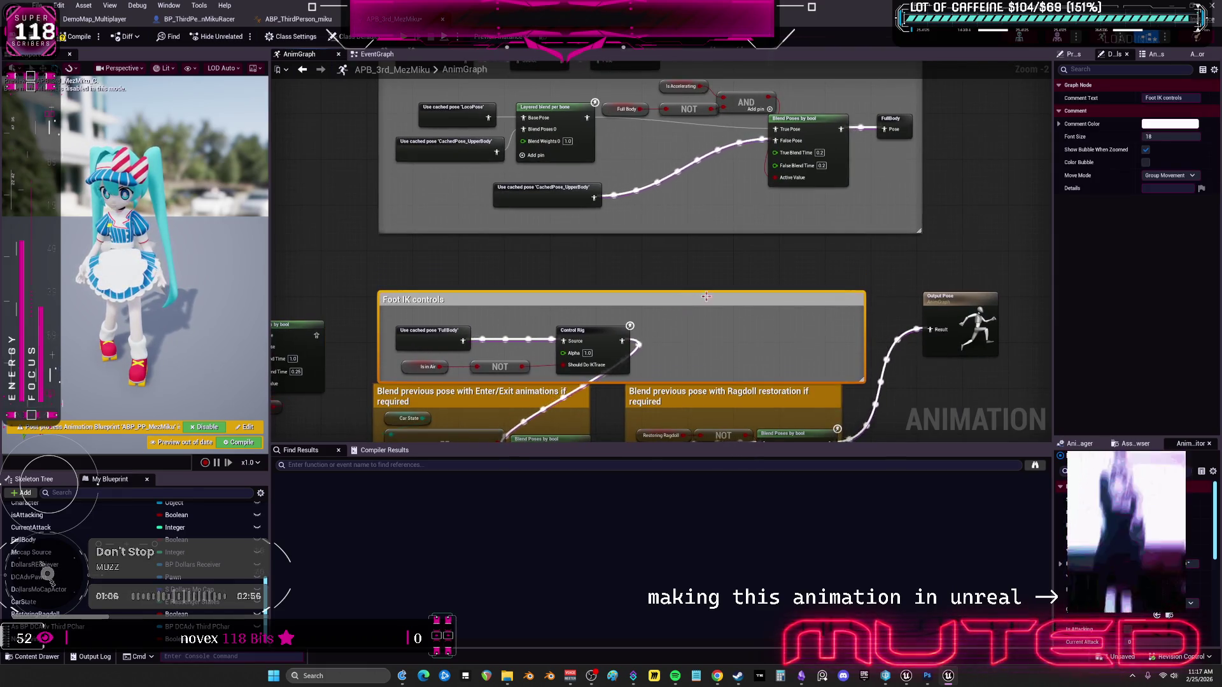
scroll(830, 247, "down", 2)
left_click_drag(826, 226, 826, 299)
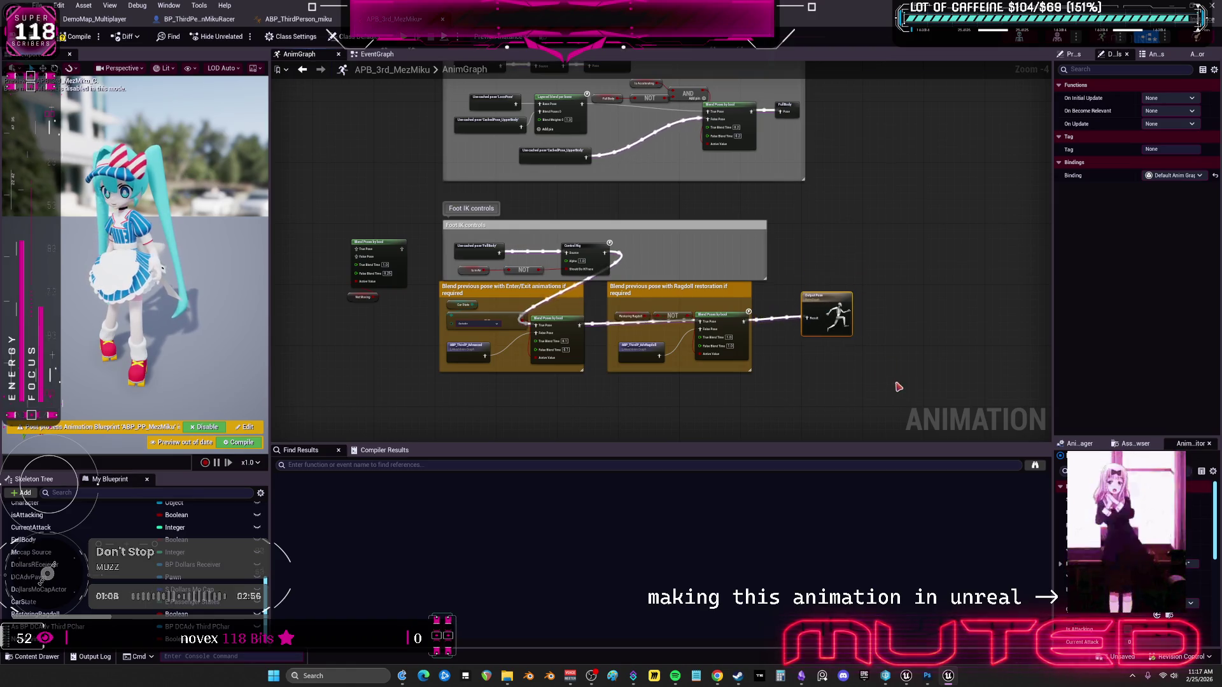
left_click_drag(442, 211, 450, 303)
left_click(366, 245)
mouse_move(450, 238)
left_mouse_down()
mouse_move(495, 254)
mouse_move(600, 251)
left_mouse_up()
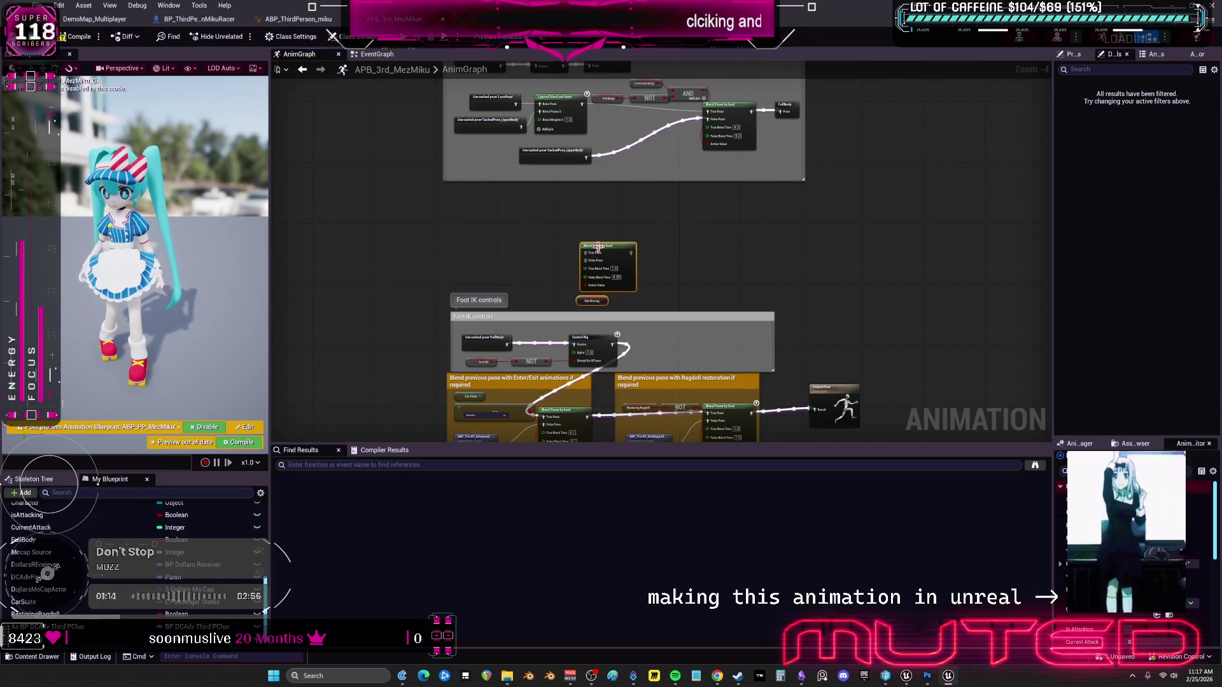
left_click(298, 21)
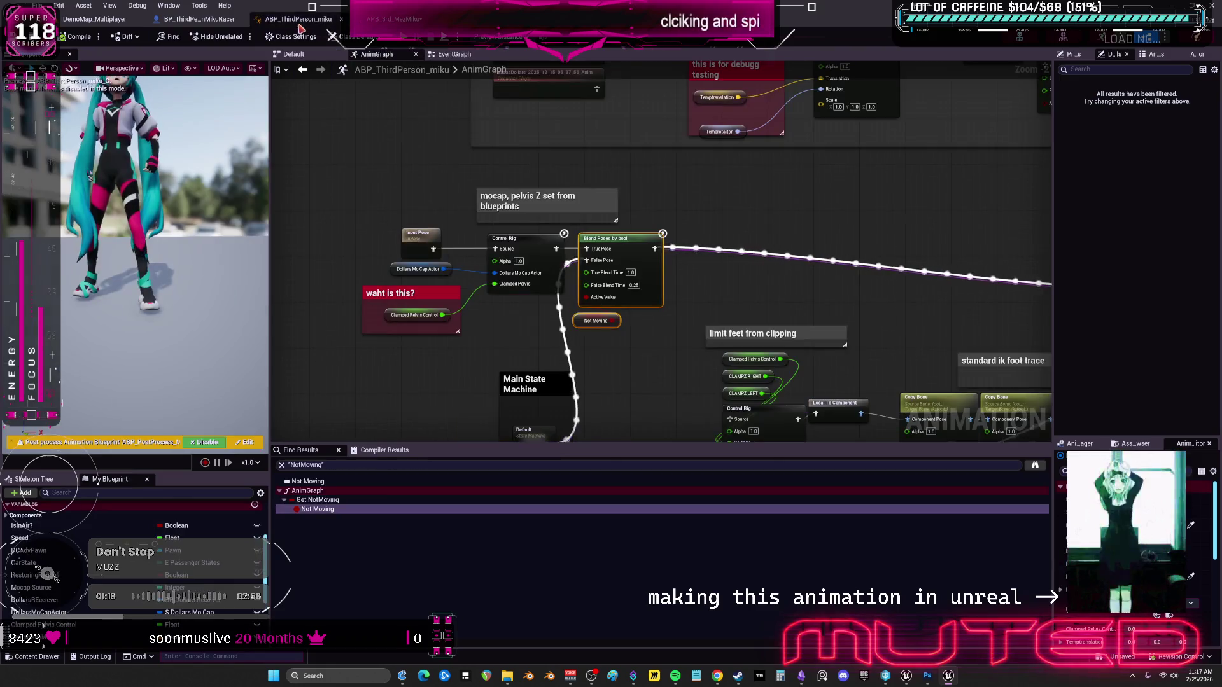
Move Local To Component beside the Copy Bone and shift Blend Poses by bool with Not Moving right.
left_click_drag(767, 264, 734, 204)
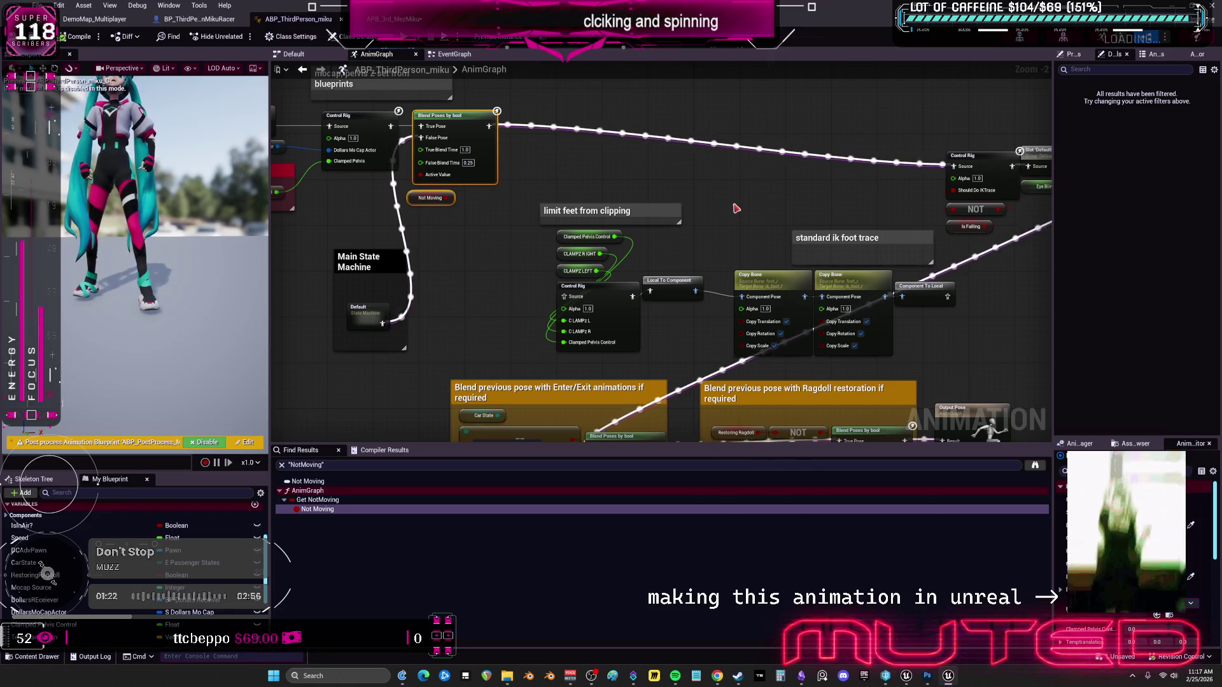
scroll(783, 292, "up", 2)
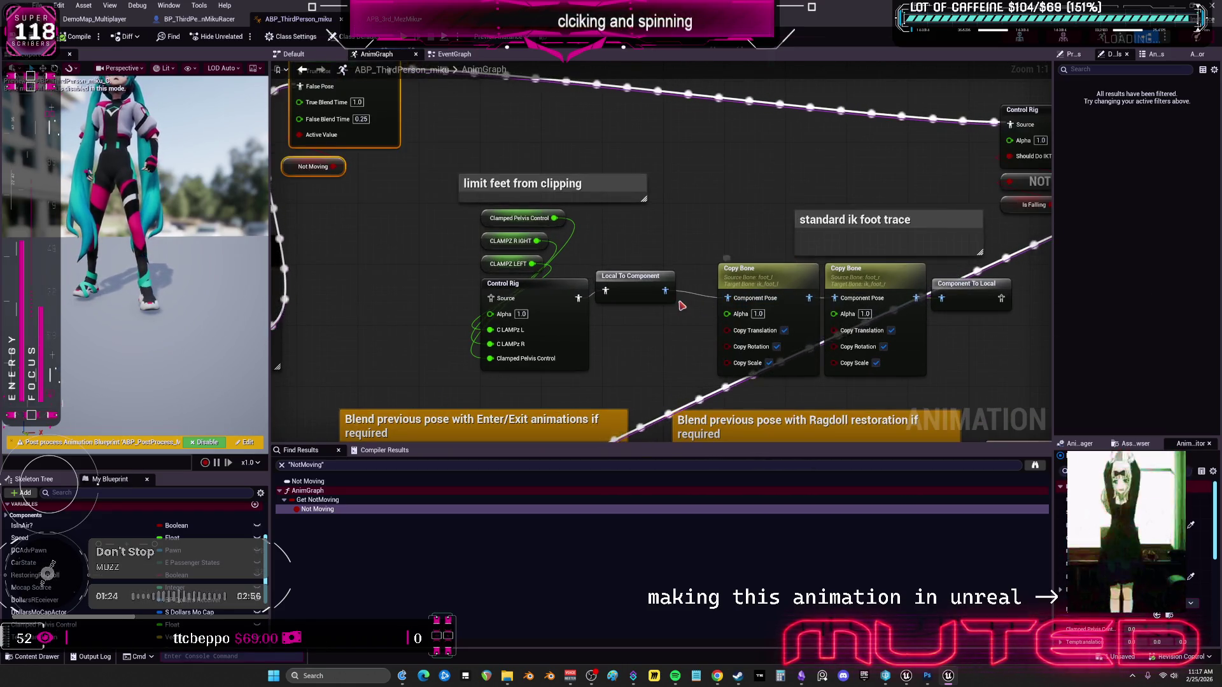
left_click_drag(731, 299, 655, 302)
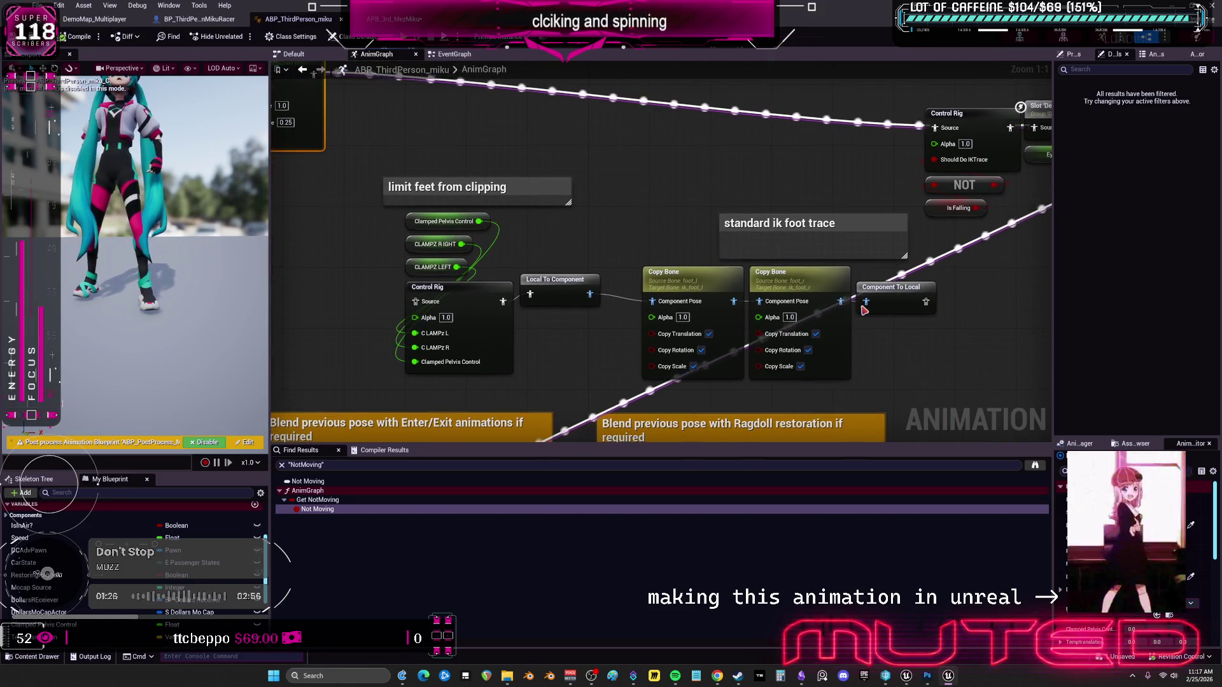
left_click(577, 294)
mouse_move(578, 294)
left_mouse_down()
mouse_move(732, 298)
mouse_move(891, 328)
mouse_move(598, 331)
left_mouse_up()
scroll(546, 291, "down", 1)
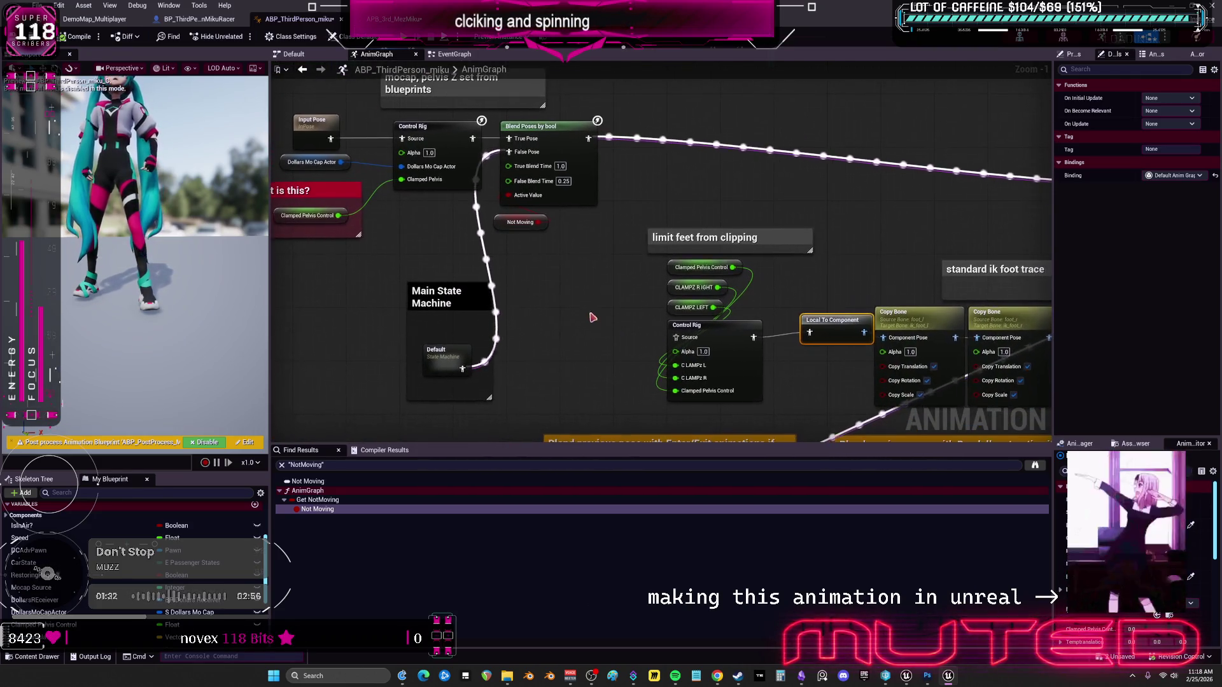
mouse_move(612, 226)
left_mouse_down()
mouse_move(711, 175)
mouse_move(847, 176)
left_mouse_up()
mouse_move(862, 333)
left_mouse_down()
mouse_move(708, 324)
mouse_move(778, 312)
mouse_move(407, 131)
left_mouse_up()
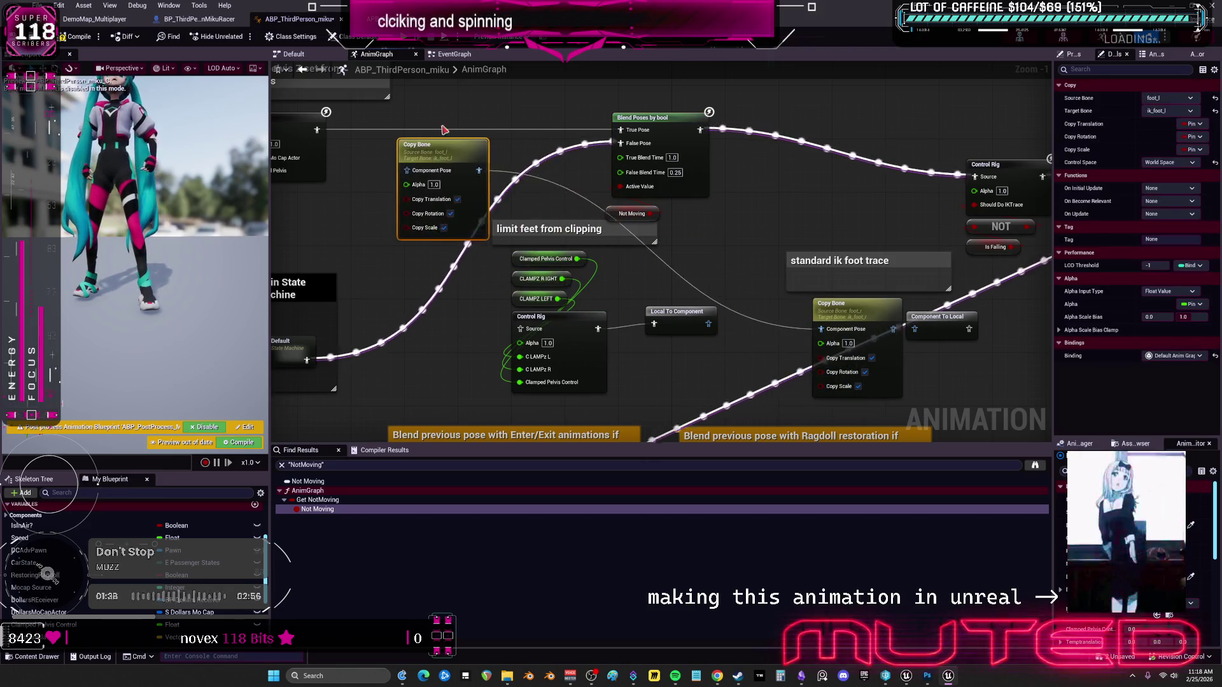
Line up both foot Copy Bone nodes beside Blend Poses, inserting Local To Component before foot_l.
left_click_drag(827, 303, 499, 124)
key("Home")
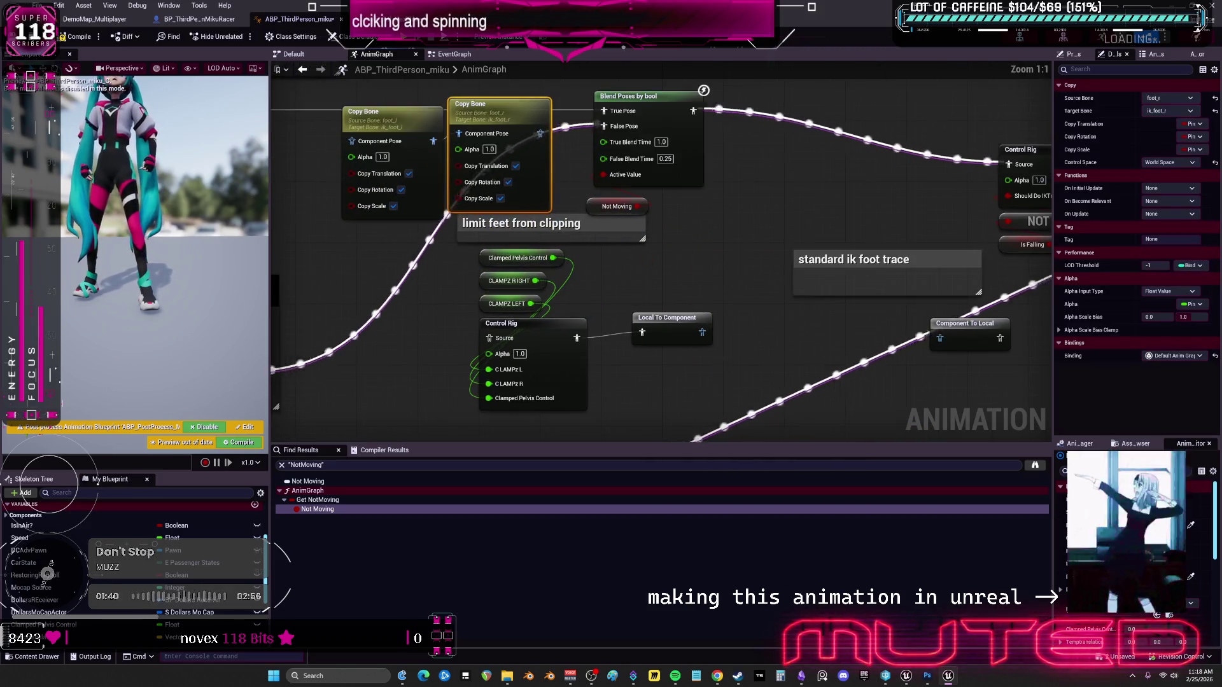
left_click(528, 254)
left_click_drag(421, 255, 511, 278)
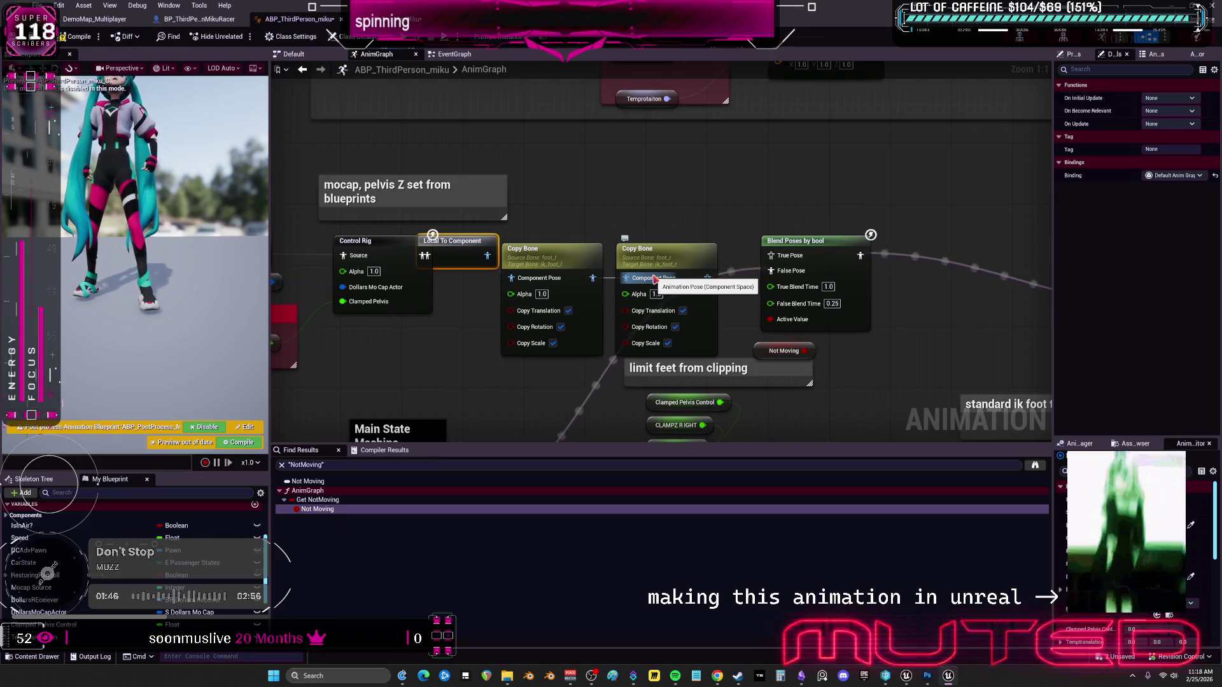
left_click_drag(656, 278, 775, 257)
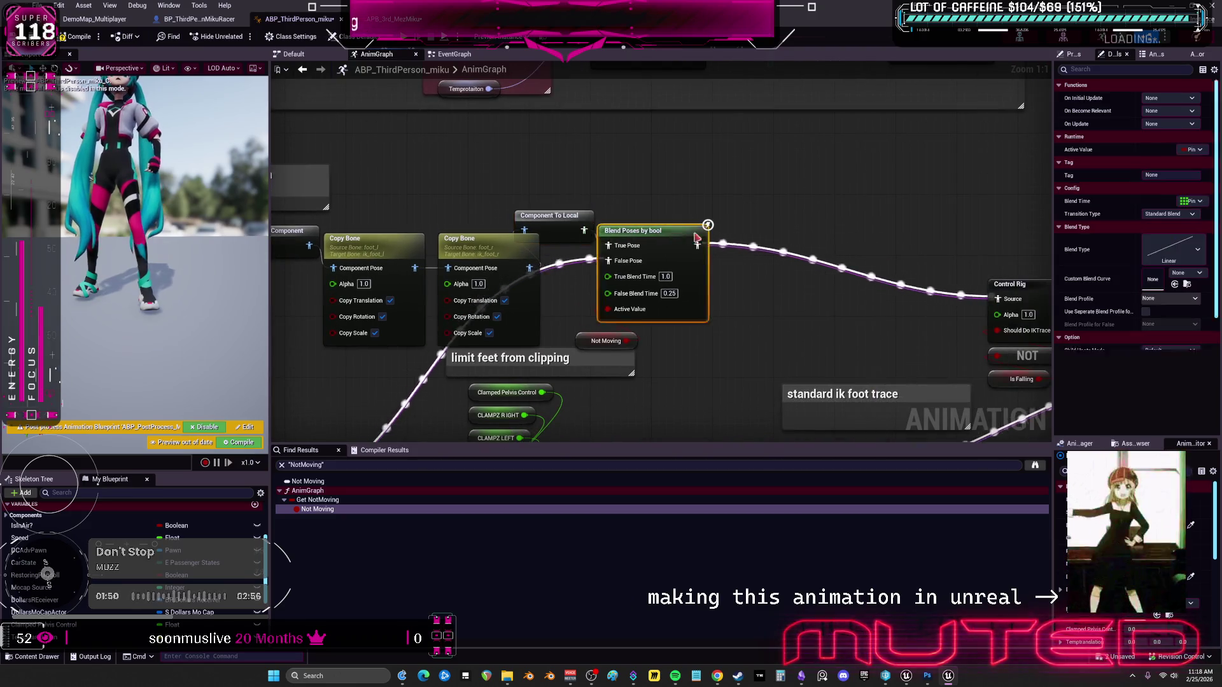
left_click_drag(637, 230, 773, 239)
mouse_move(535, 223)
left_mouse_down()
mouse_move(643, 223)
mouse_move(578, 223)
left_mouse_up()
left_click_drag(324, 262, 369, 239)
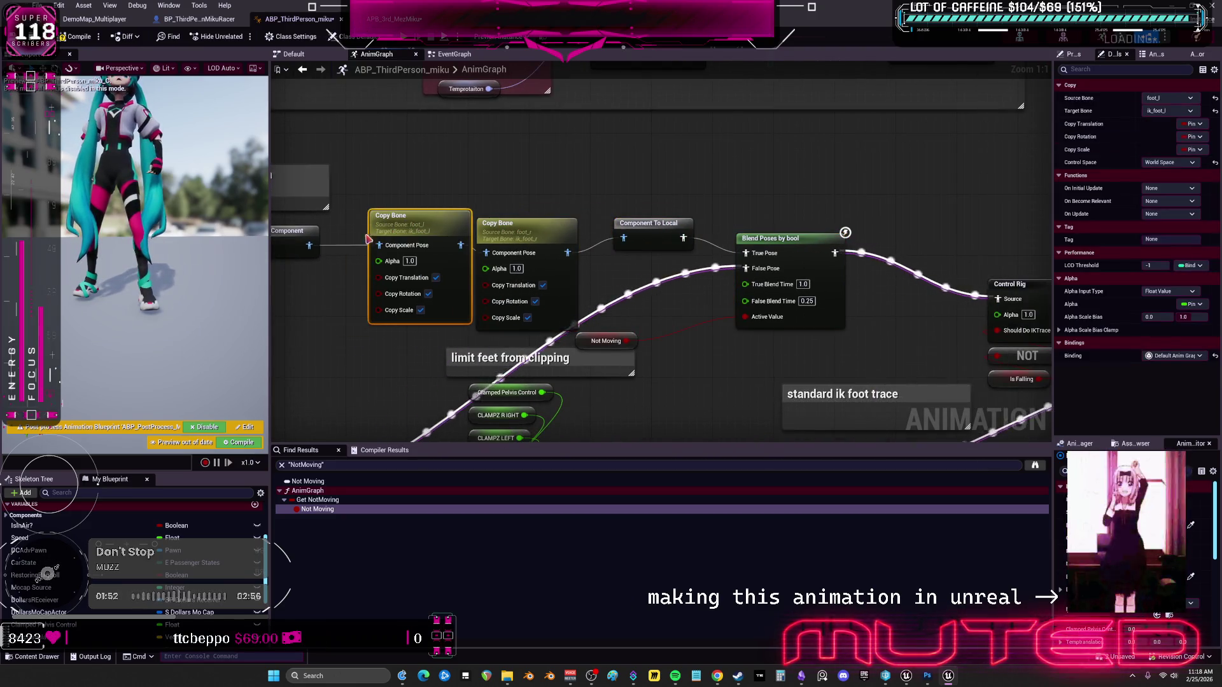
left_click_drag(568, 291, 576, 283)
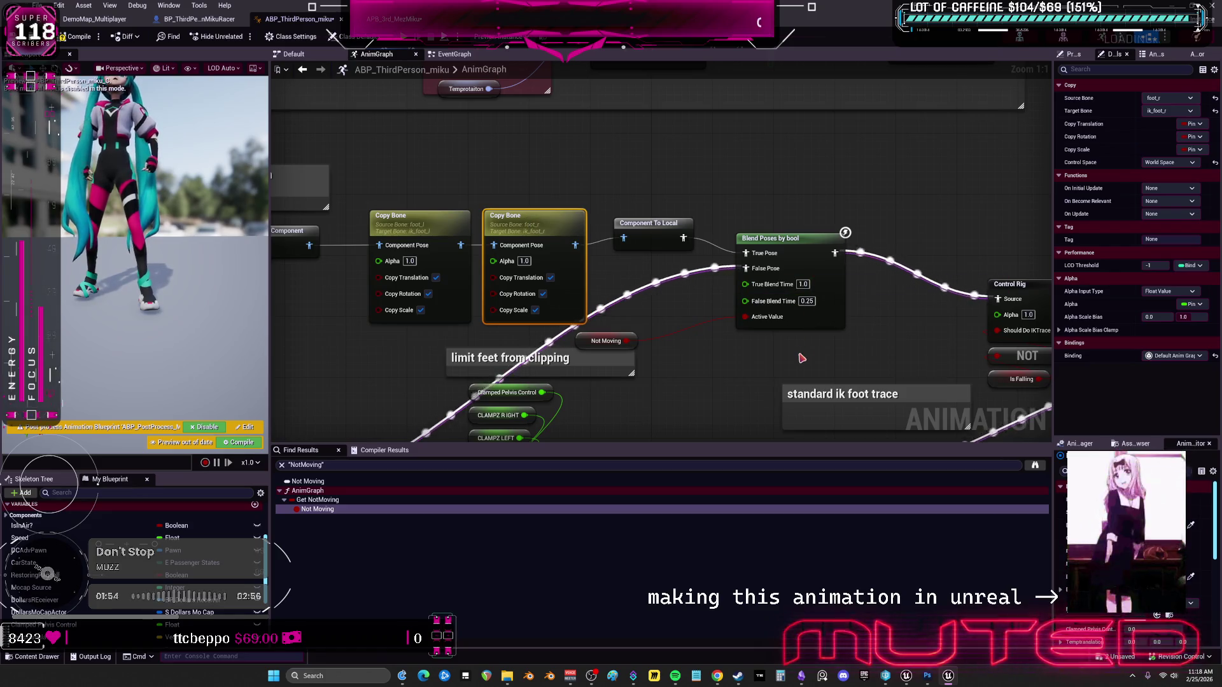
Delete the Local To Component and Component To Local nodes and the standard ik foot trace comment.
mouse_move(801, 354)
left_mouse_down()
mouse_move(769, 281)
mouse_move(636, 194)
left_mouse_up()
mouse_move(860, 344)
left_mouse_down()
mouse_move(675, 284)
mouse_move(471, 296)
left_mouse_up()
key("Delete")
scroll(701, 333, "down", 2)
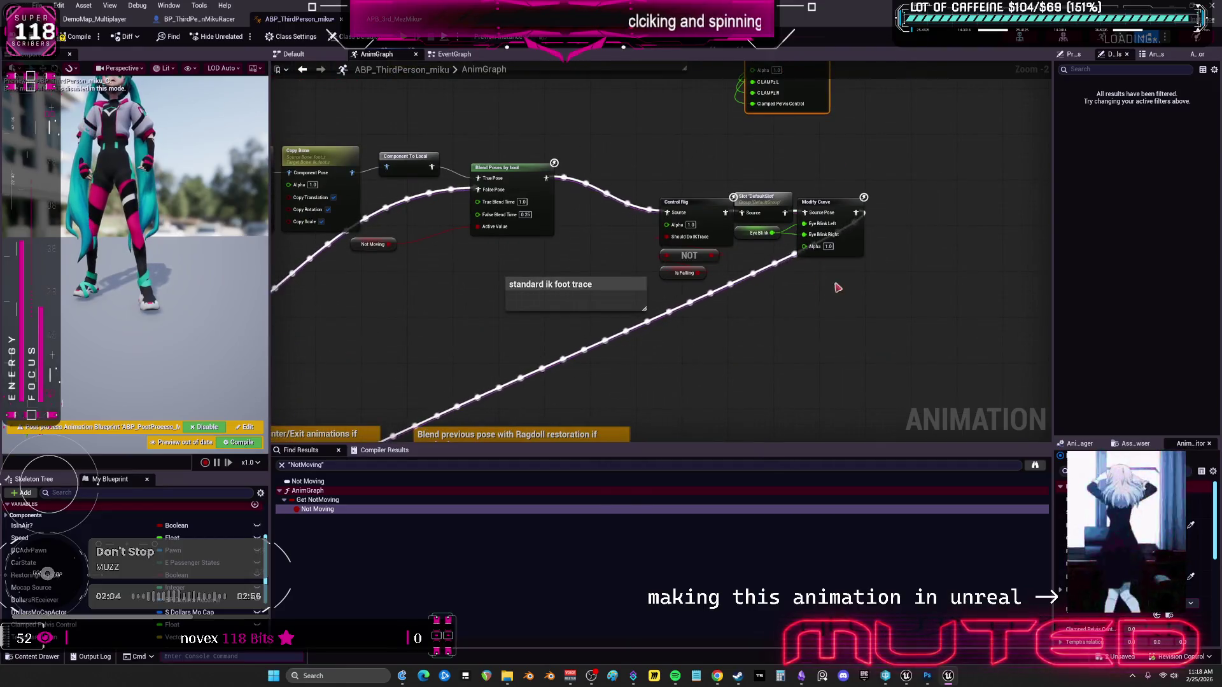
left_click(576, 286)
left_click_drag(581, 240, 621, 337)
left_click(624, 379)
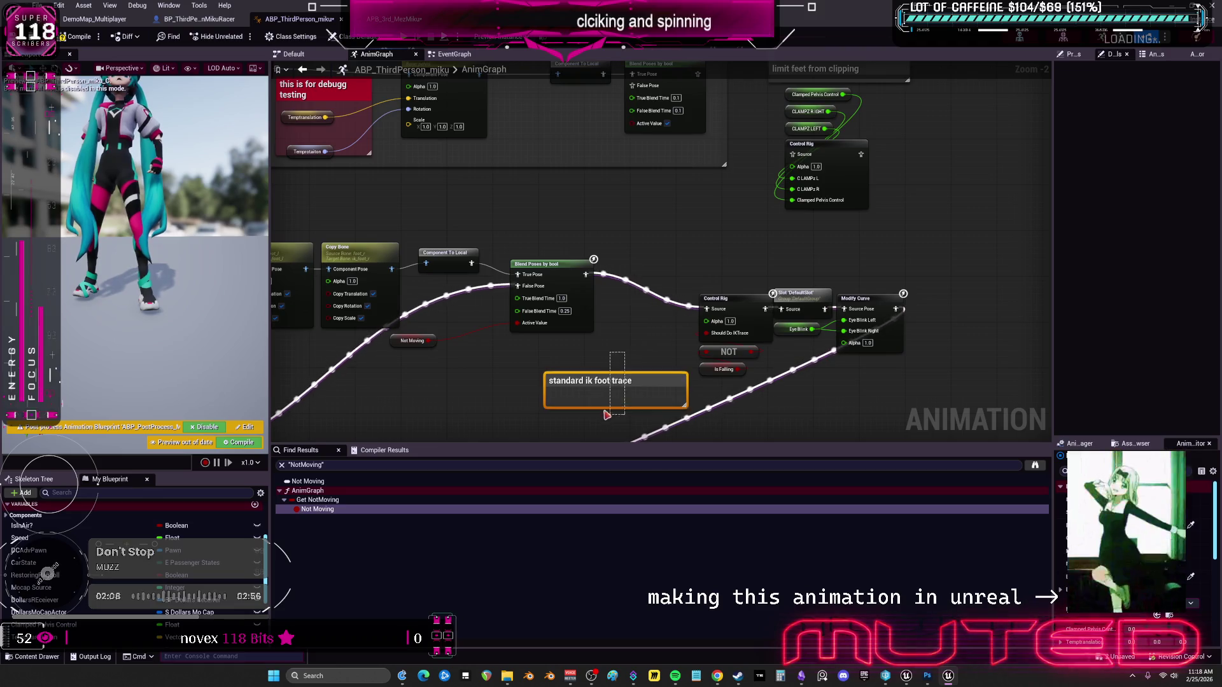
key("Delete")
Pack the Control Rig through Modify Curve group up-left after Blend Poses by bool.
left_click_drag(903, 388, 672, 266)
left_click_drag(793, 302, 702, 262)
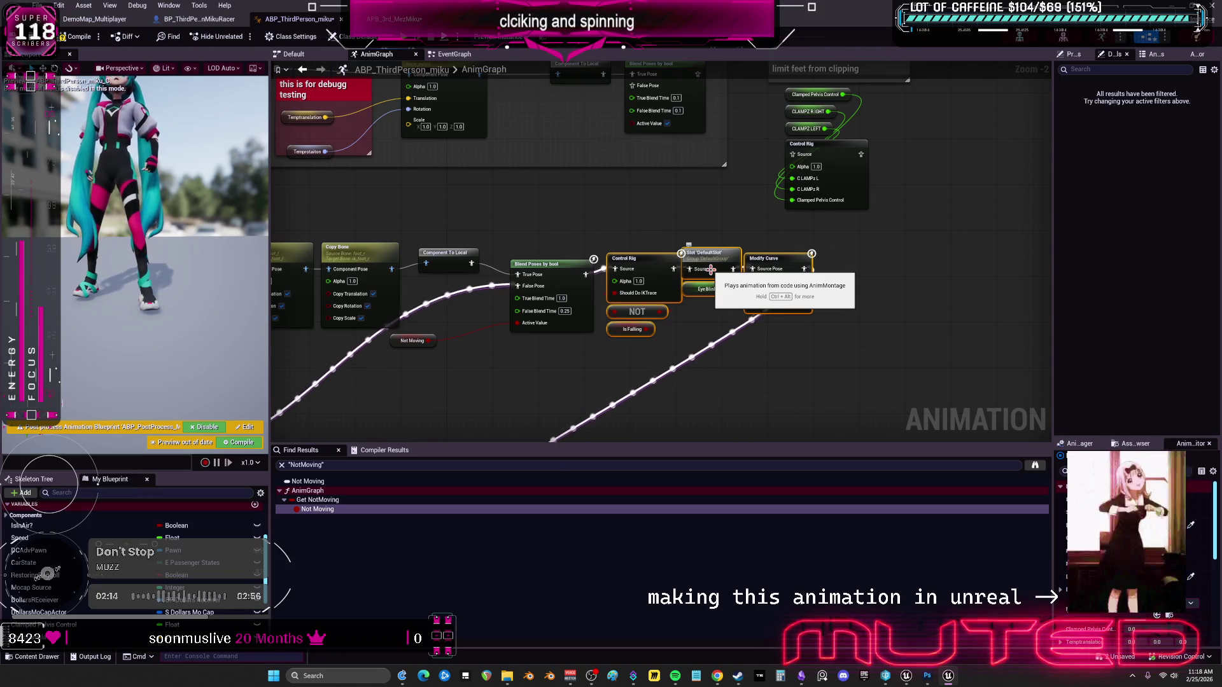
mouse_move(665, 324)
left_mouse_down()
mouse_move(917, 221)
mouse_move(956, 106)
left_mouse_up()
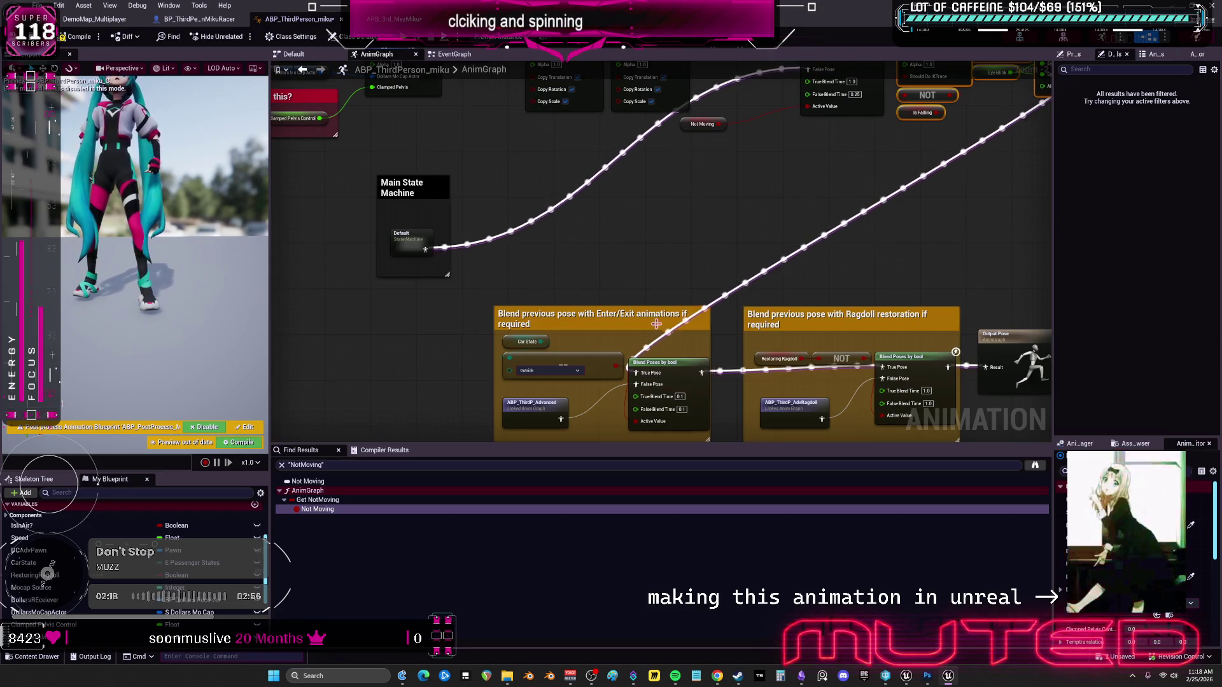
left_click_drag(538, 154, 485, 281)
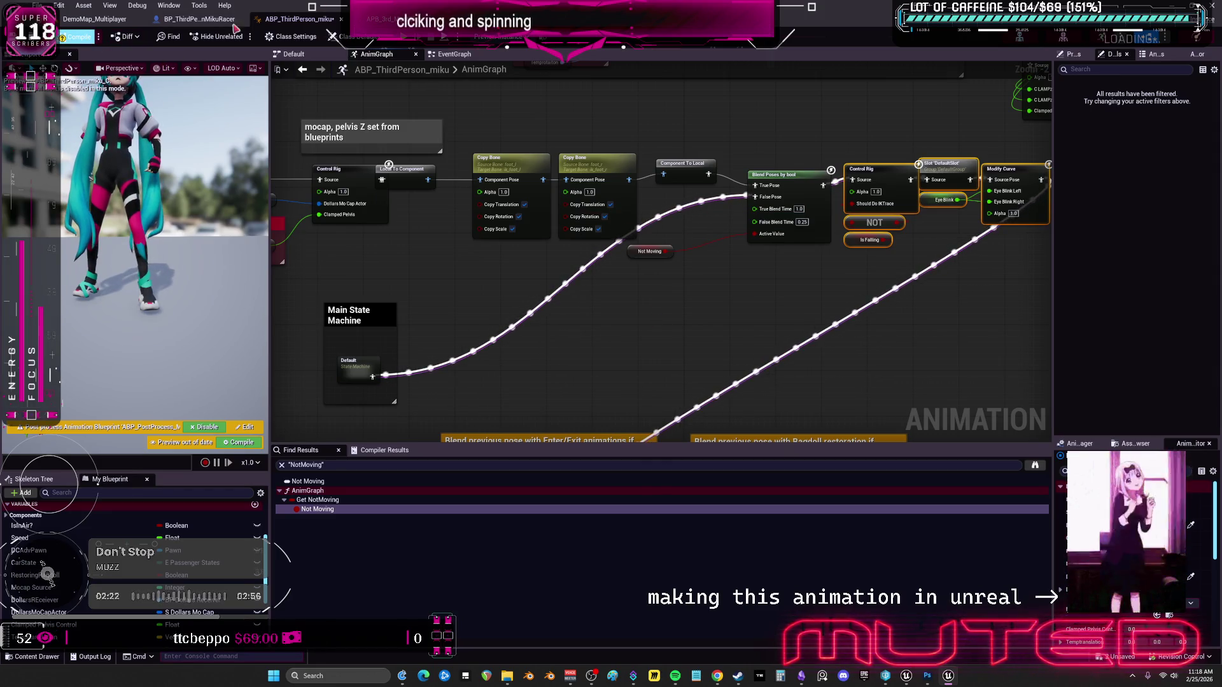
Compile the anim blueprint and nudge the Local To Component node into place.
key("F7")
left_click(382, 18)
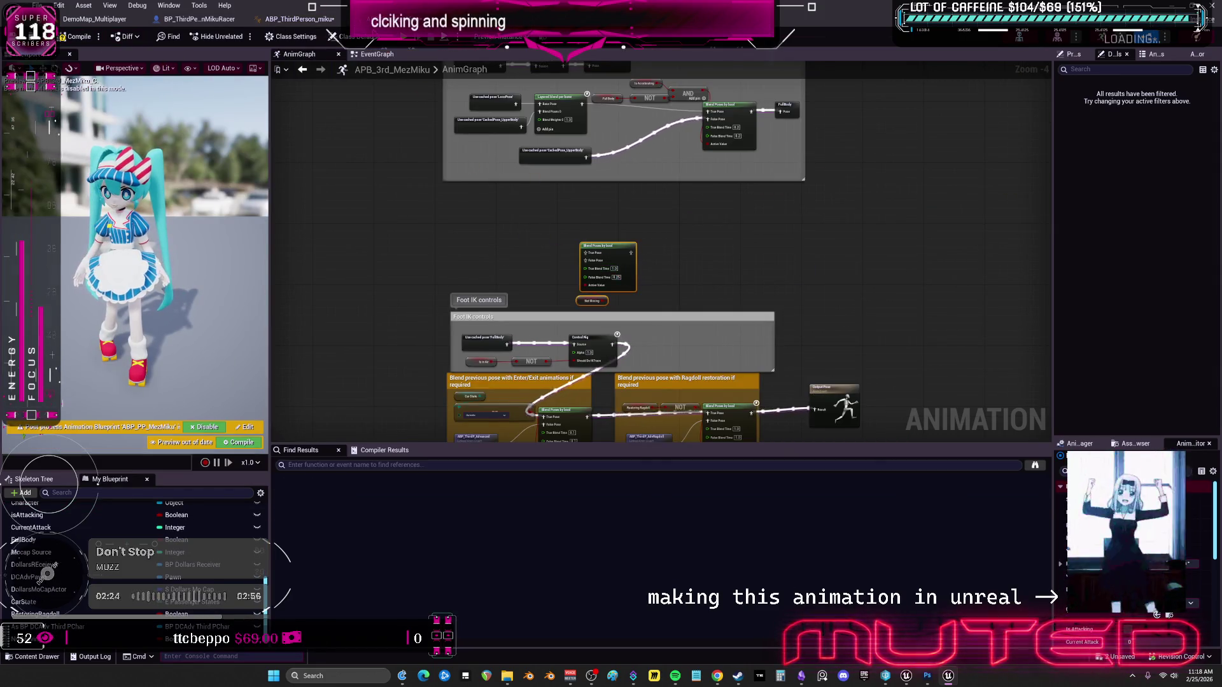
left_click(299, 18)
left_click_drag(658, 412, 996, 426)
scroll(740, 135, "up", 2)
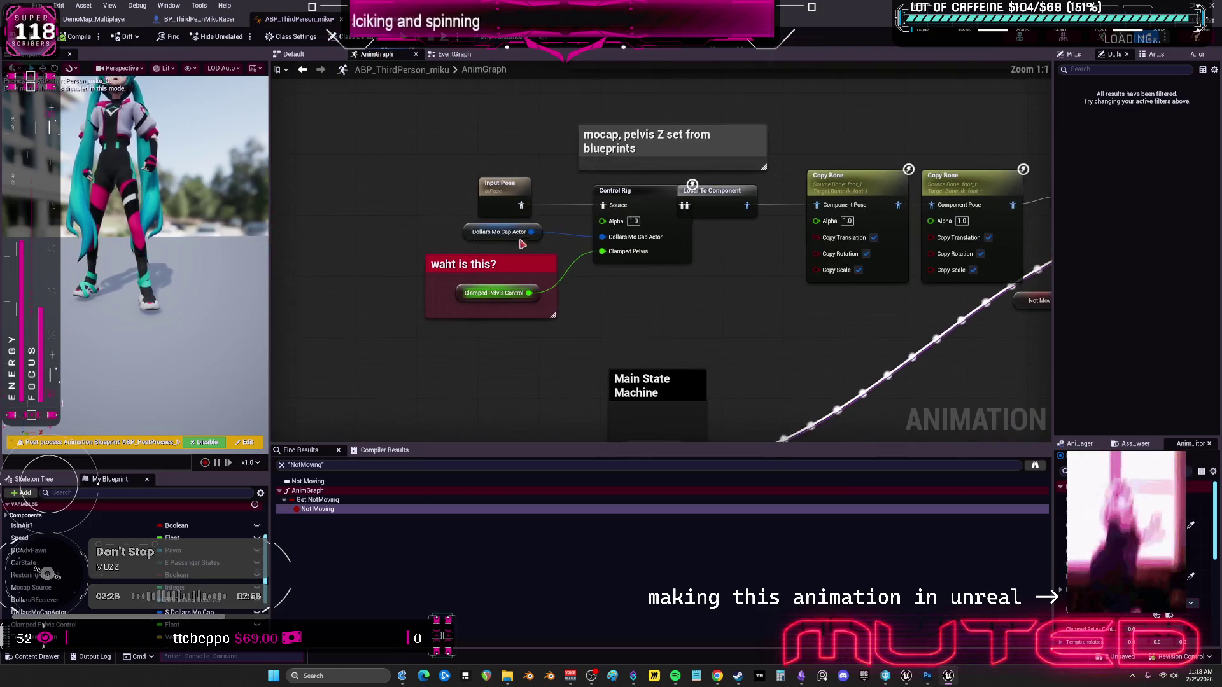
left_click_drag(712, 195, 743, 196)
left_click_drag(926, 146, 662, 157)
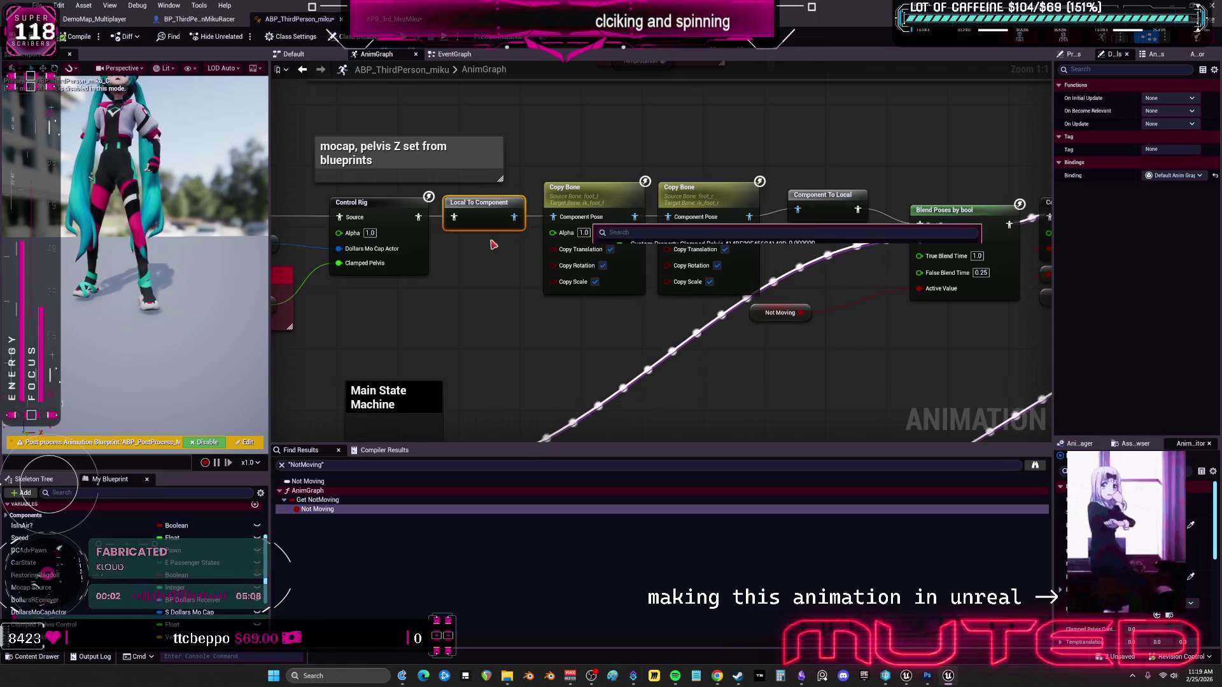
Move Blend Poses by bool up into the row with Not Moving beneath it.
scroll(756, 240, "down", 1)
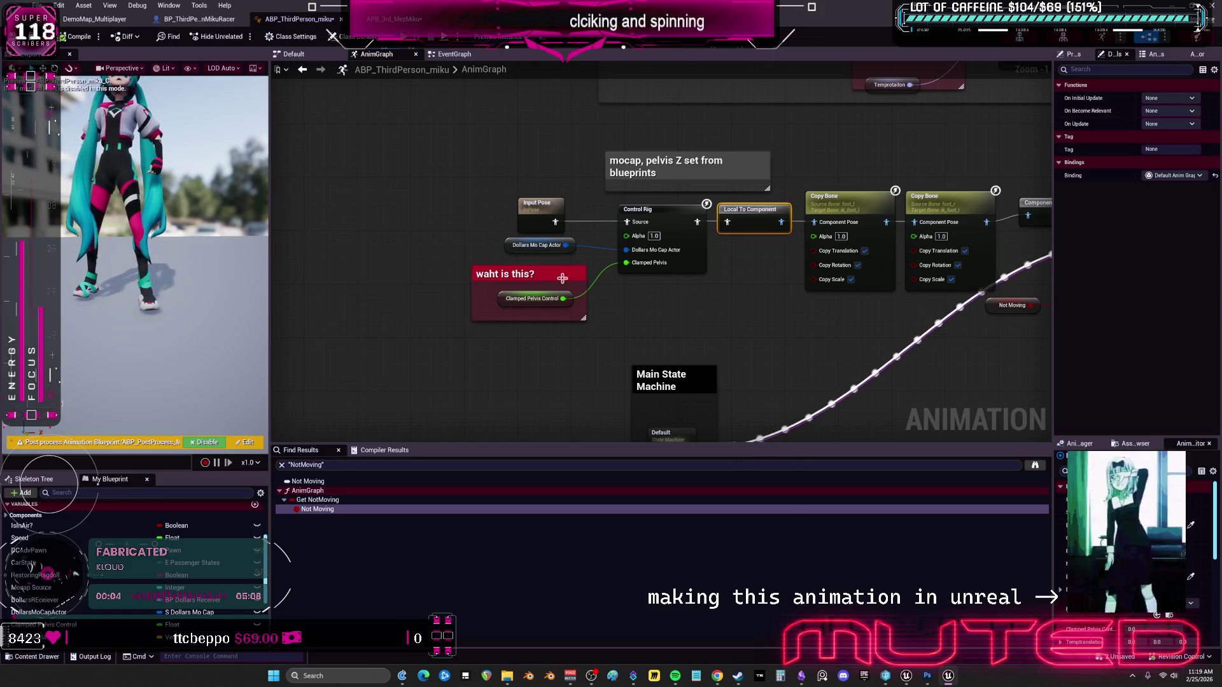
left_click_drag(730, 254, 393, 251)
mouse_move(835, 216)
left_mouse_down()
mouse_move(711, 211)
mouse_move(704, 197)
left_mouse_up()
mouse_move(538, 300)
left_mouse_down()
mouse_move(636, 182)
mouse_move(652, 270)
mouse_move(670, 282)
left_mouse_up()
mouse_move(877, 336)
left_mouse_down()
mouse_move(748, 331)
mouse_move(653, 191)
mouse_move(665, 203)
left_mouse_up()
Tuck the Main State Machine comment under the Copy Bone and Blend Poses chain.
mouse_move(827, 242)
left_mouse_down()
mouse_move(657, 229)
mouse_move(508, 284)
left_mouse_up()
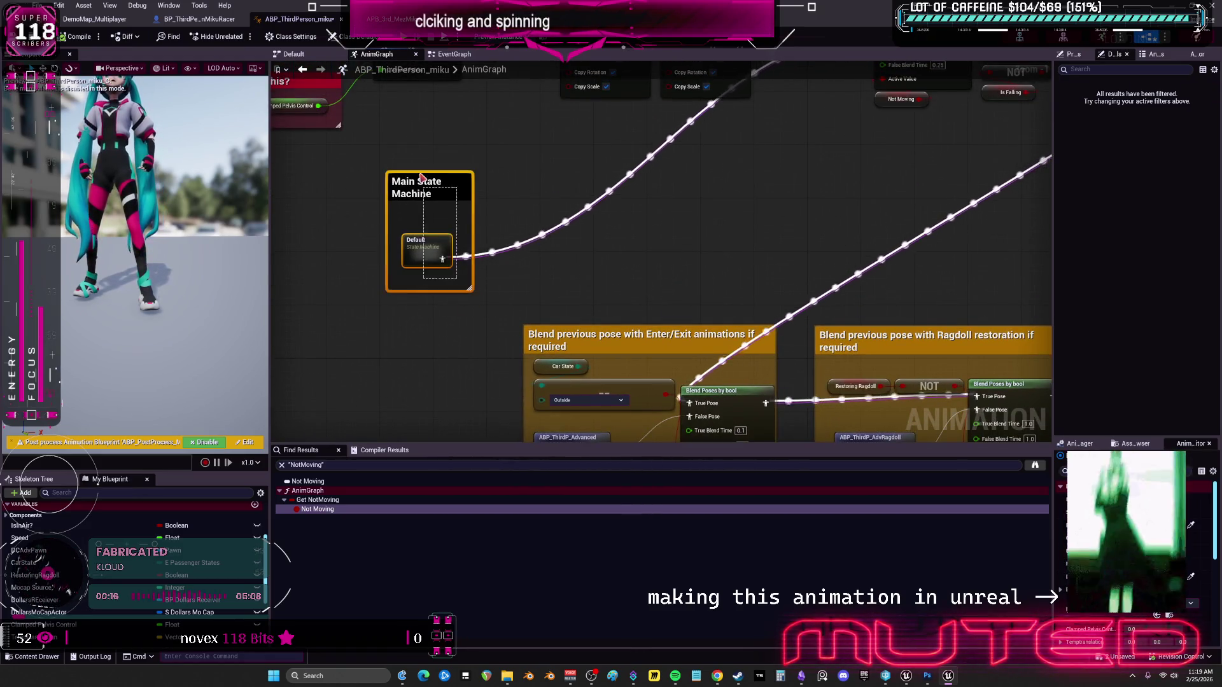
left_click(409, 185)
mouse_move(557, 237)
left_mouse_down()
mouse_move(500, 352)
mouse_move(516, 335)
left_mouse_up()
mouse_move(369, 422)
left_mouse_down()
mouse_move(774, 322)
mouse_move(746, 300)
left_mouse_up()
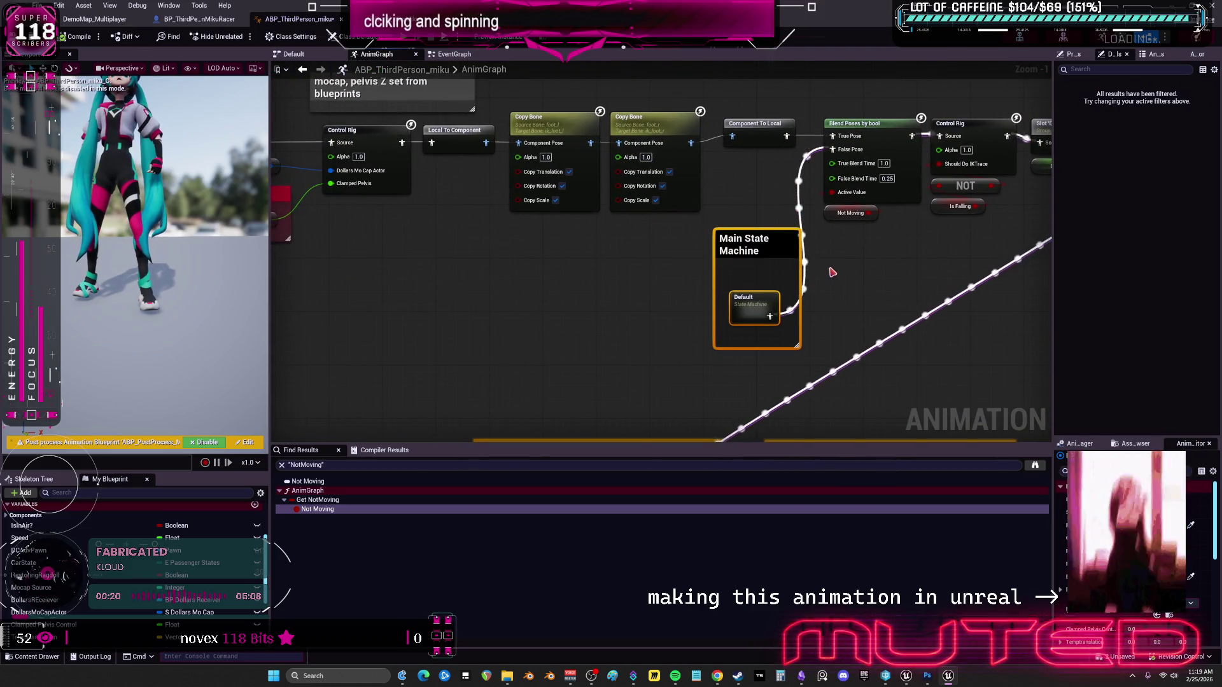
scroll(854, 293, "down", 3)
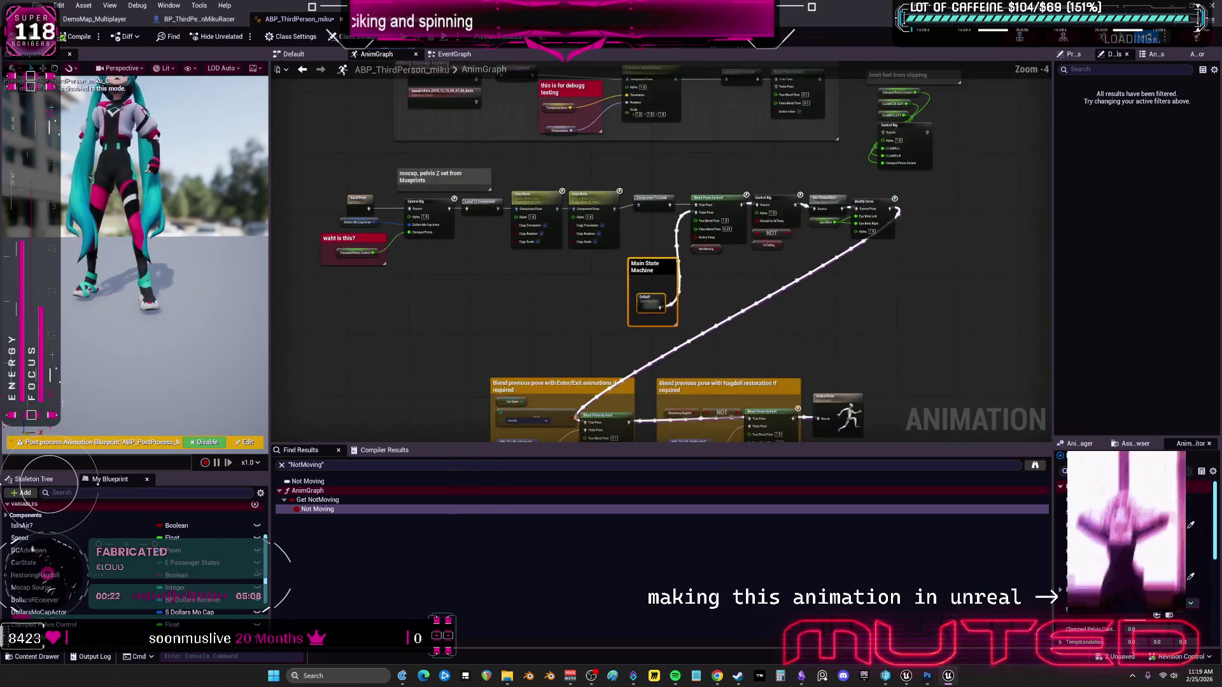
Move the debug mocap testing group up and place limit feet from clipping below it.
left_click_drag(965, 273, 377, 129)
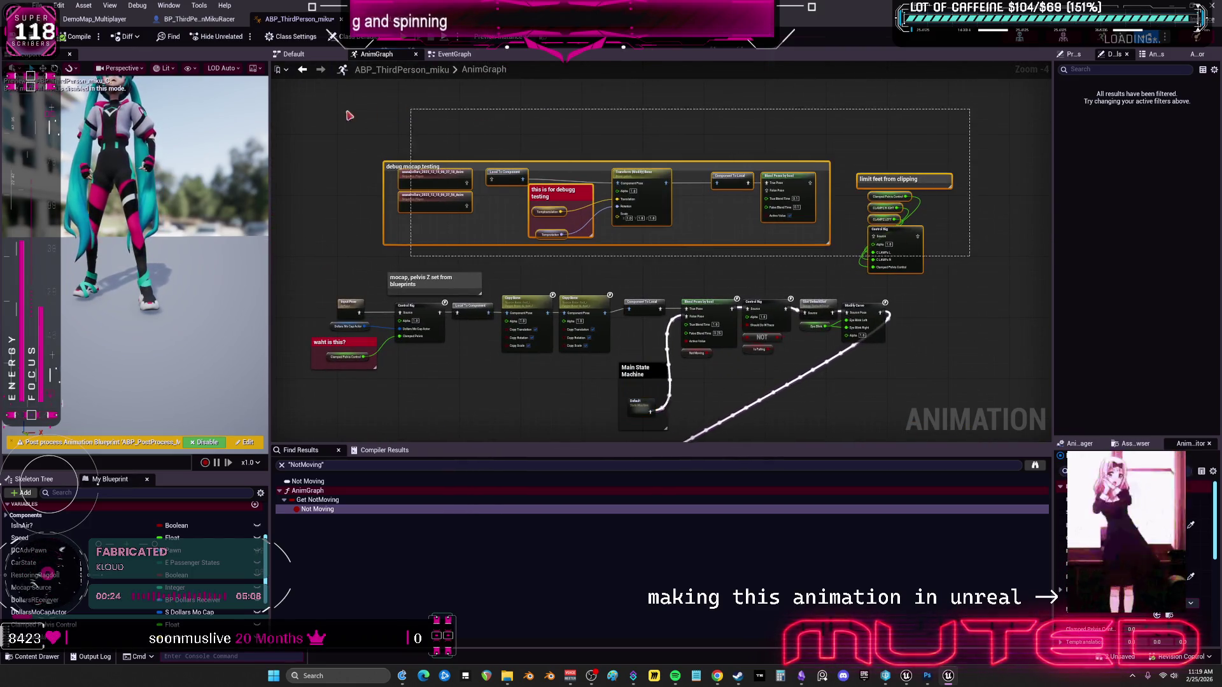
left_click_drag(573, 193, 572, 135)
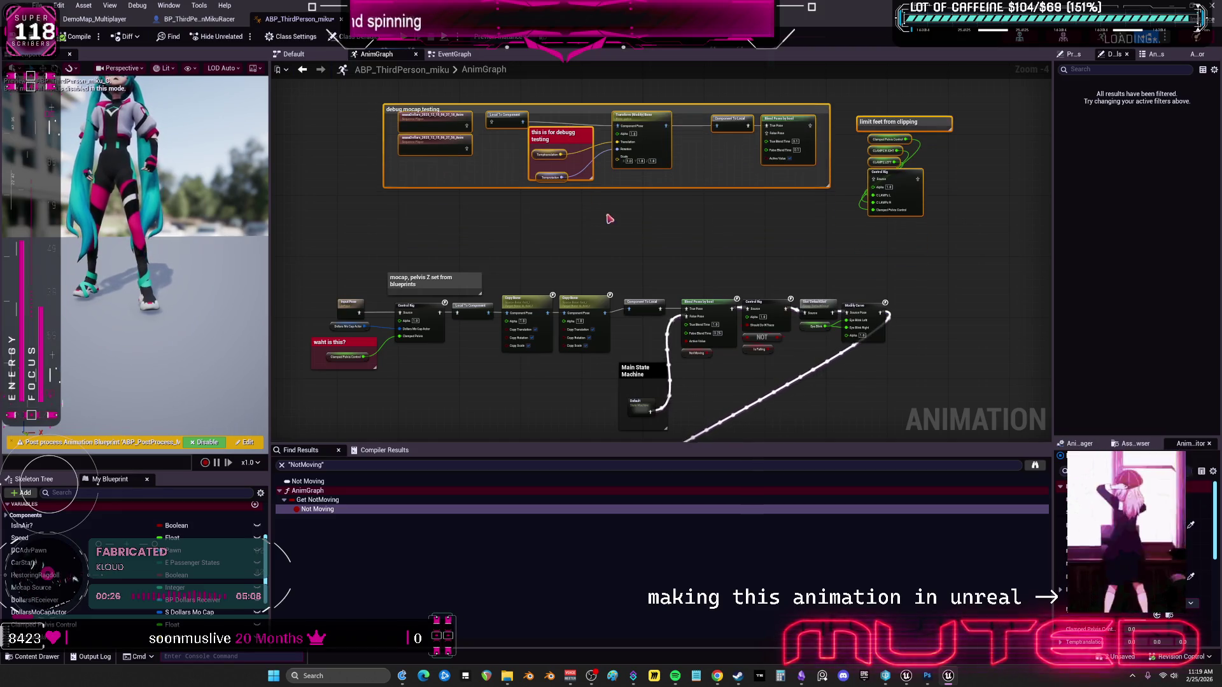
mouse_move(913, 254)
left_mouse_down()
mouse_move(941, 245)
mouse_move(894, 180)
left_mouse_up()
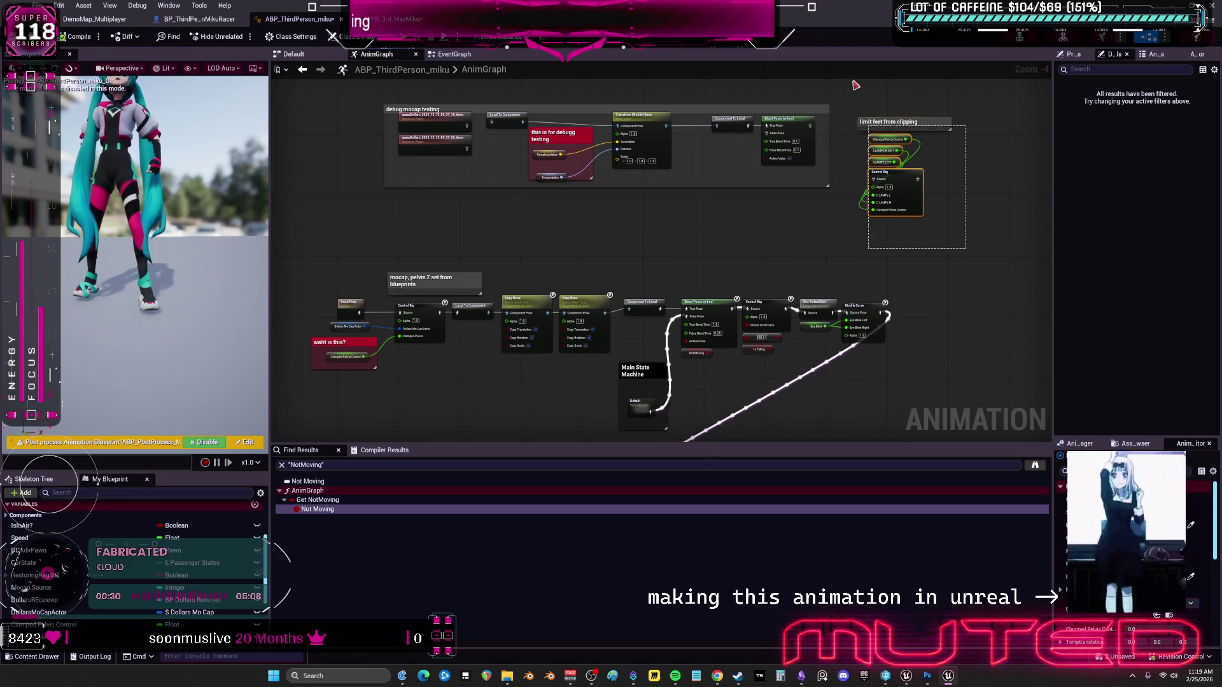
mouse_move(898, 175)
left_mouse_down()
mouse_move(548, 253)
mouse_move(589, 250)
mouse_move(529, 244)
left_mouse_up()
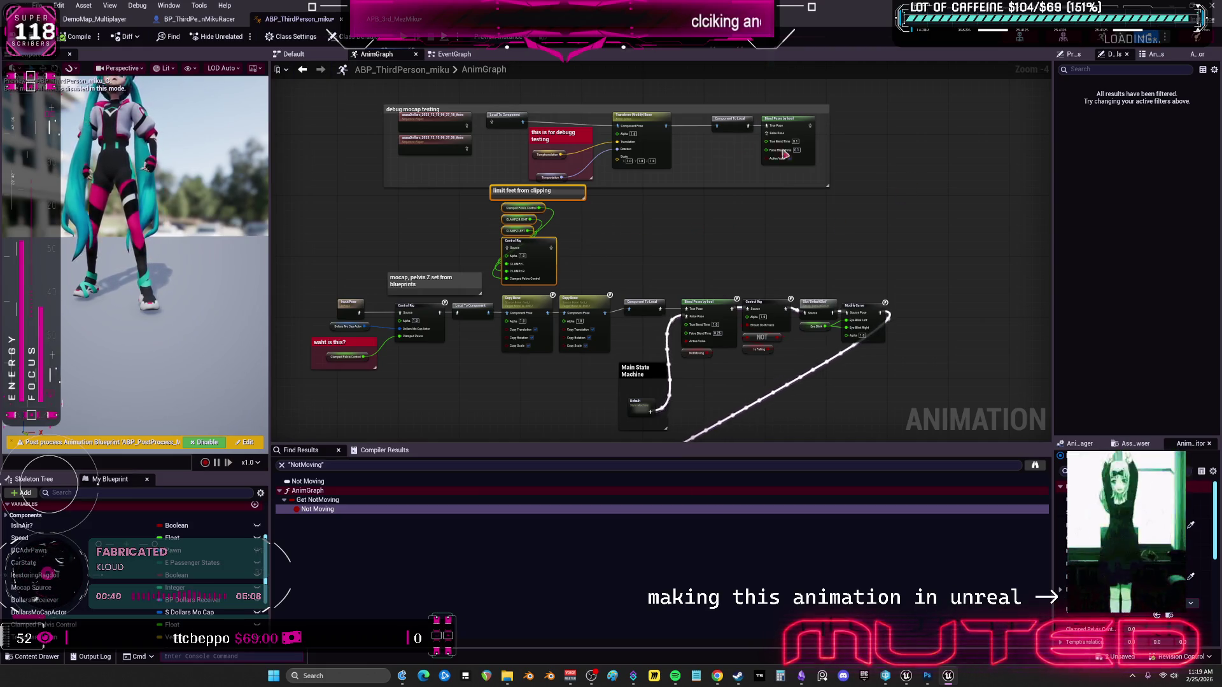
left_click(823, 162)
left_click_drag(447, 144, 445, 131)
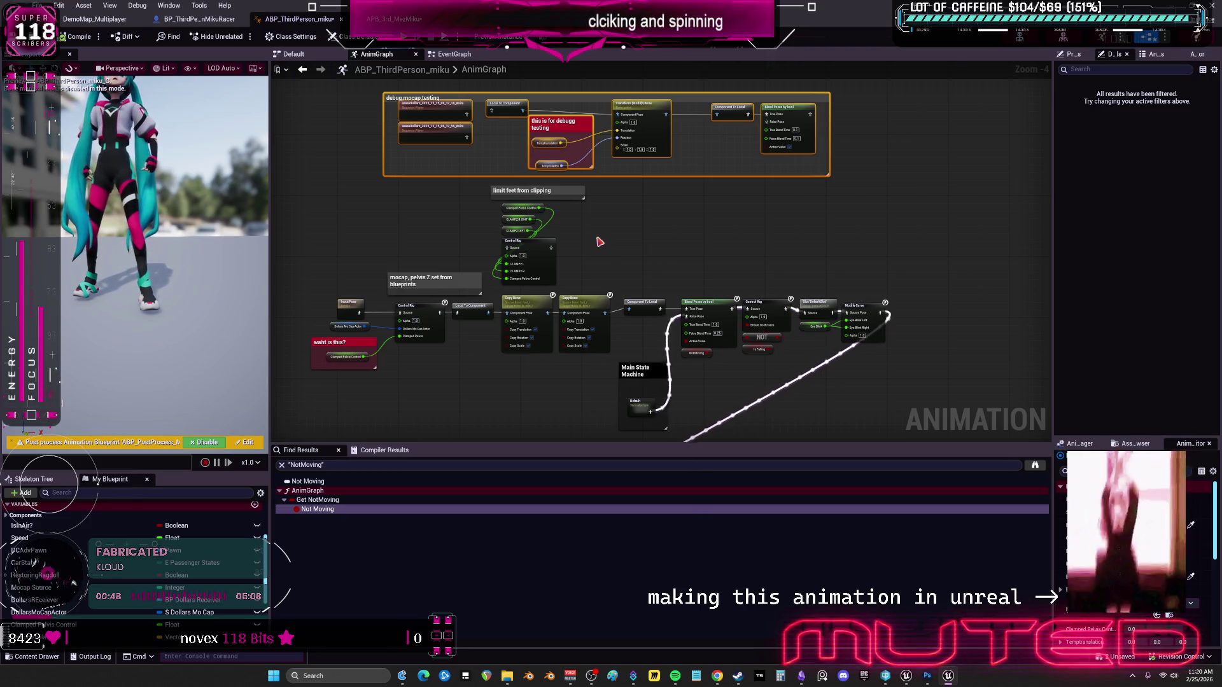
Pull the node chain, both blend comment boxes and Output Pose closer together, then select Not Moving.
scroll(661, 275, "up", 4)
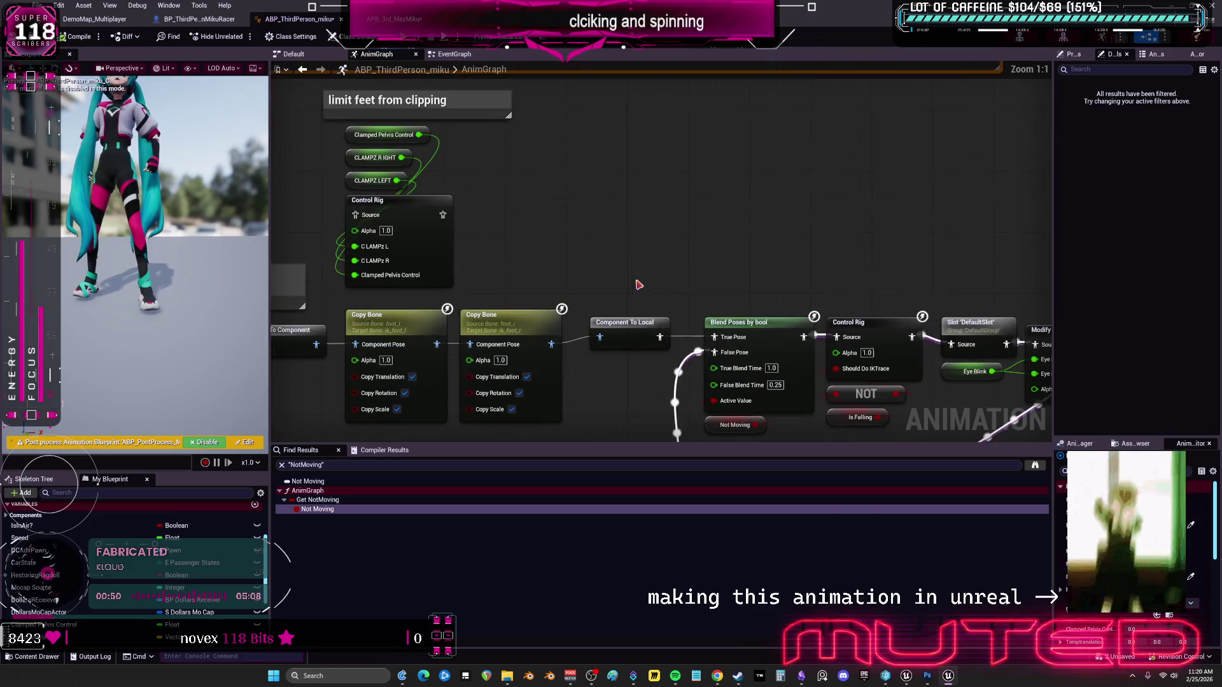
left_click(634, 337)
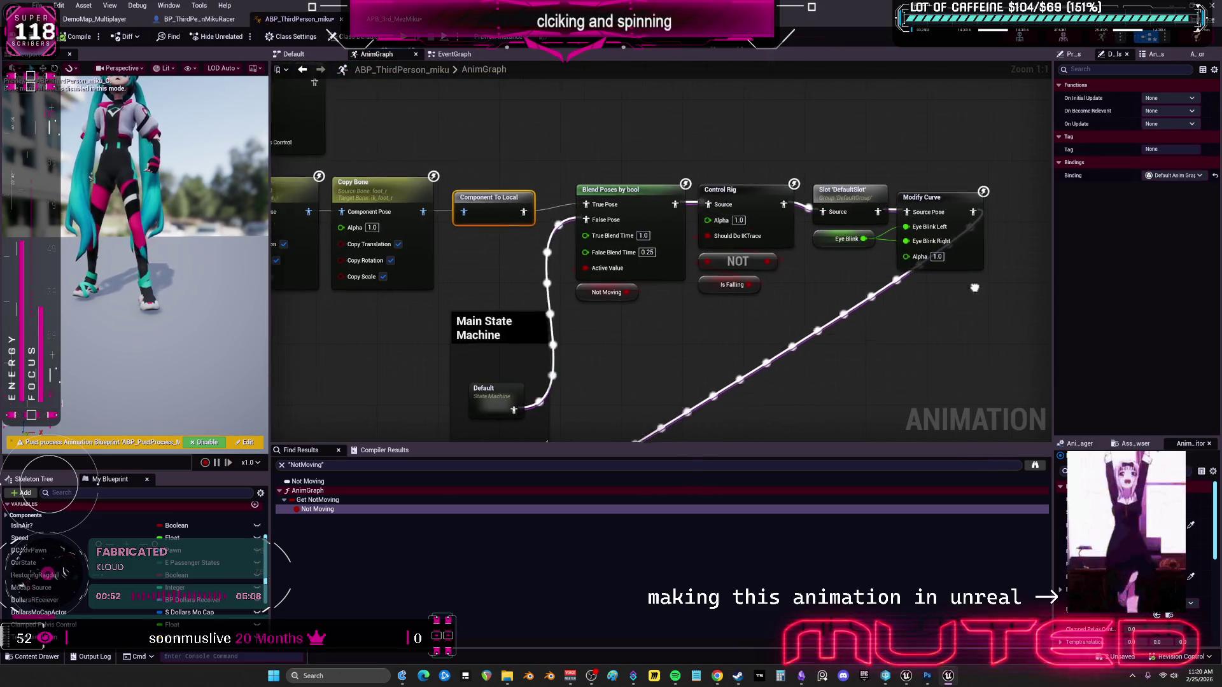
mouse_move(917, 303)
left_mouse_down()
mouse_move(509, 196)
mouse_move(496, 204)
left_mouse_up()
mouse_move(405, 407)
left_mouse_down()
mouse_move(499, 345)
mouse_move(479, 344)
mouse_move(627, 159)
left_mouse_up()
left_click(499, 346)
scroll(531, 344, "down", 2)
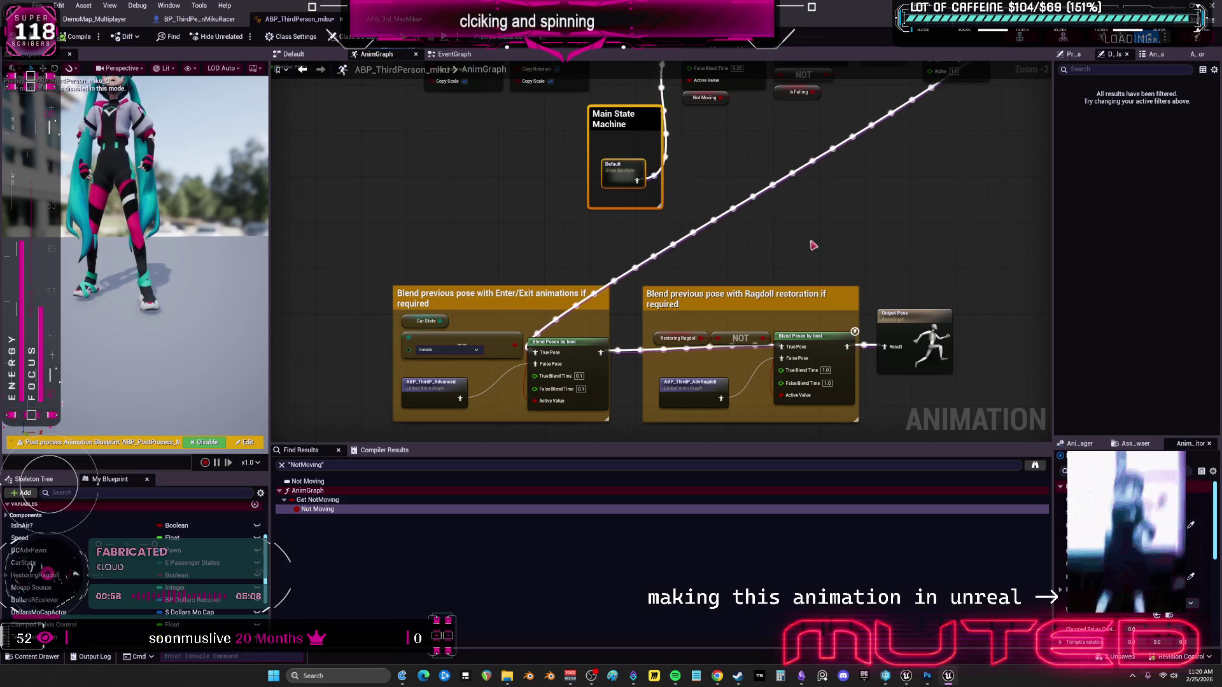
mouse_move(410, 288)
left_mouse_down()
mouse_move(495, 224)
mouse_move(689, 353)
left_mouse_up()
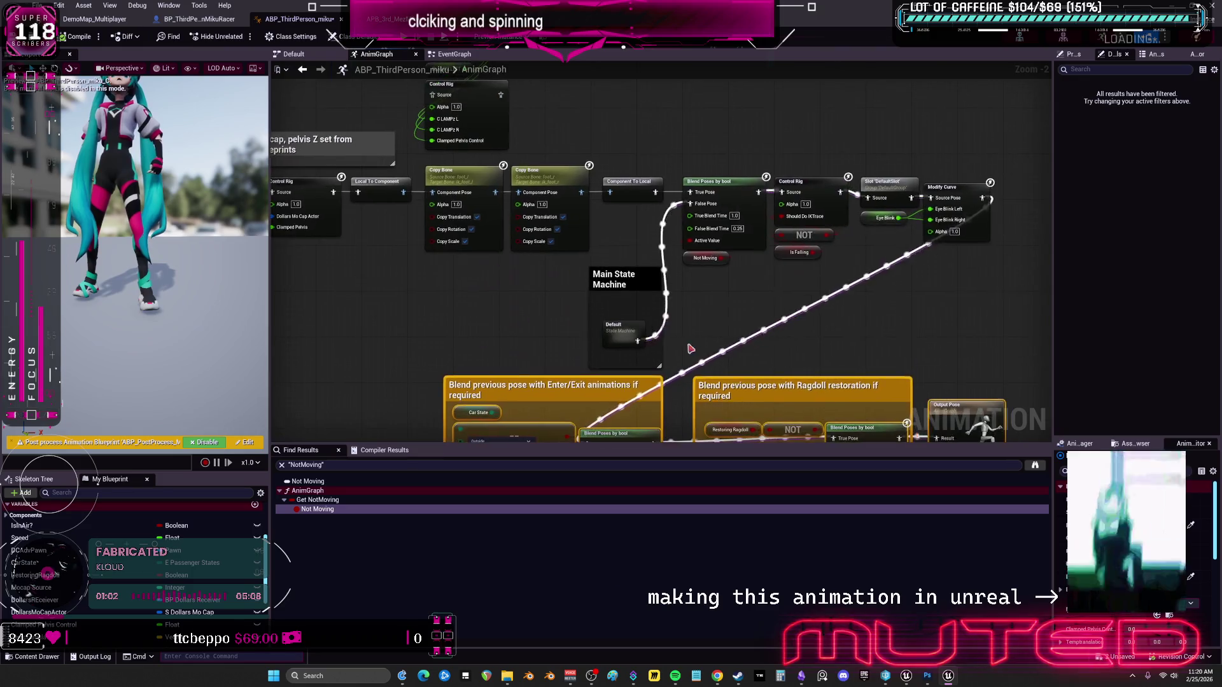
scroll(748, 313, "down", 1)
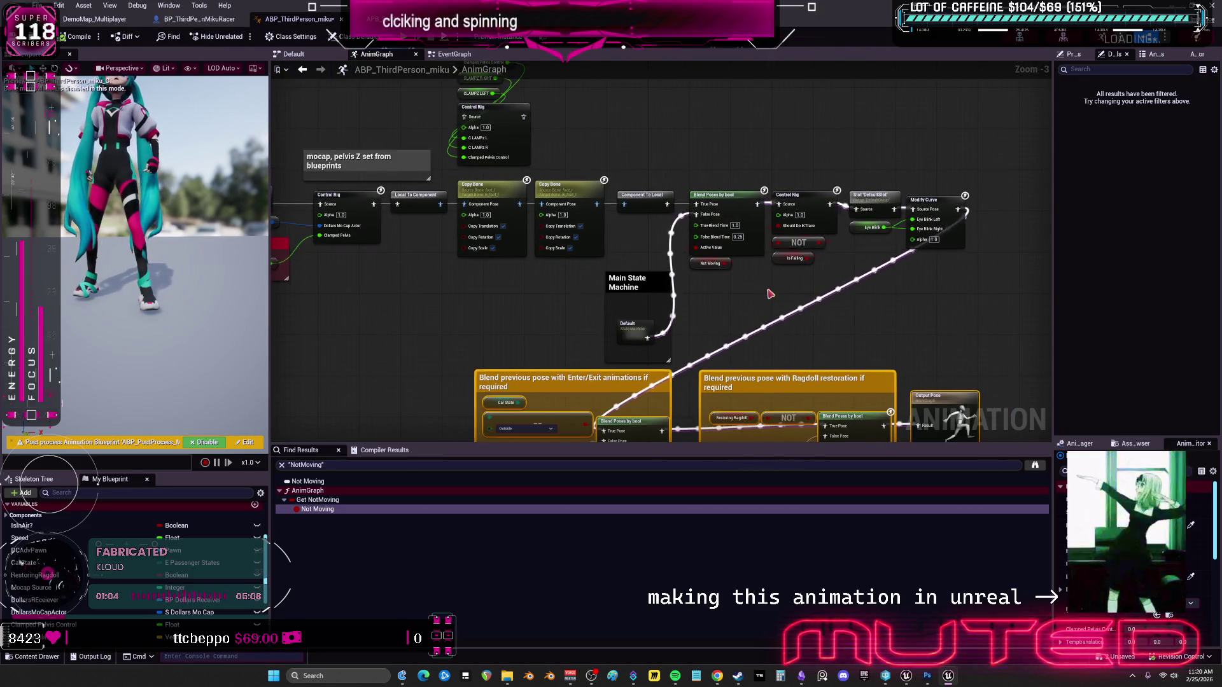
left_click(699, 264)
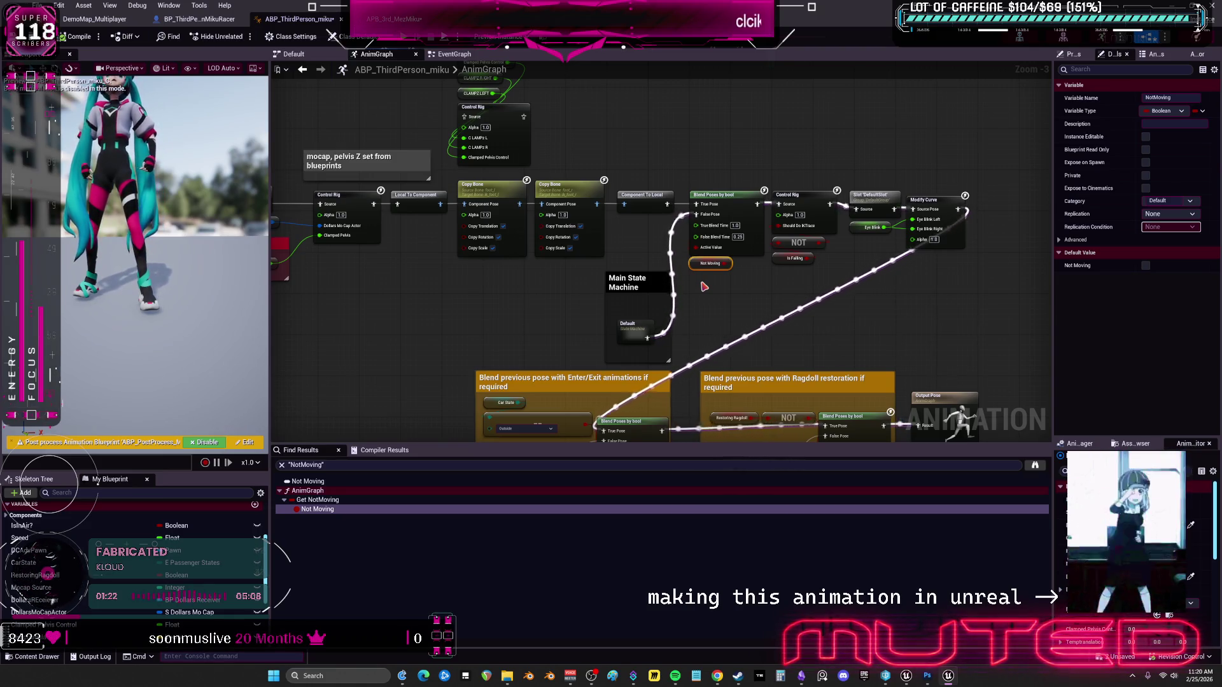
scroll(541, 171, "down", 2)
Undock APB_3rd_MezMiku into its own maximized window and close ABP_ThirdPerson_miku.
left_click(396, 19)
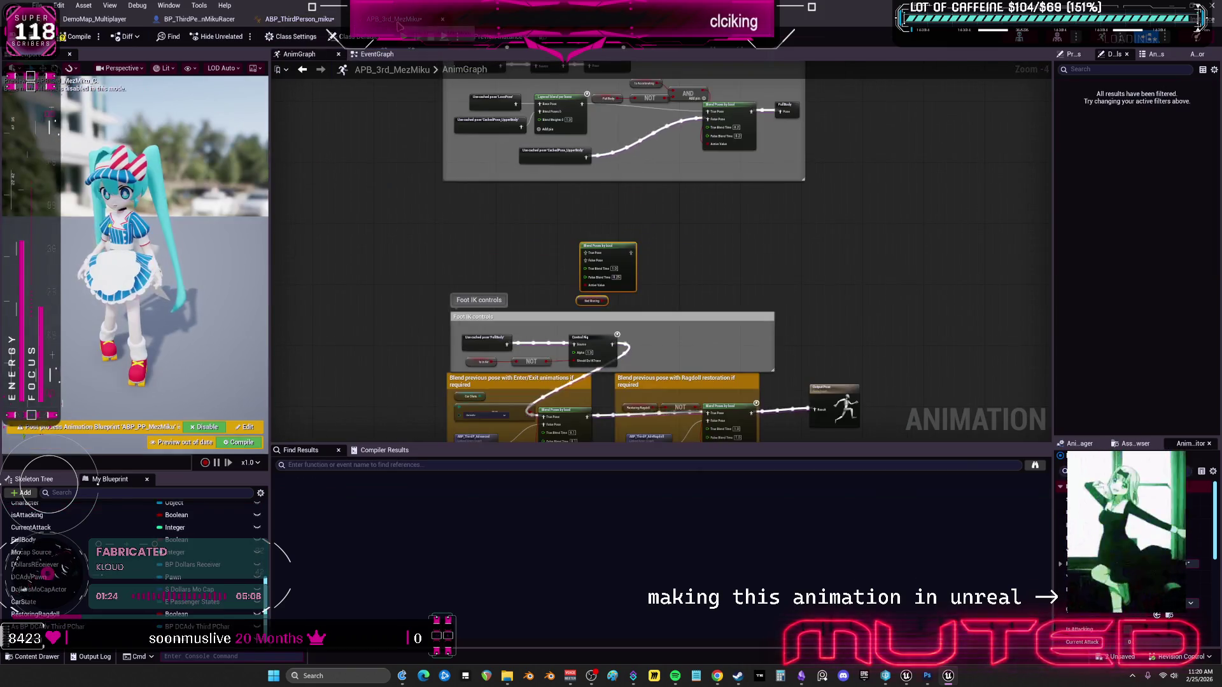
left_click(299, 20)
mouse_move(396, 19)
left_mouse_down()
mouse_move(702, 252)
mouse_move(400, 246)
left_mouse_up()
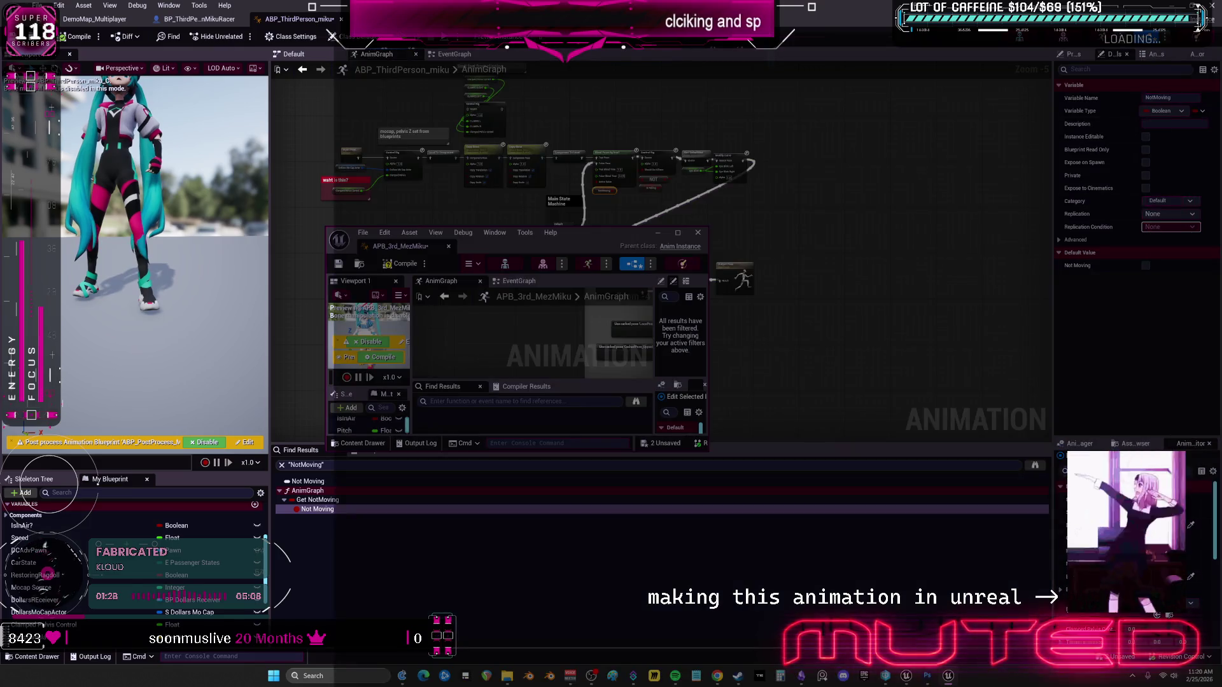
left_click(341, 19)
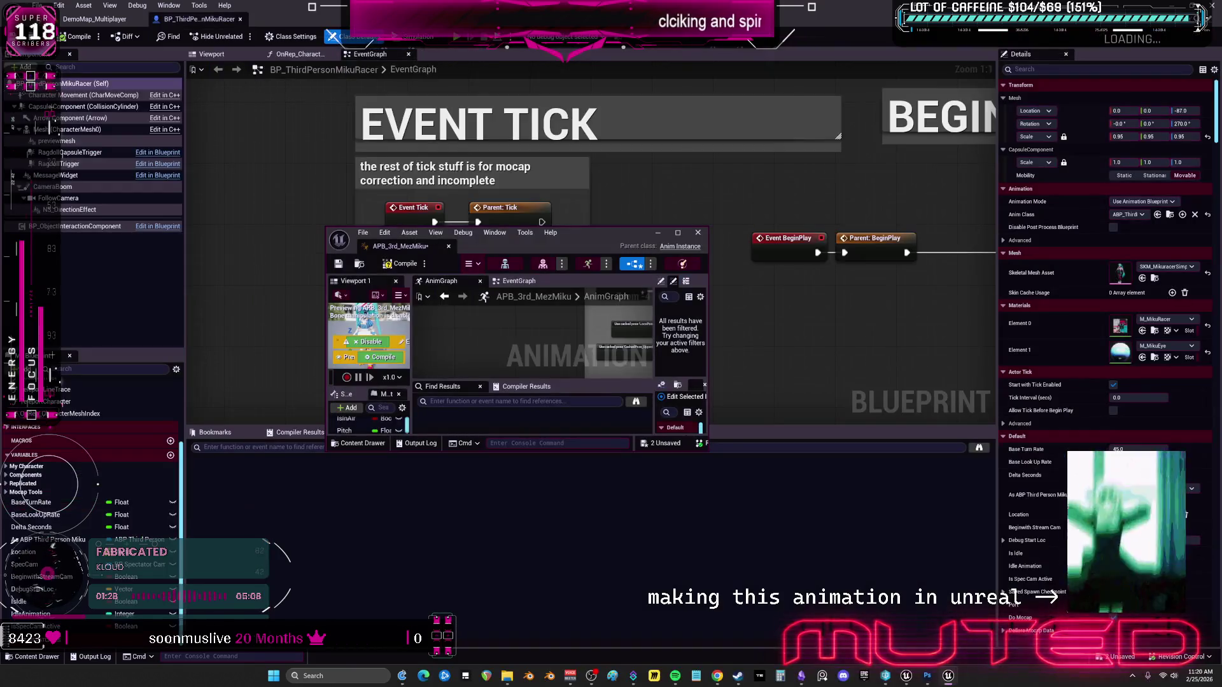
left_click(678, 234)
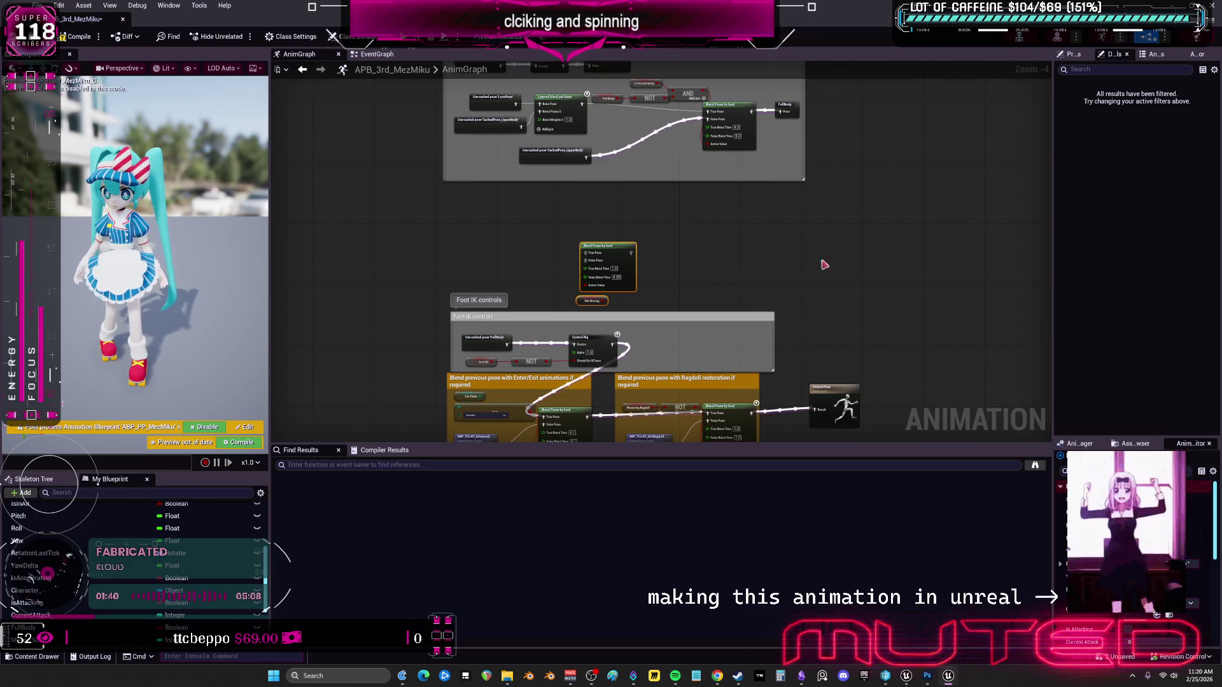
Delete the unused Blend Poses by bool and Not Moving, lower the comments, and paste the mocap chain.
mouse_move(678, 258)
left_mouse_down()
mouse_move(677, 346)
mouse_move(687, 129)
left_mouse_up()
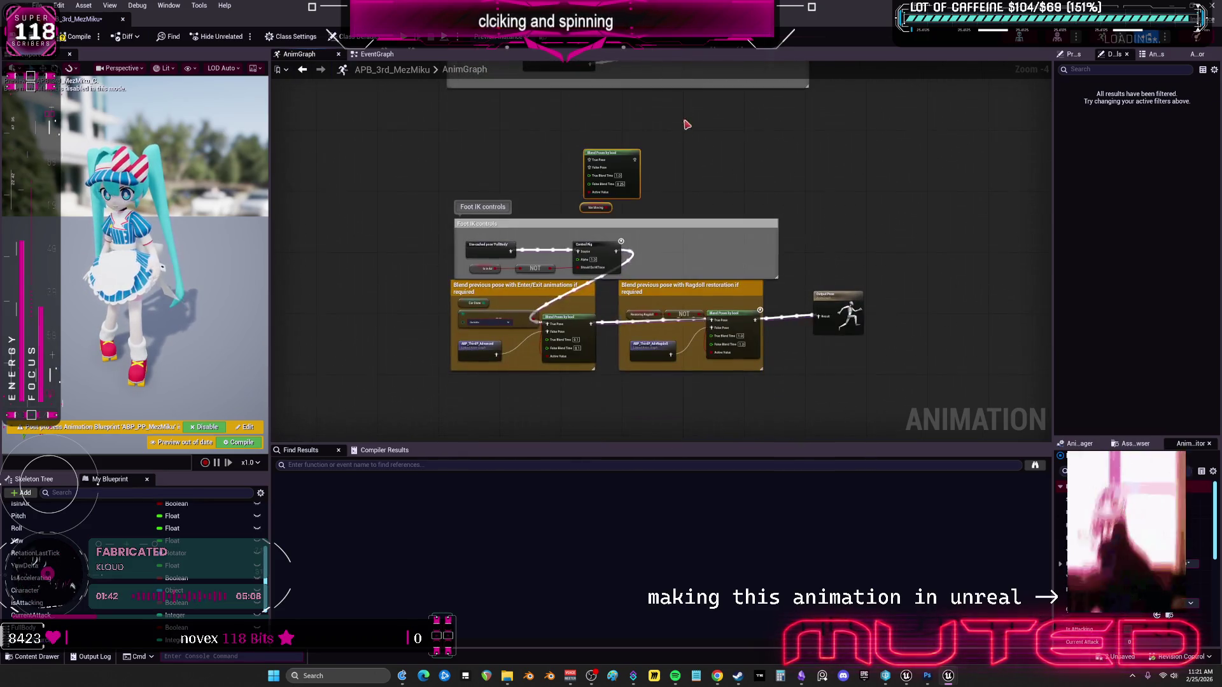
key("Delete")
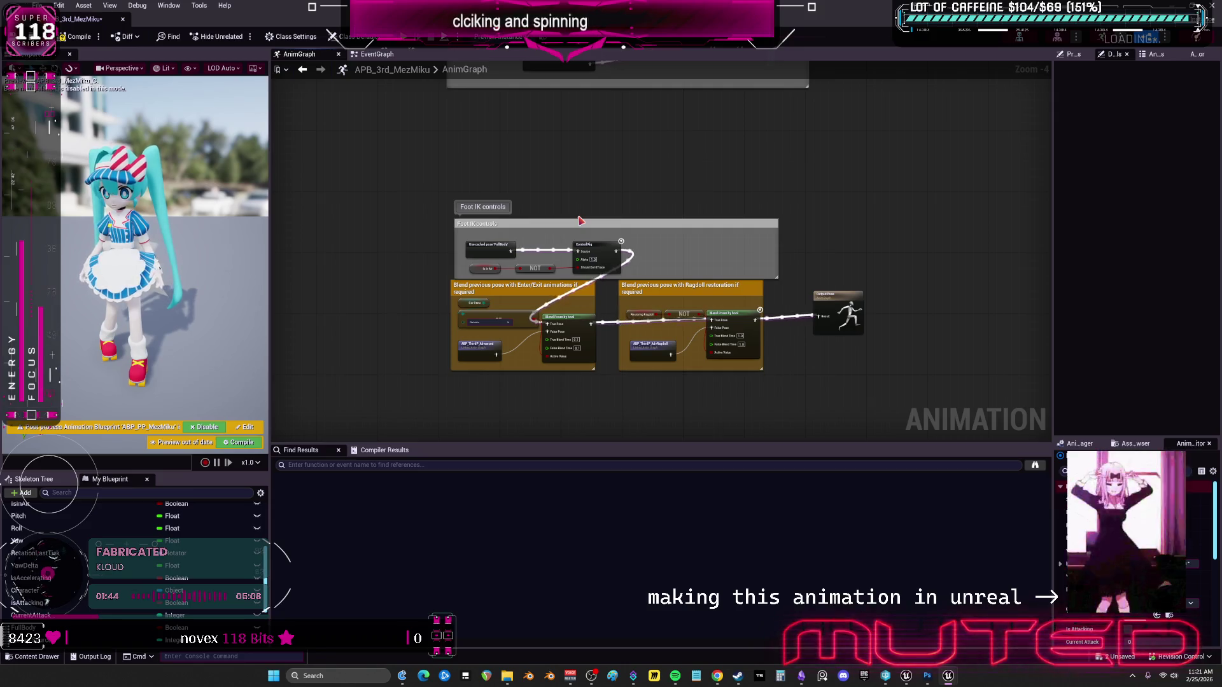
left_click_drag(944, 435, 407, 133)
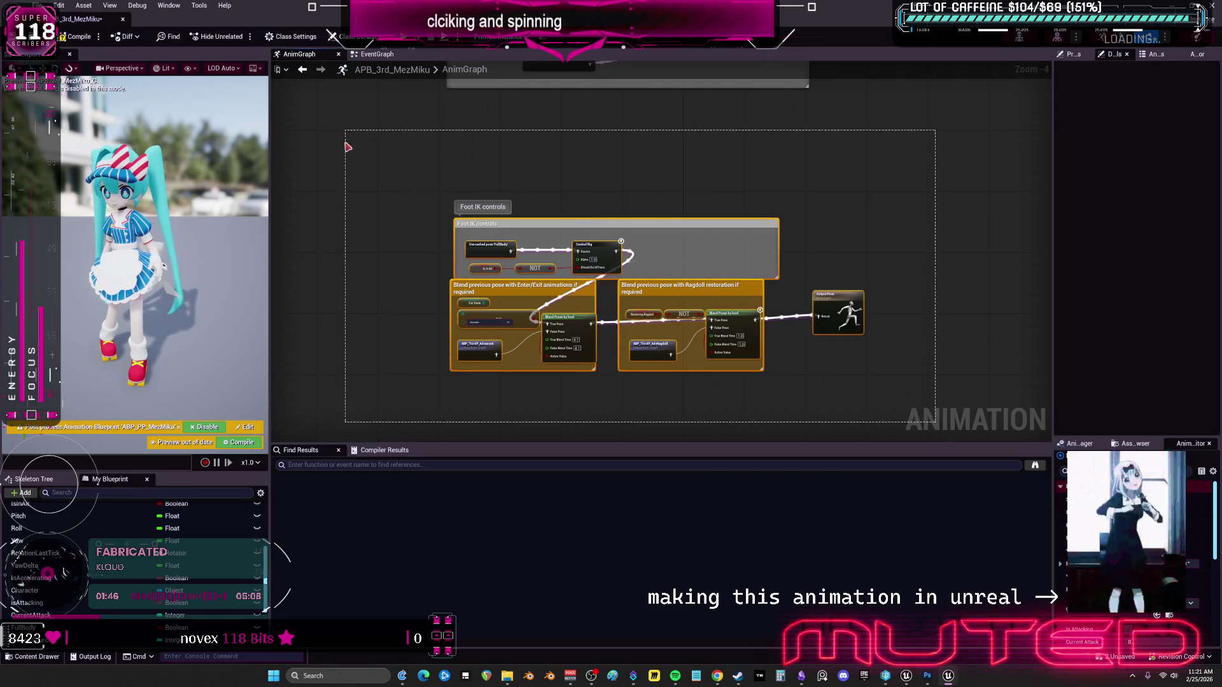
left_click_drag(838, 318, 834, 400)
key("ctrl+v")
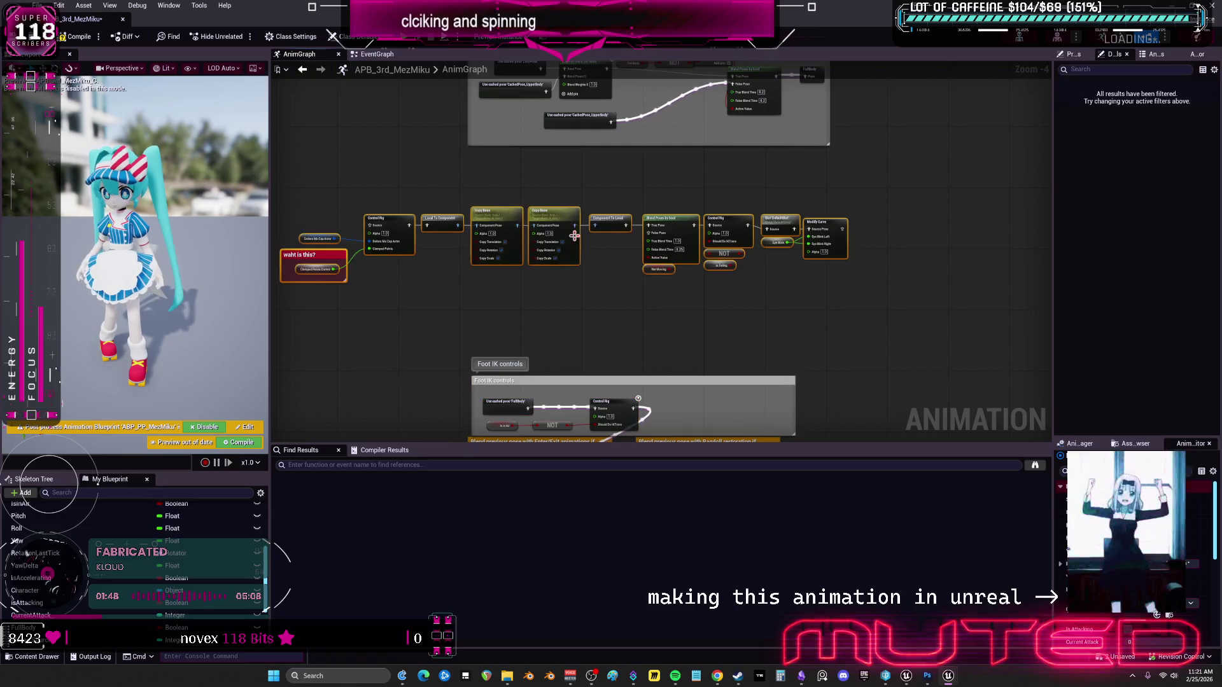
Shift the pasted mocap nodes right, then add an Input Pose node and delete it again.
mouse_move(557, 240)
left_mouse_down()
mouse_move(620, 239)
mouse_move(656, 285)
left_mouse_up()
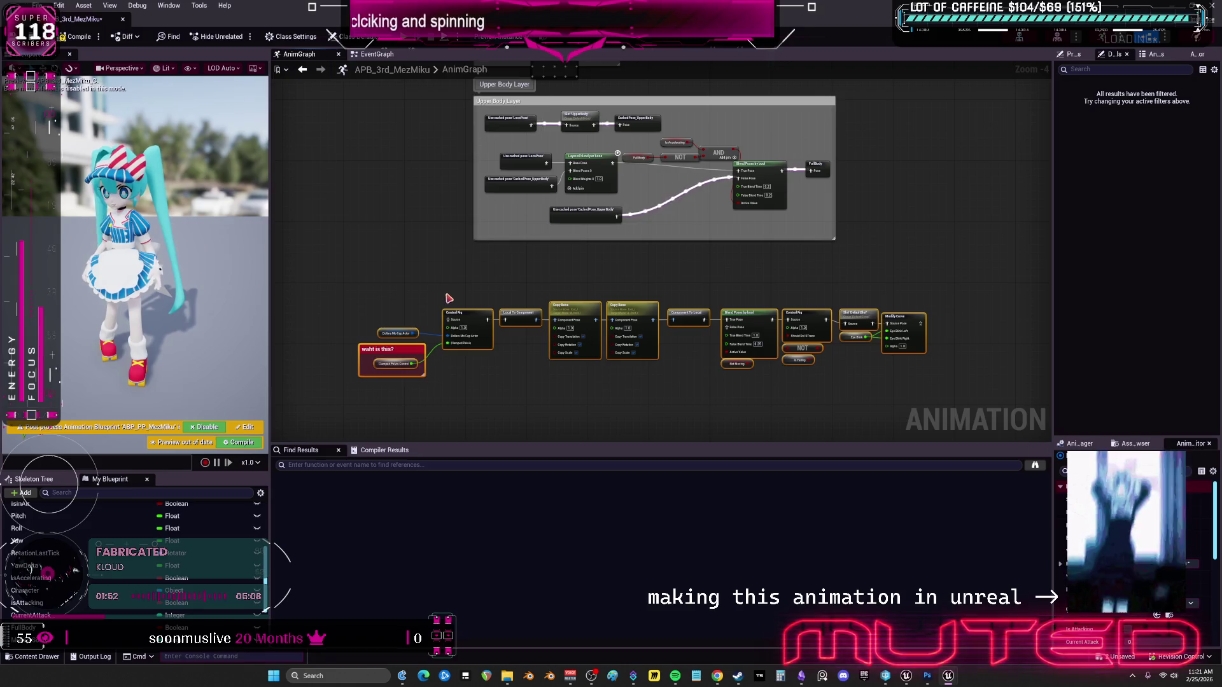
scroll(451, 299, "up", 2)
right_click(479, 292)
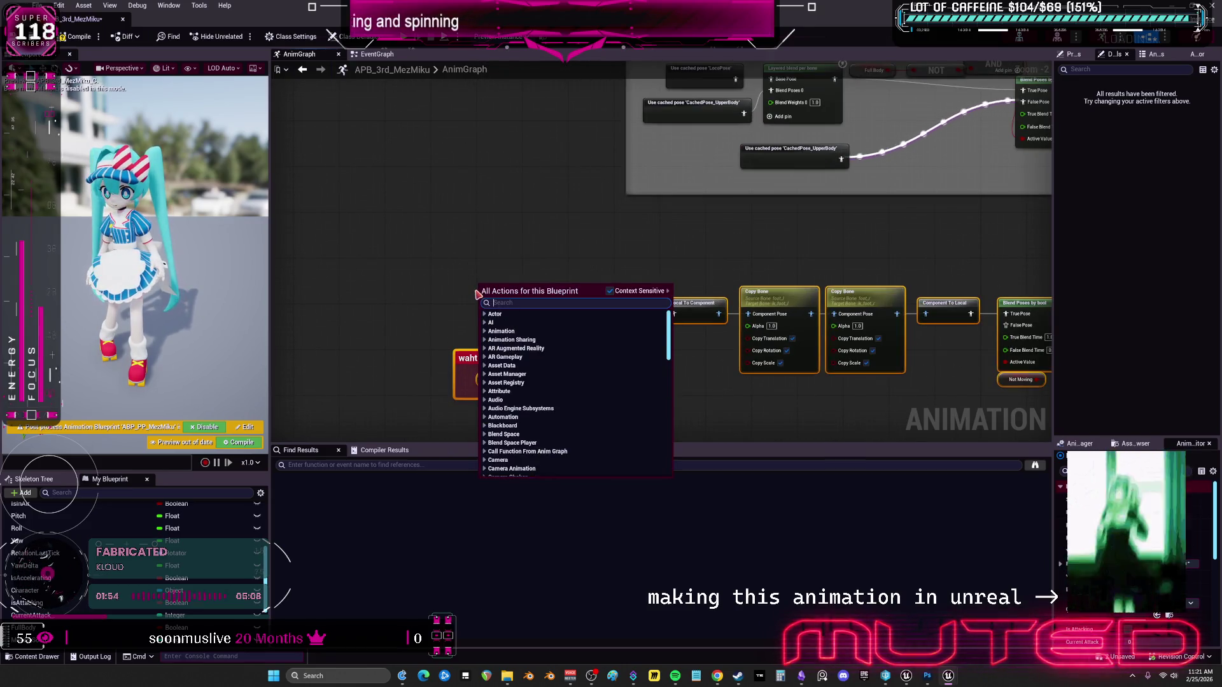
type("input p")
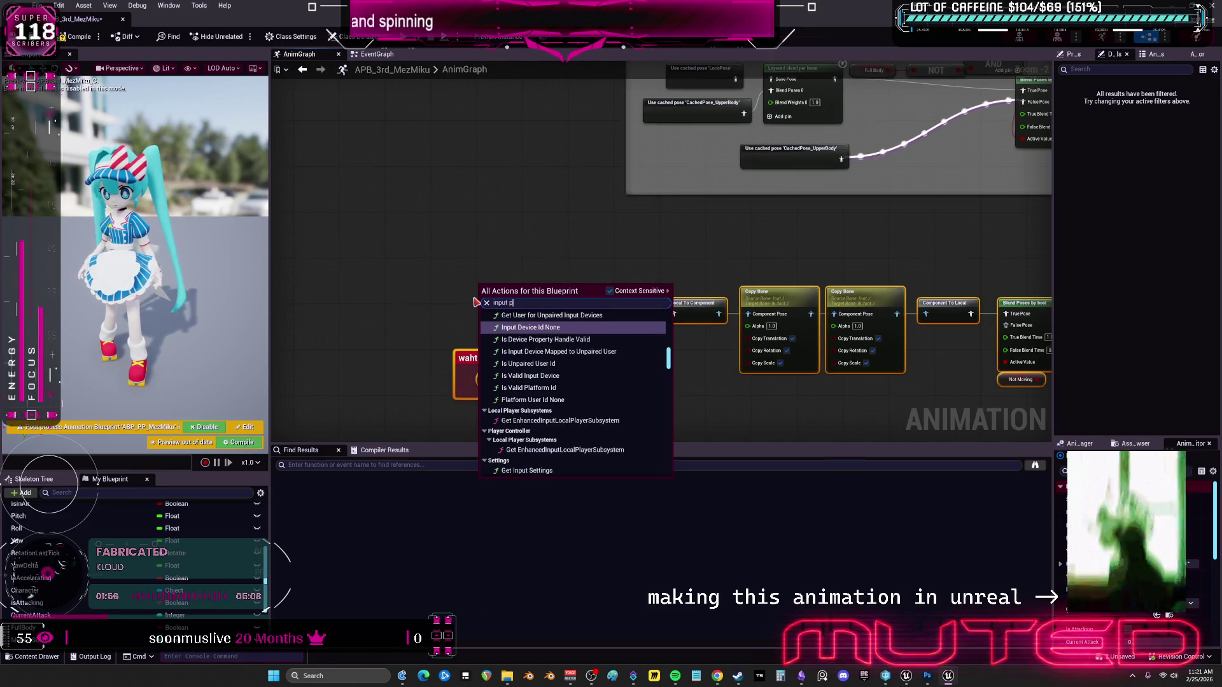
type("ose")
left_click(519, 461)
scroll(543, 322, "up", 2)
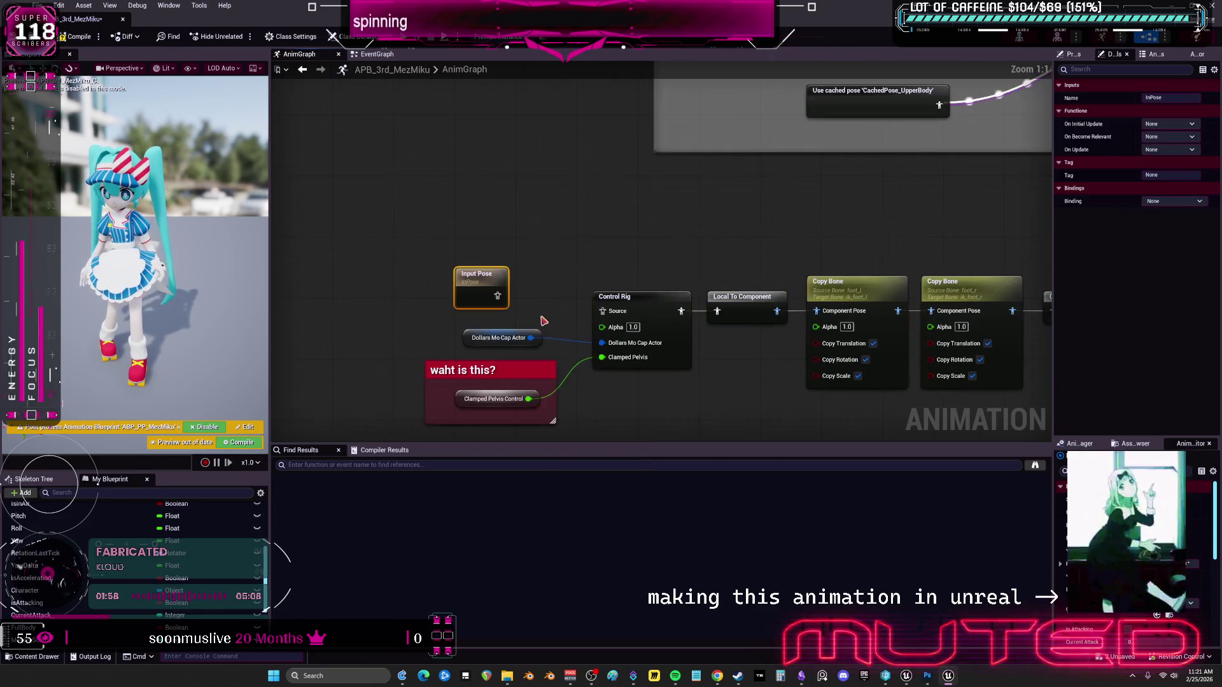
left_click_drag(490, 296, 501, 297)
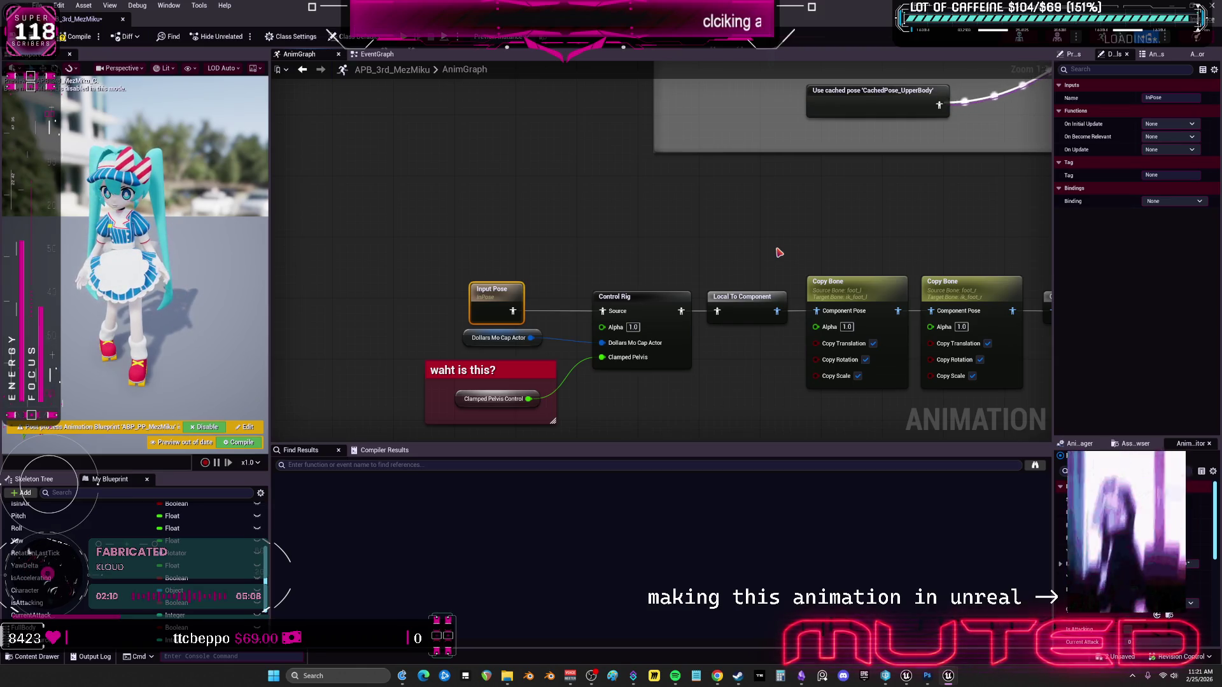
key("Delete")
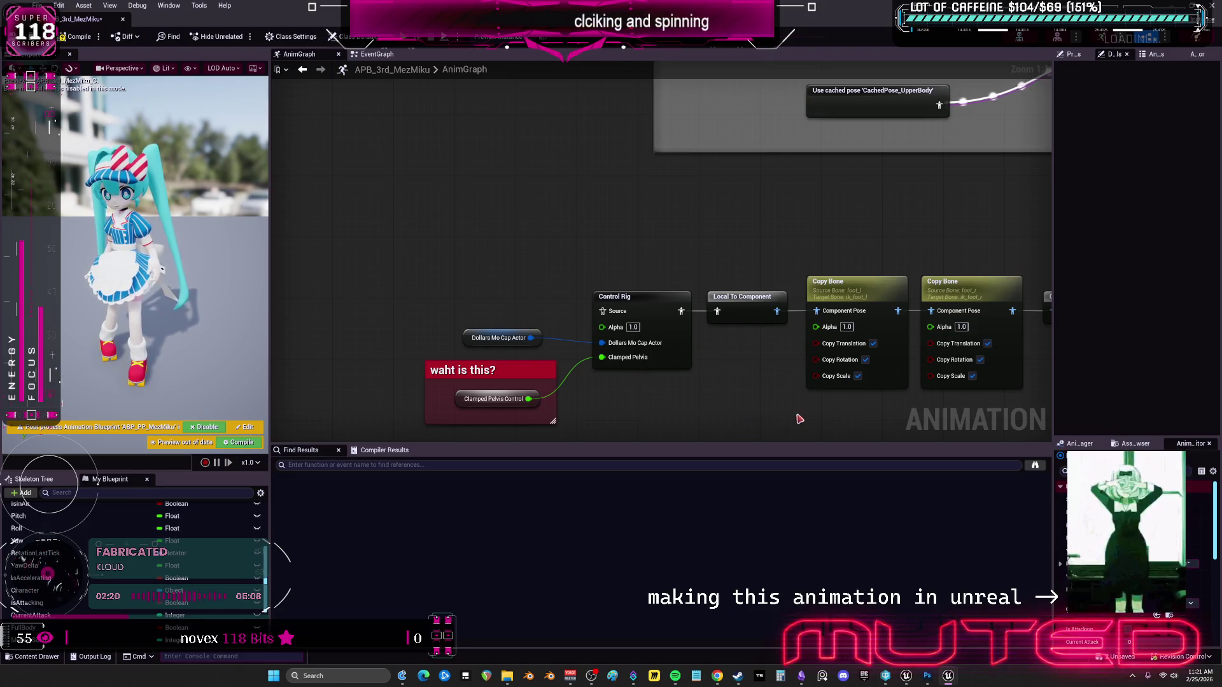
Wire the cached FullBody pose into the False Pose of Blend Poses by bool.
left_click_drag(799, 421, 771, 261)
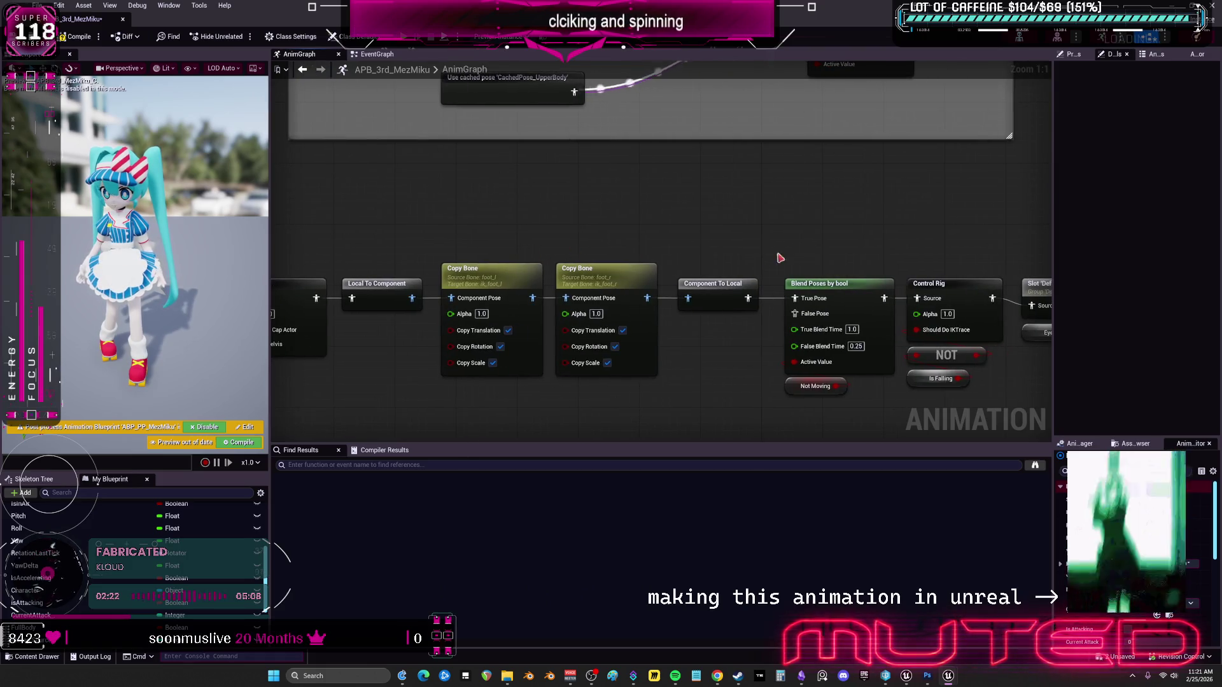
left_click_drag(895, 280, 588, 209)
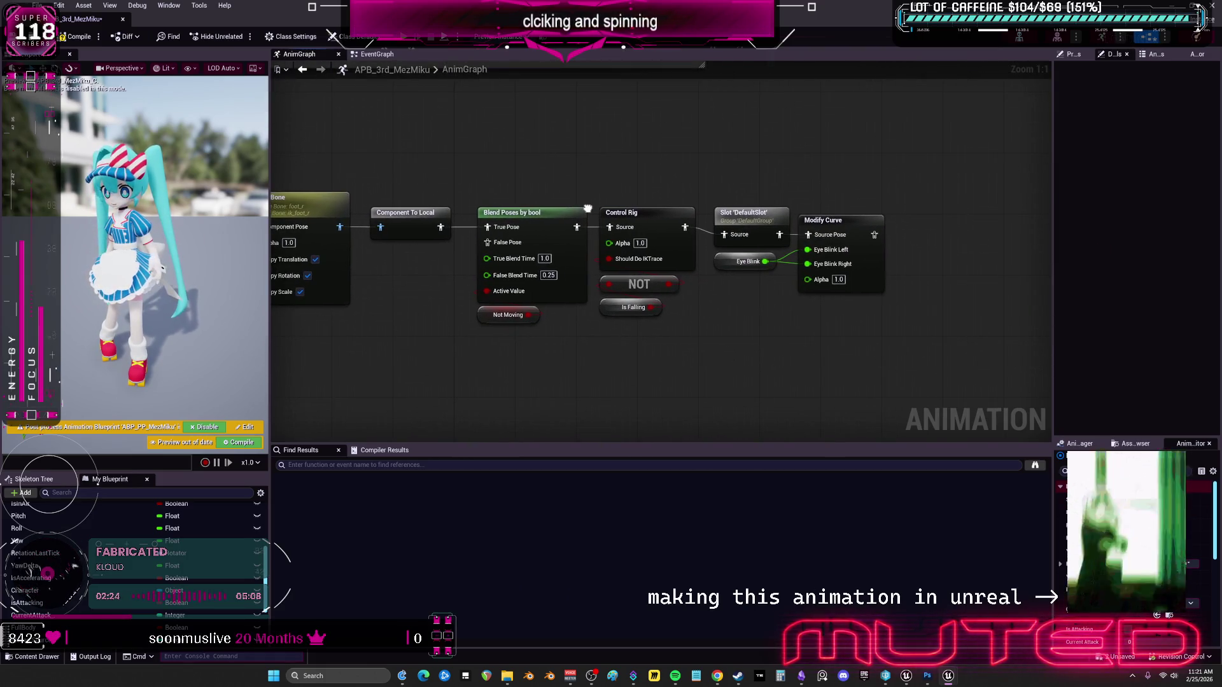
scroll(729, 270, "down", 4)
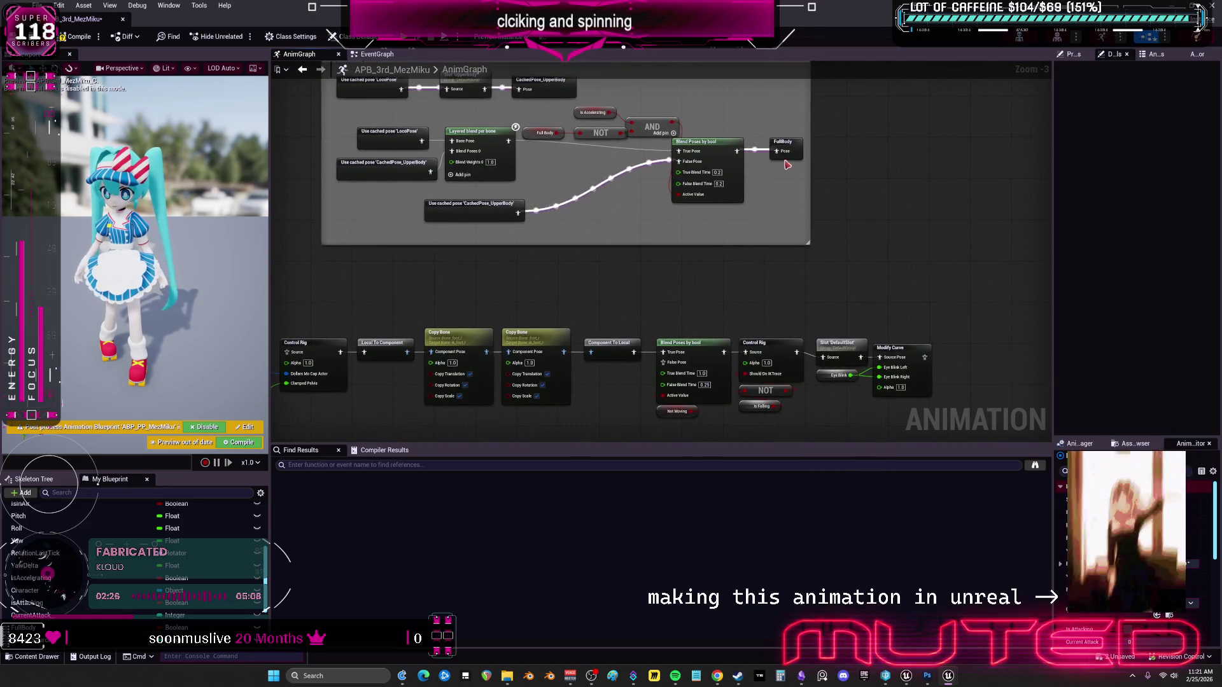
left_click_drag(573, 382, 692, 156)
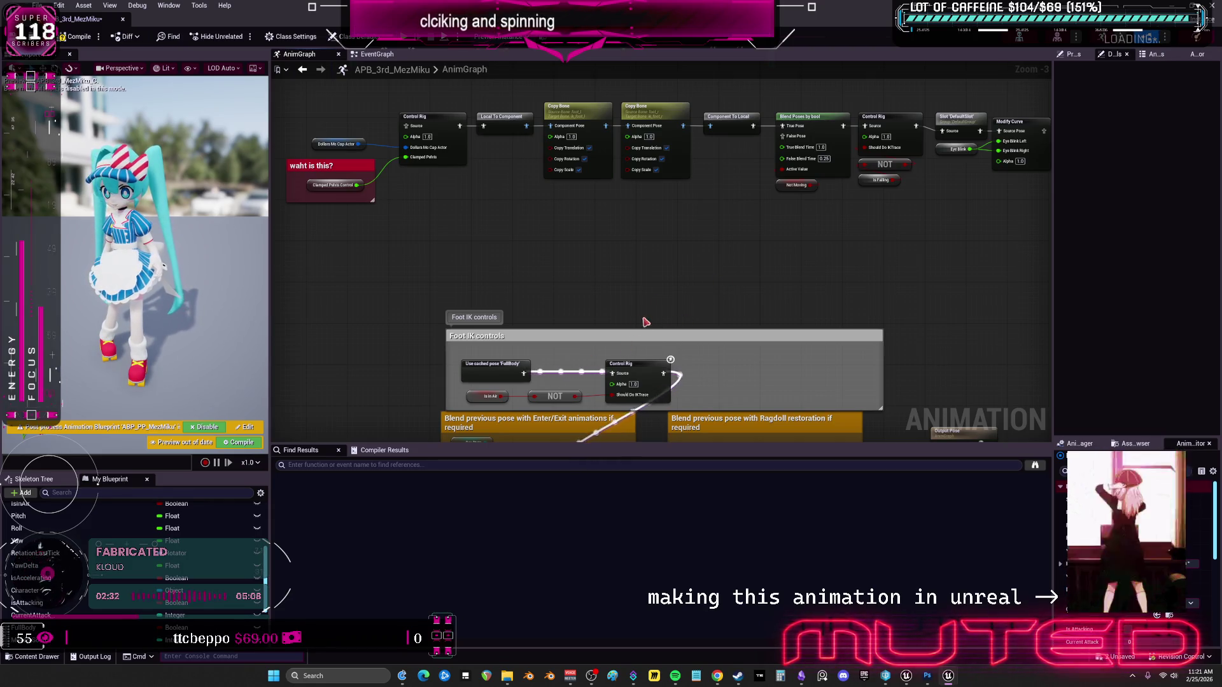
mouse_move(522, 376)
left_mouse_down()
mouse_move(694, 264)
mouse_move(786, 139)
left_mouse_up()
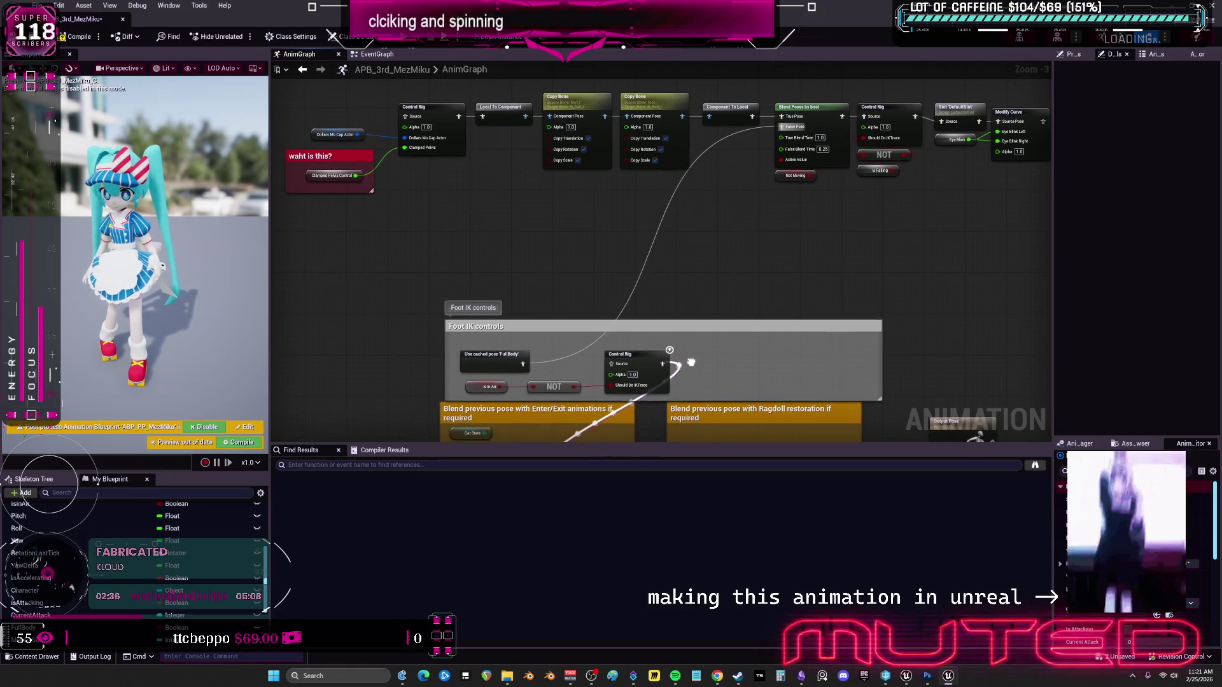
Move the Is in Air node beside the upper NOT and inspect both Control Rig nodes.
mouse_move(549, 397)
left_mouse_down()
mouse_move(724, 295)
mouse_move(864, 161)
mouse_move(864, 180)
left_mouse_up()
left_click_drag(578, 345, 886, 183)
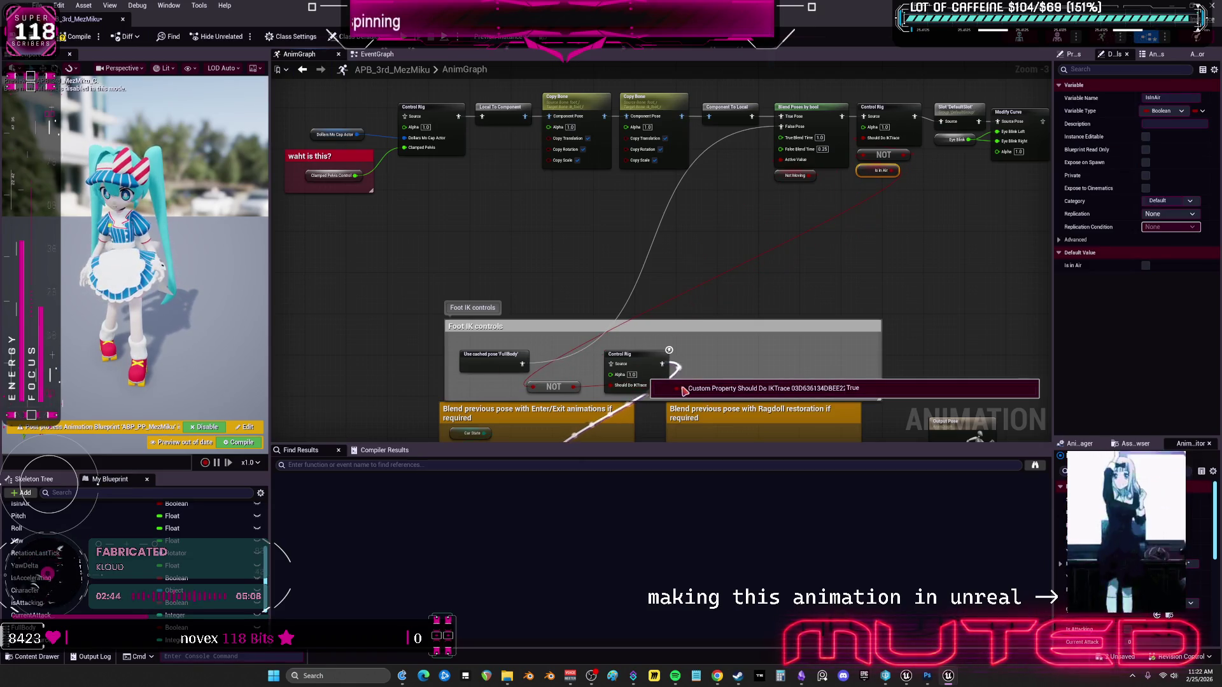
left_click(637, 358)
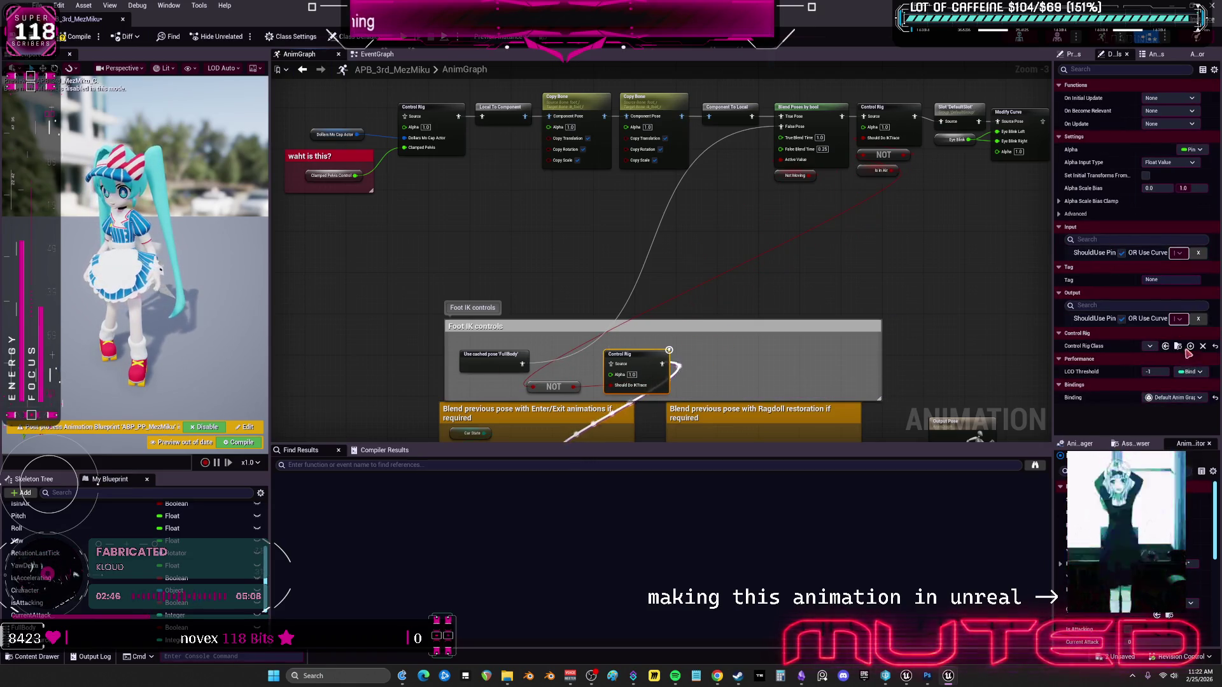
left_click(892, 110)
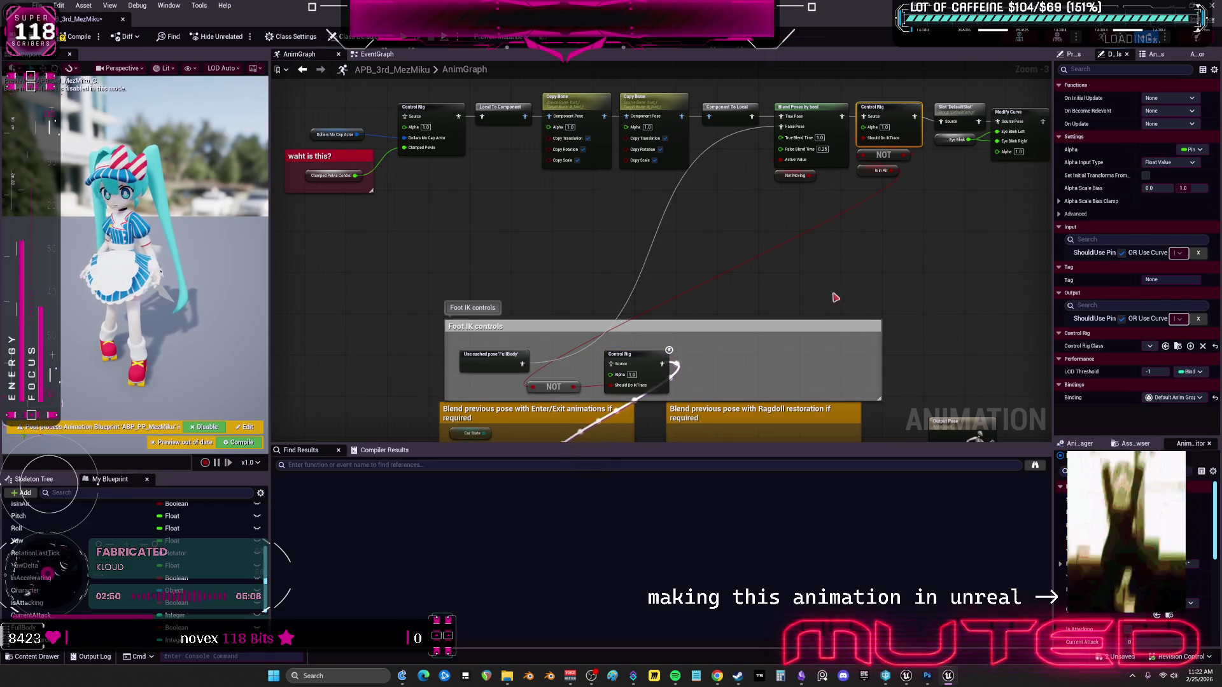
Delete the Foot IK controls group, move the FullBody cached pose up, and create the EyeBlink variable.
mouse_move(941, 348)
left_mouse_down()
mouse_move(637, 299)
mouse_move(587, 272)
left_mouse_up()
key("Delete")
mouse_move(509, 321)
left_mouse_down()
mouse_move(632, 191)
mouse_move(655, 330)
left_mouse_up()
mouse_move(547, 362)
left_mouse_down()
mouse_move(624, 325)
mouse_move(583, 326)
left_mouse_up()
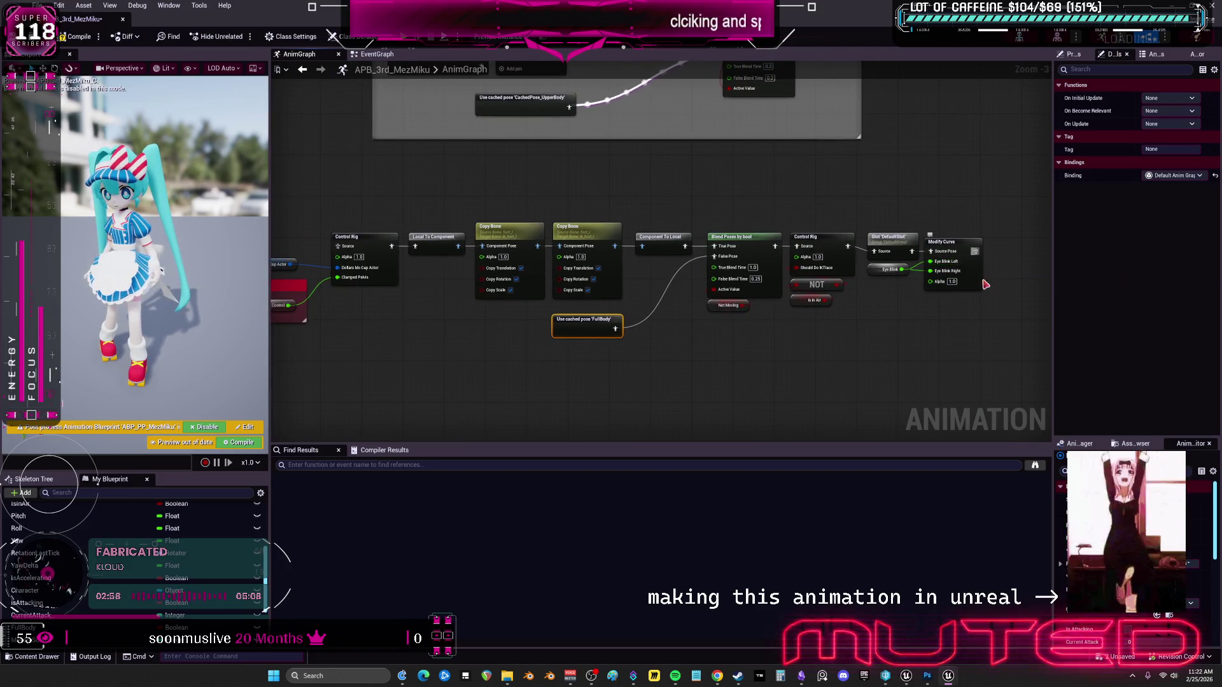
right_click(883, 269)
left_click(902, 292)
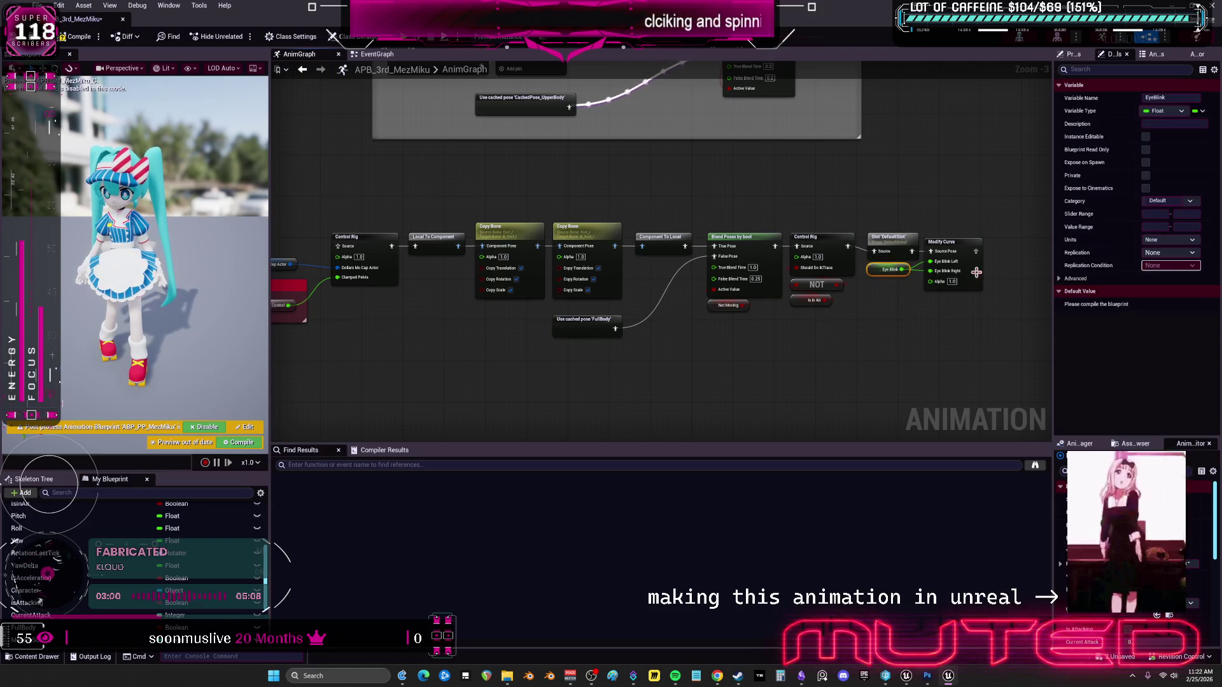
Connect Modify Curve toward Output Pose and compile APB_3rd_MezMiku, which reports 11 Control Rig warnings.
mouse_move(976, 253)
left_mouse_down()
mouse_move(988, 532)
mouse_move(906, 428)
mouse_move(535, 305)
mouse_move(501, 199)
mouse_move(509, 290)
mouse_move(561, 280)
mouse_move(878, 382)
mouse_move(459, 276)
mouse_move(596, 296)
mouse_move(680, 240)
left_mouse_up()
scroll(727, 340, "down", 3)
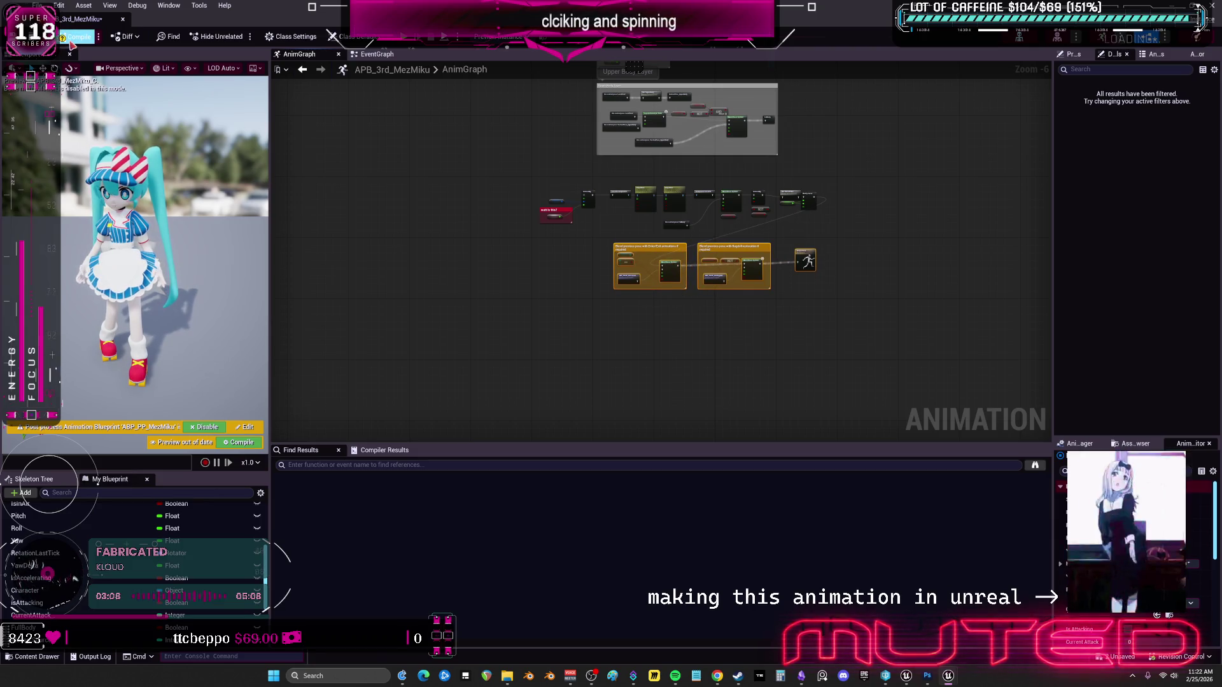
left_click(64, 36)
left_click(64, 36)
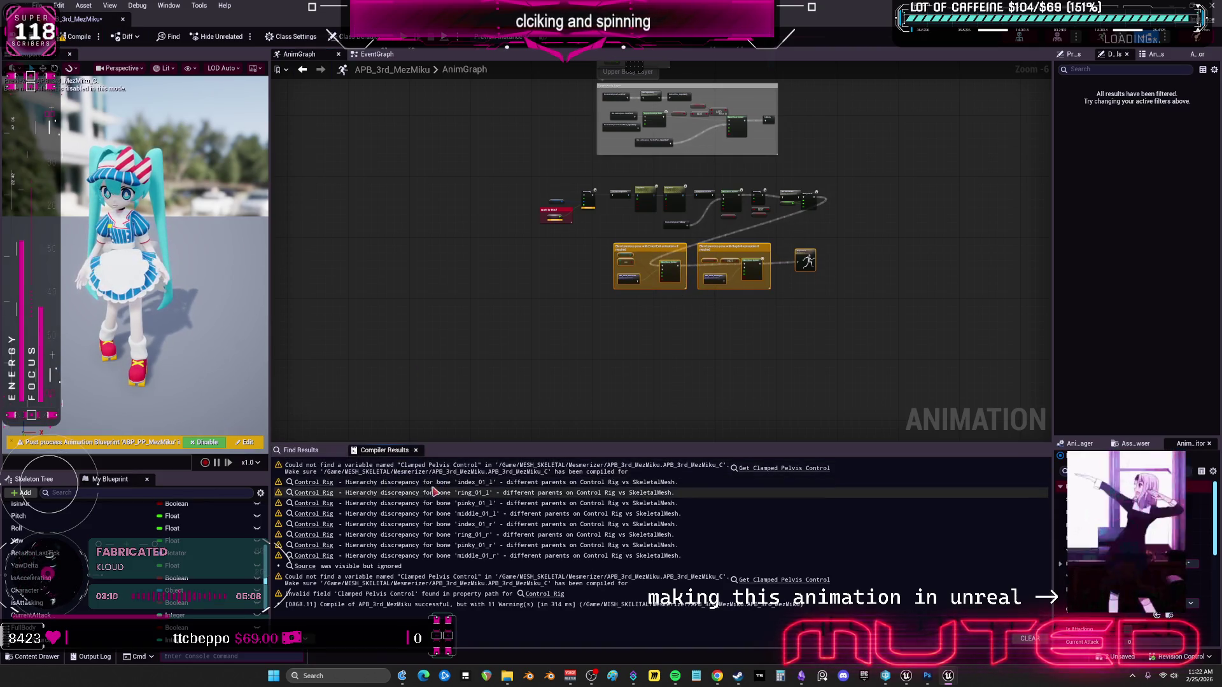
Inspect the warned Control Rig node's Details, then shrink the blueprint editor to reveal DemoMap_Multiplayer.
left_click(312, 483)
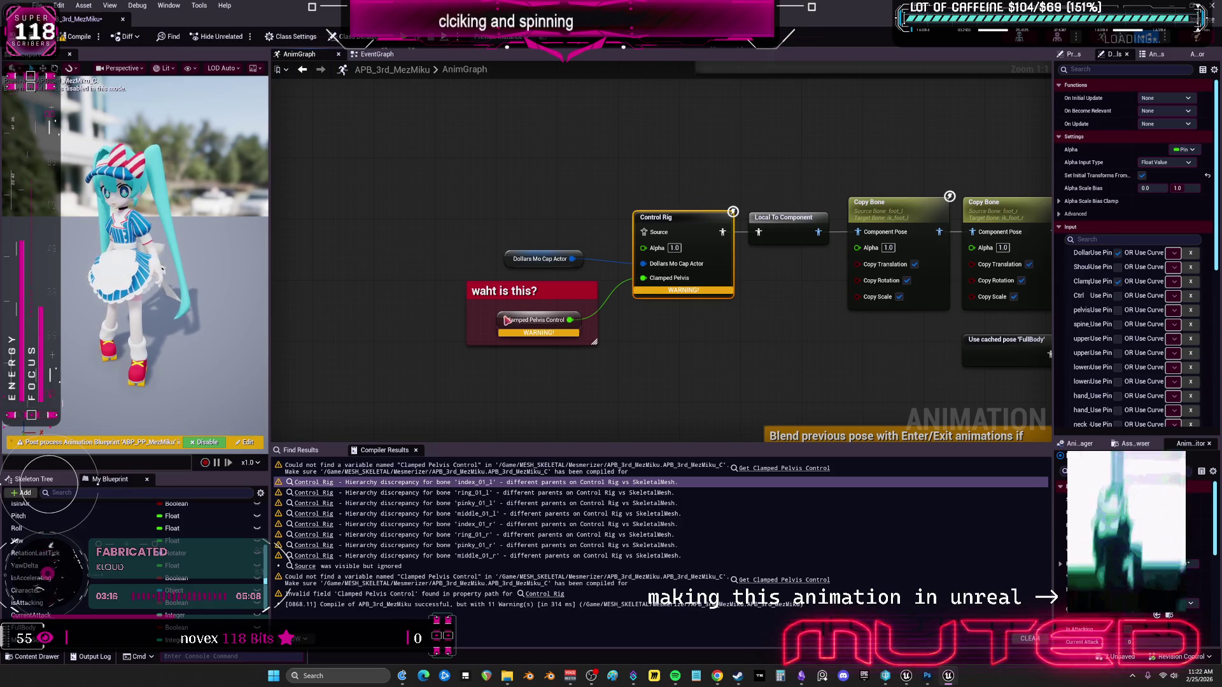
left_click(507, 320)
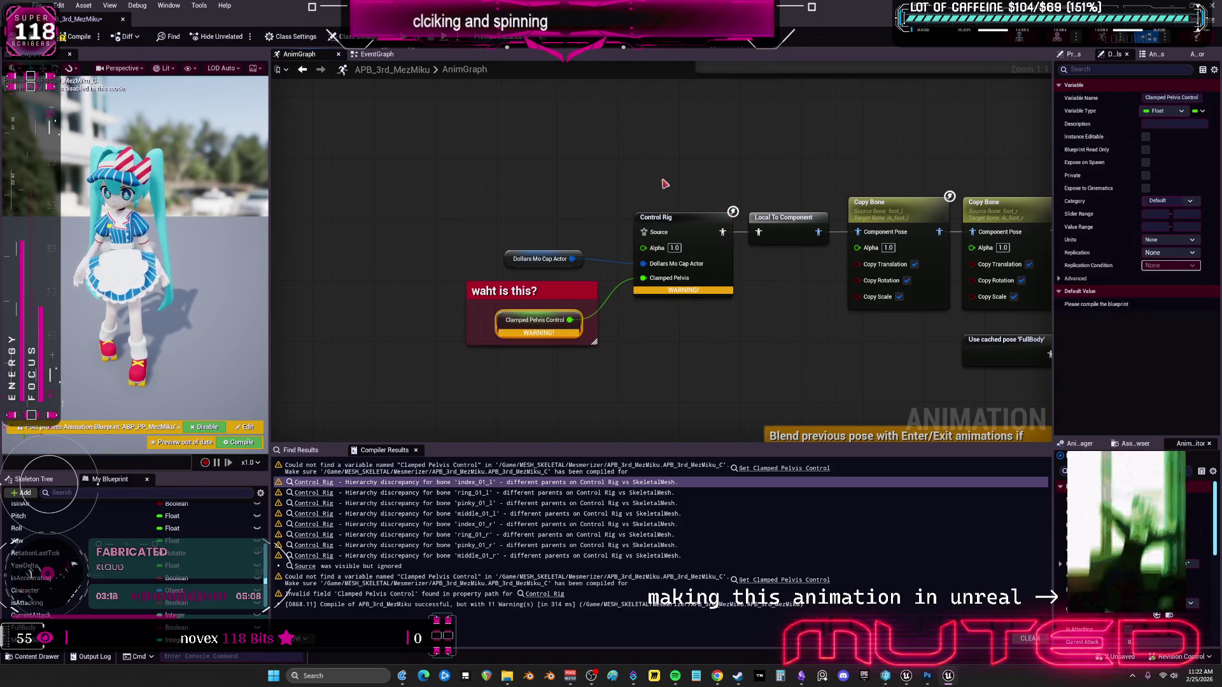
left_click(699, 226)
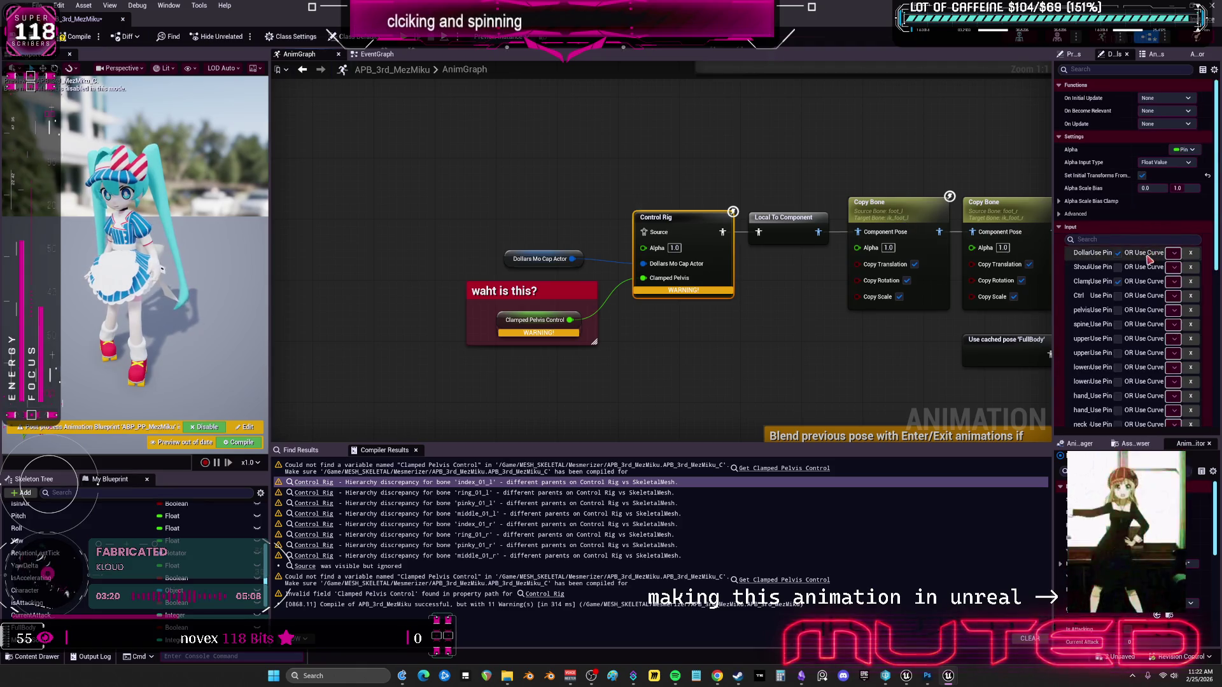
scroll(1120, 286, "down", 10)
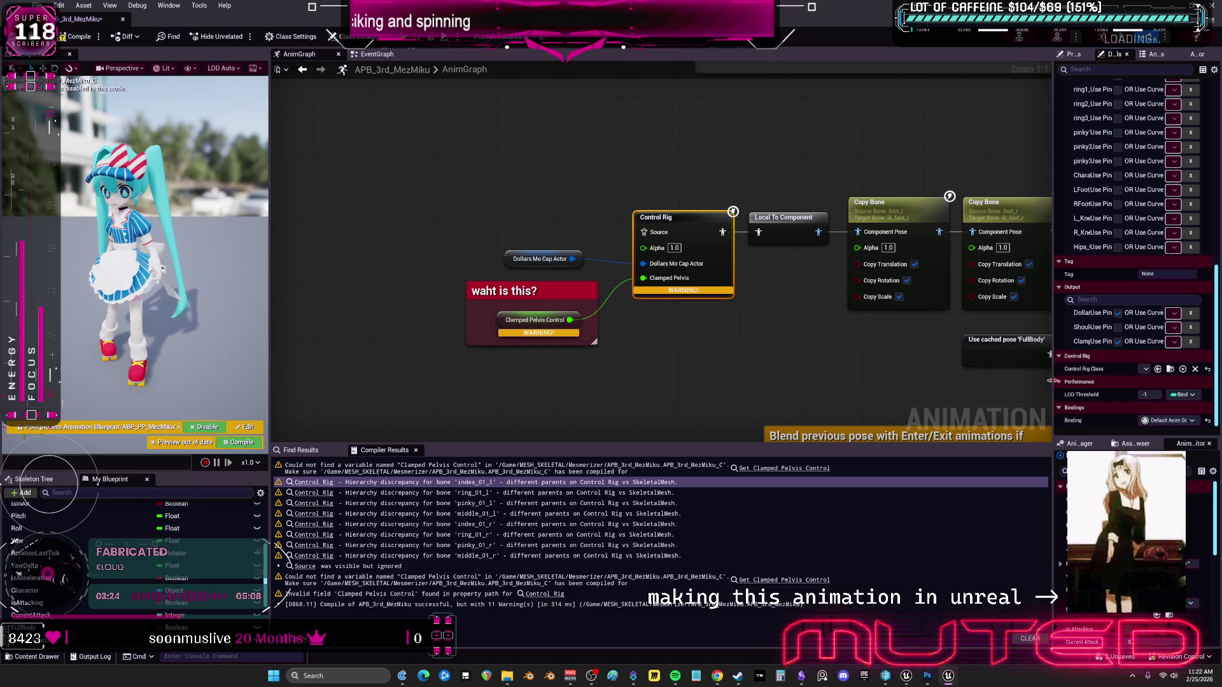
left_click_drag(1051, 381, 831, 381)
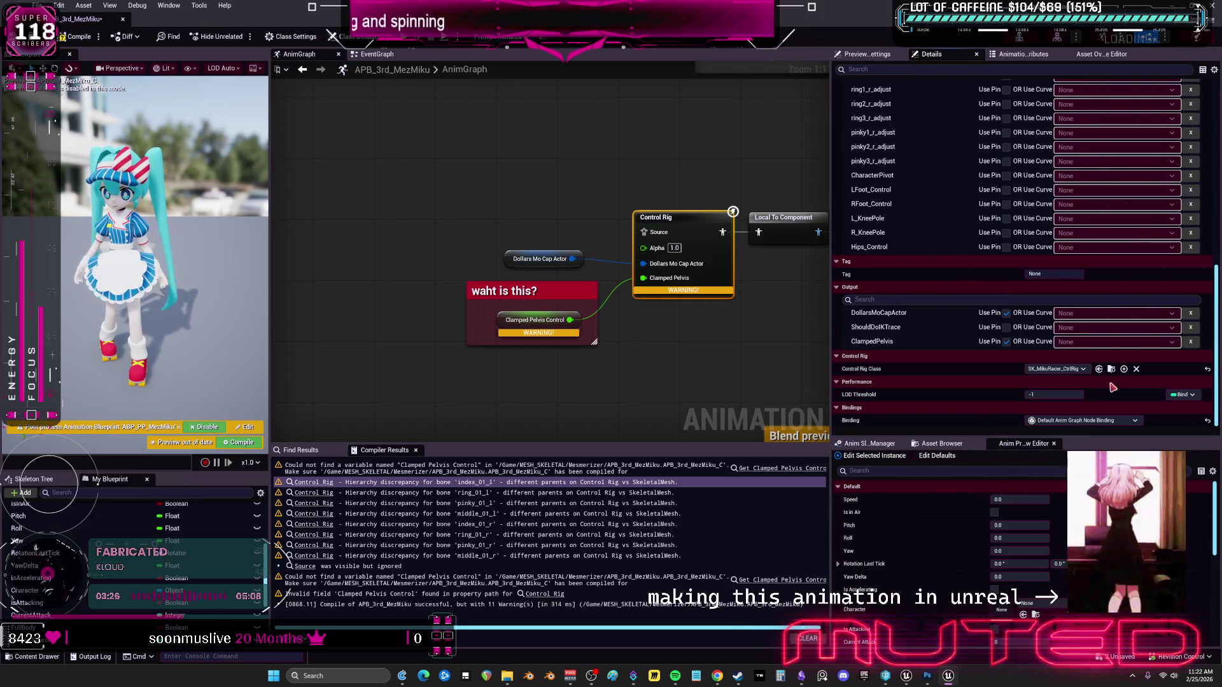
scroll(1113, 374, "up", 10)
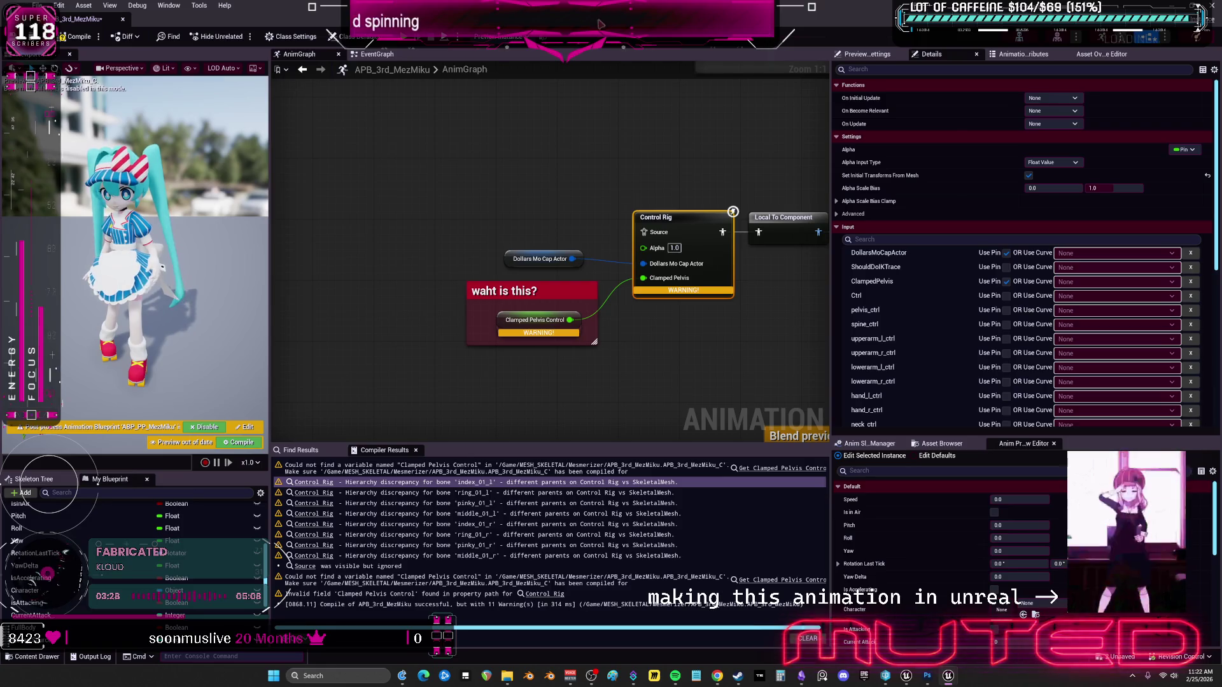
left_click_drag(609, 19, 731, 361)
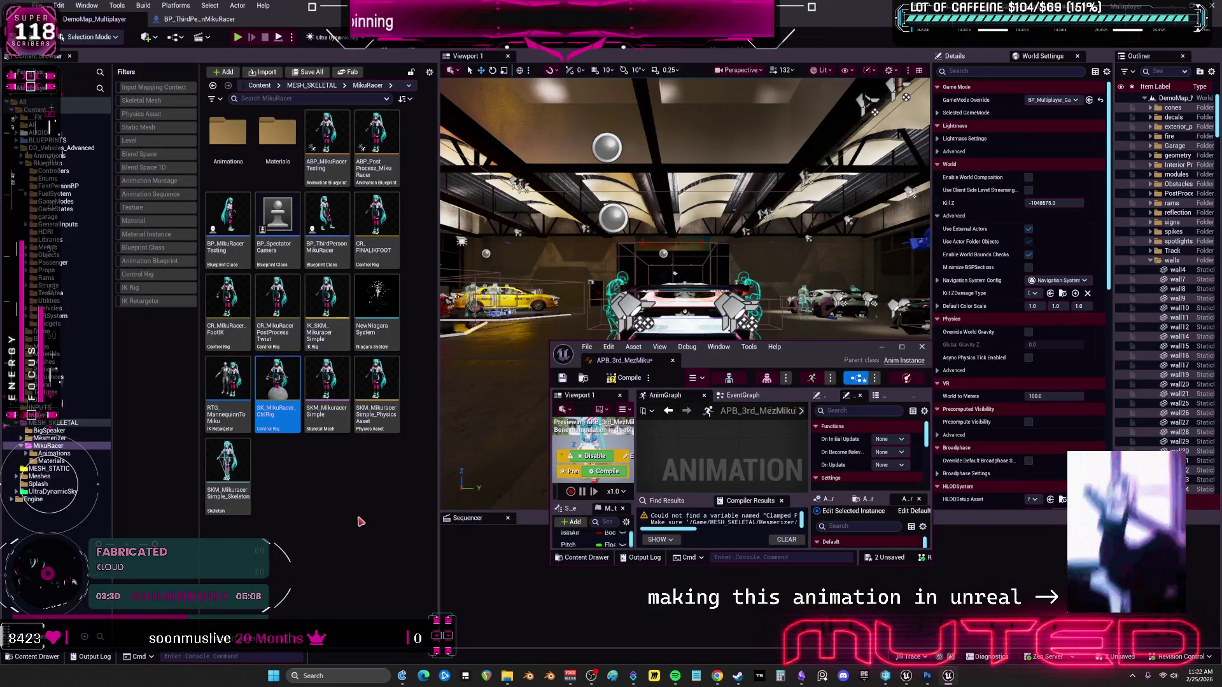
Copy SK_MikuRacer_CtrlRig and paste it into the Mesmerizer folder.
right_click(286, 398)
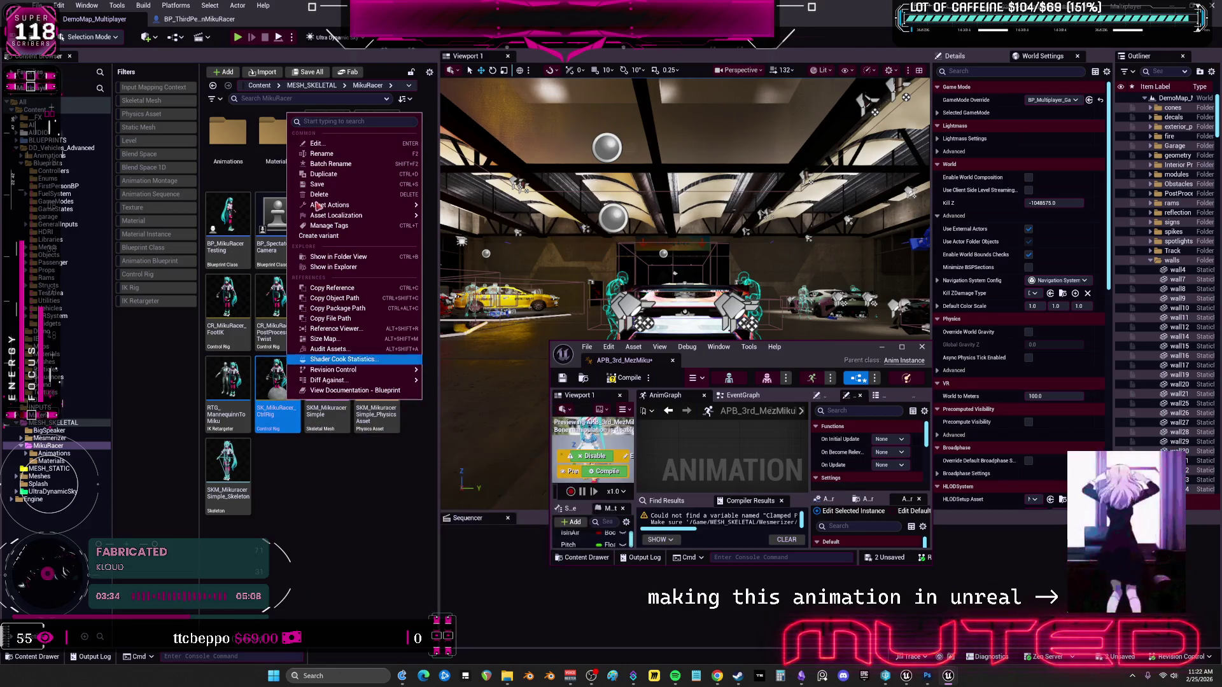
mouse_move(338, 206)
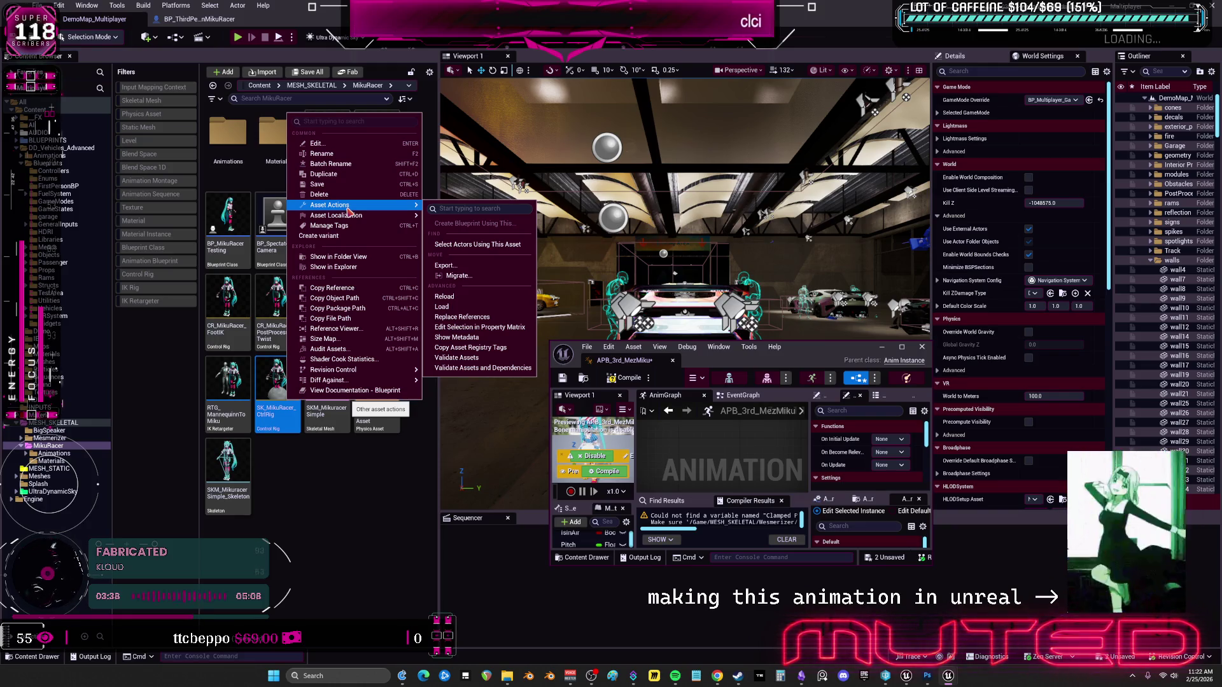
left_click(354, 468)
mouse_move(285, 386)
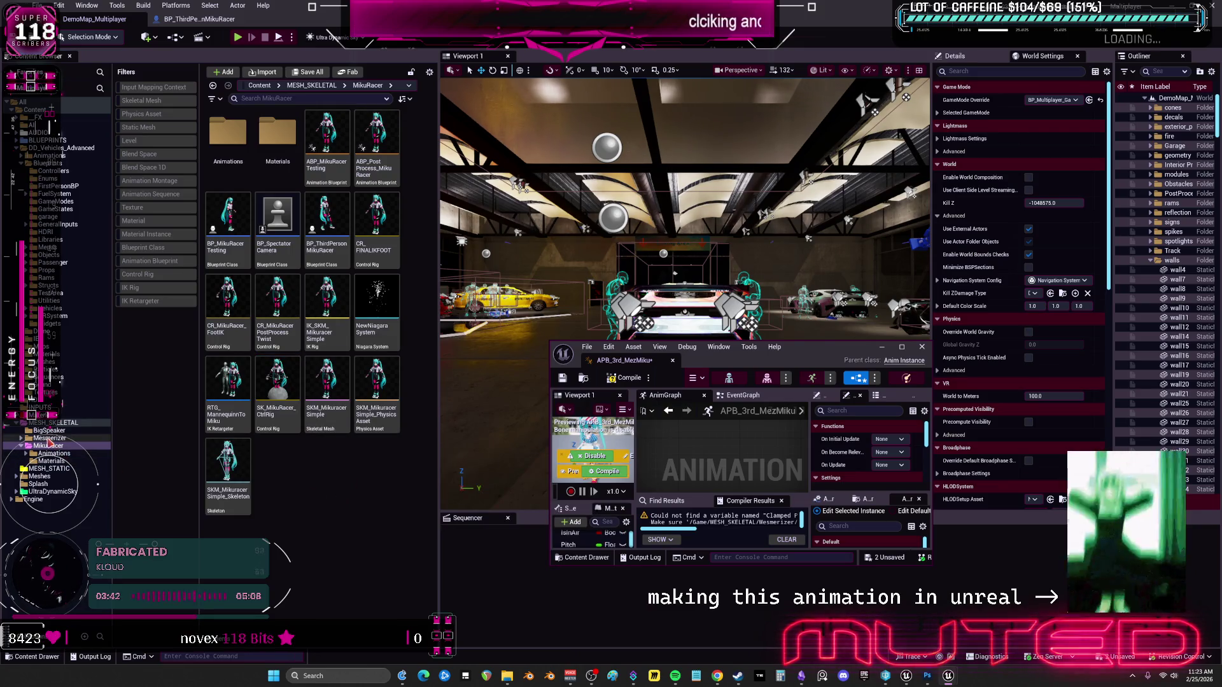
left_click(50, 438)
key("ctrl+s")
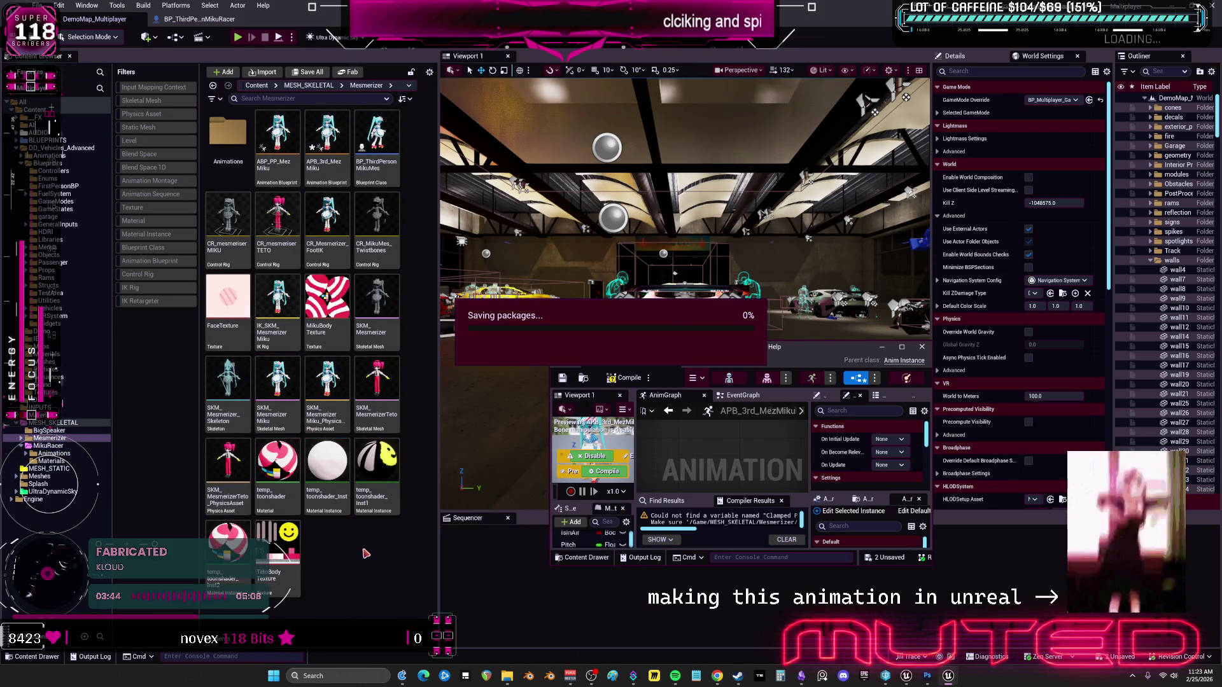
Rename the pasted control rig to SK_MezMocapControl.
key("ctrl+v")
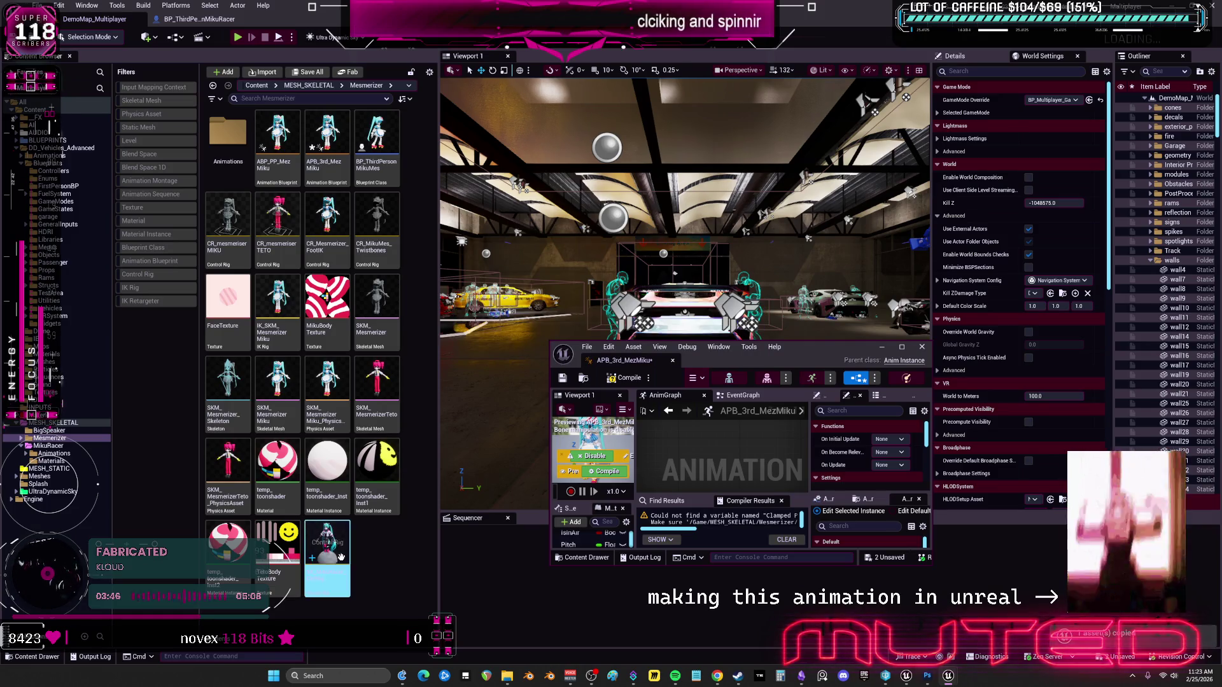
key("Home")
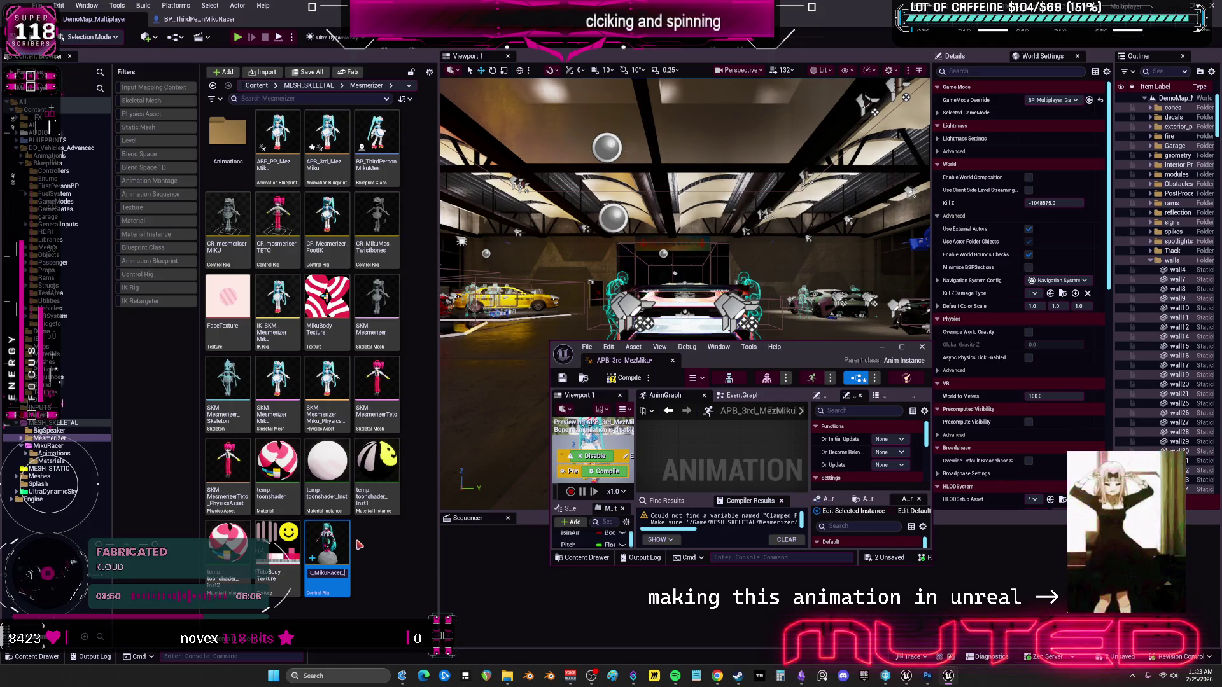
key("BackSpace")
key("BackSpace")
key("BackSpace")
type("SK_MezMi")
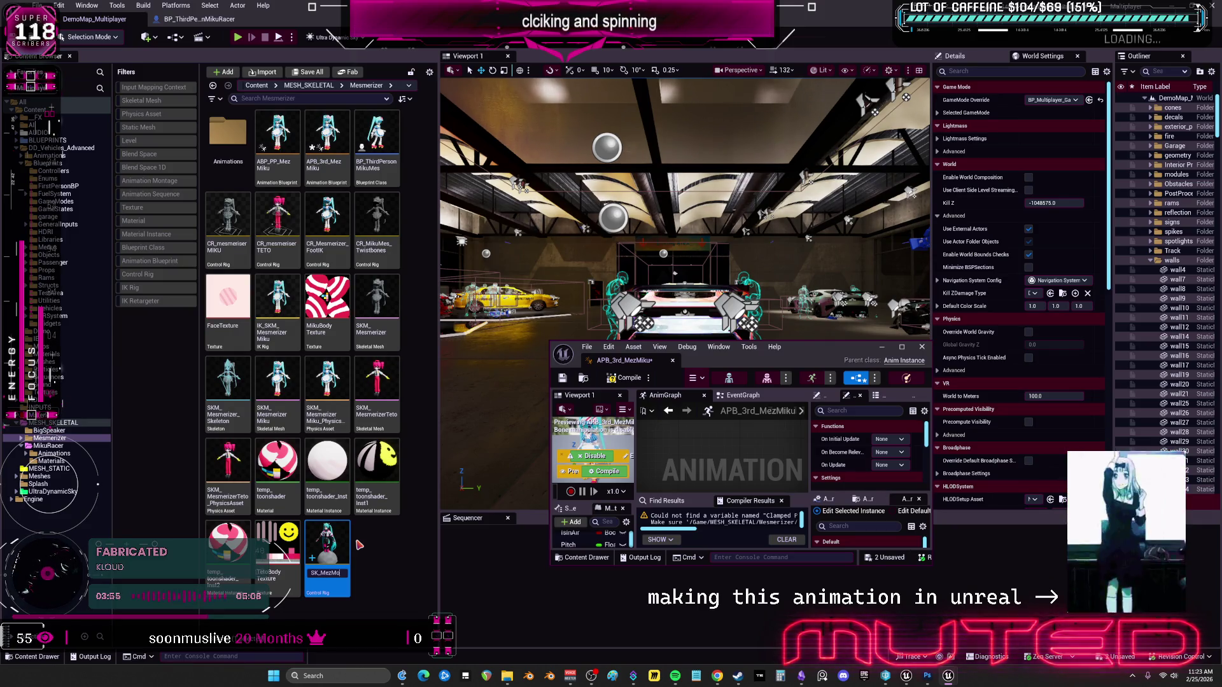
type("cap")
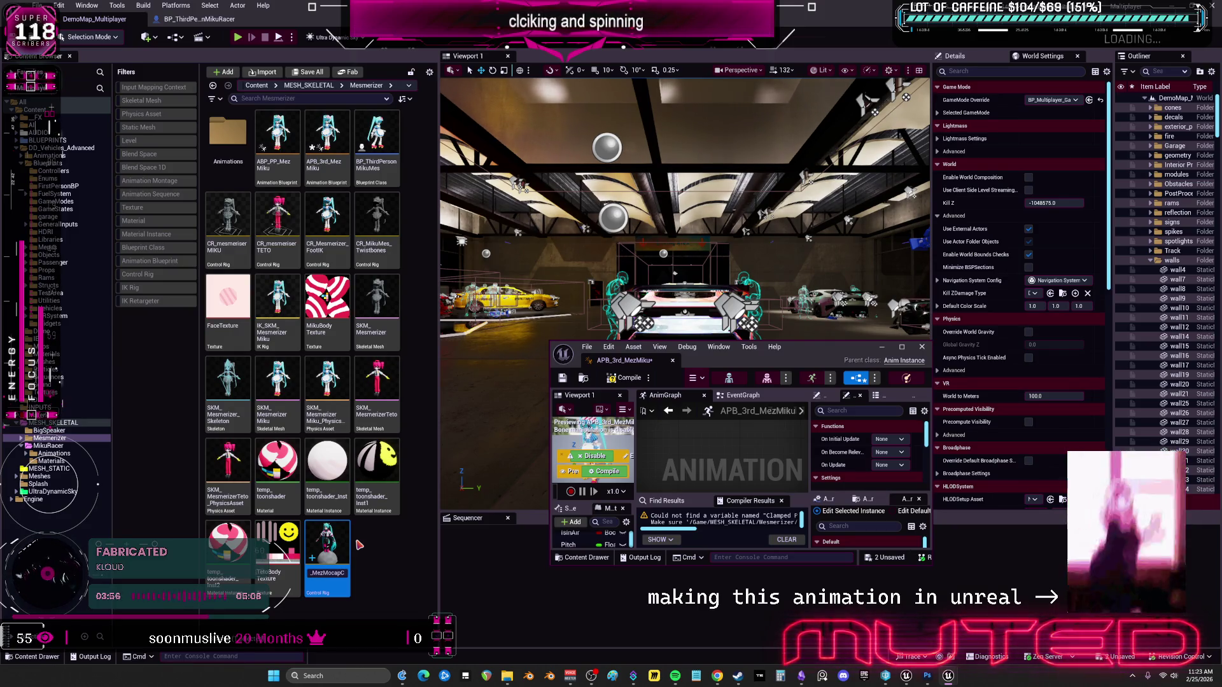
key("Return")
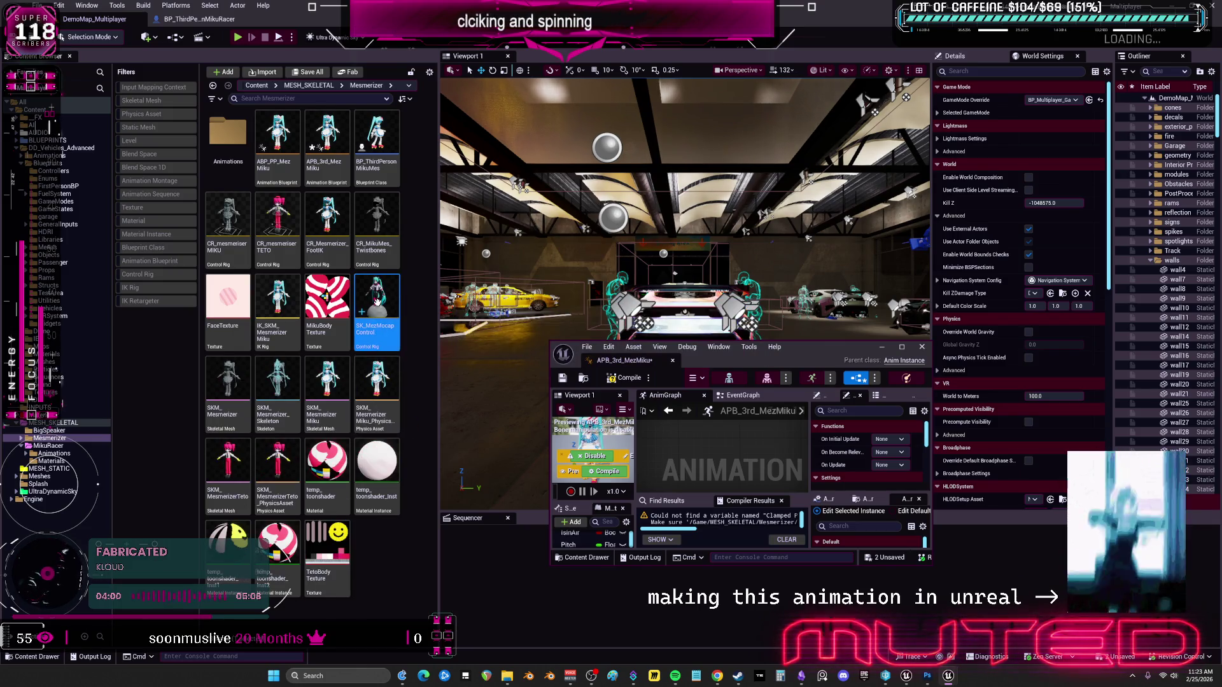
Open SK_MezMocapControl and select spine_ctrl, interaction and center_of_mass in the Rig Hierarchy.
double_click(376, 306)
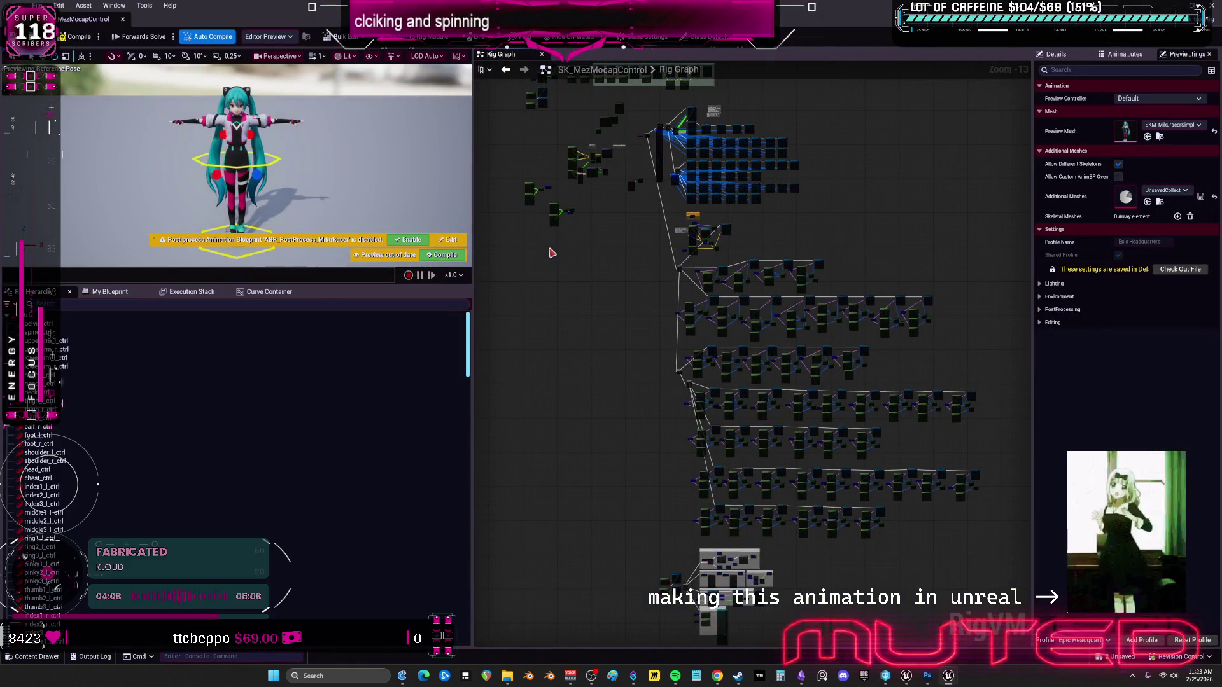
left_click(464, 332)
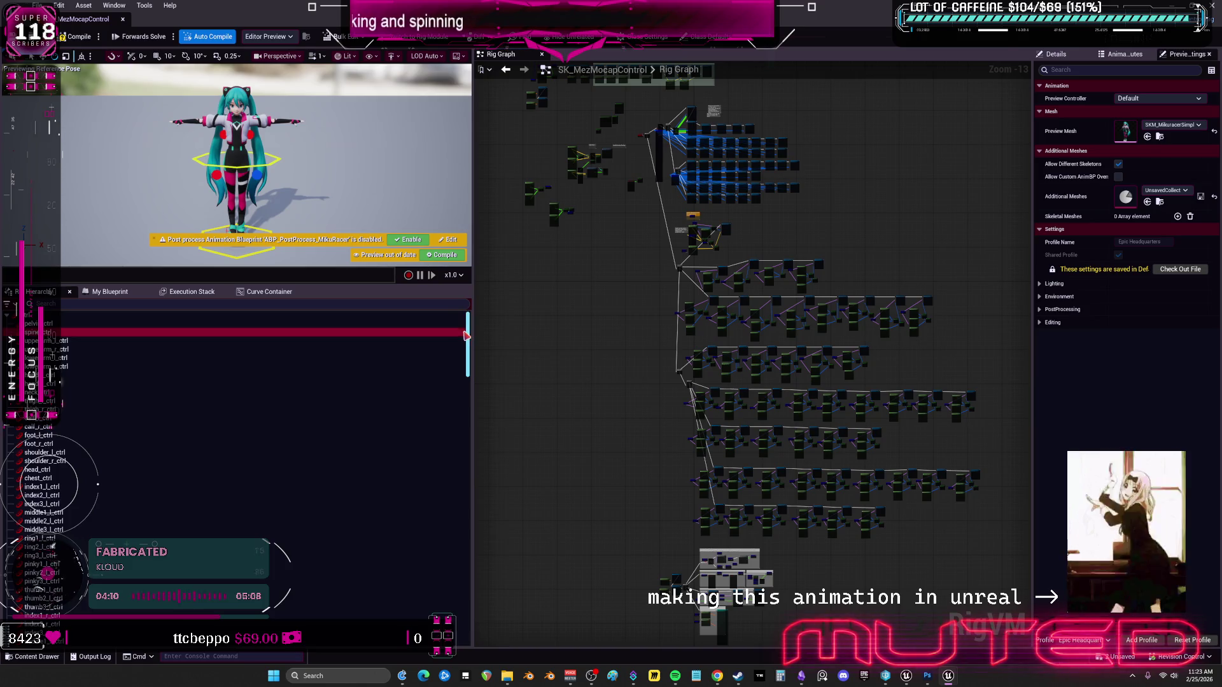
left_click_drag(467, 343, 467, 653)
left_click(459, 505)
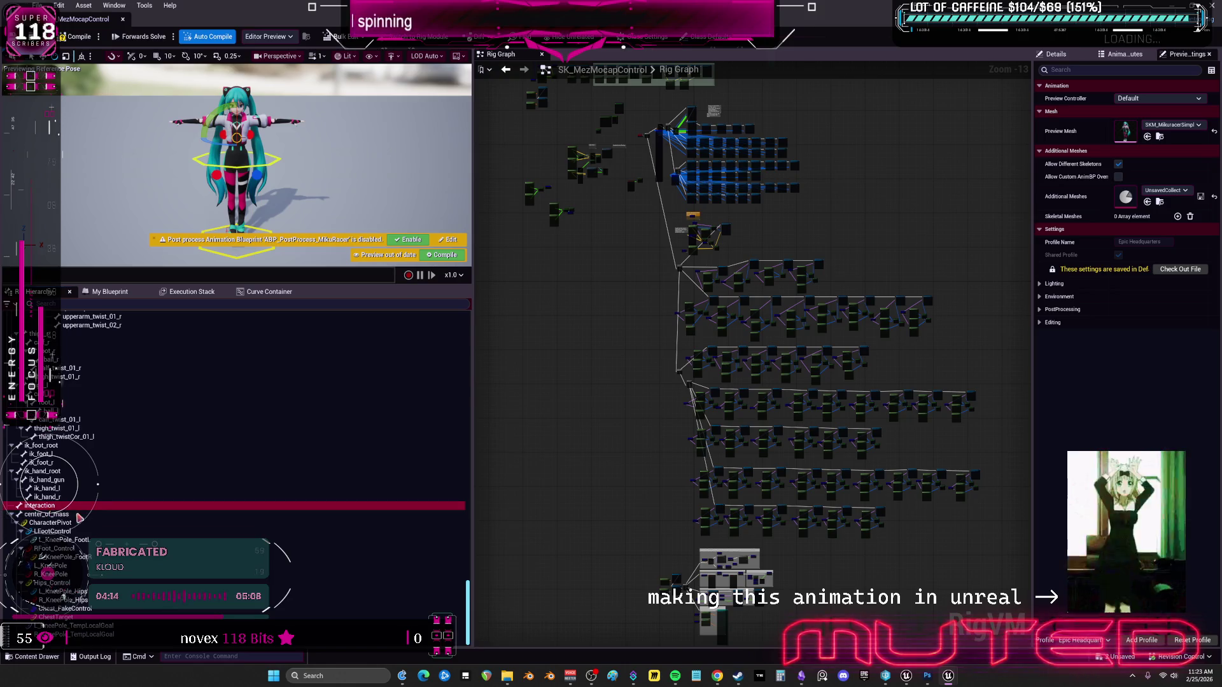
left_click(82, 515)
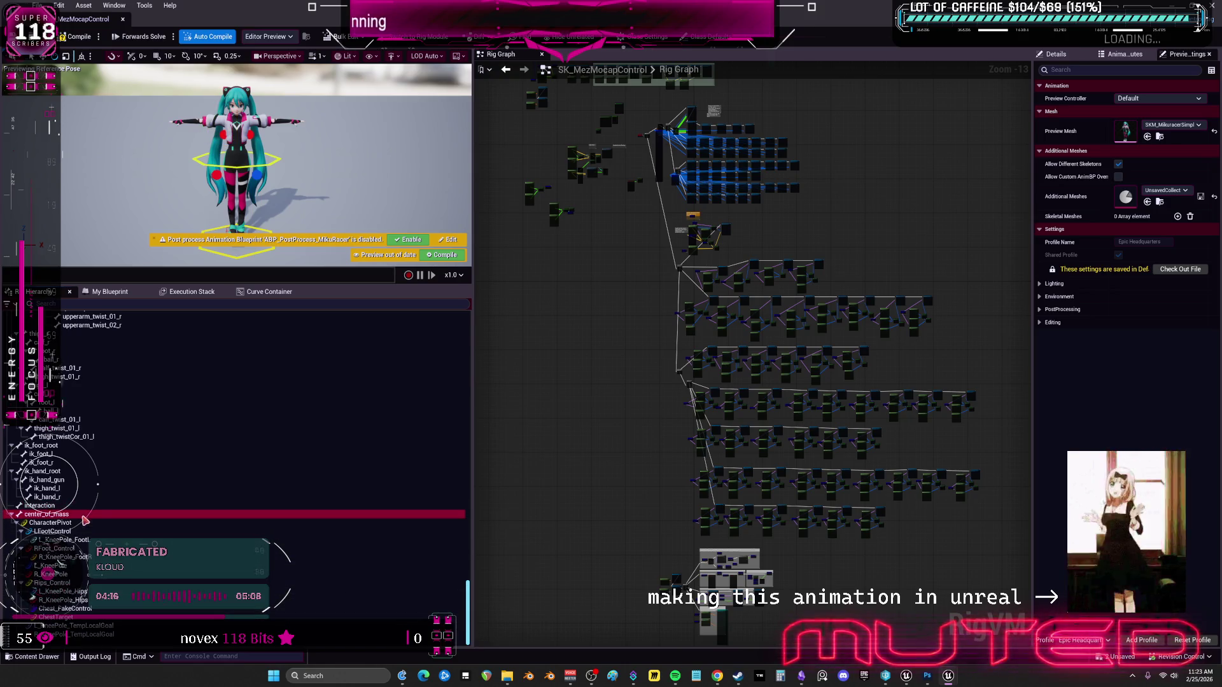
key("Up")
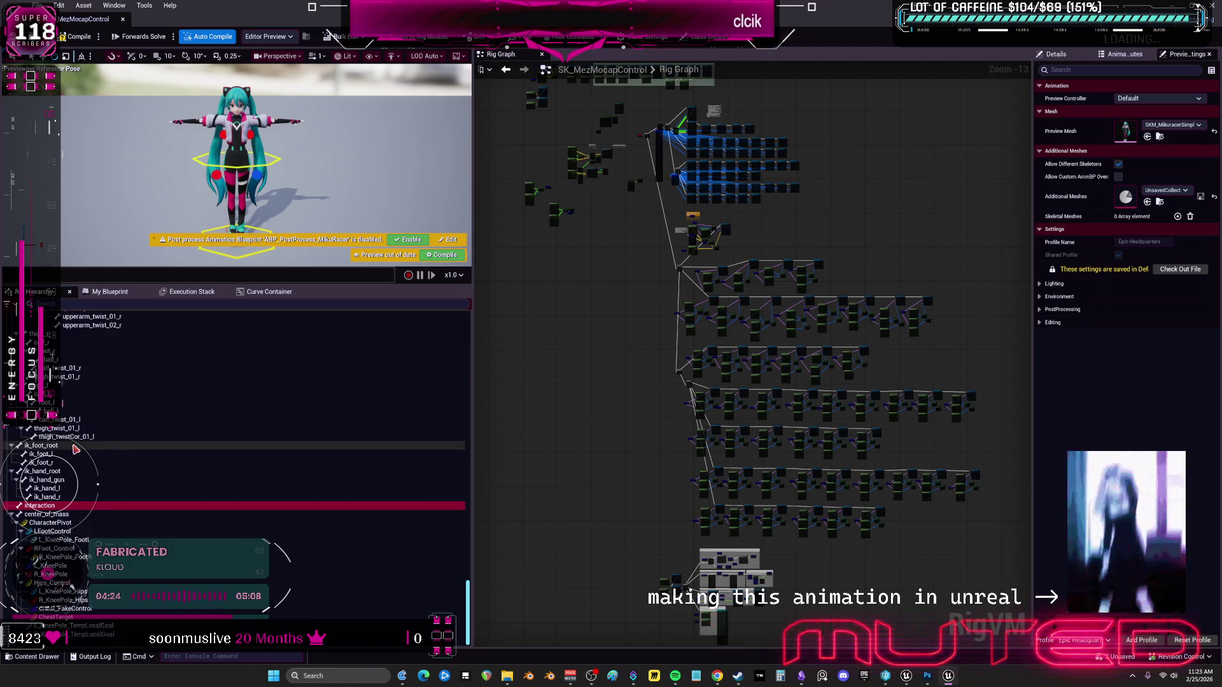
left_click(261, 514)
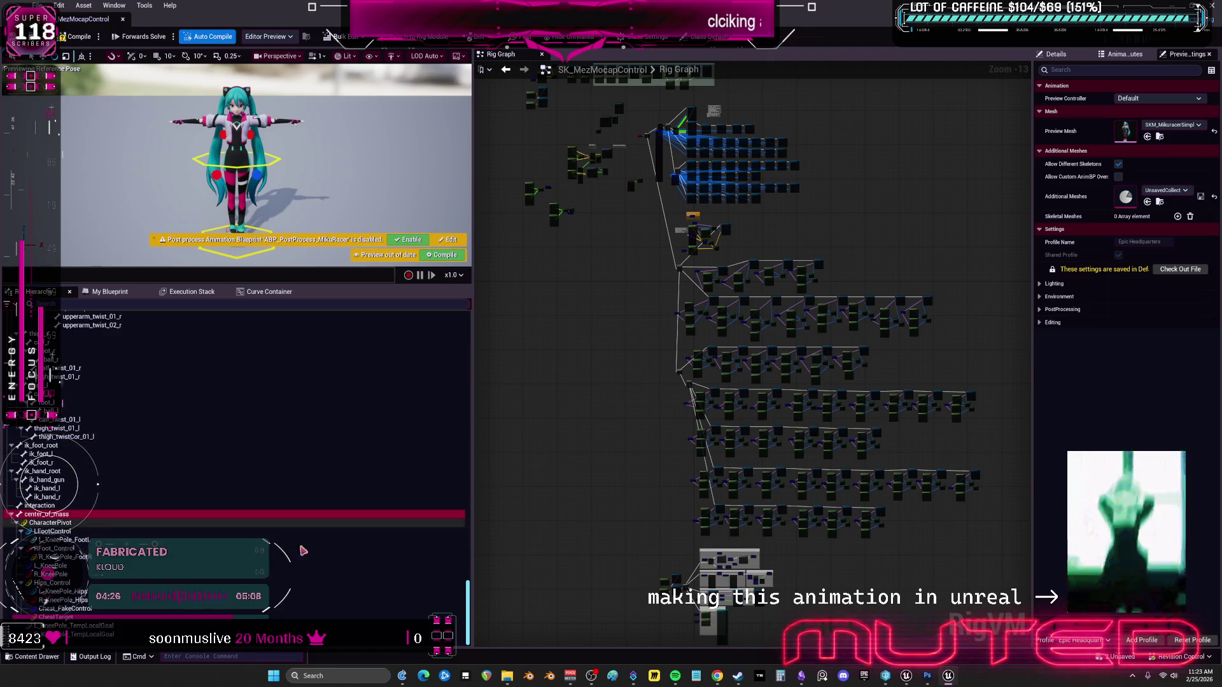
Scroll the hierarchy, peek at the curve container, and bring up the rig hierarchy's actions.
mouse_move(469, 614)
left_mouse_down()
mouse_move(474, 312)
mouse_move(468, 573)
mouse_move(471, 330)
left_mouse_up()
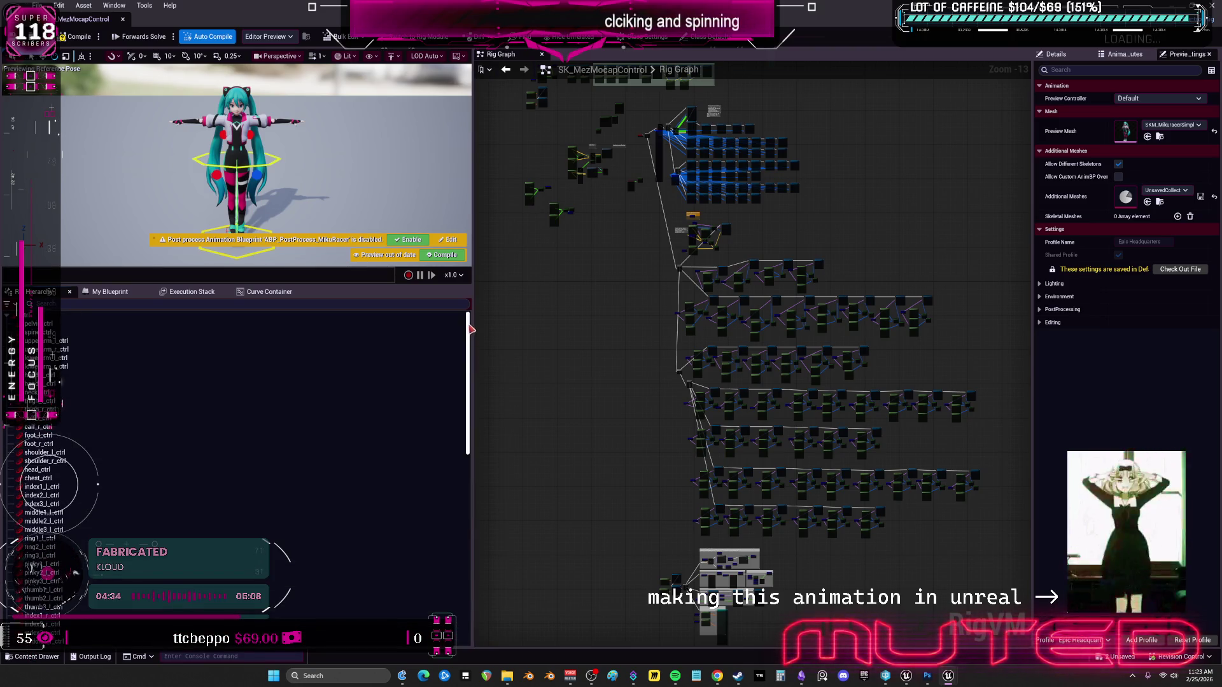
scroll(463, 513, "down", 15)
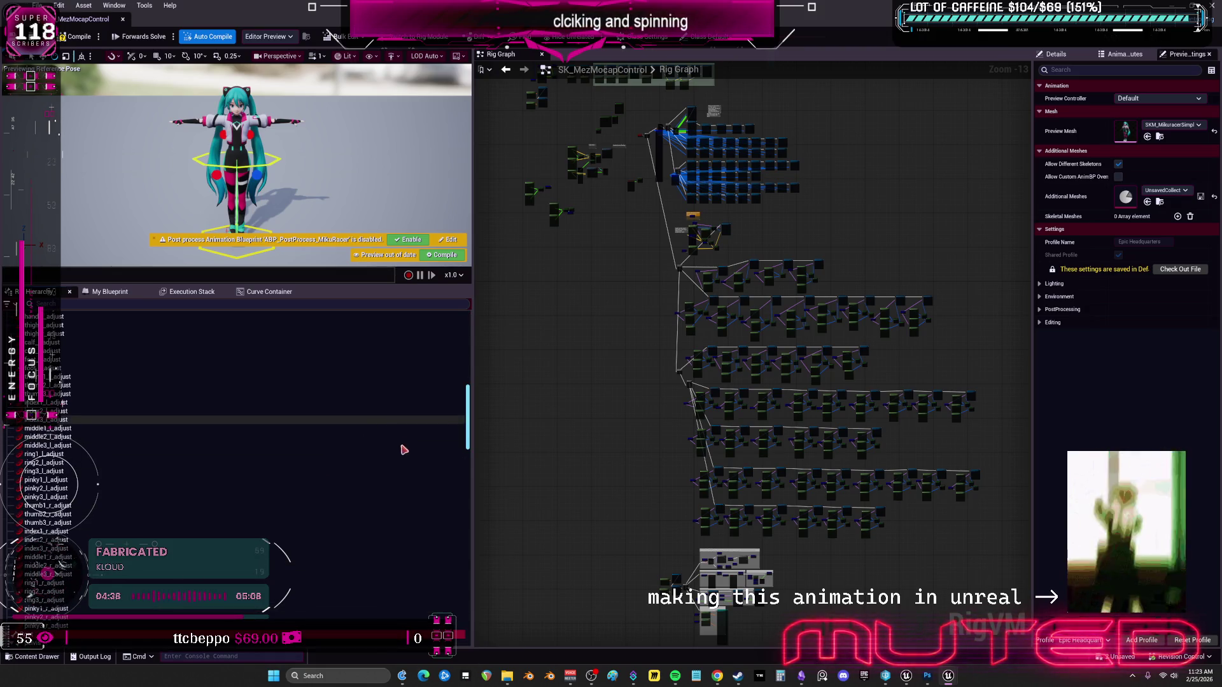
scroll(401, 464, "down", 10)
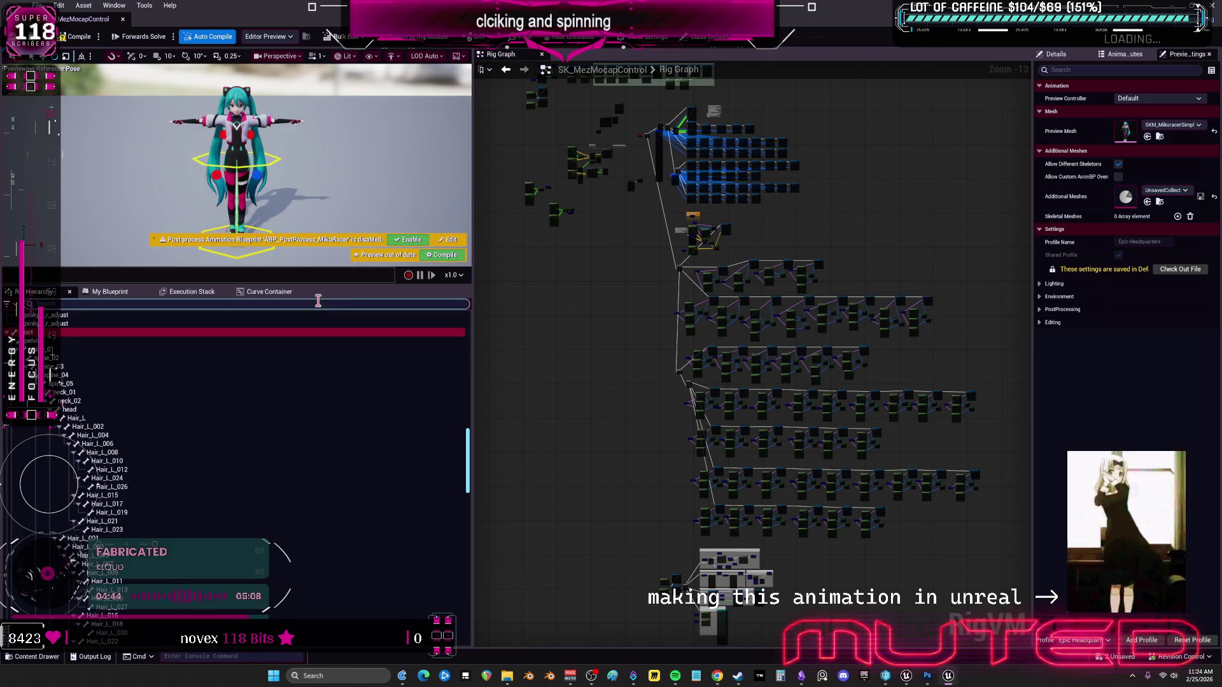
left_click(254, 292)
left_click(38, 292)
right_click(54, 336)
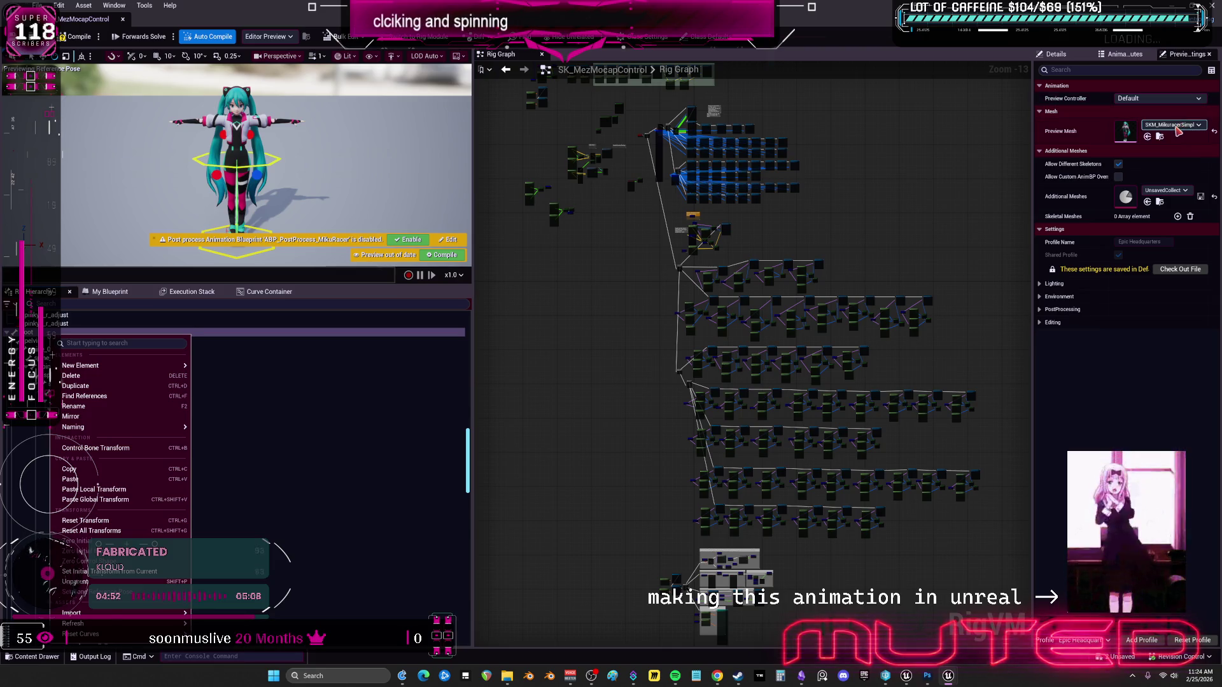
Switch the Preview Mesh to SKM_MesmerizerTeto and scroll the hierarchy to its Hair_L and bangs bones.
left_click(1177, 126)
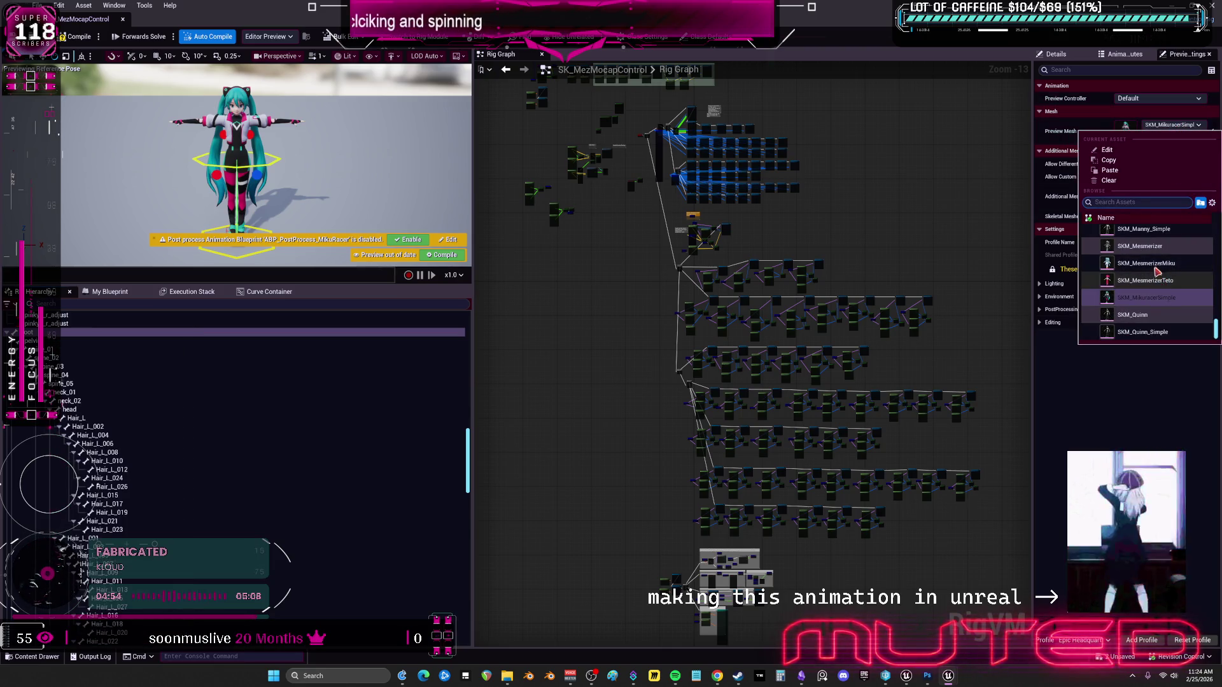
left_click(1154, 281)
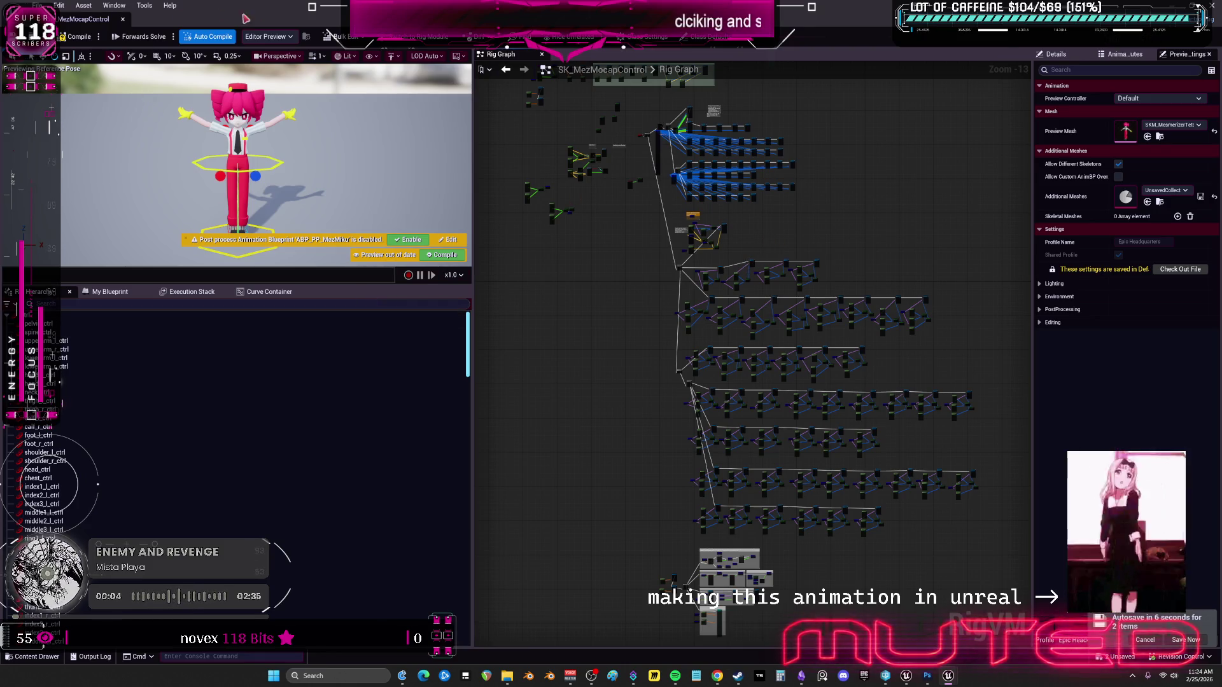
scroll(463, 383, "down", 1)
scroll(464, 401, "down", 15)
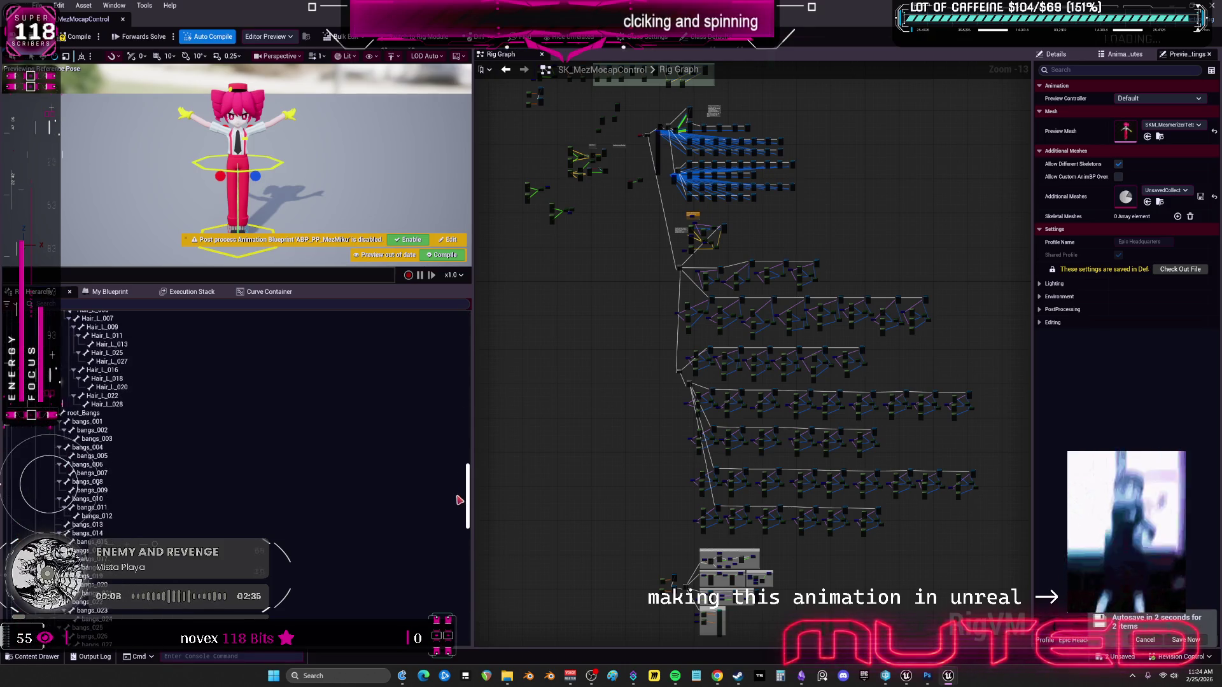
scroll(637, 166, "up", 13)
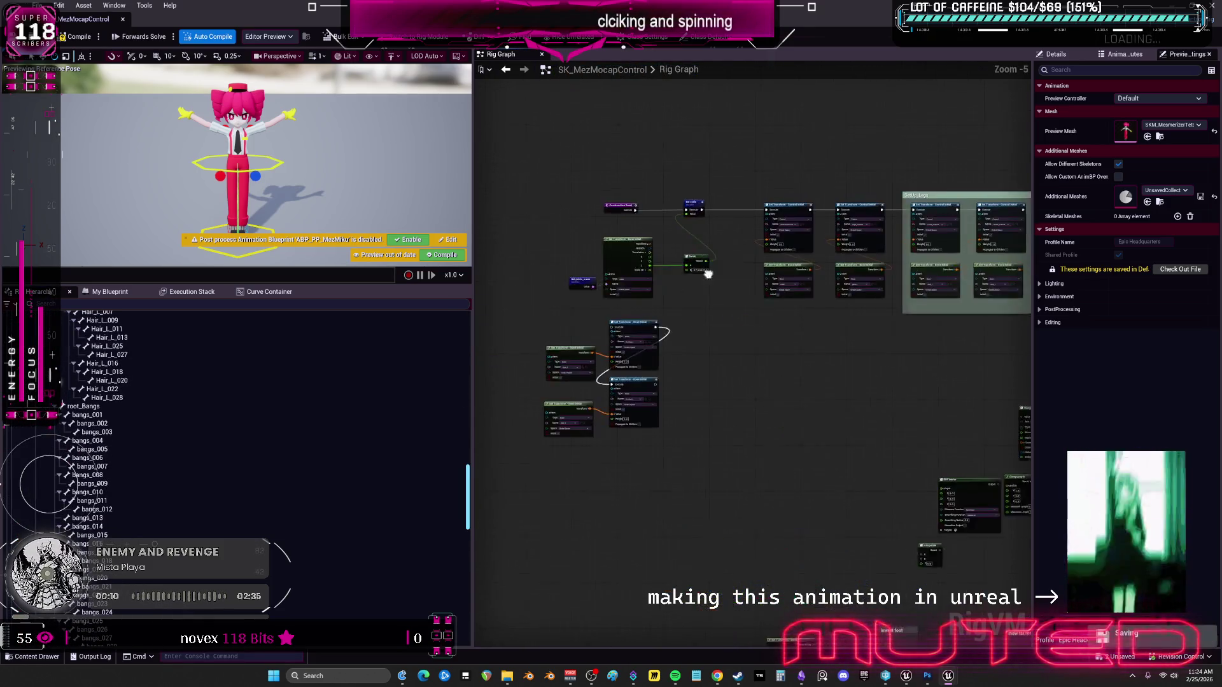
Compile the control rig, pan to the Construction Event nodes, and add a new comment box there.
left_click_drag(676, 328, 893, 438)
left_click(79, 37)
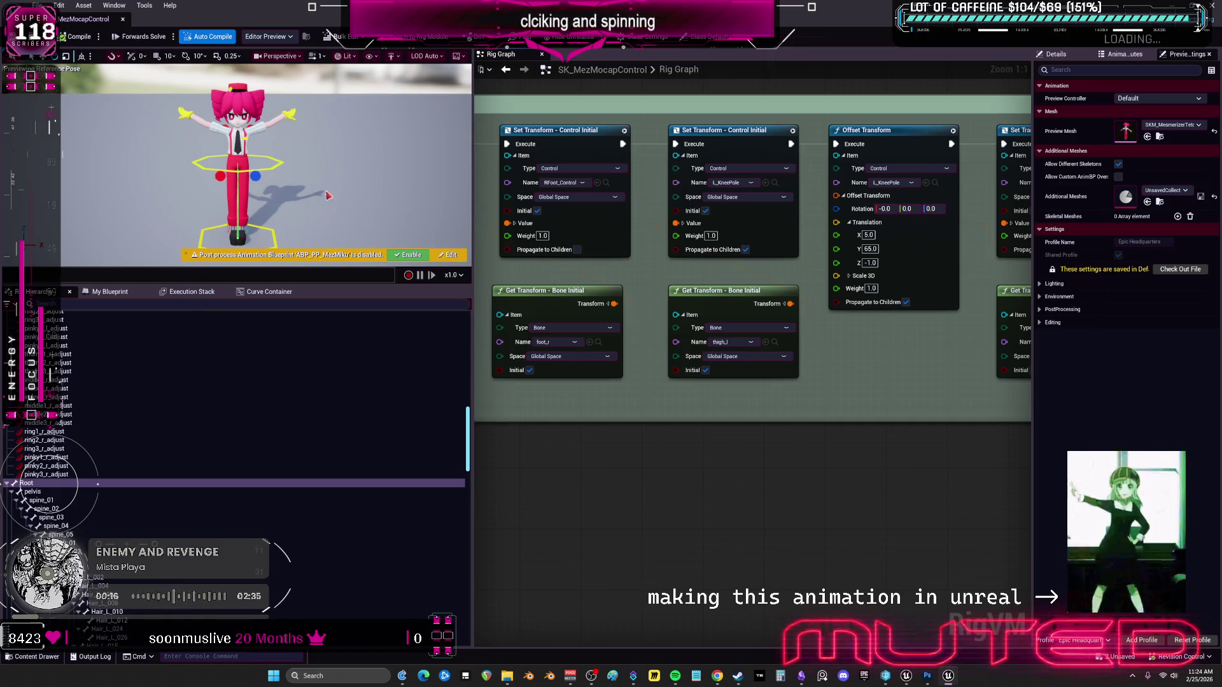
scroll(327, 191, "up", 3)
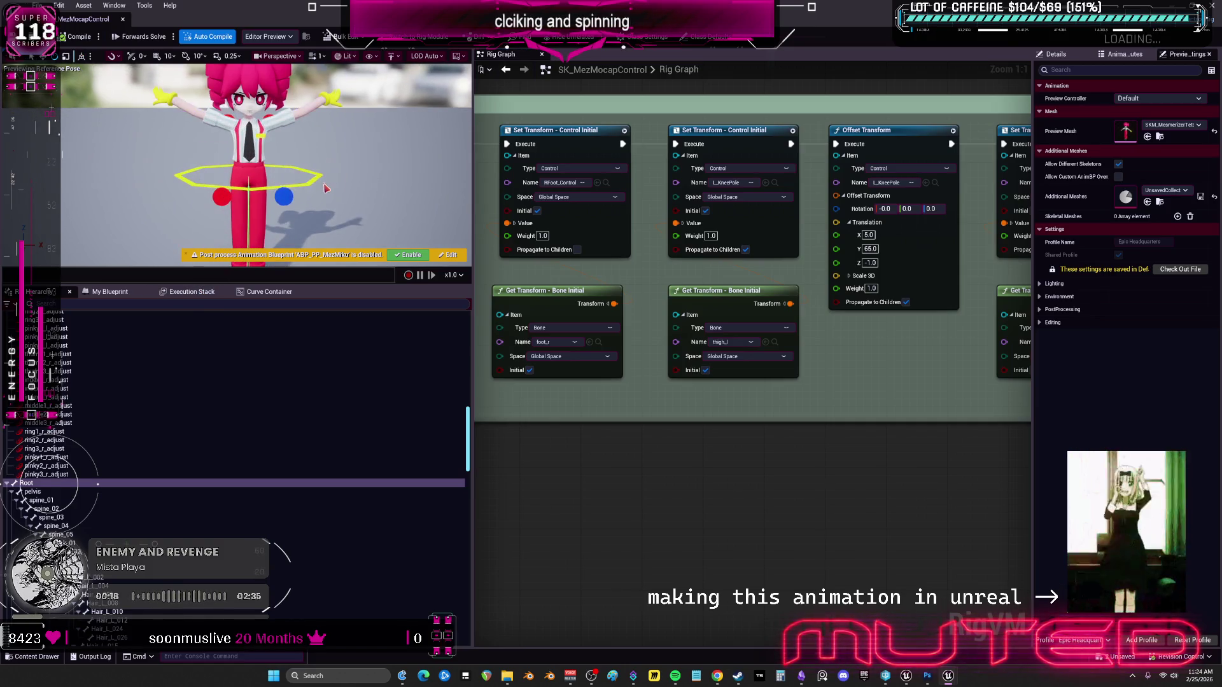
scroll(327, 191, "up", 2)
scroll(328, 191, "down", 2)
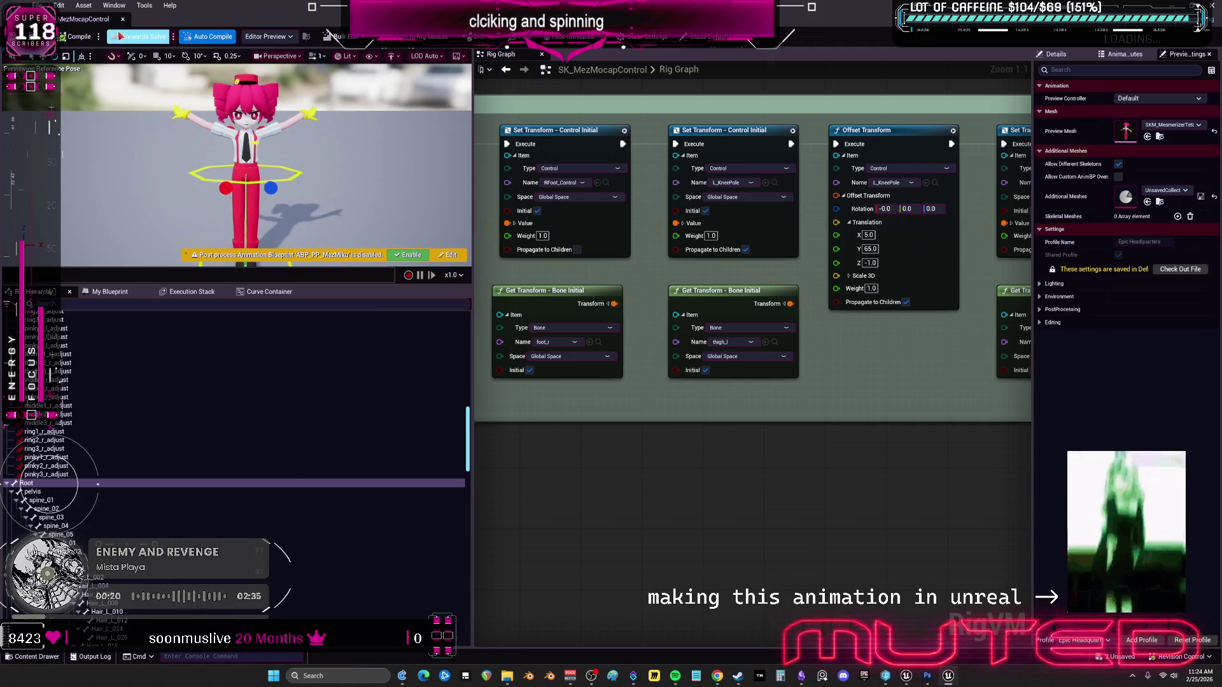
scroll(730, 332, "down", 4)
left_click_drag(730, 332, 780, 281)
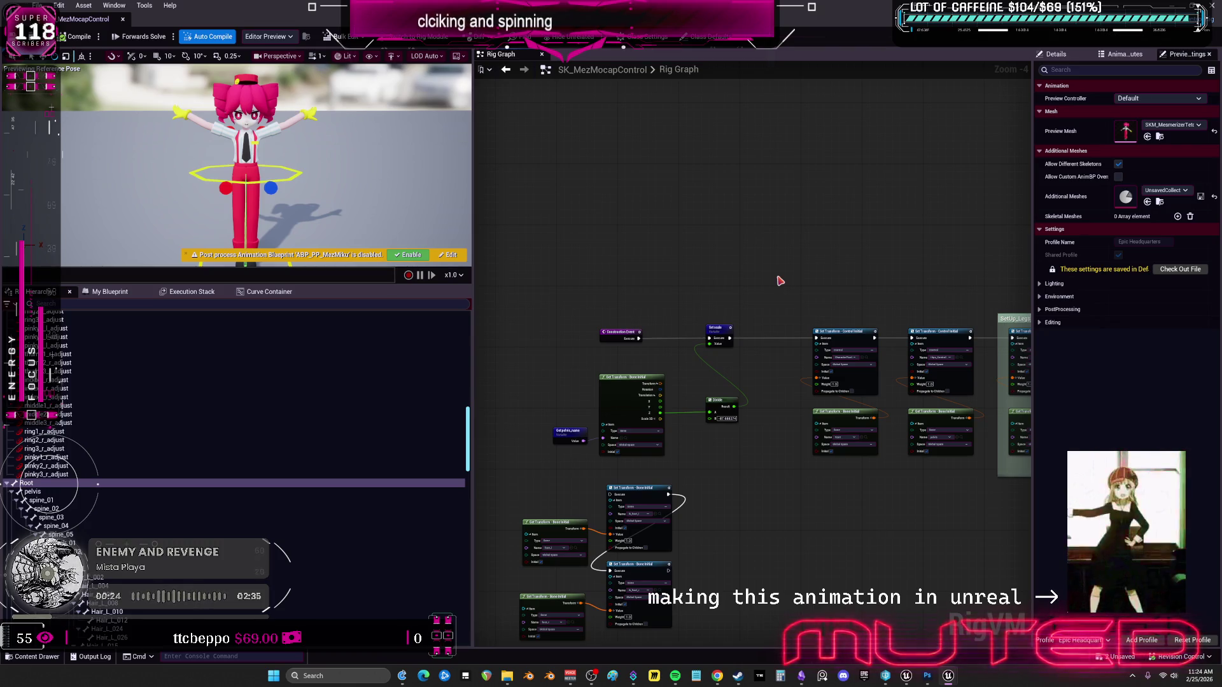
key("c")
type("NOT SETUP IN")
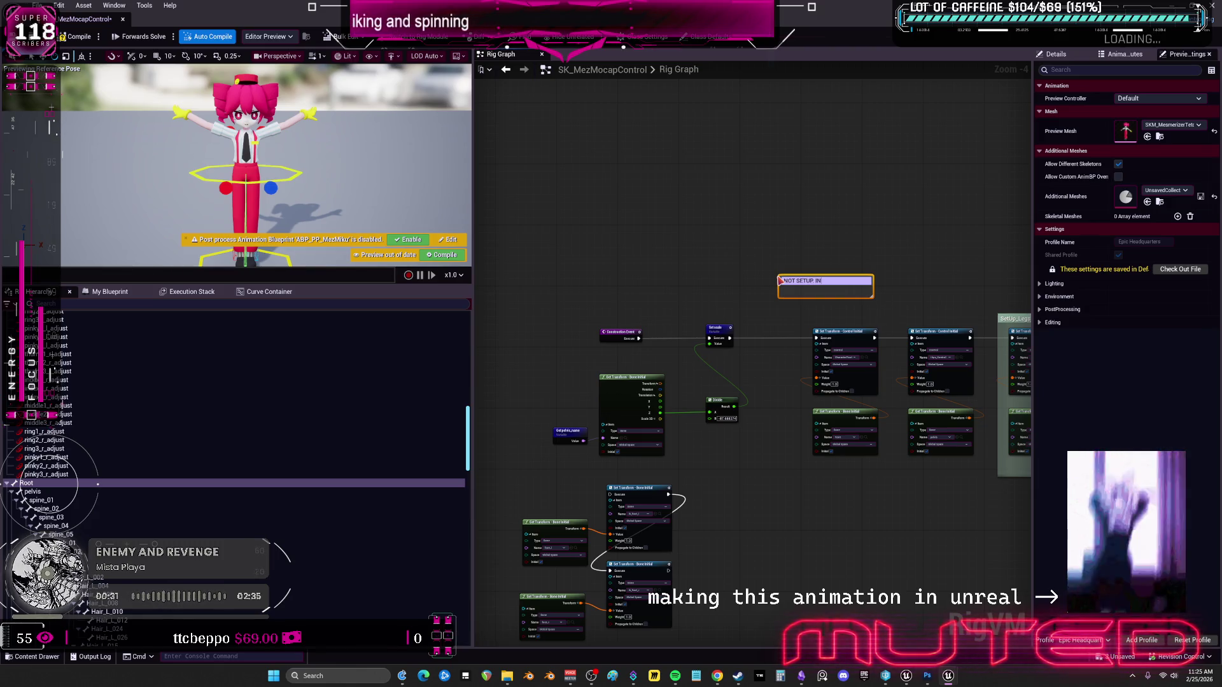
Finish the comment title 'NOT SETUP. INCORRECT T POSE' and set its font size to 150.
type("CORRECT T POSE")
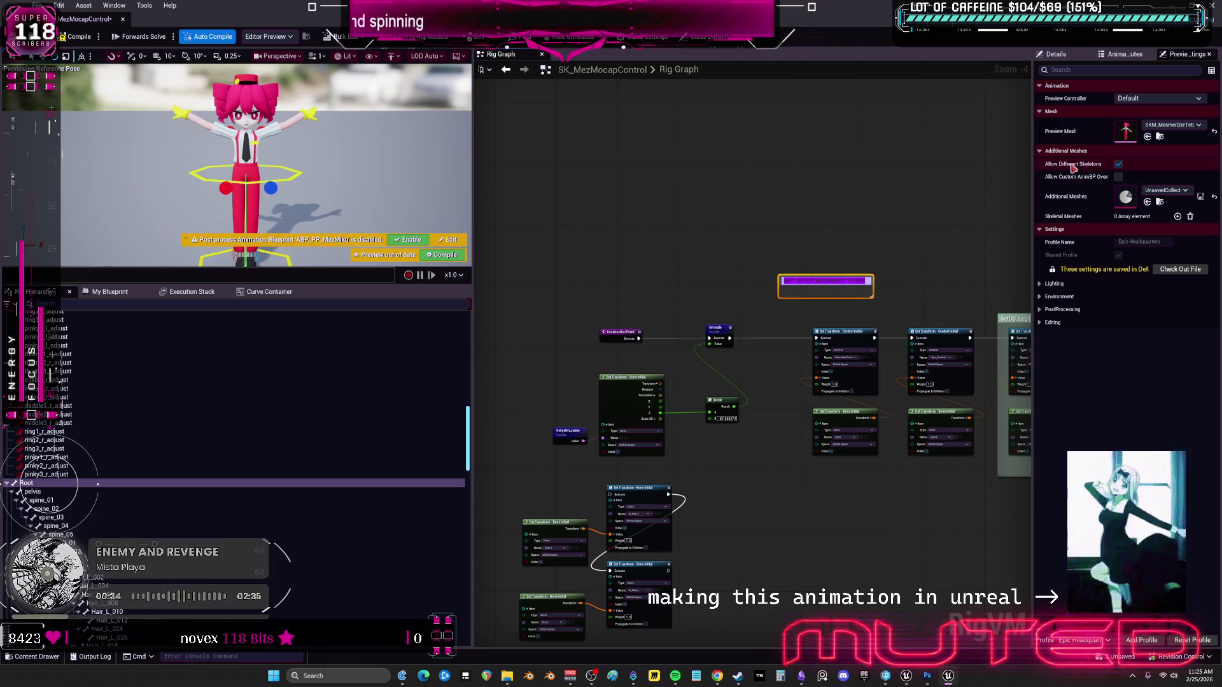
key("Return")
left_click(1143, 140)
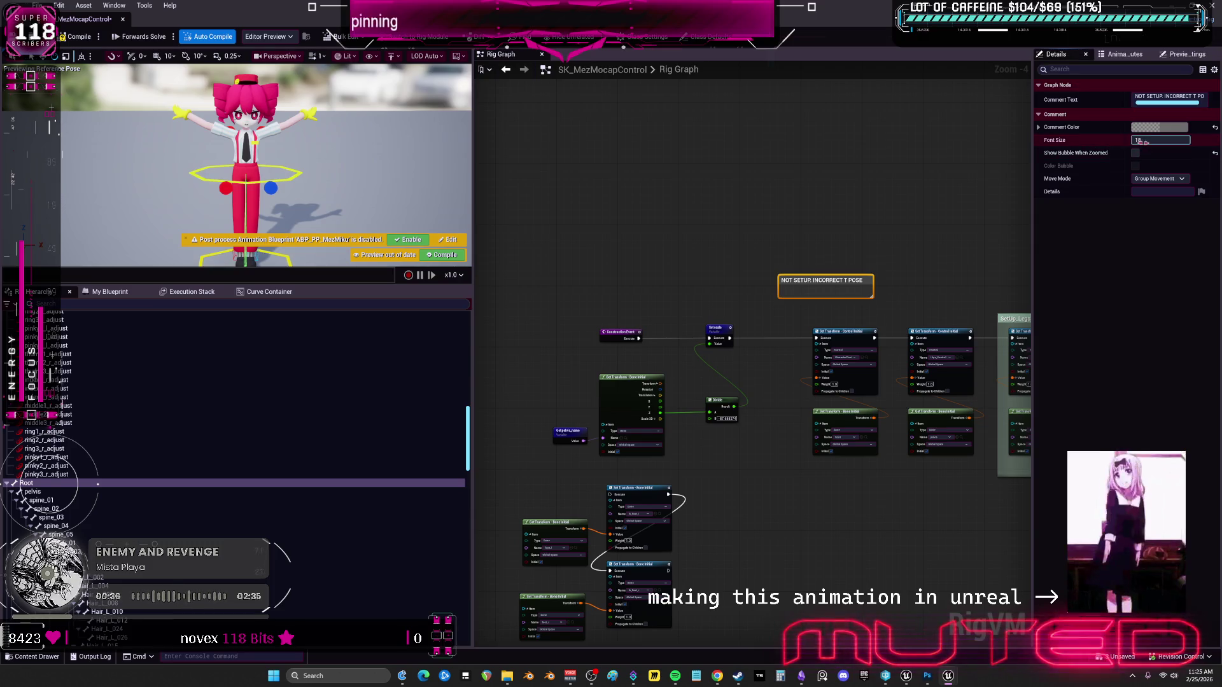
type("0")
key("Return")
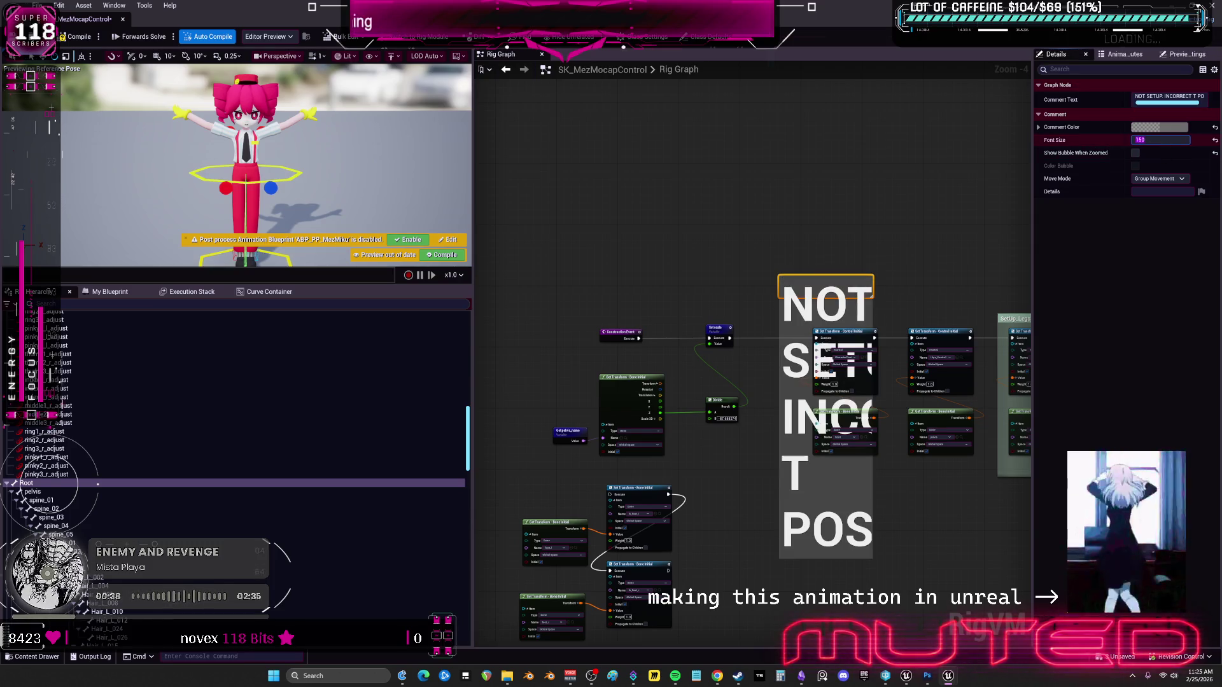
Widen the comment box across the graph so the title fits on one line, then reselect it.
left_click_drag(944, 256, 622, 240)
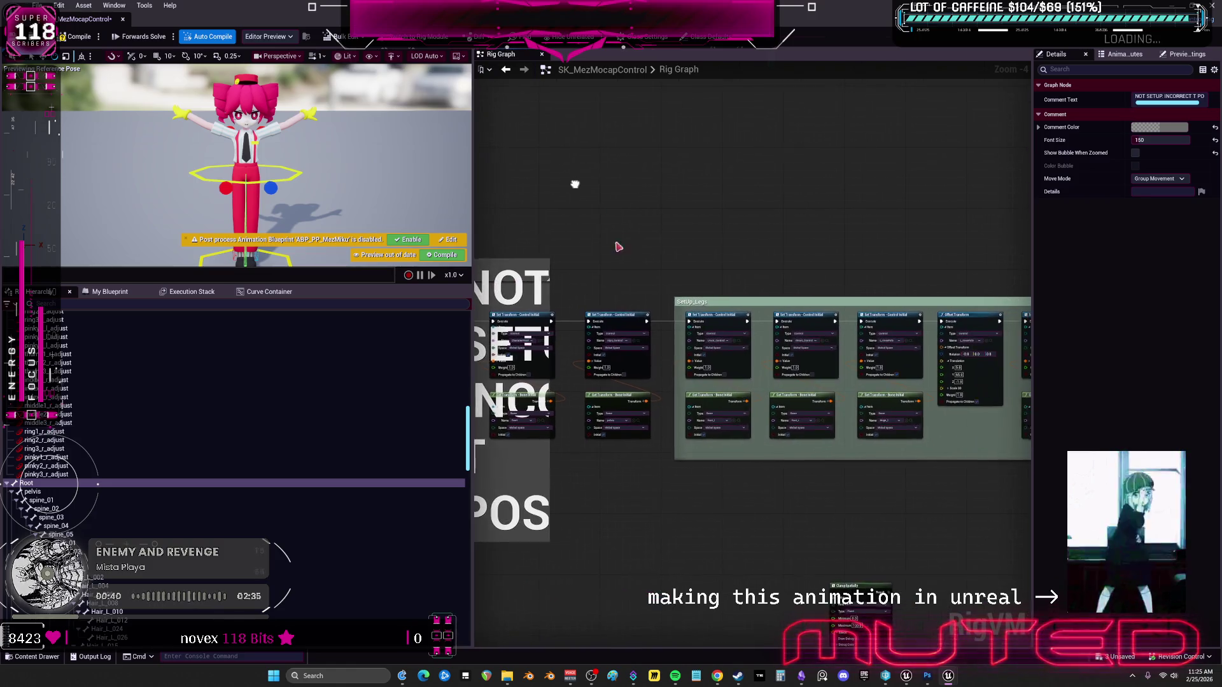
left_click_drag(548, 278, 1028, 278)
scroll(779, 259, "down", 2)
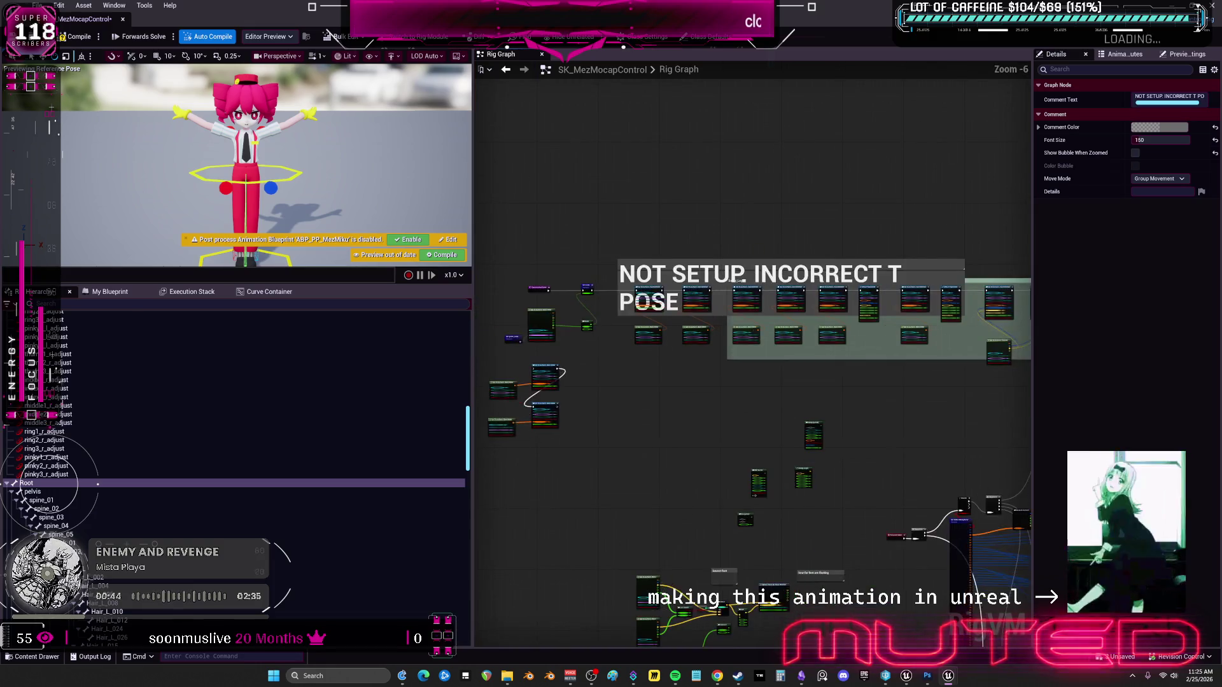
mouse_move(913, 251)
left_mouse_down()
mouse_move(781, 298)
mouse_move(829, 284)
mouse_move(875, 246)
mouse_move(971, 247)
left_mouse_up()
scroll(779, 243, "down", 1)
left_click_drag(779, 242, 877, 249)
left_click(878, 266)
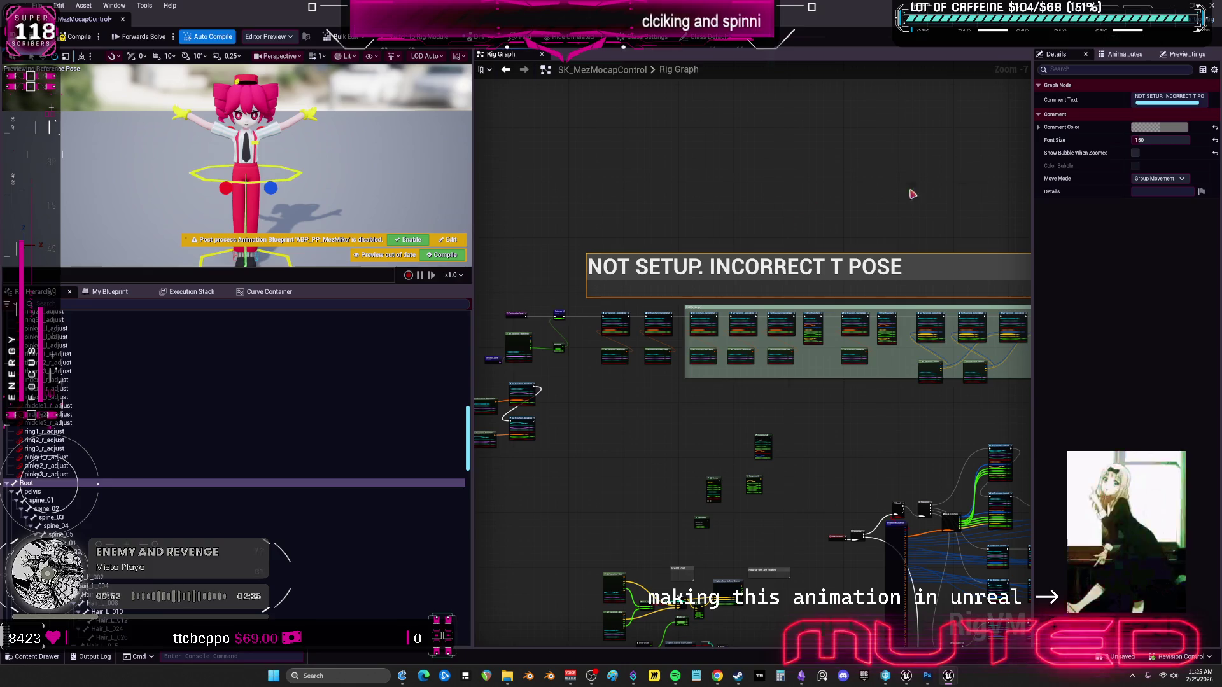
left_click(1158, 127)
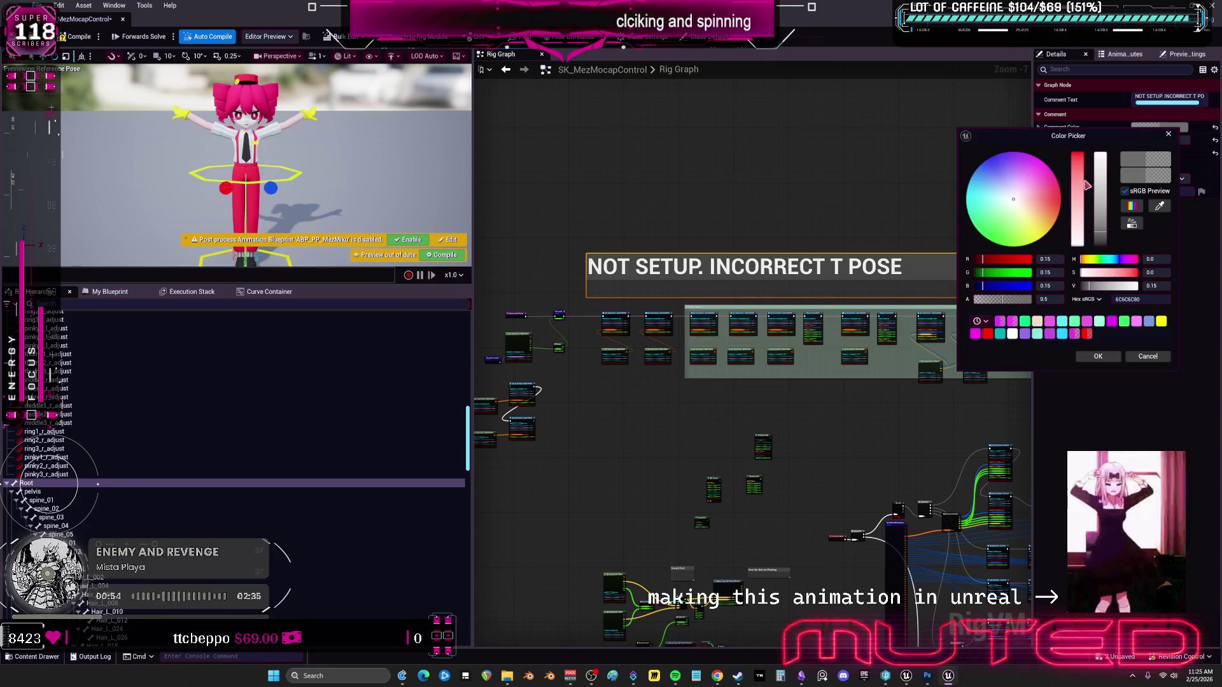
Make the NOT SETUP comment red, compile SK_MezMocapControl, and return to APB_3rd_MezMiku's AnimGraph.
left_click_drag(1080, 170, 1079, 155)
left_click(1104, 158)
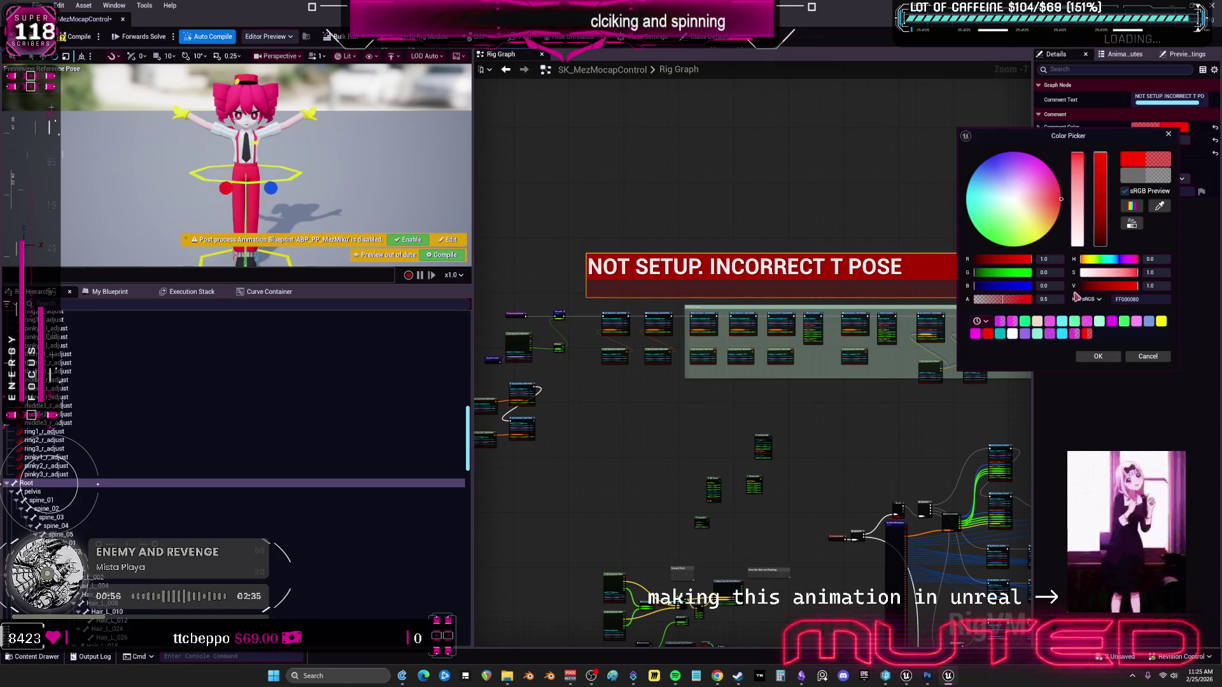
left_click(1088, 355)
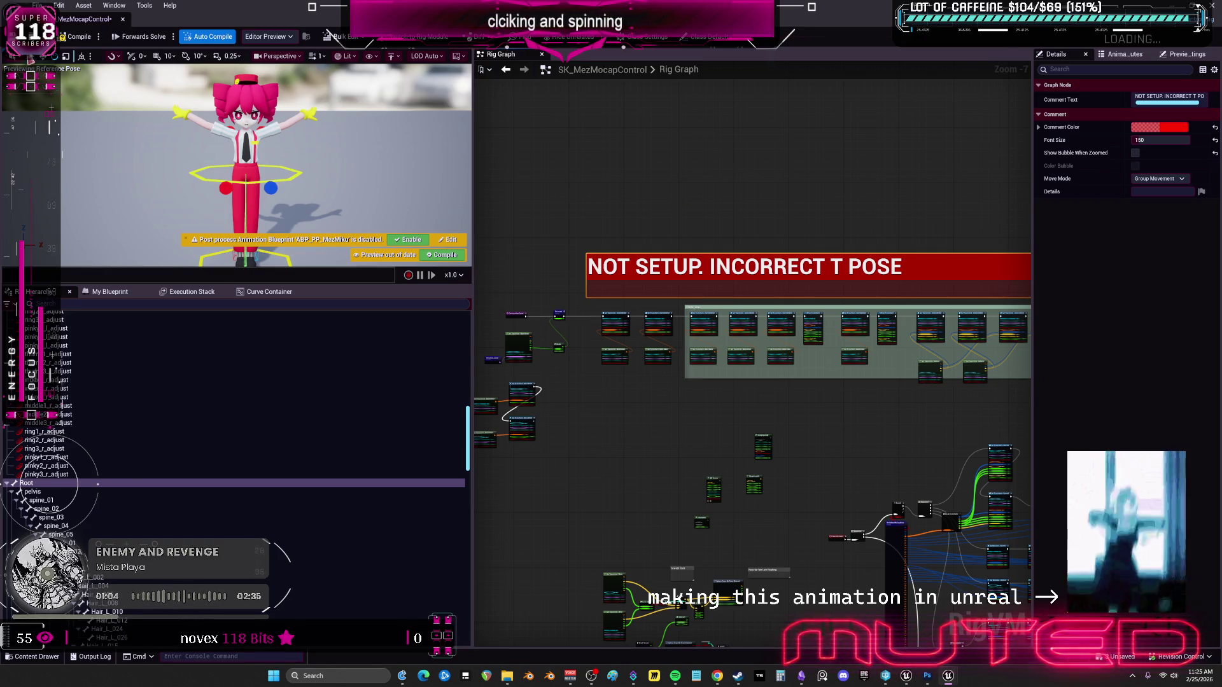
left_click(66, 40)
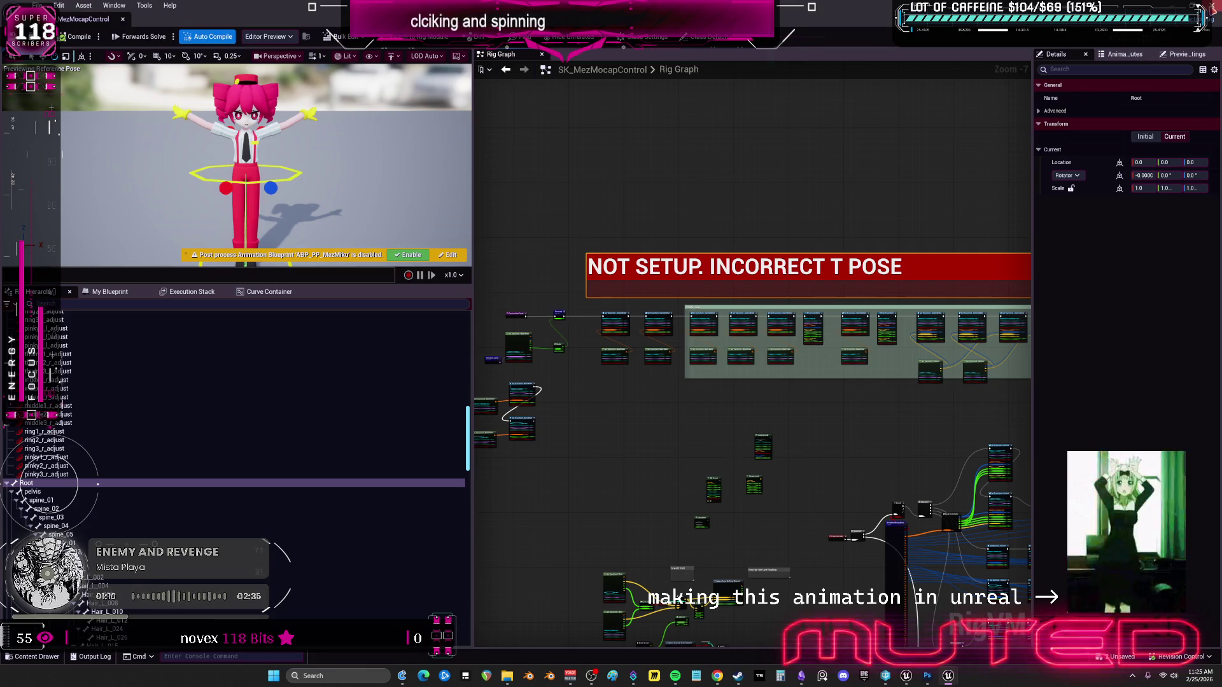
key("alt+Tab")
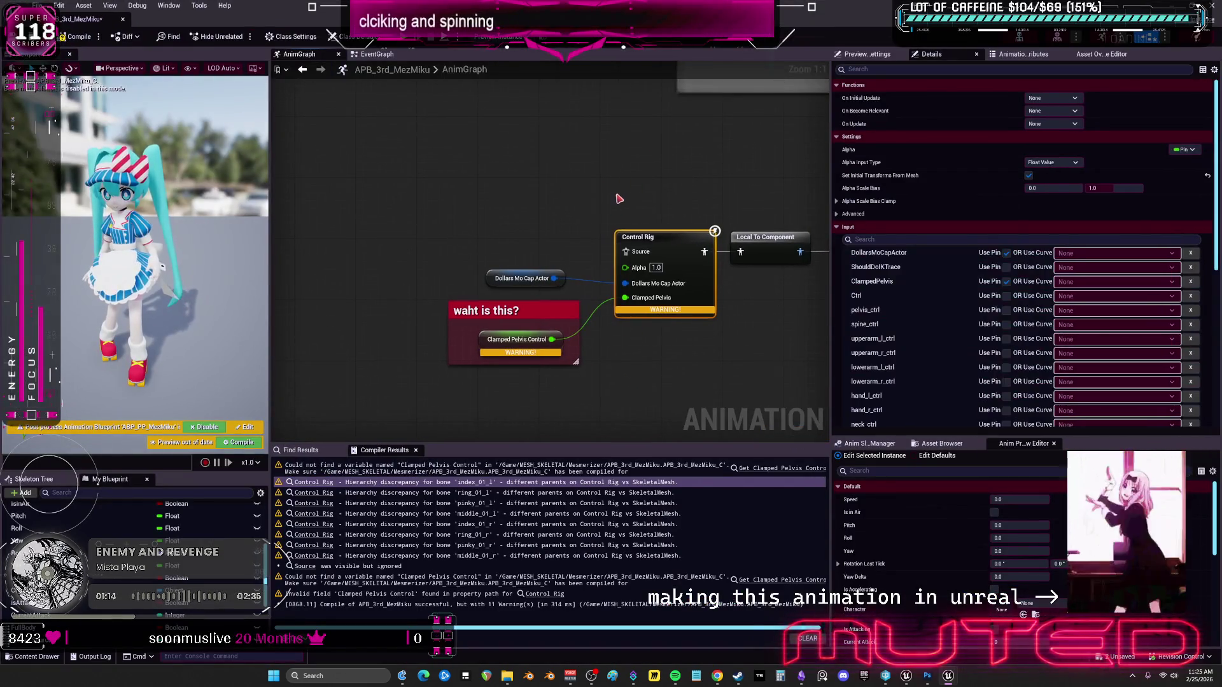
Add a comment titled 'CONTROL RIG NOT SETUP YET, INCORRECT POSE' above the Control Rig node.
left_click(616, 199)
key("c")
type("CONTRO")
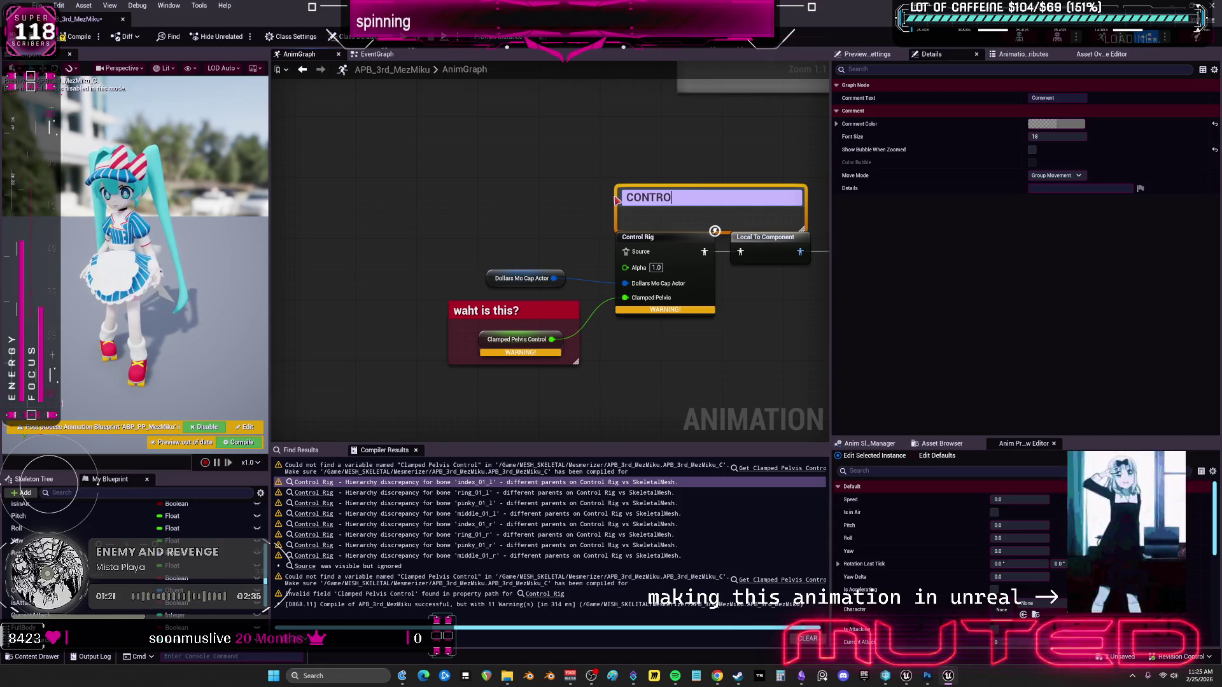
type("L RIG NOT SETUPO")
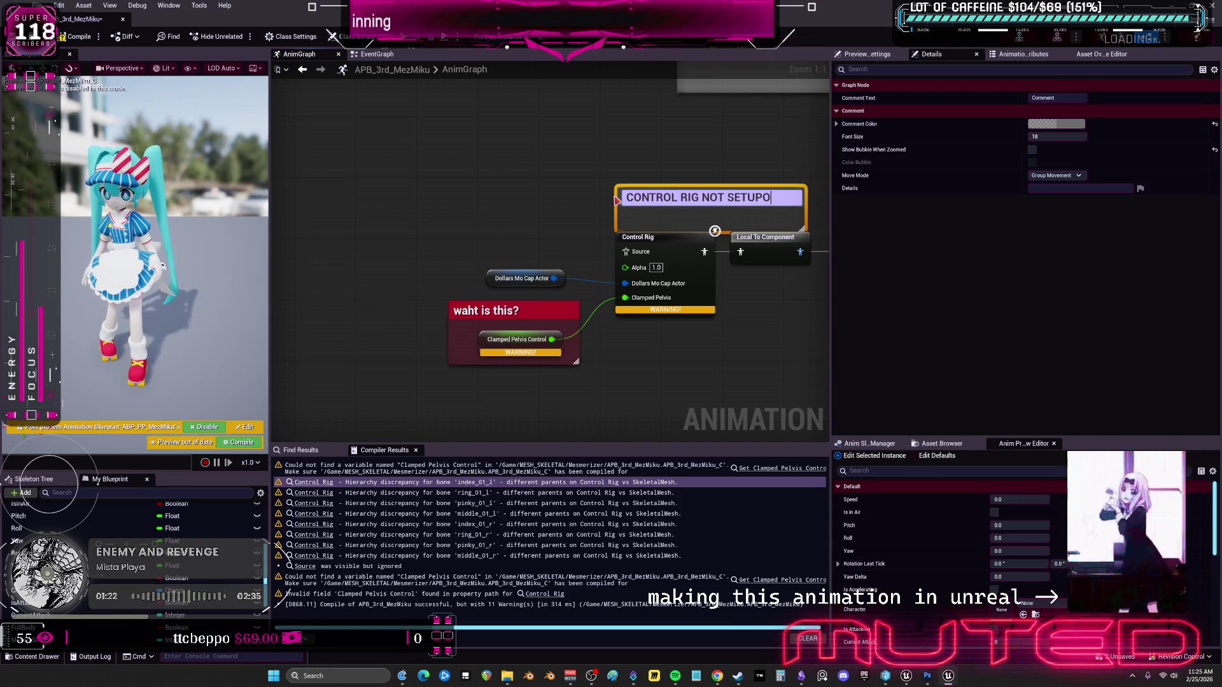
type("CORRECT  POSE")
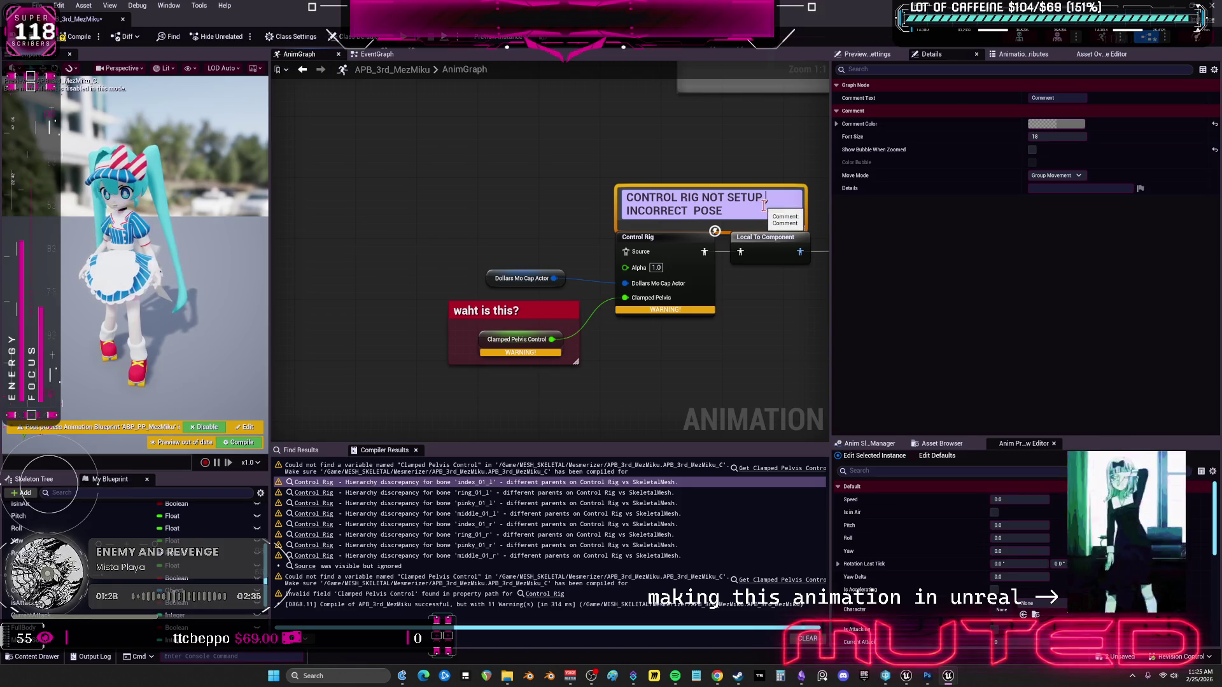
key("Return")
Set the comment's colour to red.
left_click(1056, 124)
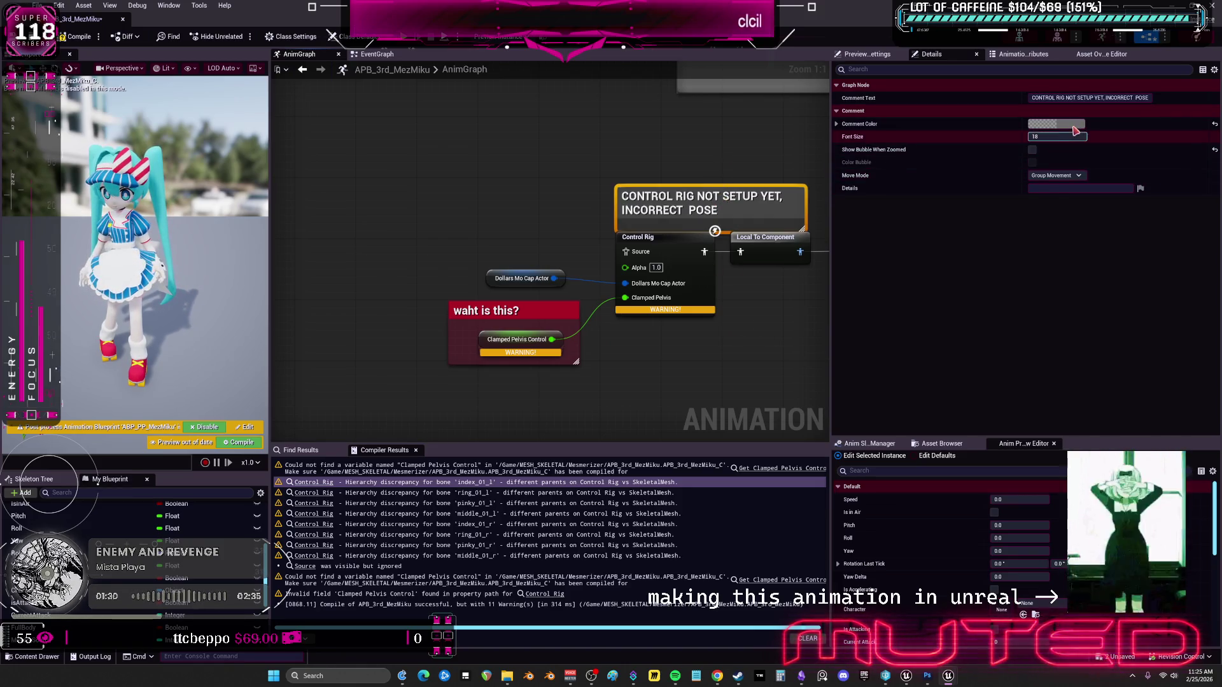
left_click(996, 334)
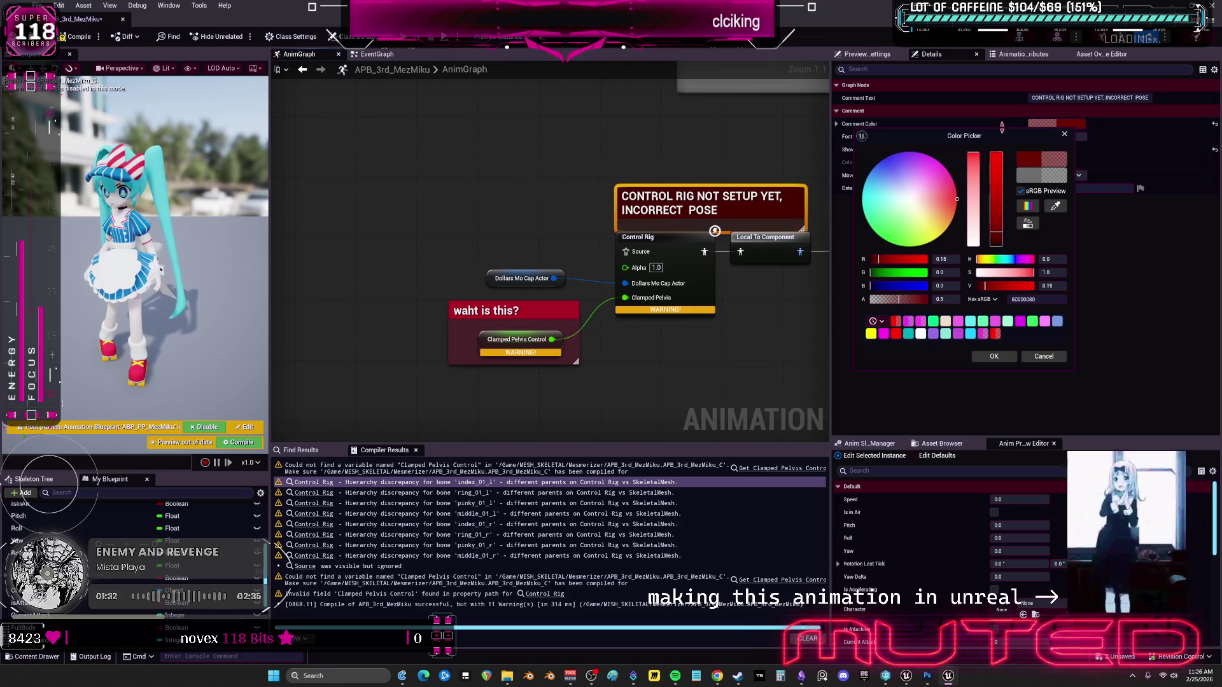
left_click(981, 362)
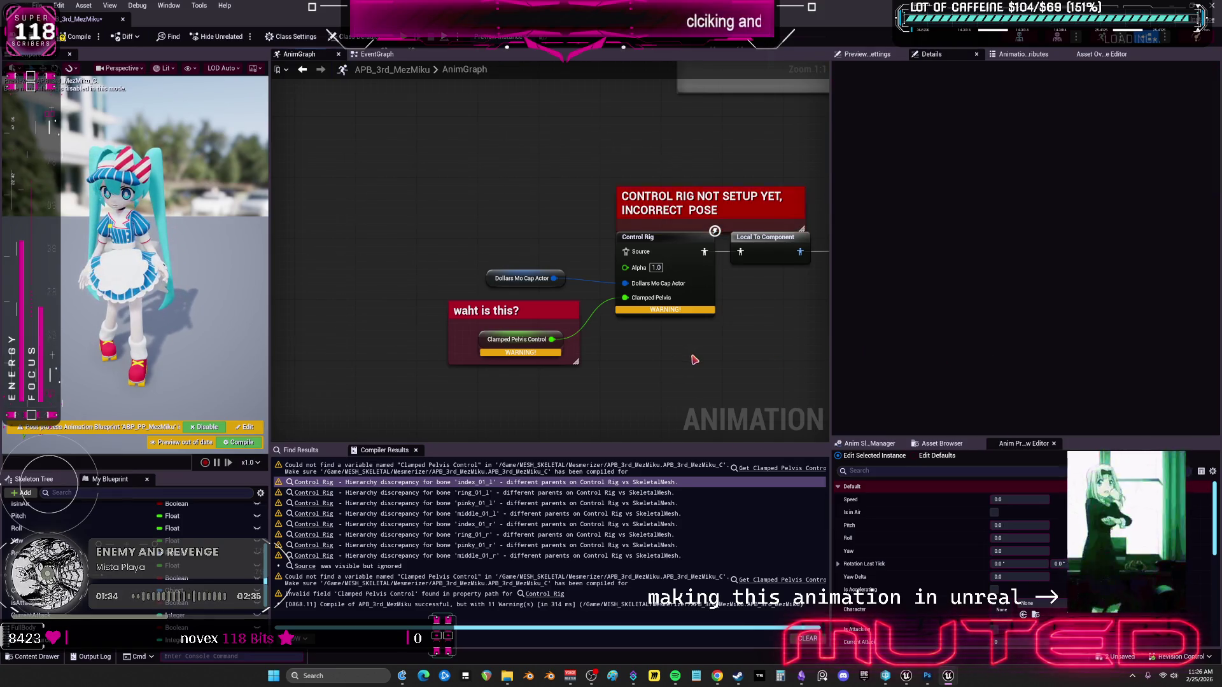
scroll(444, 292, "down", 3)
left_click_drag(444, 292, 267, 268)
Recompile and save APB_3rd_MezMiku, checking it out, then jump to the Control Rig node from its warning.
mouse_move(473, 351)
left_mouse_down()
mouse_move(502, 200)
mouse_move(504, 235)
mouse_move(671, 236)
mouse_move(613, 247)
left_mouse_up()
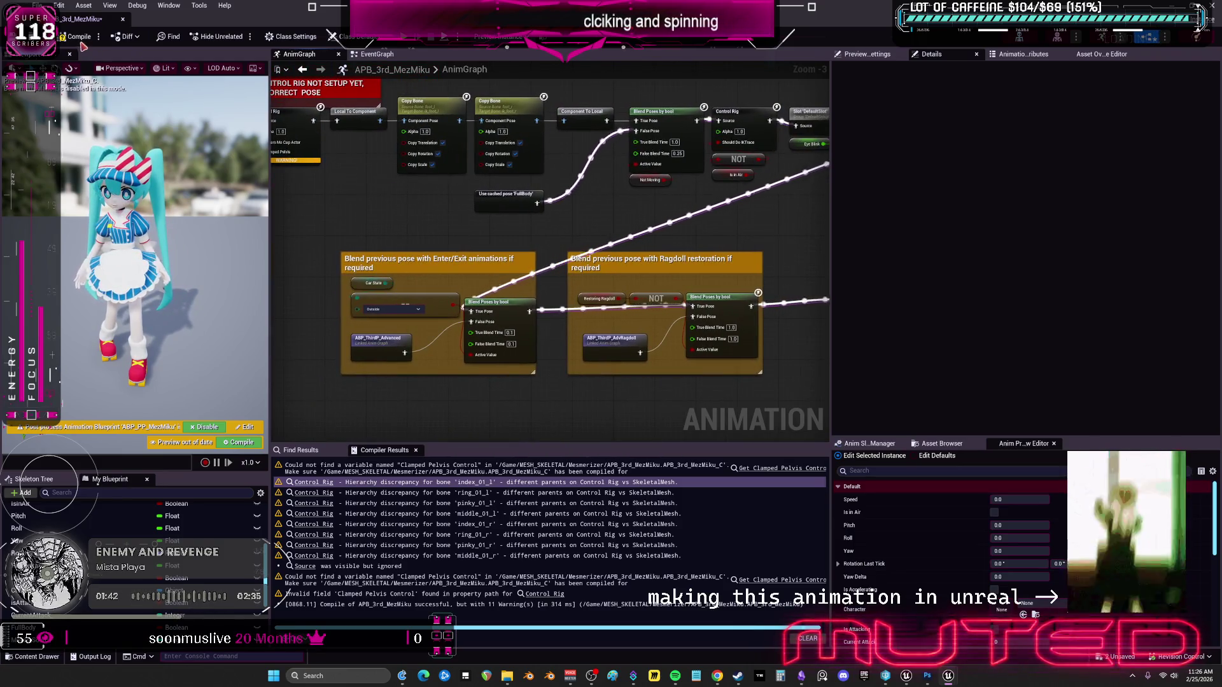
left_click(72, 38)
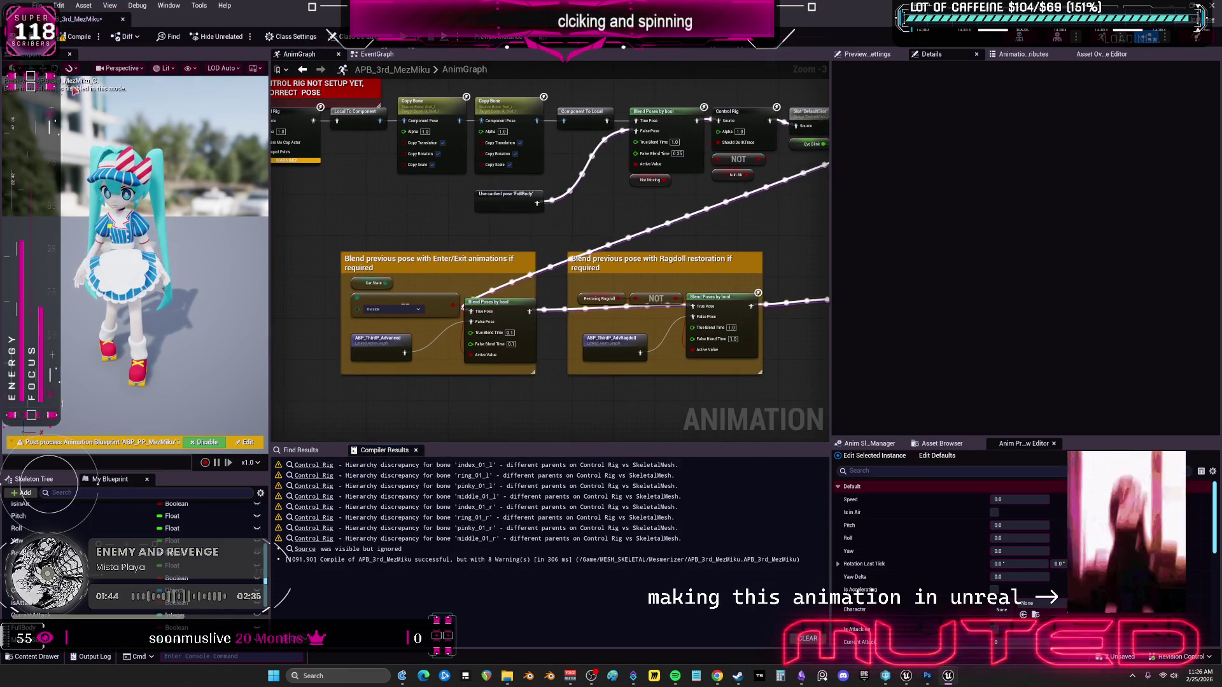
key("ctrl+s")
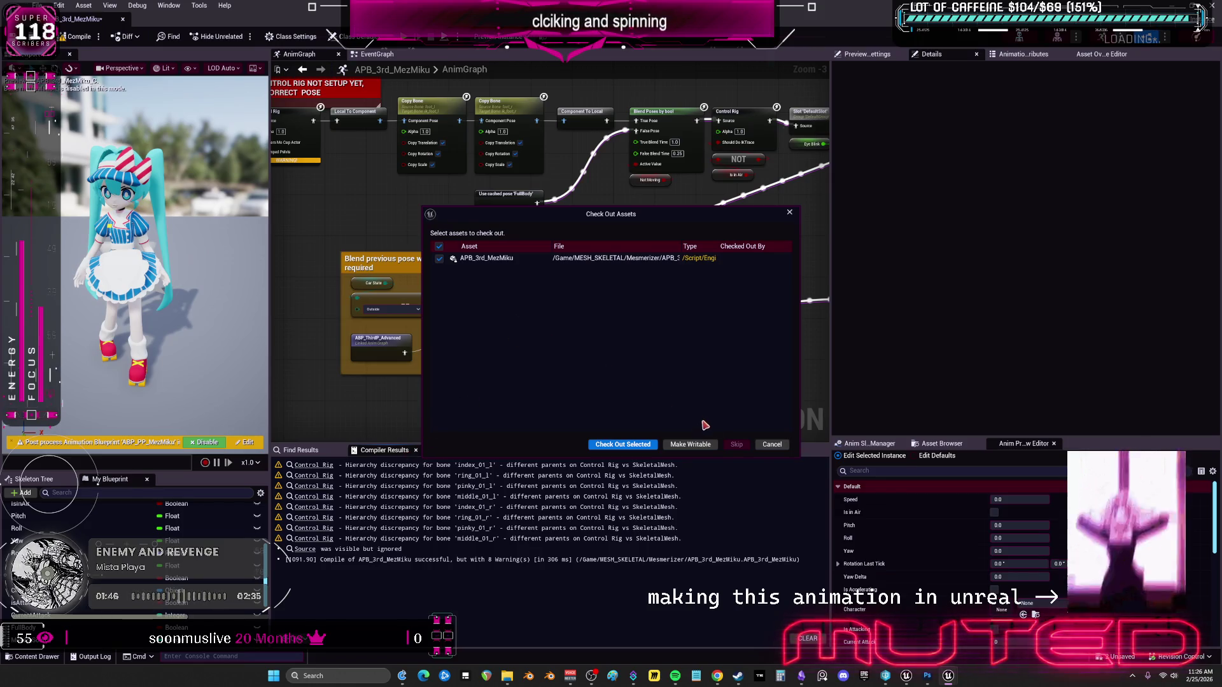
left_click(625, 444)
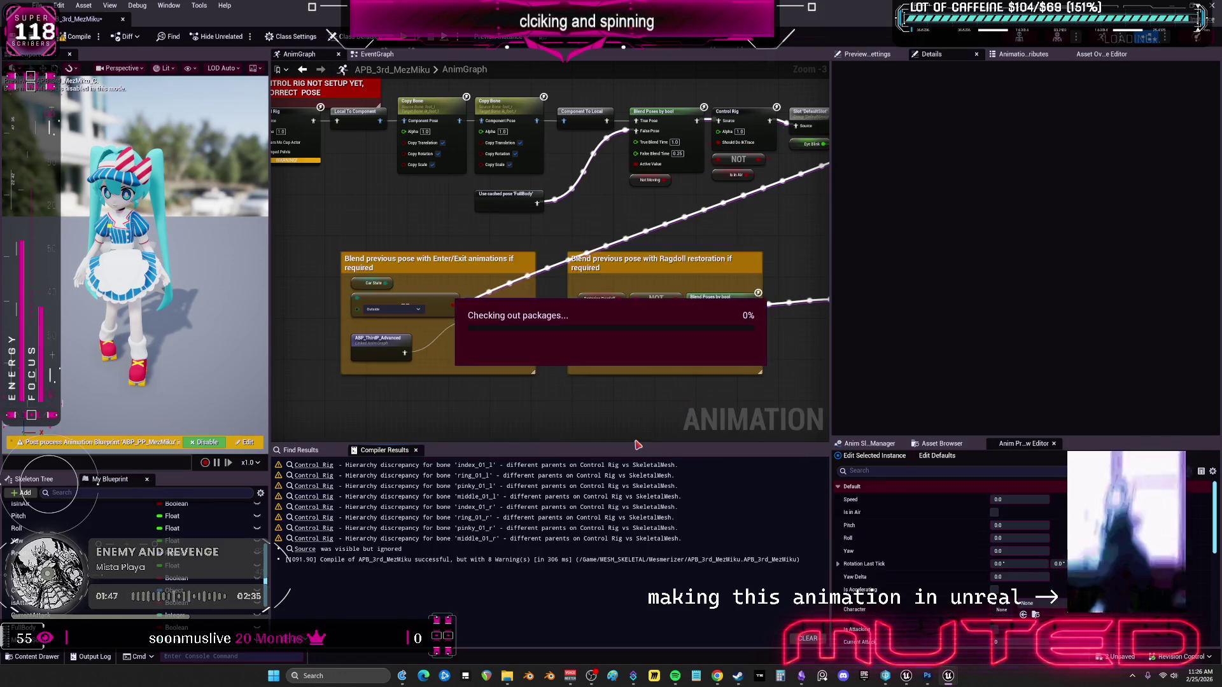
left_click(322, 467)
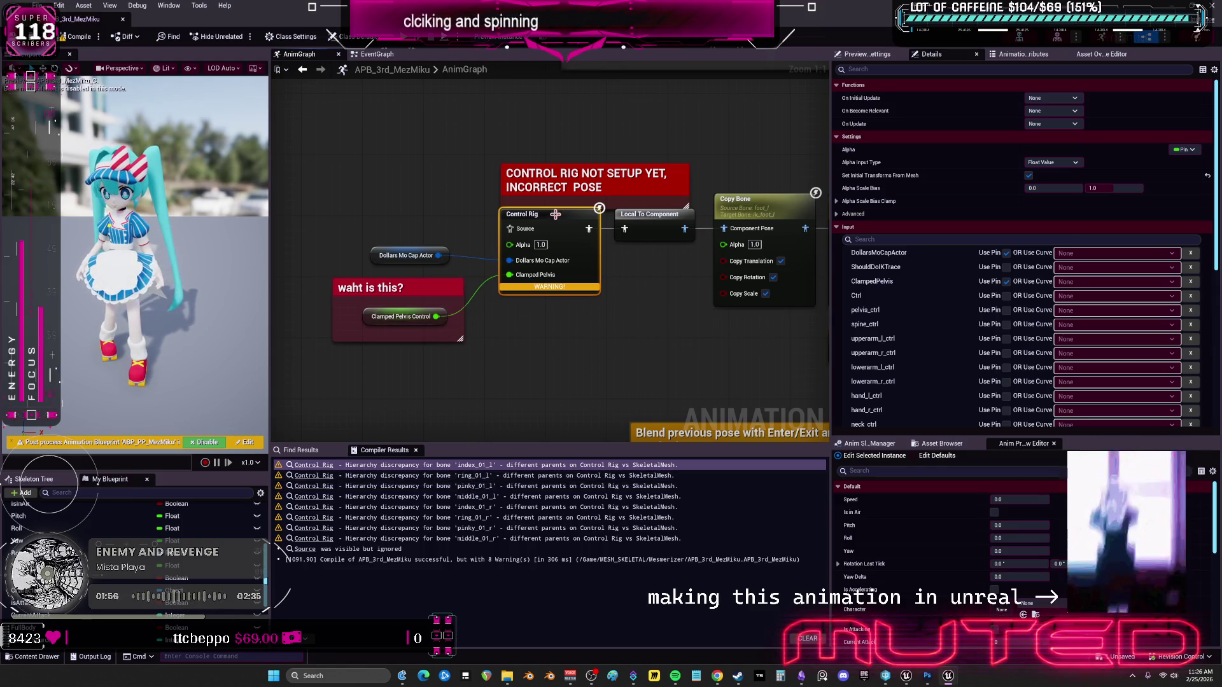
Set the Control Rig Class to SK_MezMocapControl, recompile with F7, and restore the editor to a window.
scroll(912, 205, "down", 3)
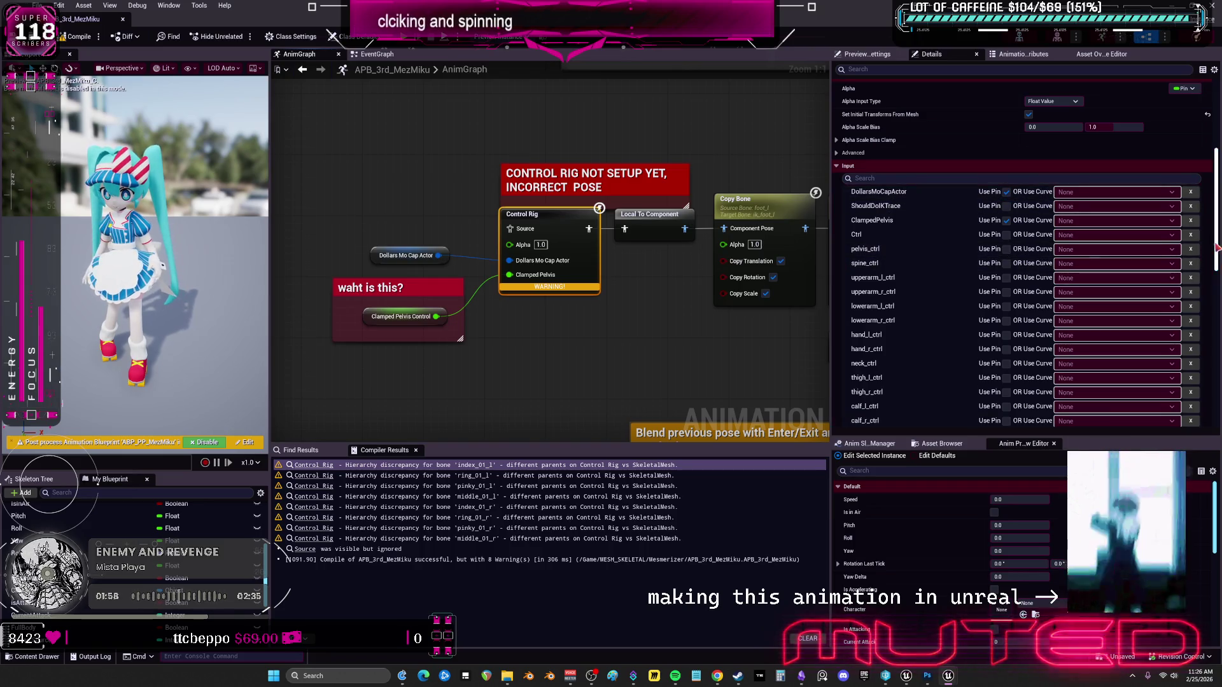
scroll(1203, 368, "down", 10)
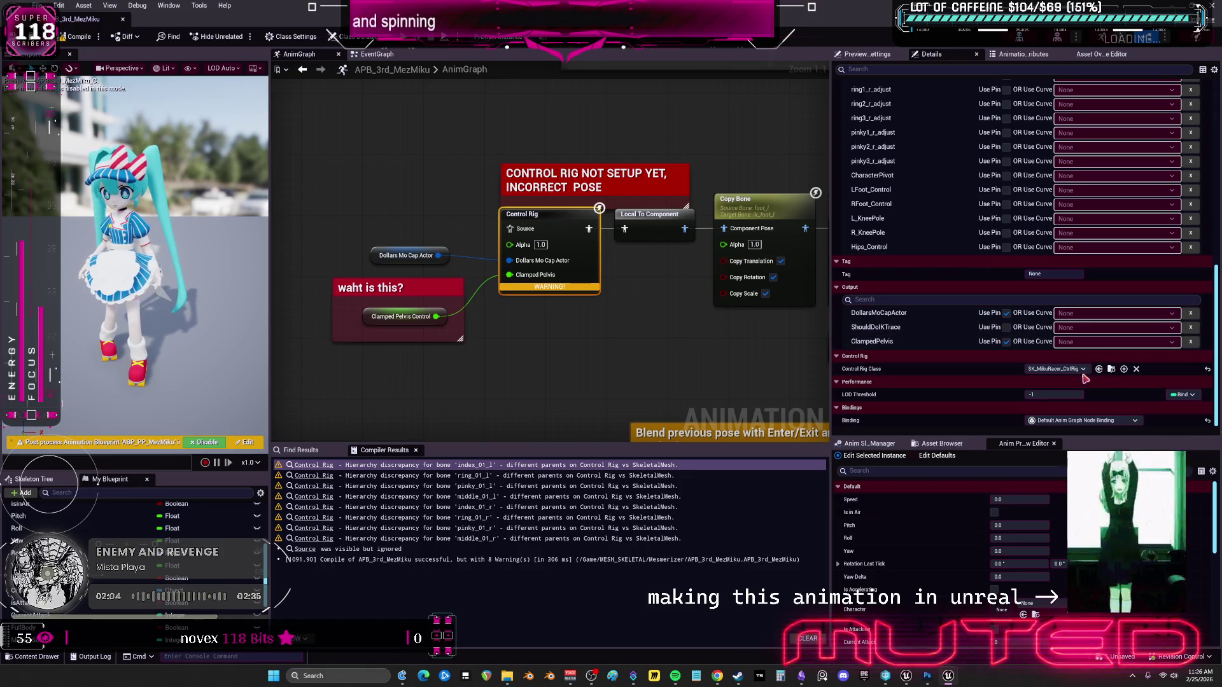
left_click(1084, 370)
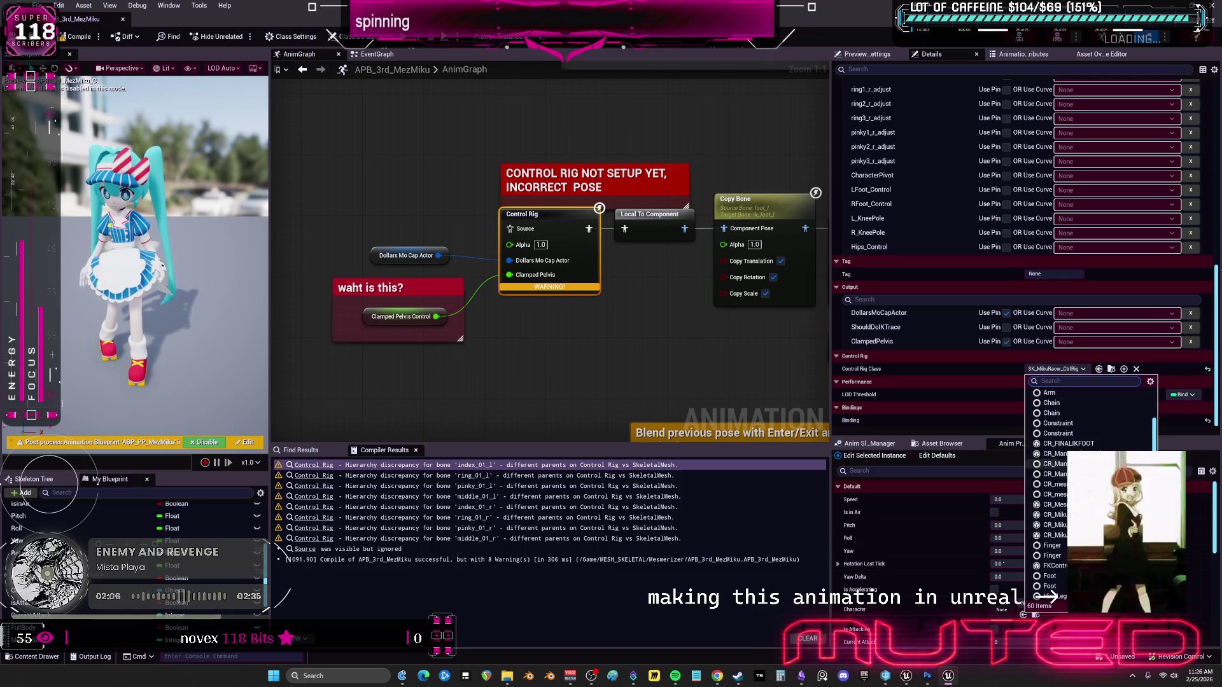
scroll(1082, 496, "down", 3)
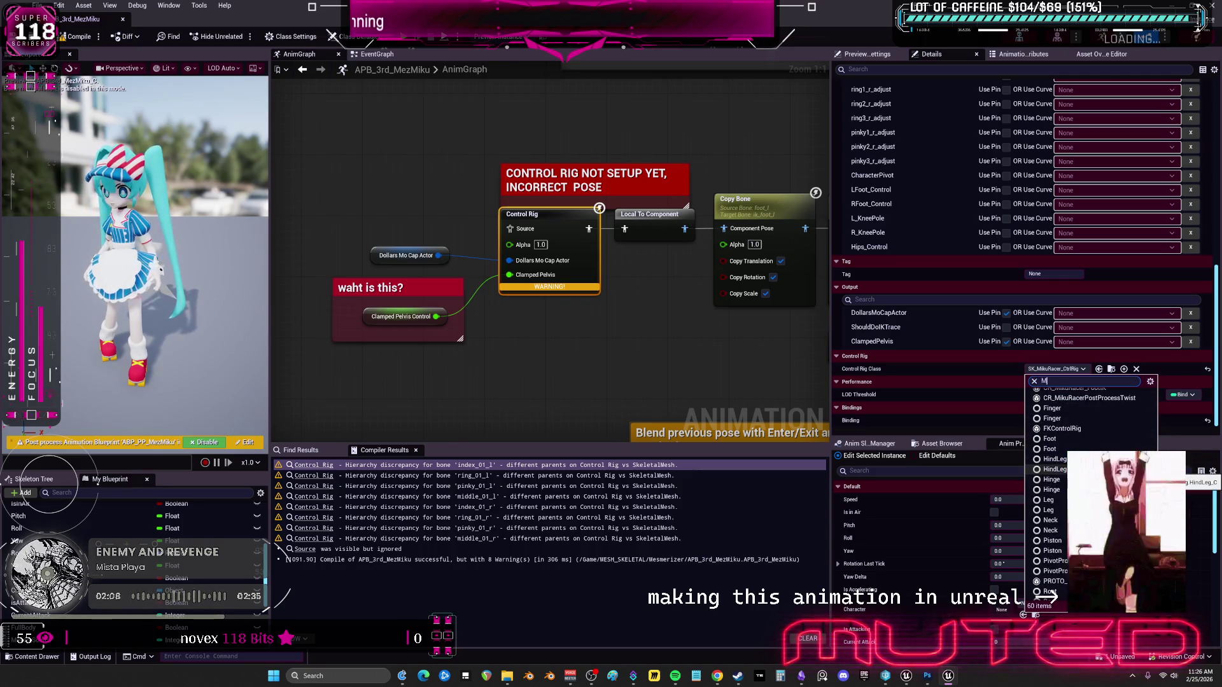
type("EZ")
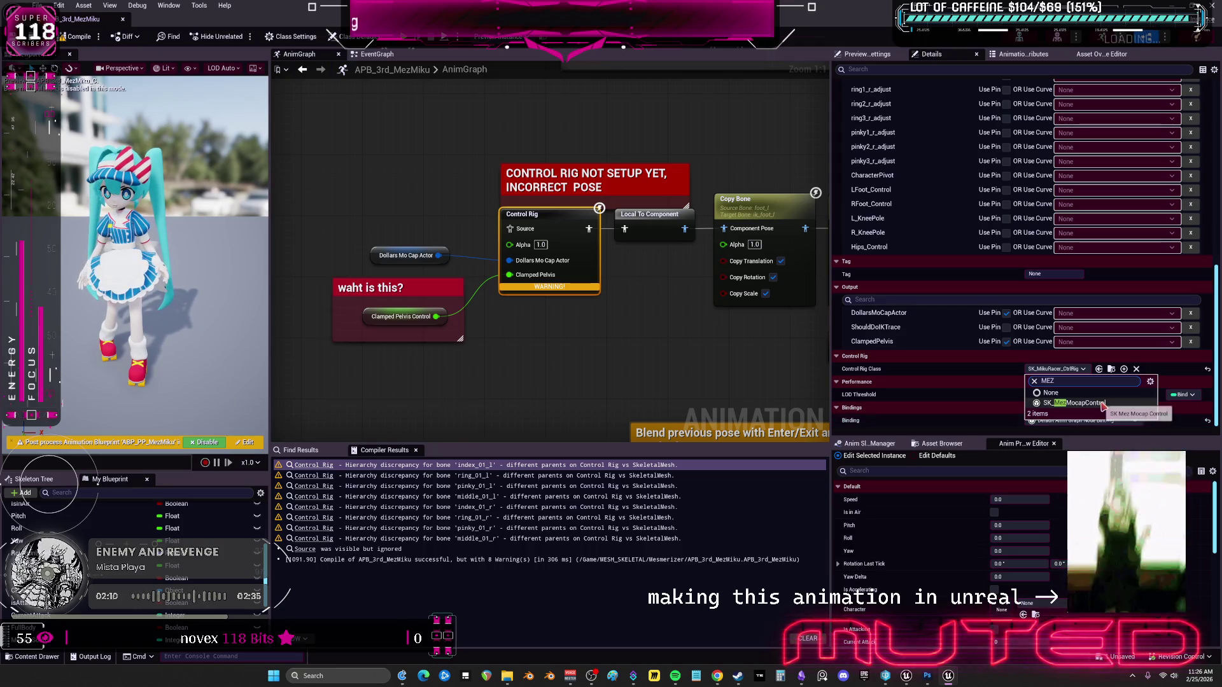
key("Return")
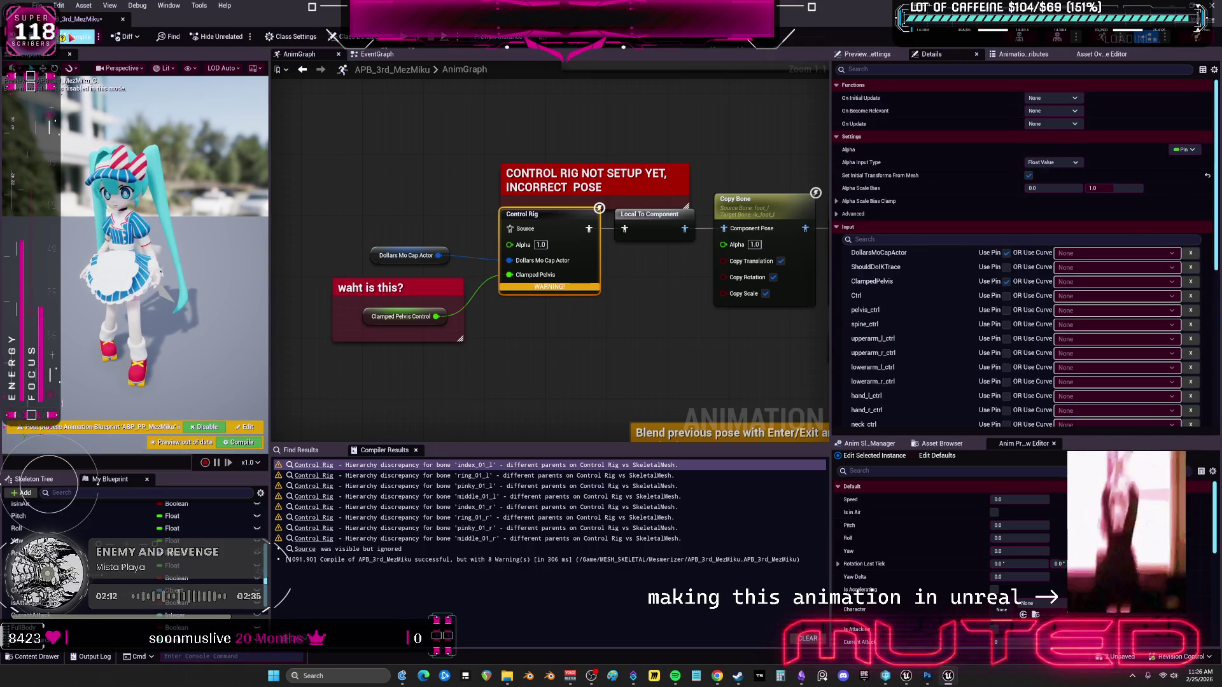
key("F7")
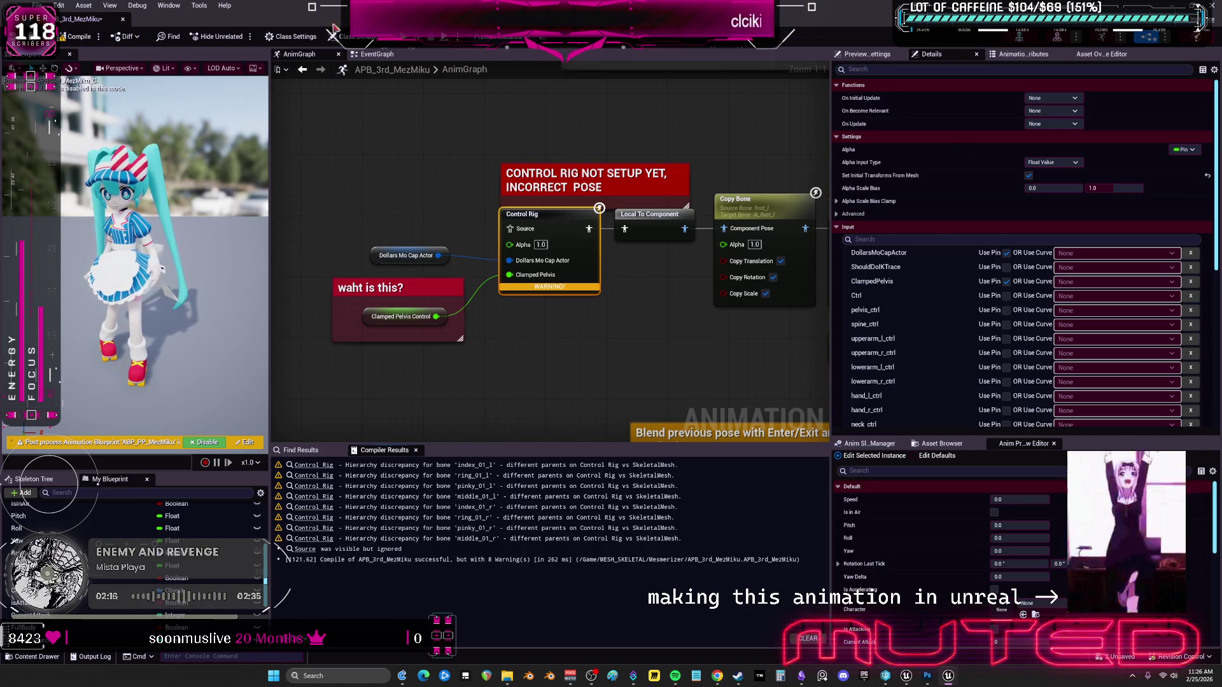
left_click_drag(318, 6, 606, 373)
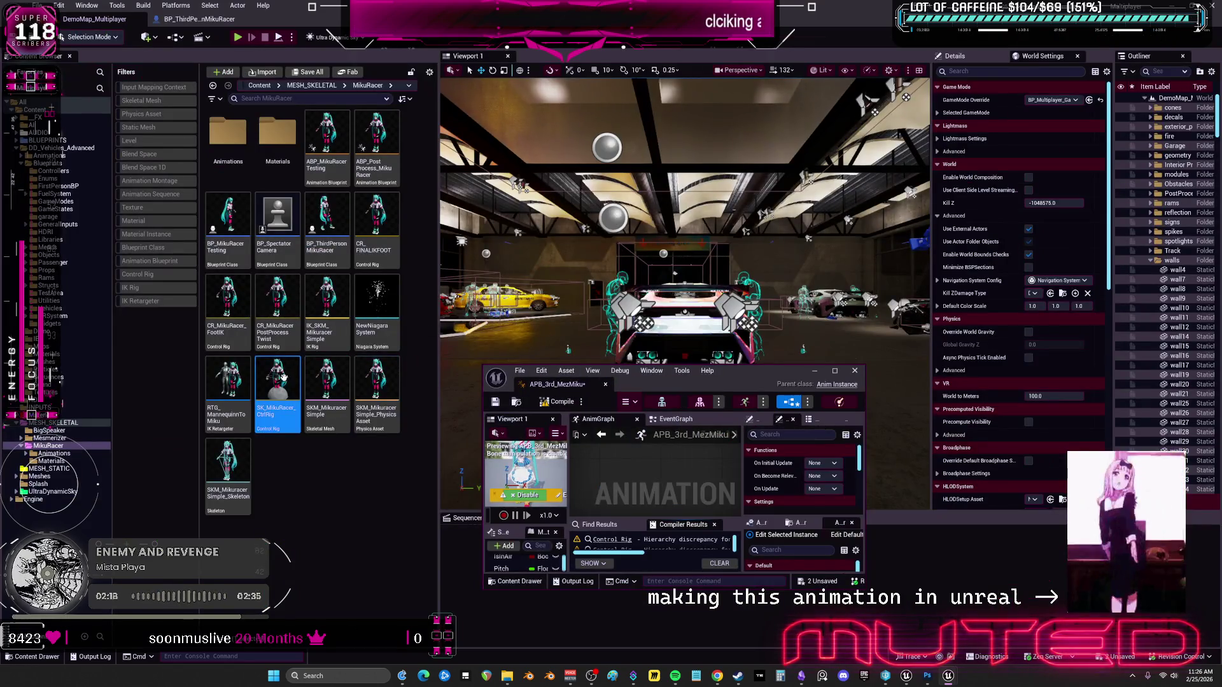
Open SK_MezMocapControl from the Mesmerizer folder in the Control Rig editor.
left_click(78, 448)
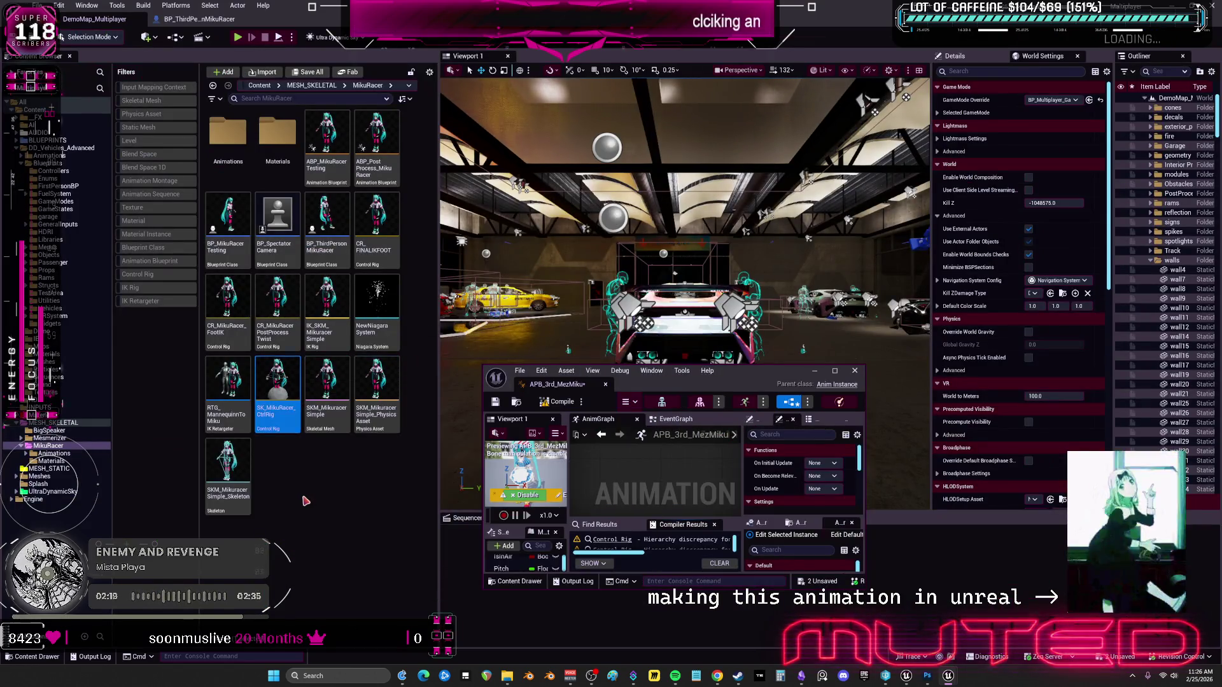
left_click(58, 438)
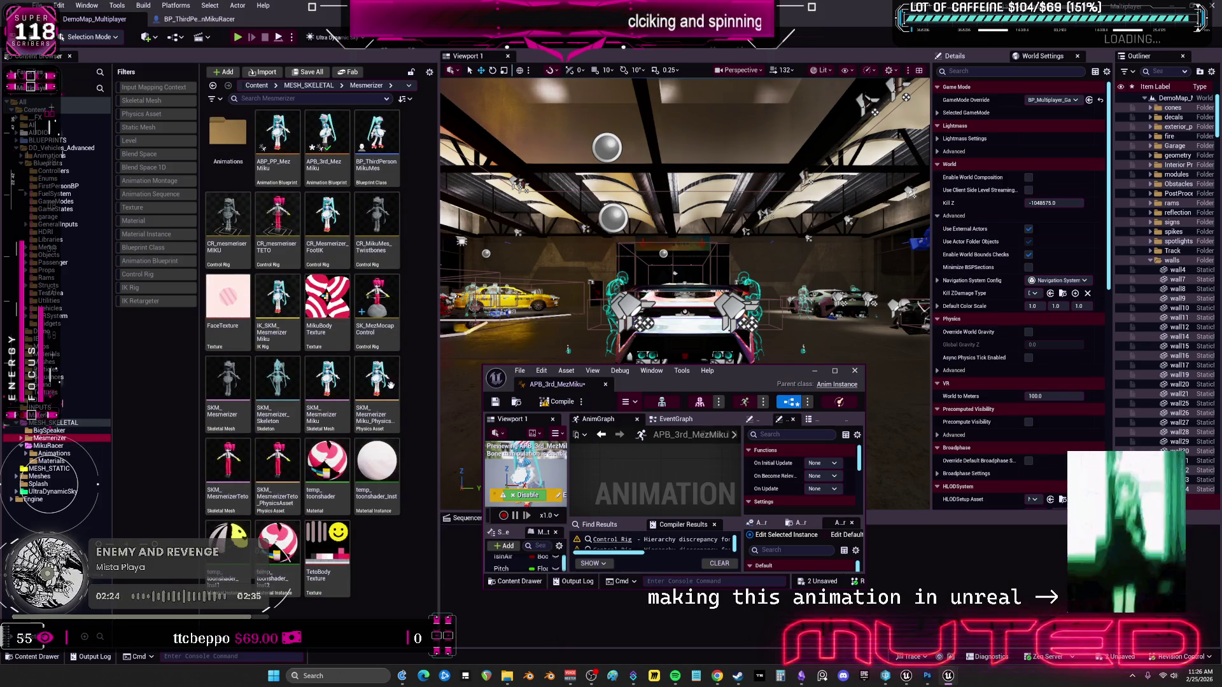
double_click(385, 316)
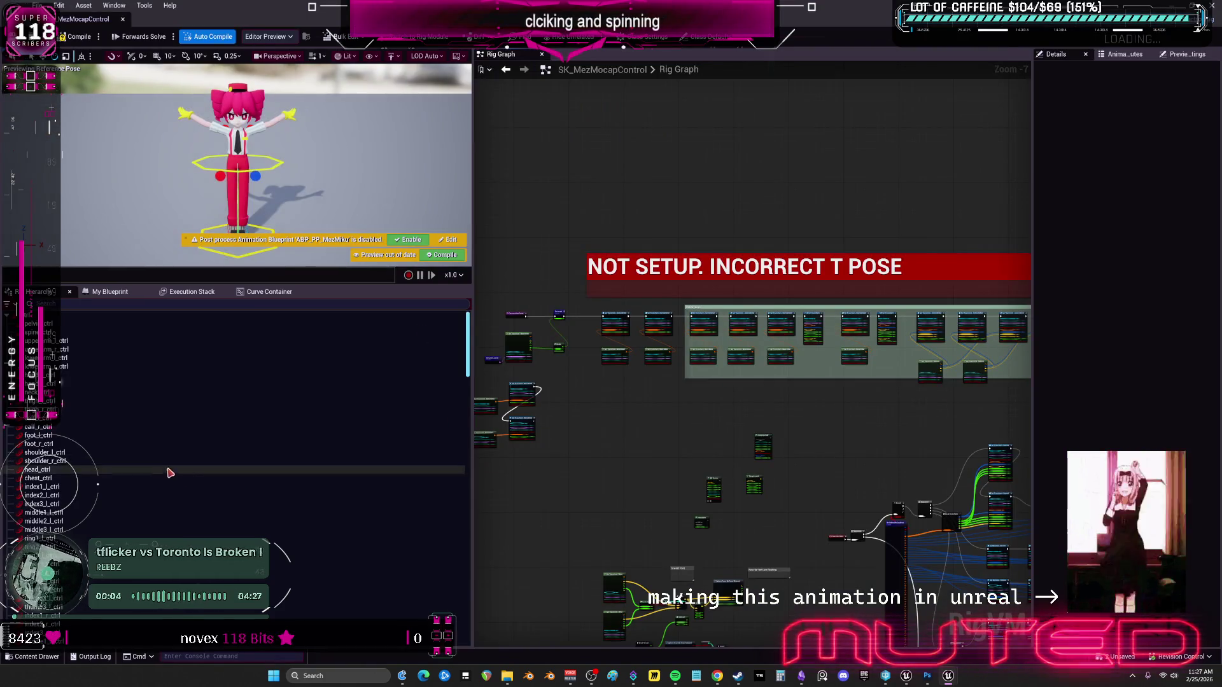
Inspect the left-hand finger bones and compare the Construction Event and Forwards Solve preview poses.
scroll(202, 430, "down", 10)
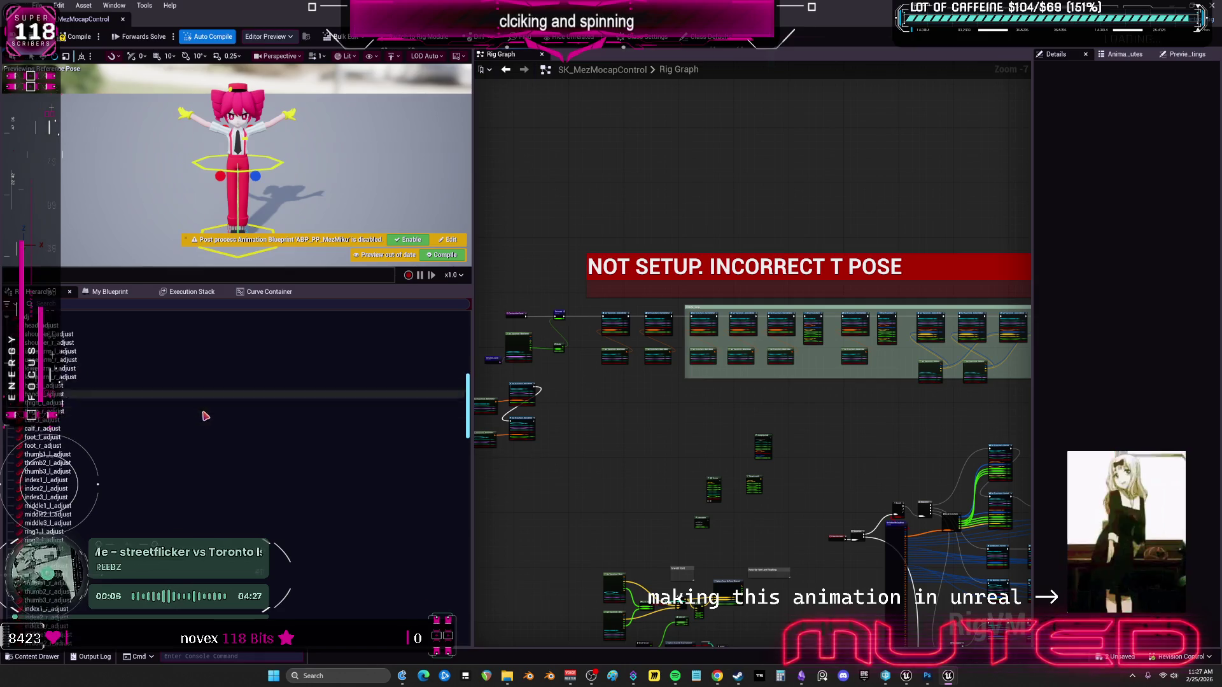
scroll(201, 425, "down", 10)
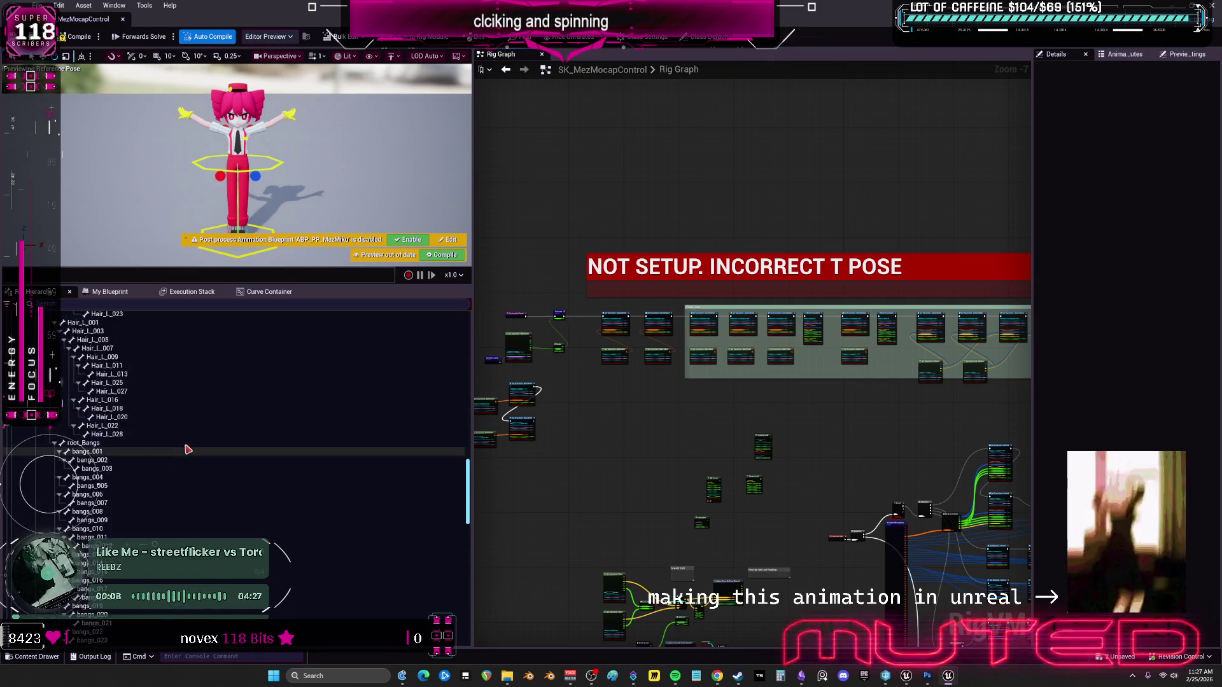
scroll(159, 447, "down", 10)
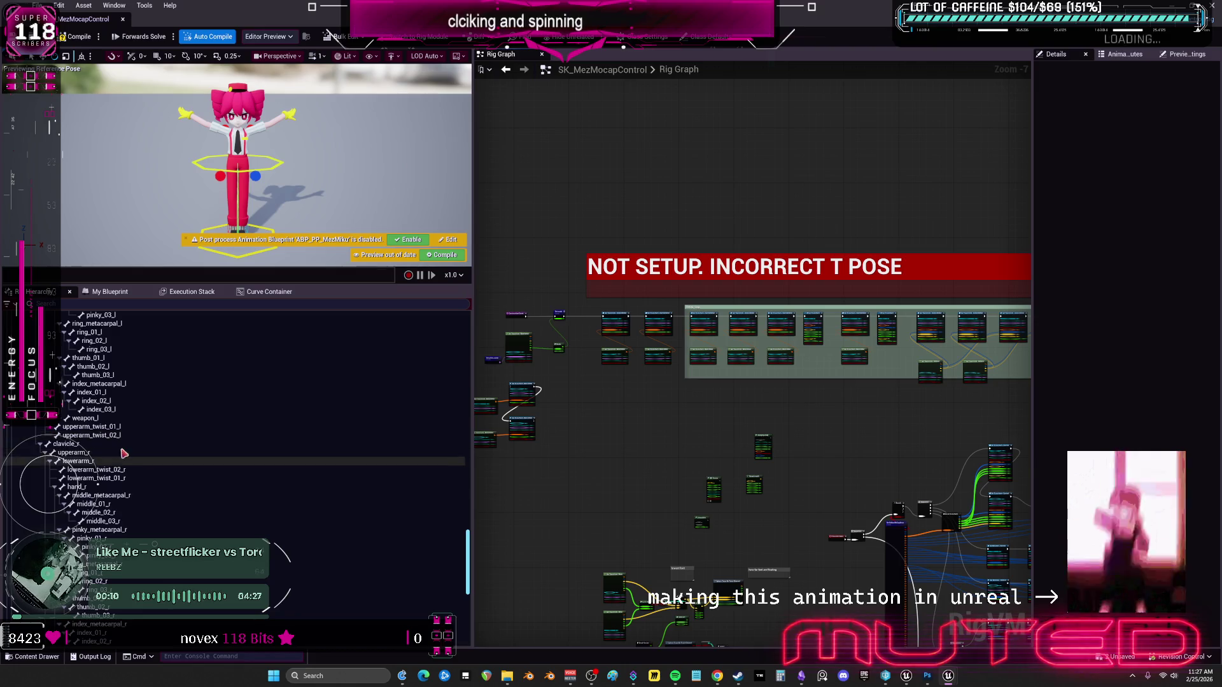
scroll(134, 449, "up", 2)
left_click(127, 444)
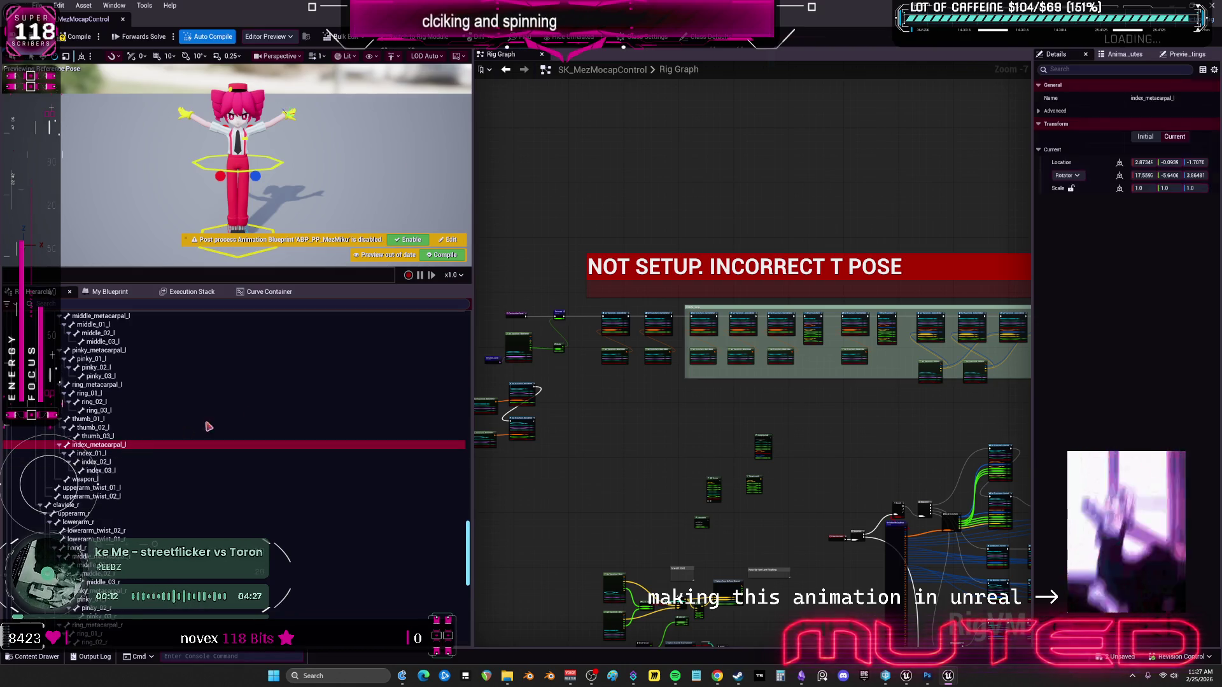
left_click(221, 385)
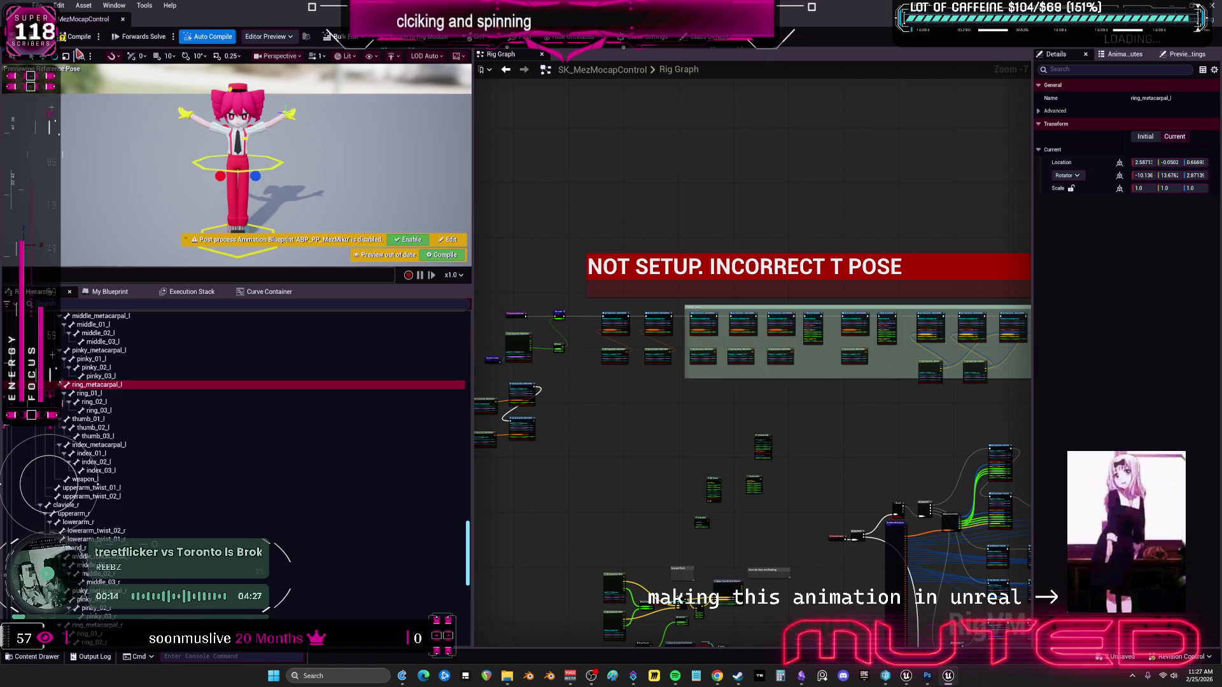
left_click(126, 45)
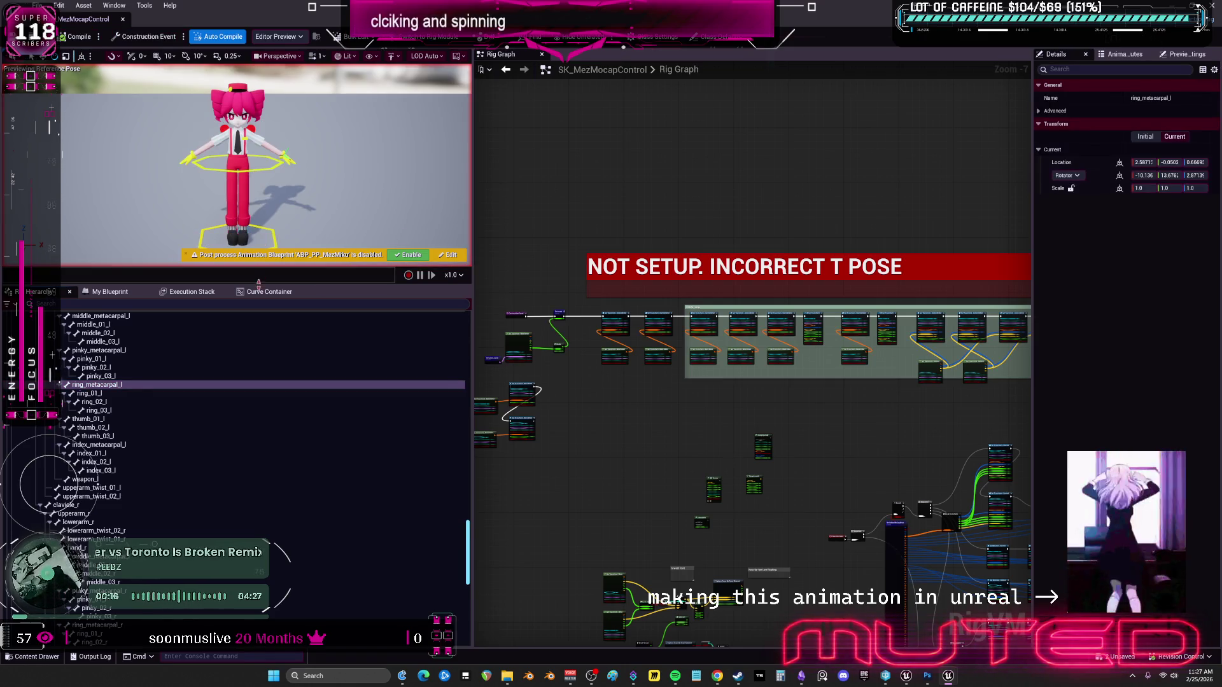
left_click(156, 36)
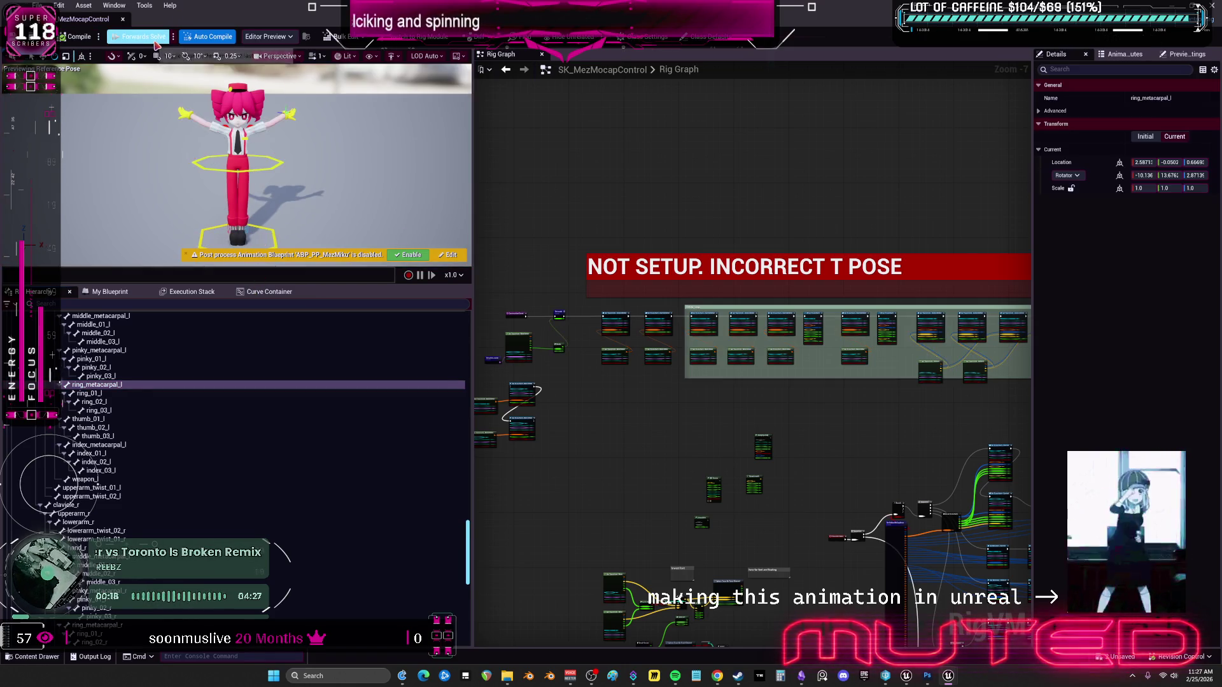
left_click(137, 453)
Select every hierarchy item from the top down to center_of_mass and delete them.
scroll(150, 437, "down", 5)
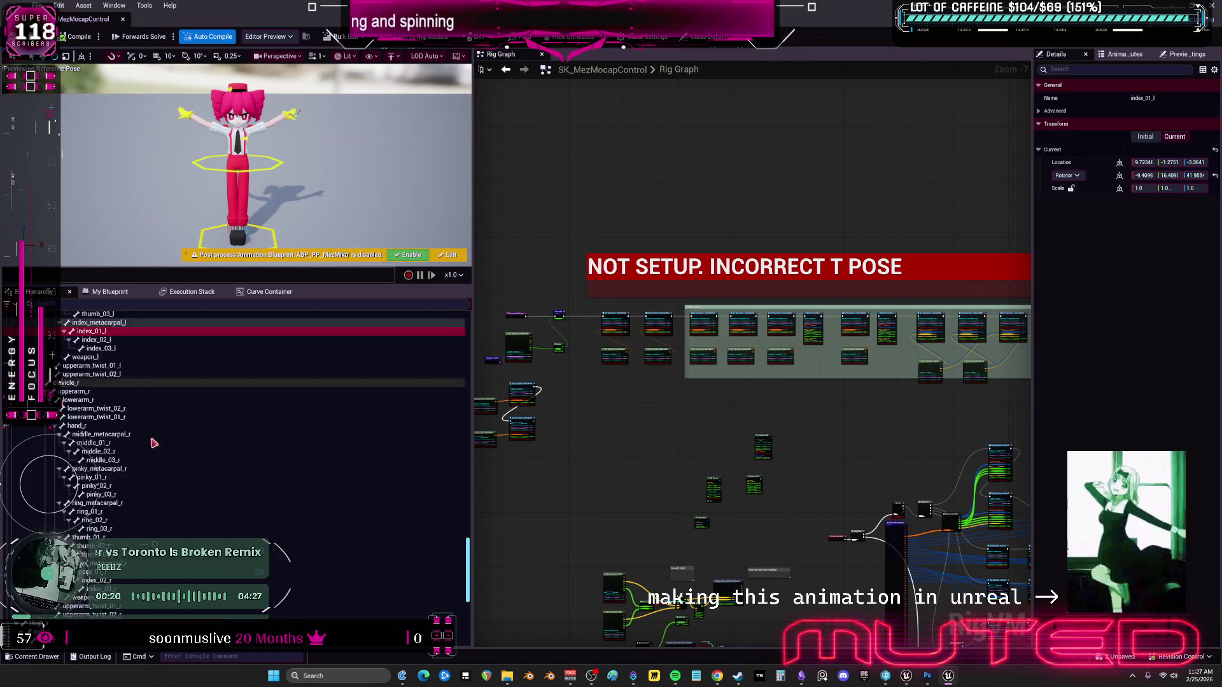
scroll(153, 438, "down", 3)
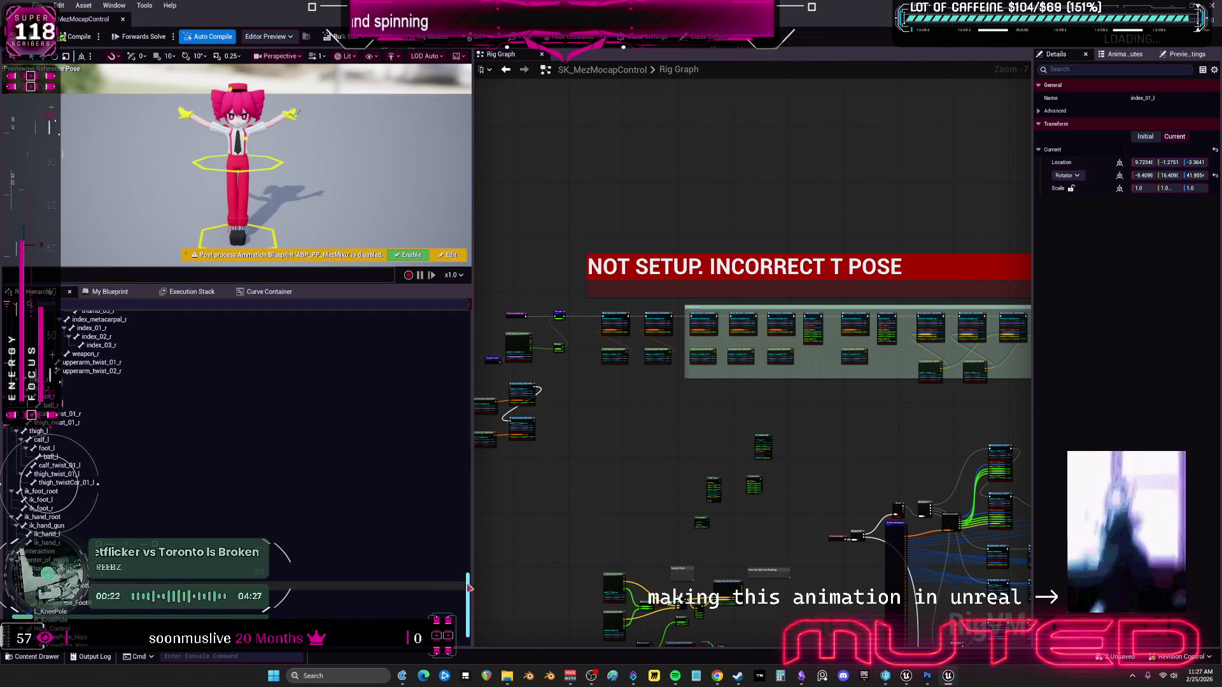
mouse_move(466, 596)
left_mouse_down()
mouse_move(472, 326)
mouse_move(471, 427)
left_mouse_up()
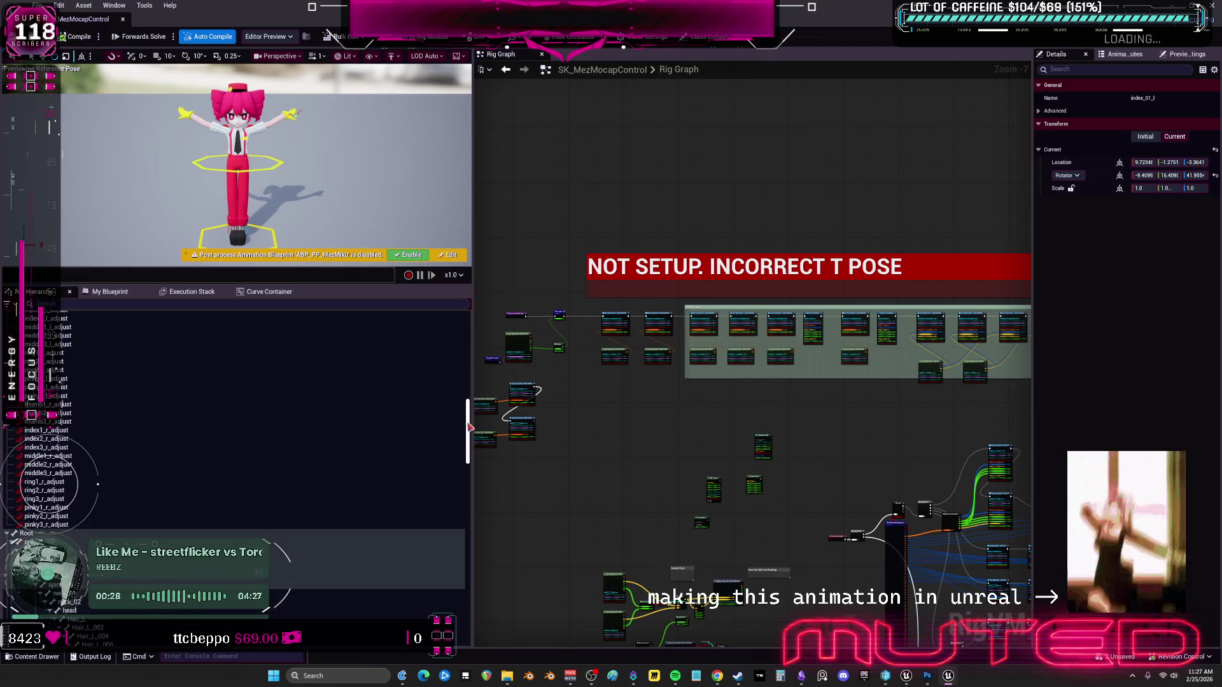
scroll(50, 360, "down", 7)
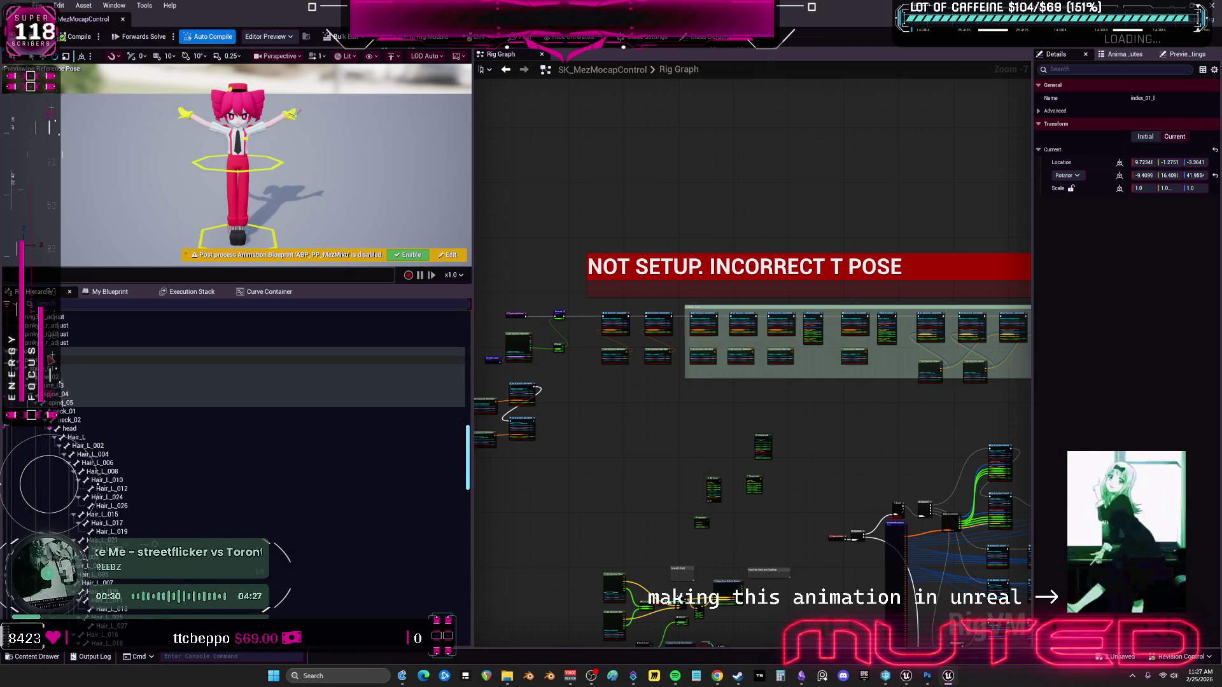
left_click_drag(467, 446, 468, 499)
scroll(45, 484, "down", 10)
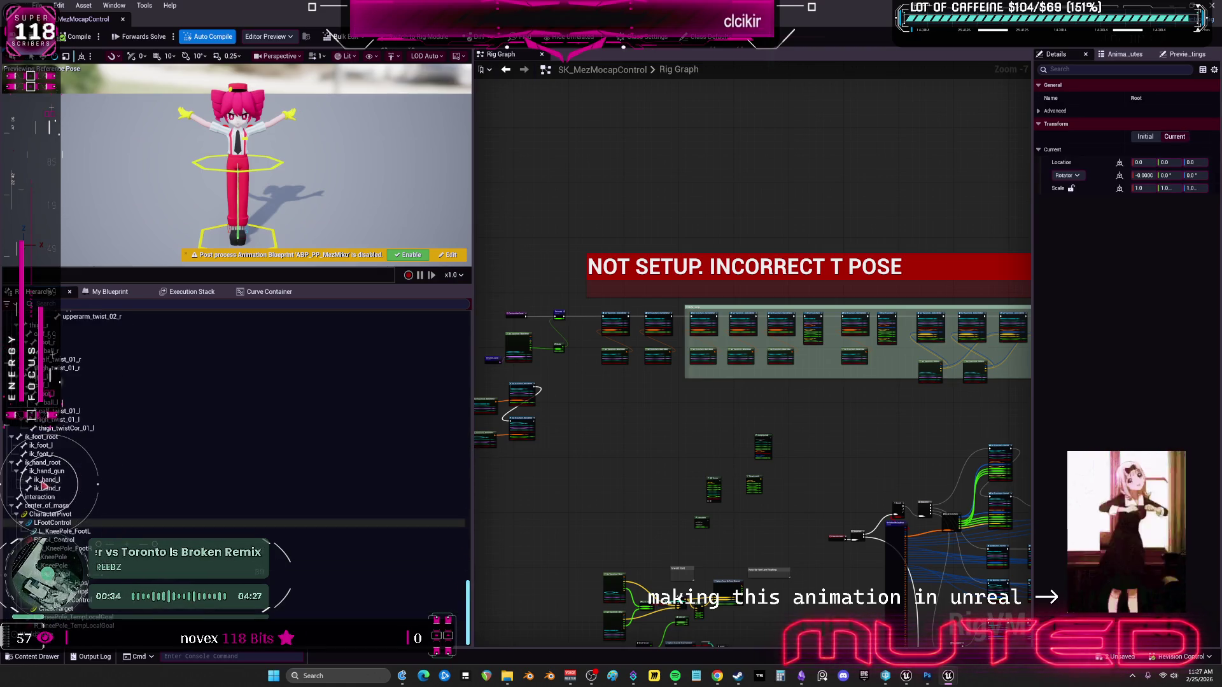
left_click(60, 505, "shift")
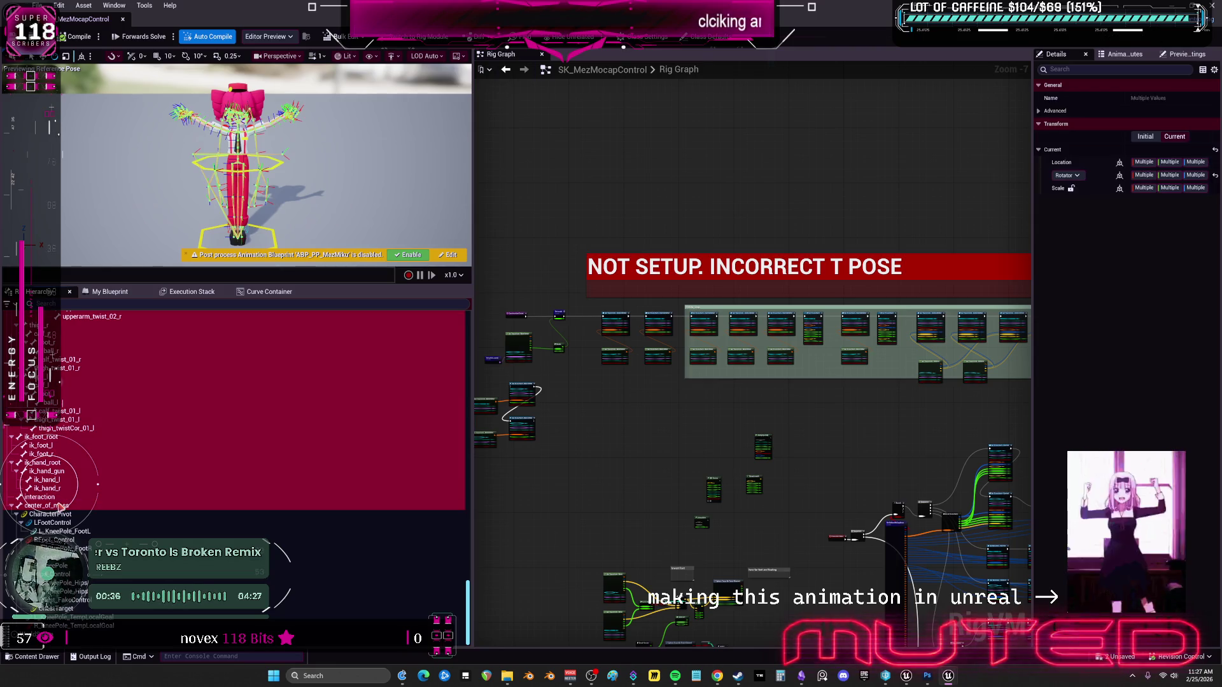
key("Delete")
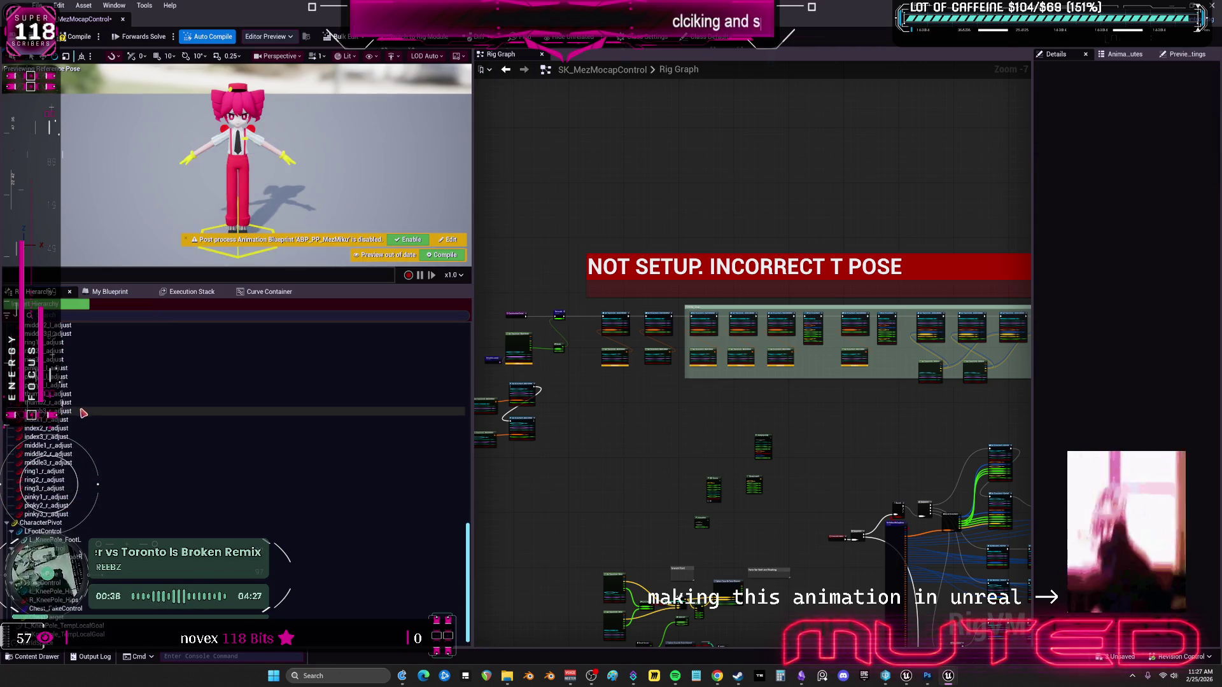
Start Import Hierarchy, filter the mesh list with 'EZ', then dismiss the out-of-video-memory error.
left_click(75, 303)
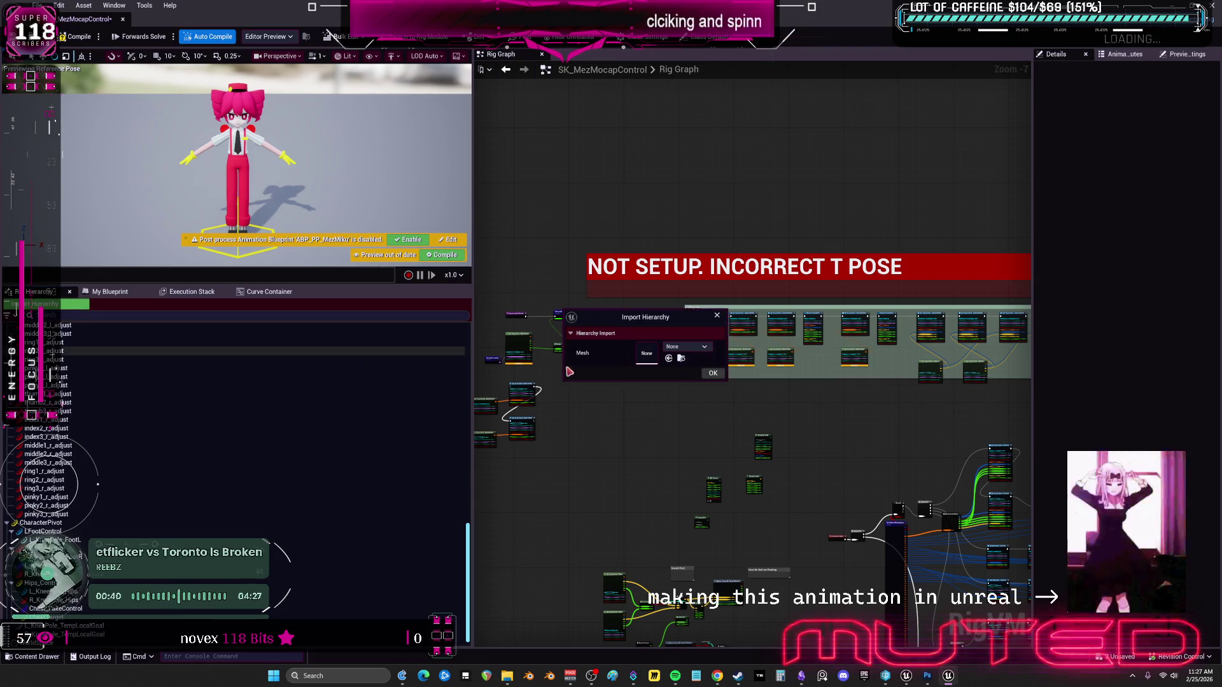
left_click(687, 347)
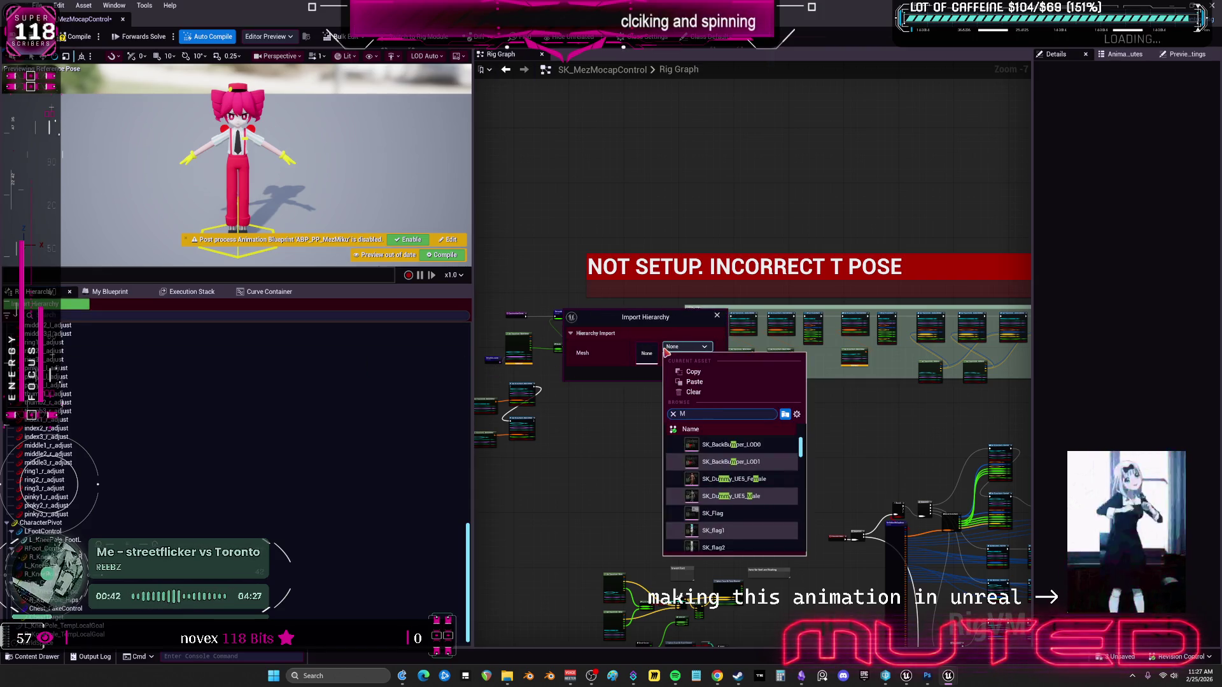
type("EZ")
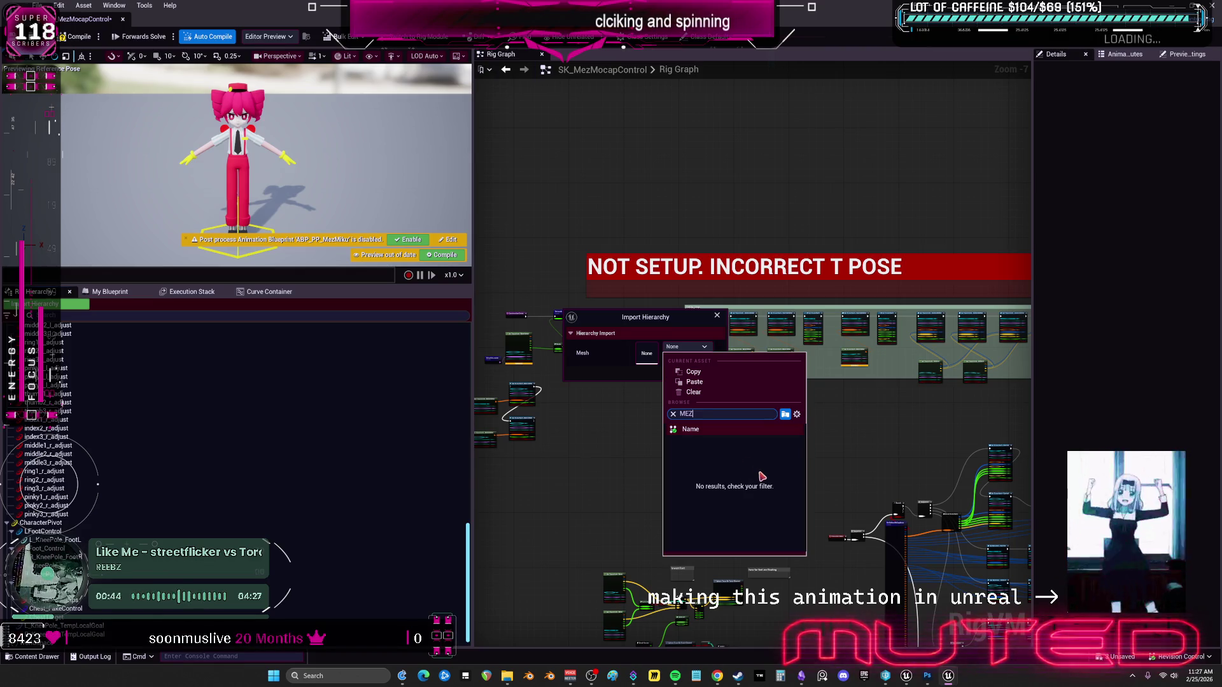
scroll(767, 484, "down", 5)
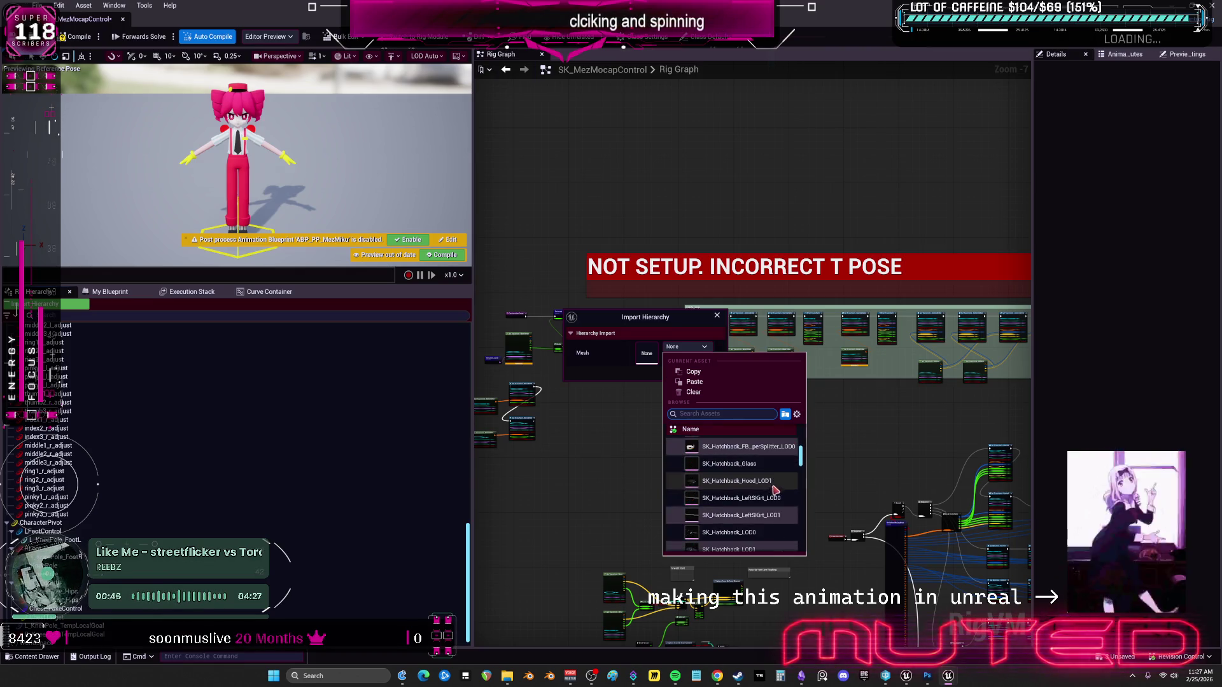
left_click_drag(802, 462, 801, 507)
left_click_drag(801, 516, 804, 545)
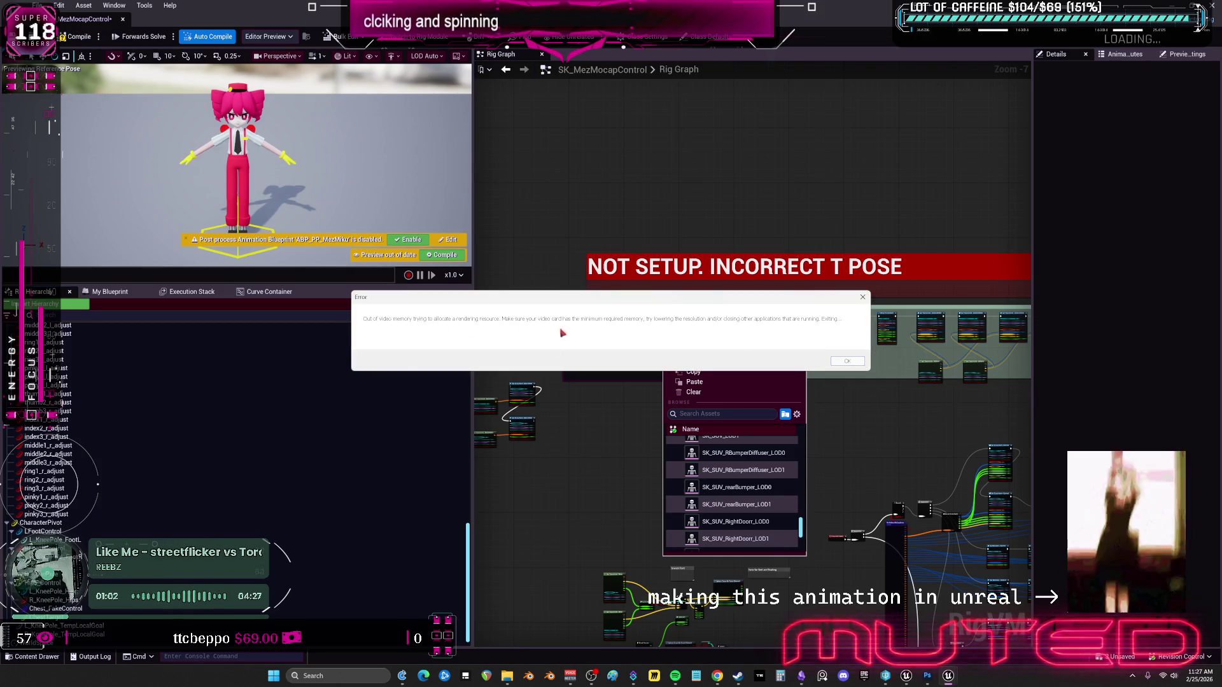
left_click(830, 366)
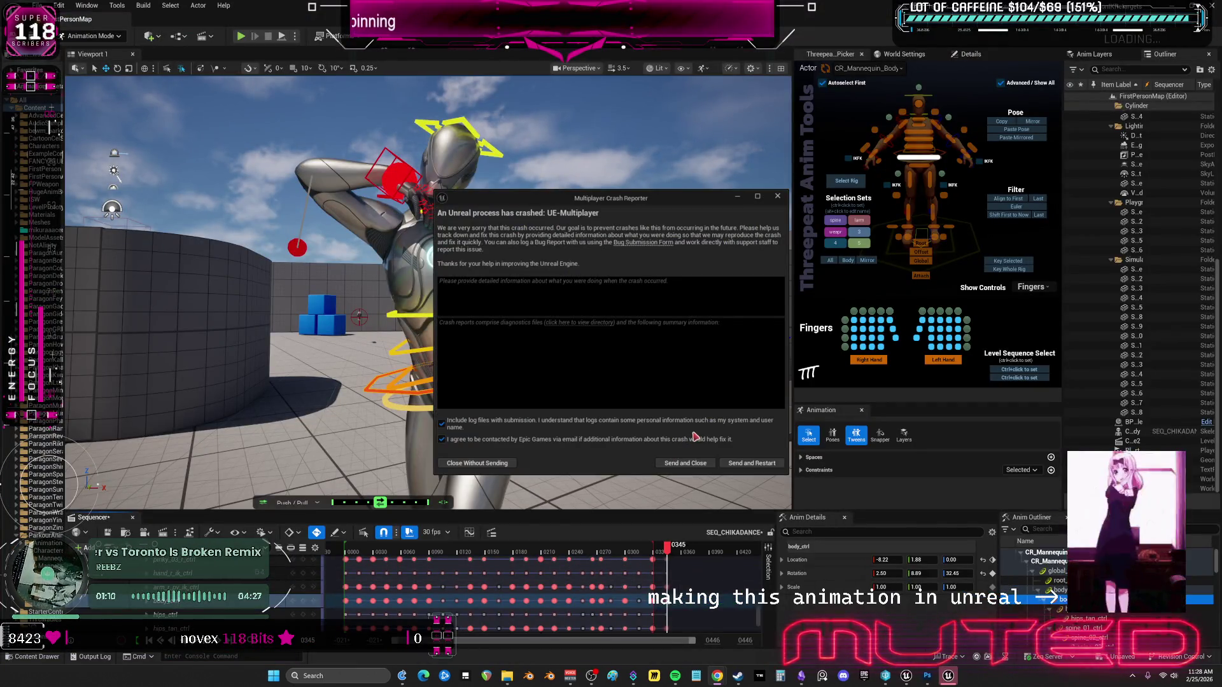
Close the Multiplayer crash reporter without sending the report.
left_click(482, 463)
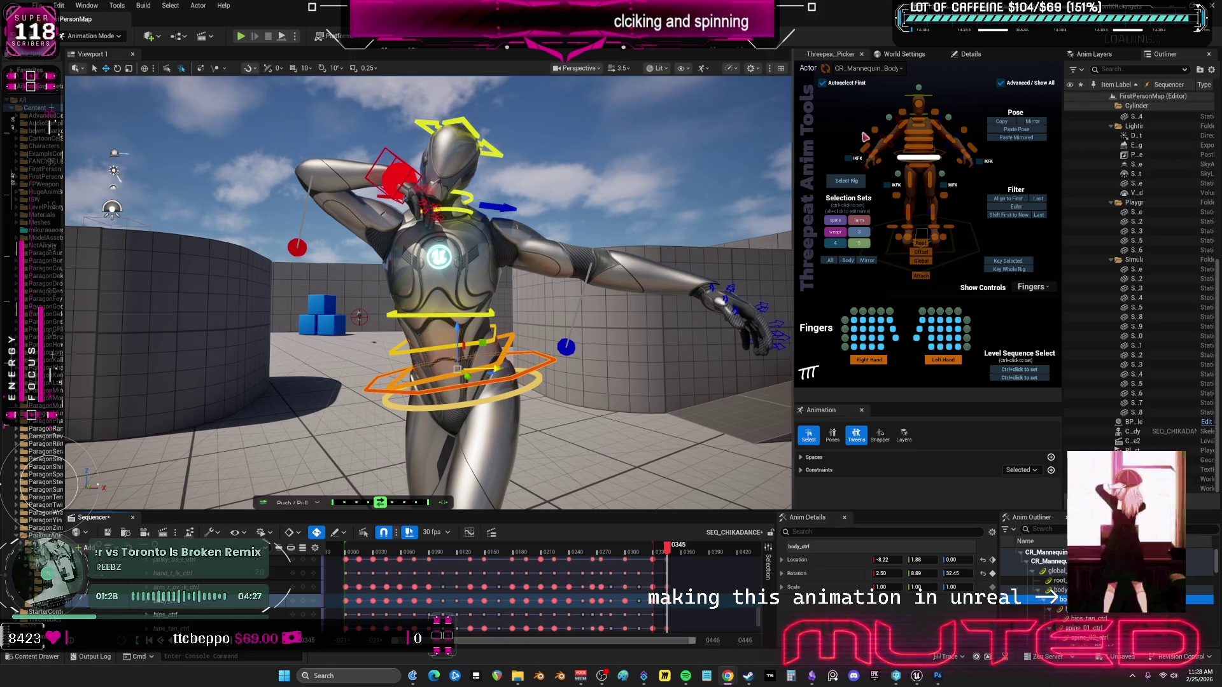
Frame the whole mannequin, move the playhead to frame 132, and play SEQ_CHIKADANCE.
scroll(428, 292, "up", 2)
left_click_drag(367, 321, 624, 325)
mouse_move(665, 549)
left_mouse_down()
mouse_move(473, 563)
mouse_move(342, 549)
mouse_move(530, 546)
mouse_move(676, 564)
left_mouse_up()
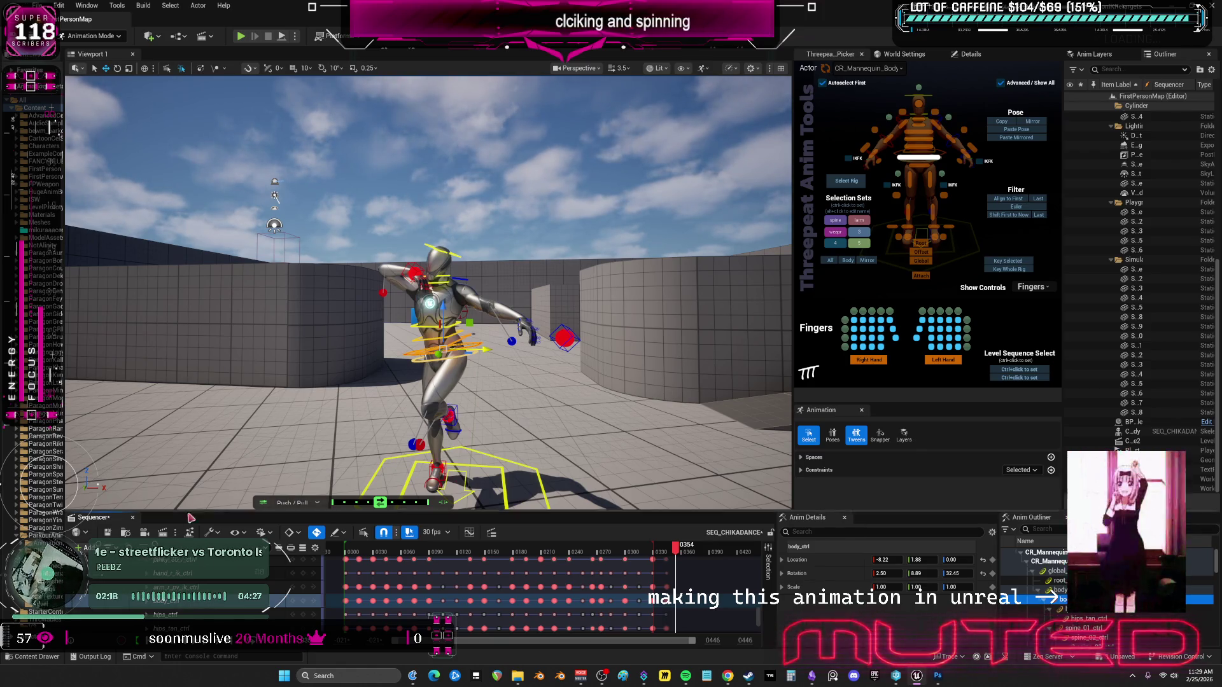
key("space")
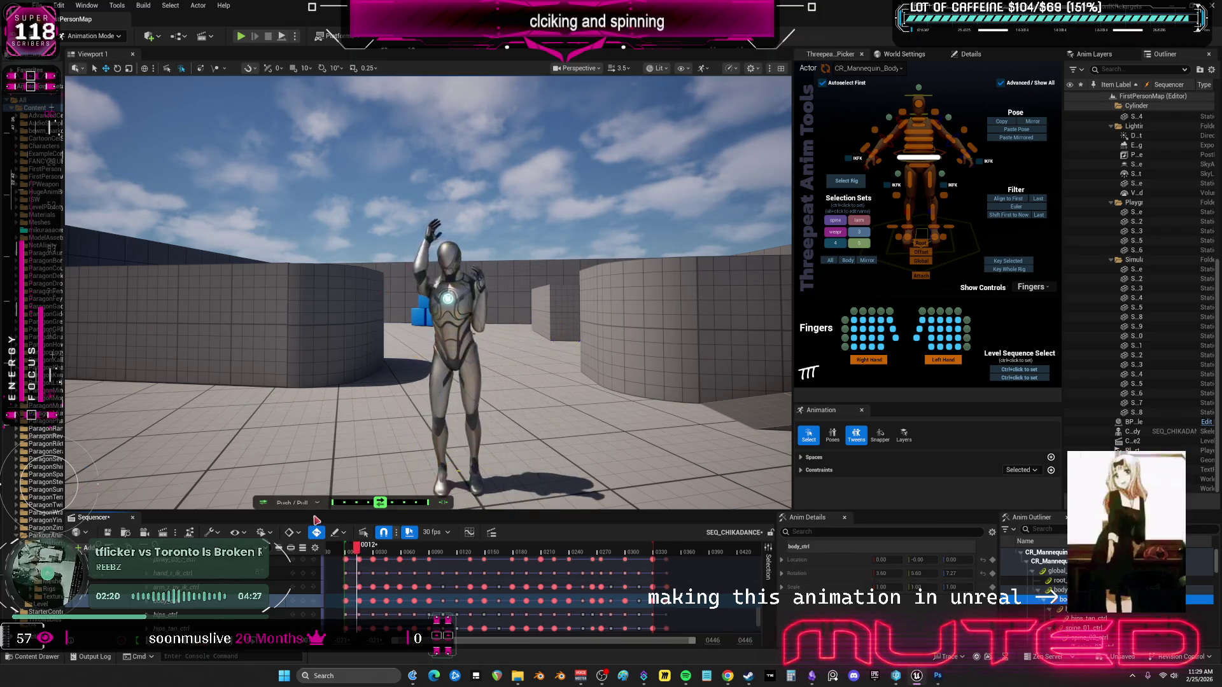
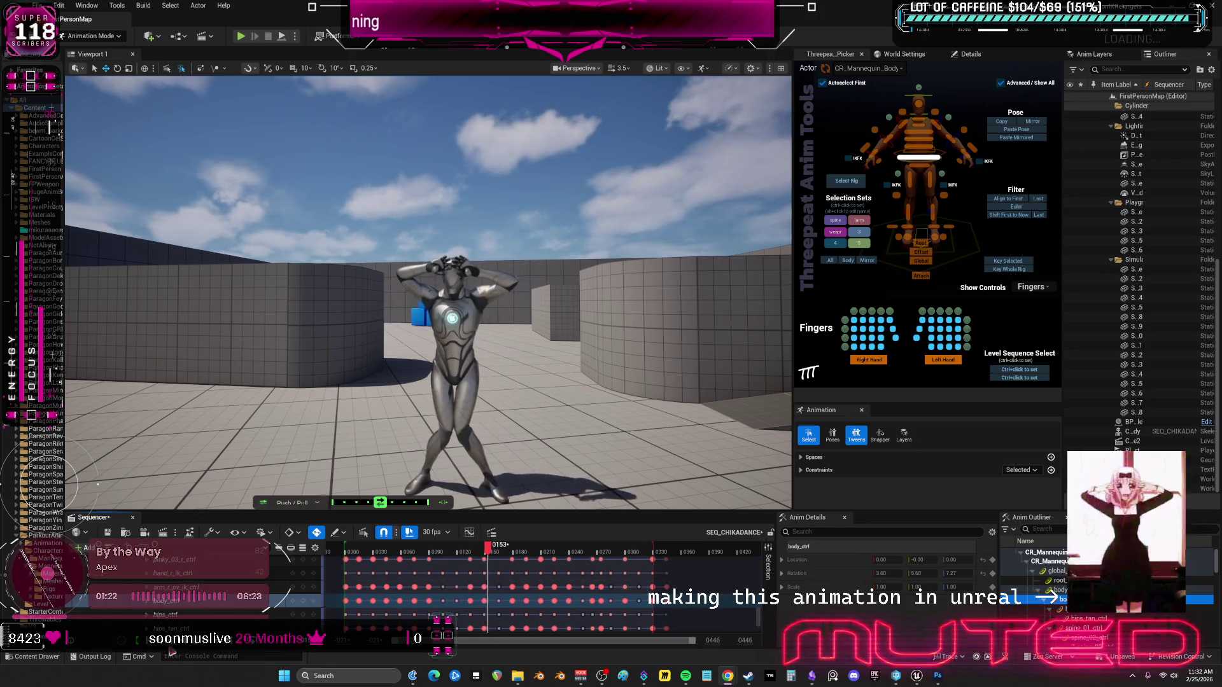
Stop the SEQ_CHIKADANCE dance playback at frame 0172 so the Control Rig gizmos appear.
key("space")
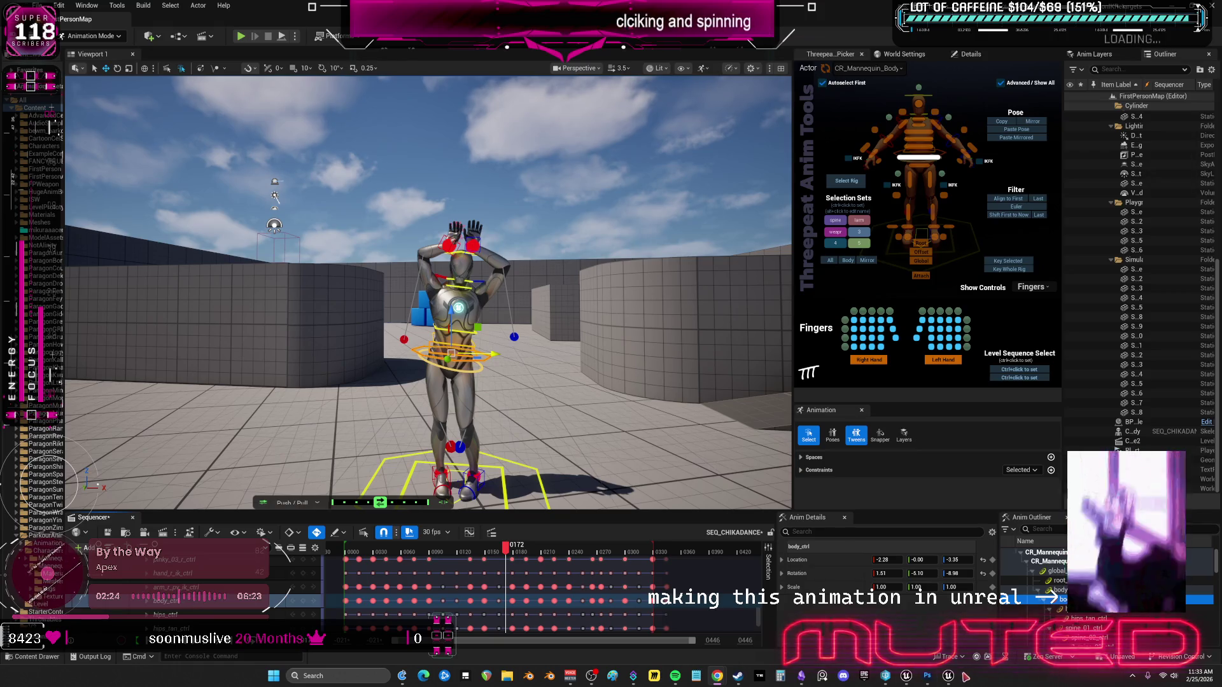
Tick ABP_ThirdPerson_miku in the Restore Packages dialog and restore it.
left_click(949, 614)
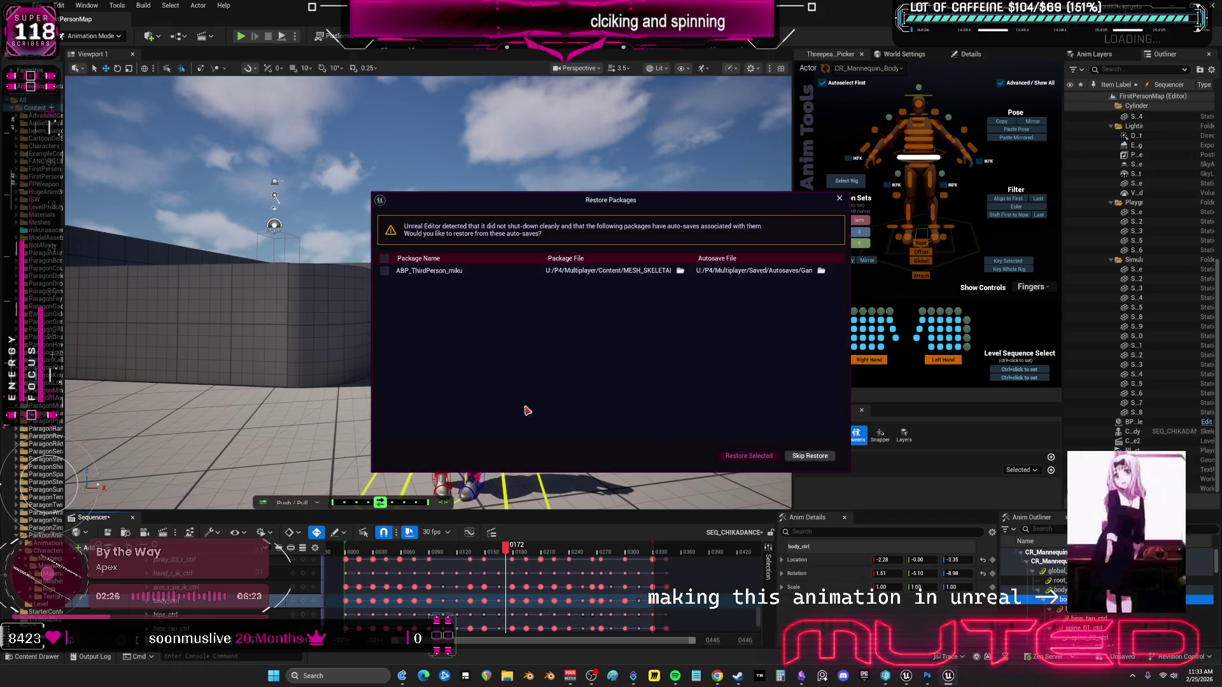
left_click(453, 273)
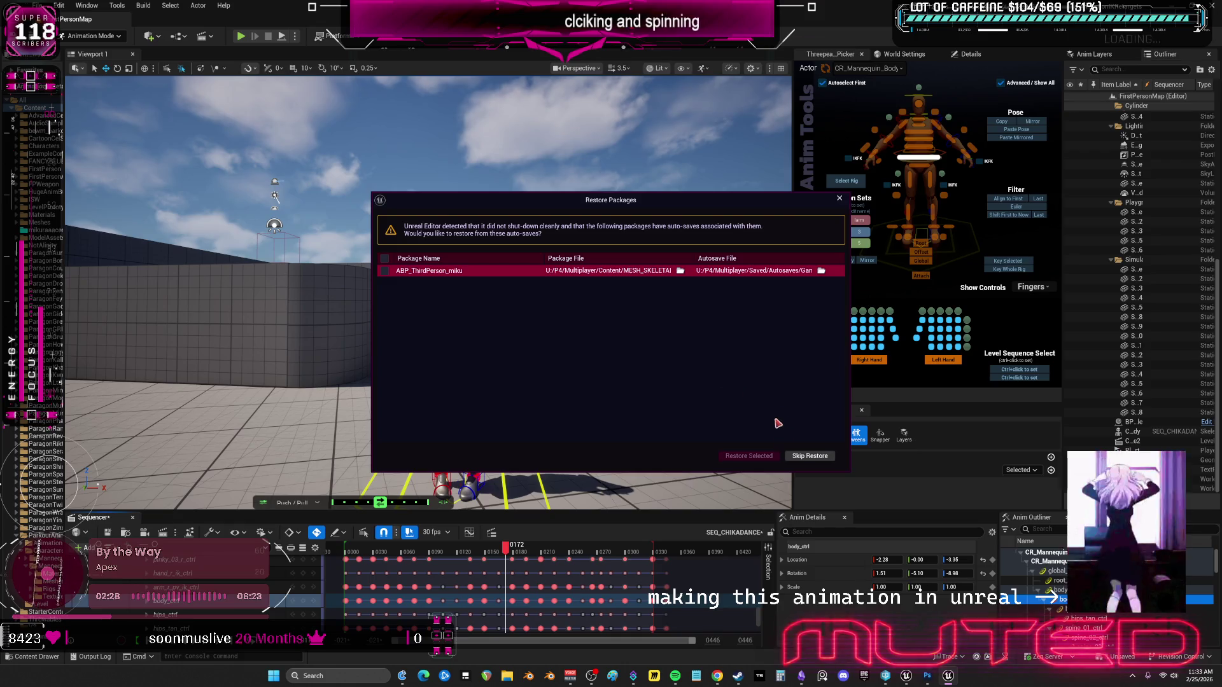
left_click(384, 271)
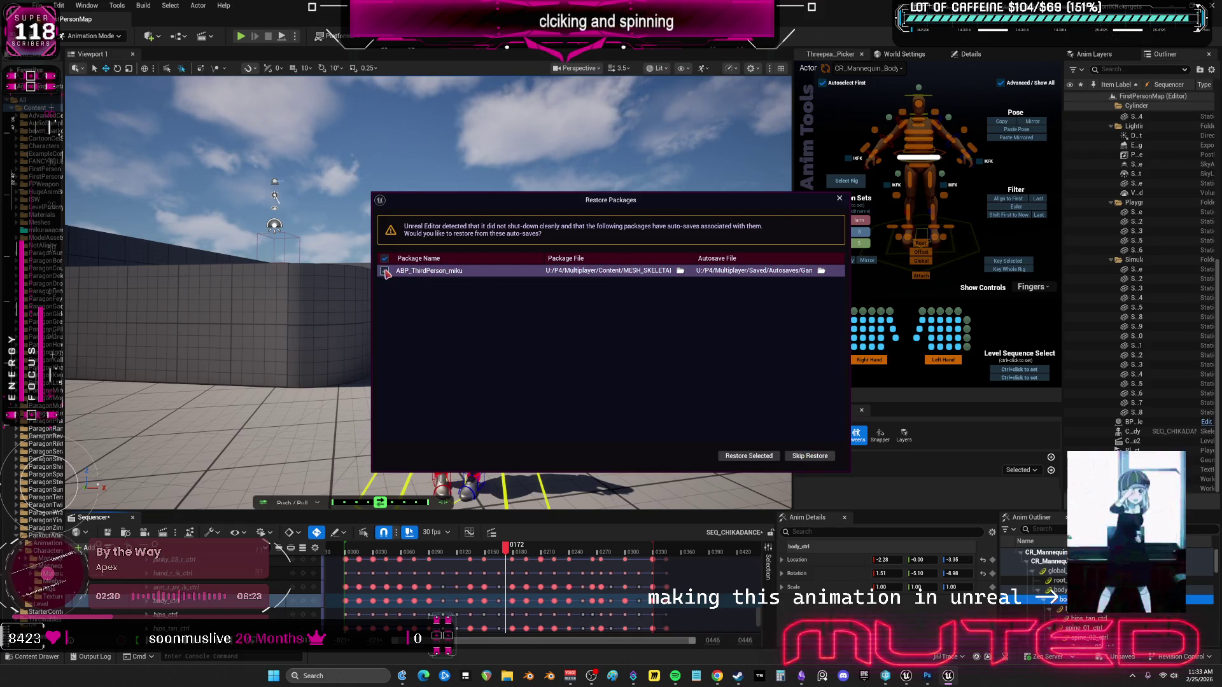
left_click(749, 455)
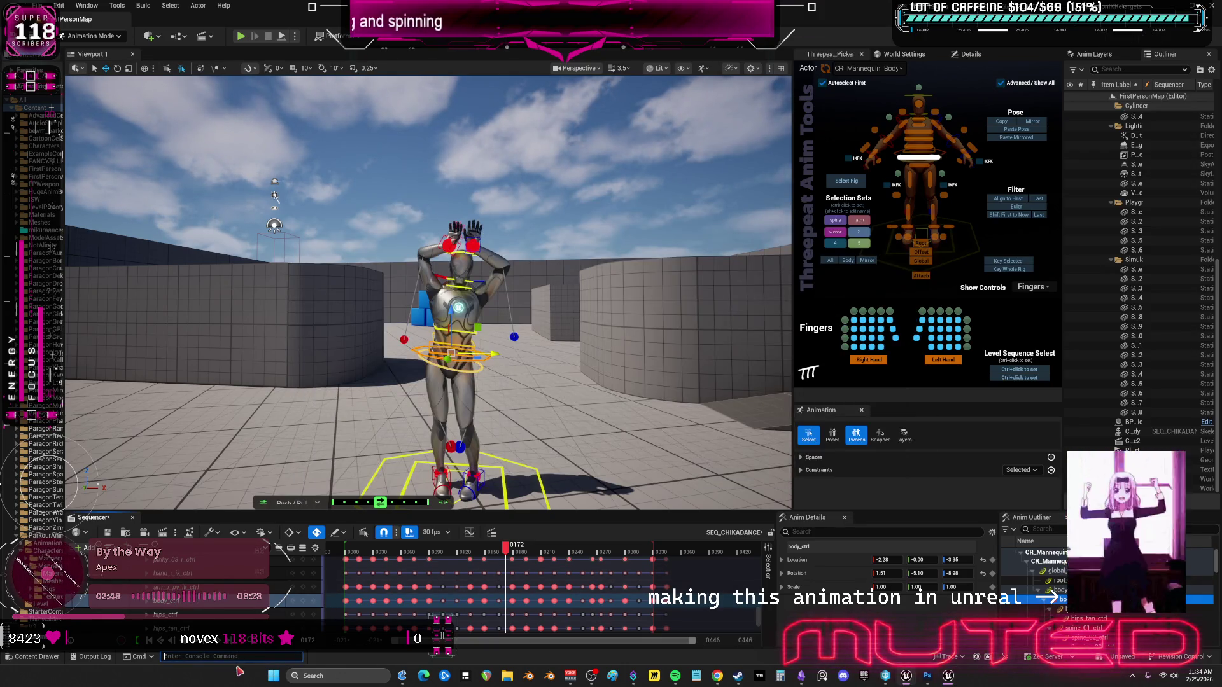
Limit the editor frame rate with the console command t.MaxFPS 3.
type("T.MAXFPS")
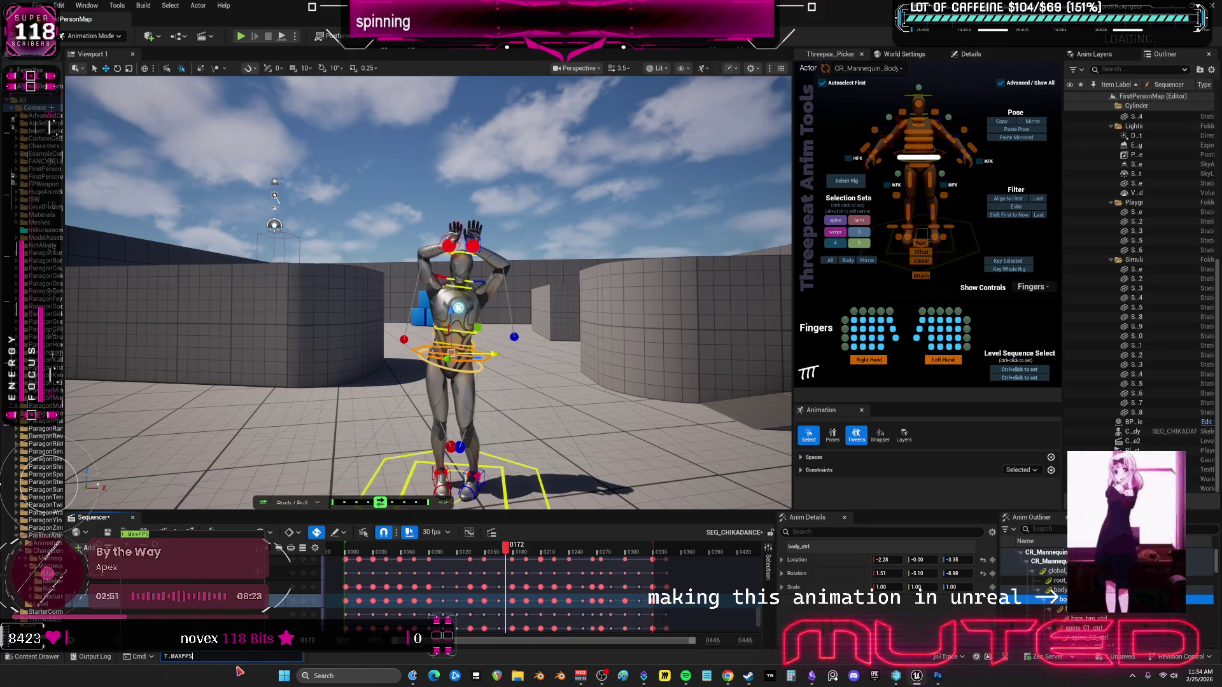
key("Tab")
type("3")
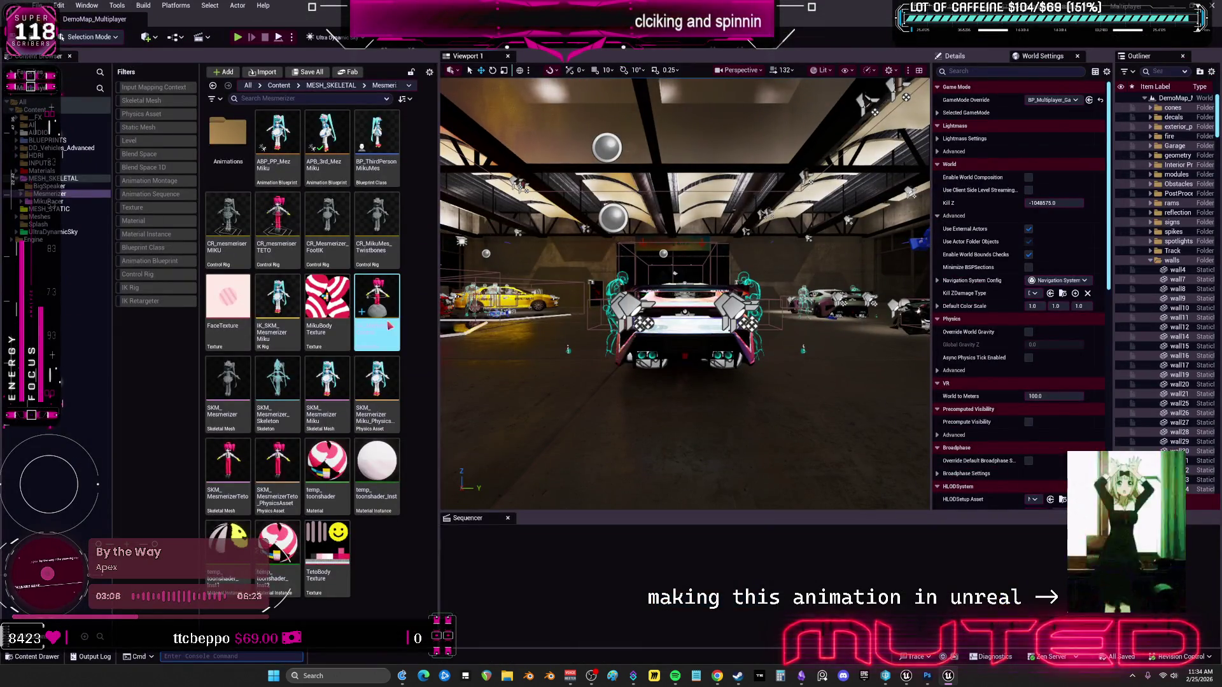
Open SK_MezMocapControl and delete the whole range of imported bones from its Rig Hierarchy.
double_click(394, 299)
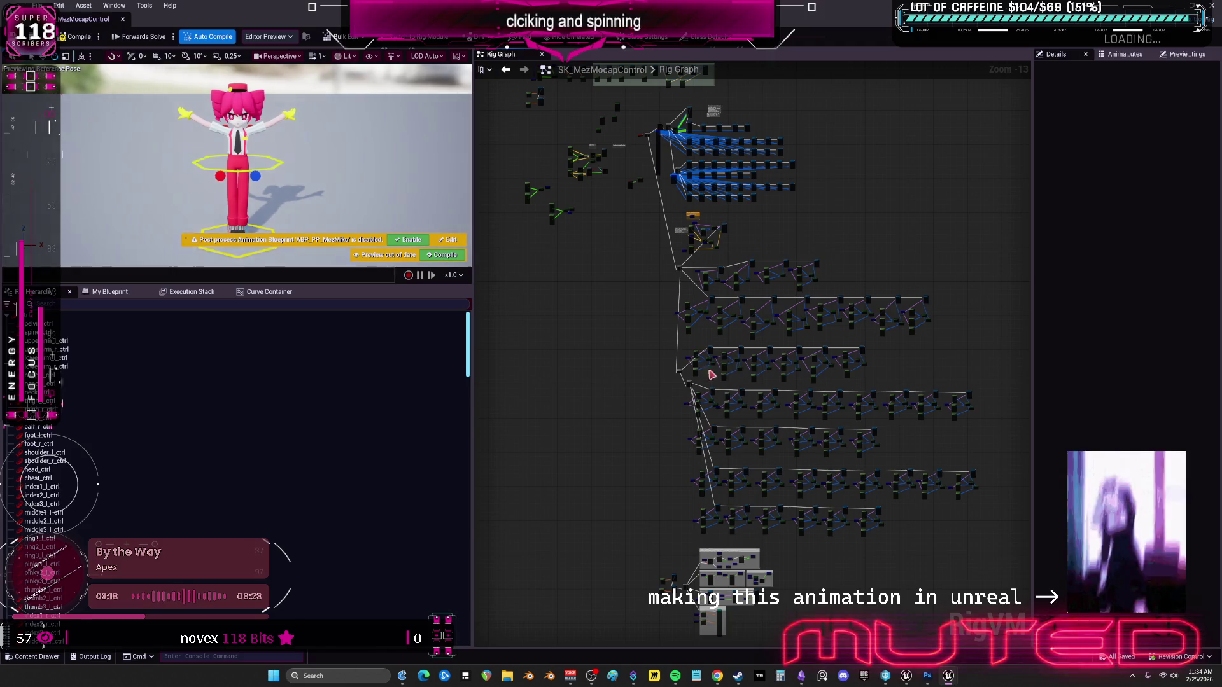
mouse_move(476, 429)
left_mouse_down()
mouse_move(494, 627)
mouse_move(458, 382)
mouse_move(405, 372)
mouse_move(248, 441)
left_mouse_up()
left_click(446, 549)
scroll(446, 535, "down", 1)
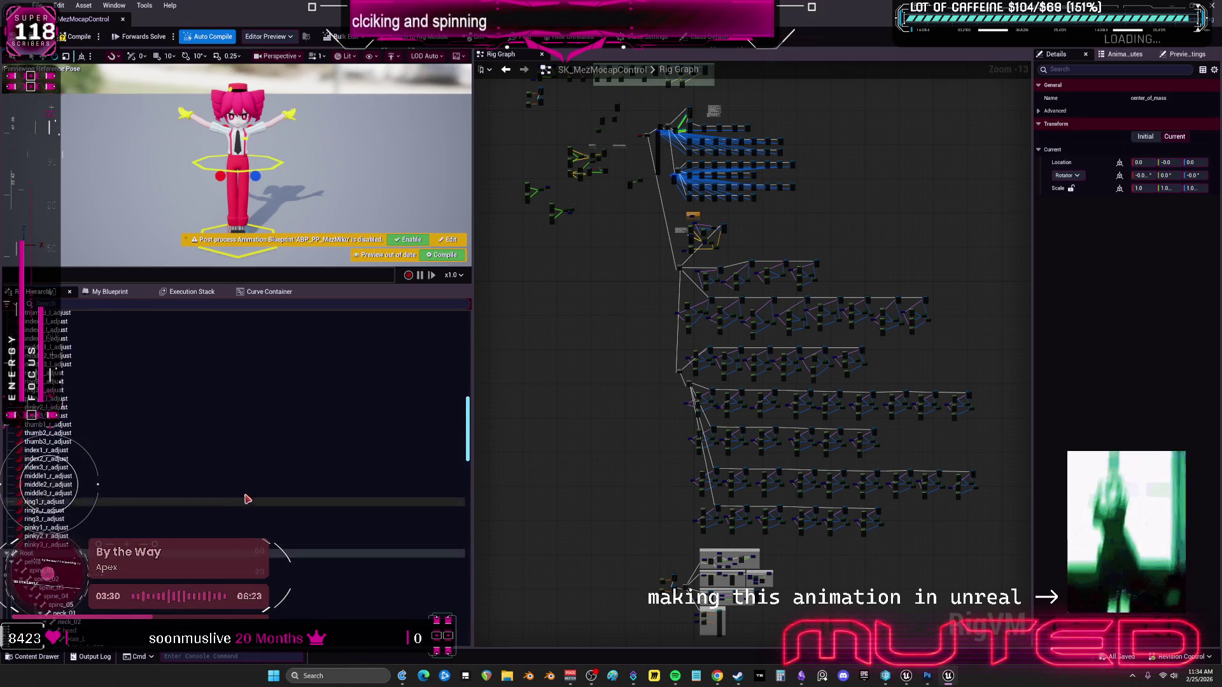
left_click(51, 486, "shift")
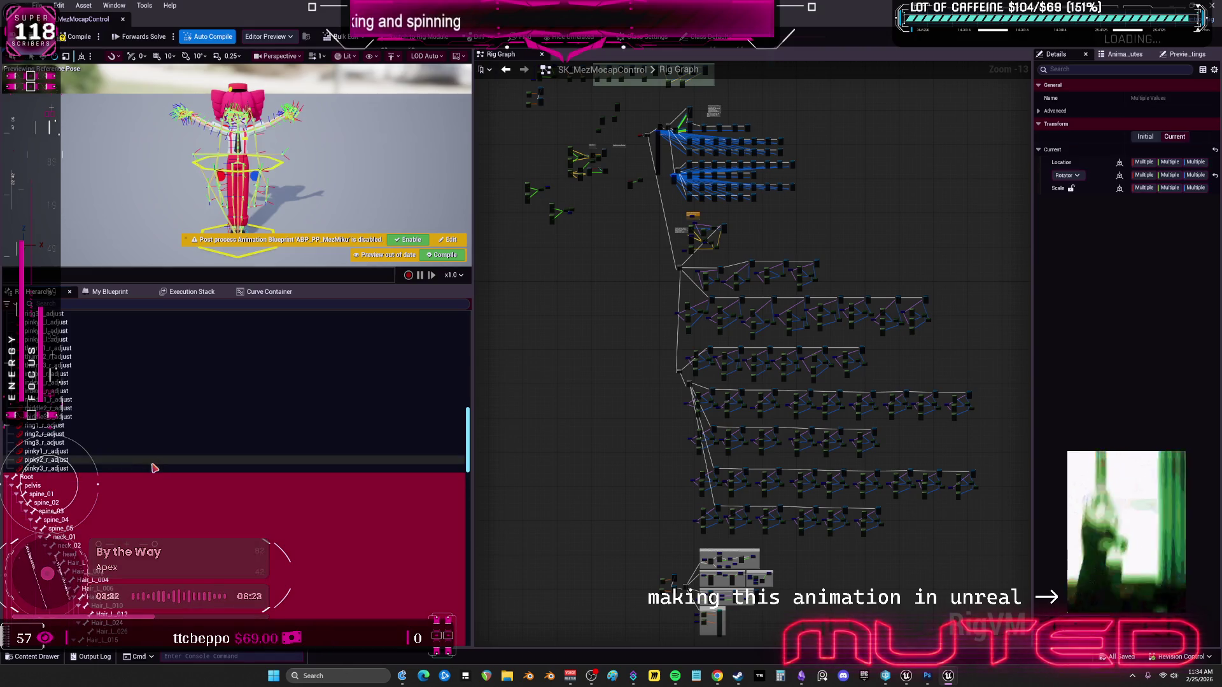
key("Delete")
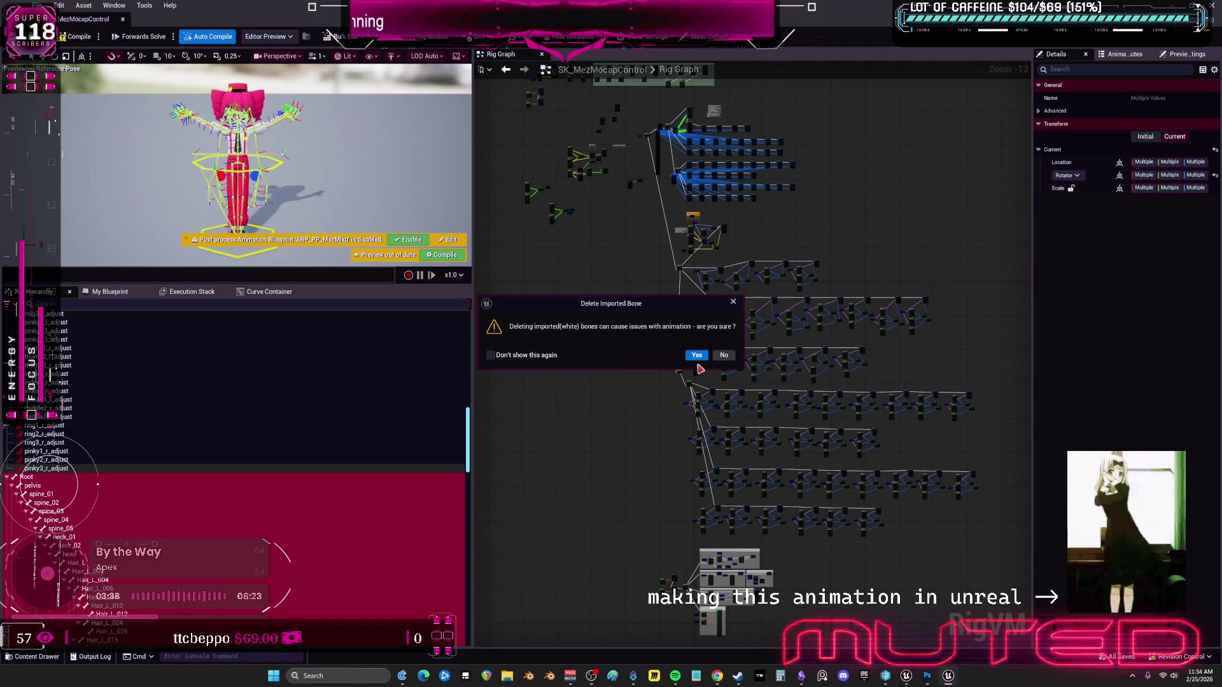
left_click(697, 356)
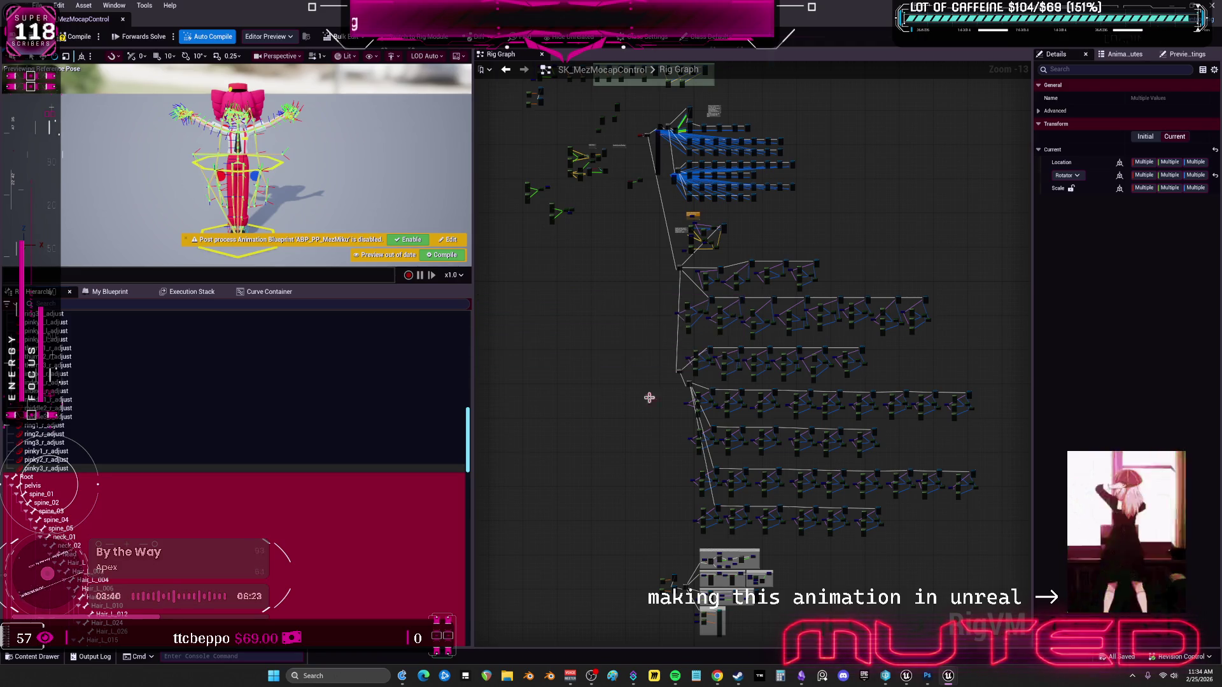
left_click(48, 304)
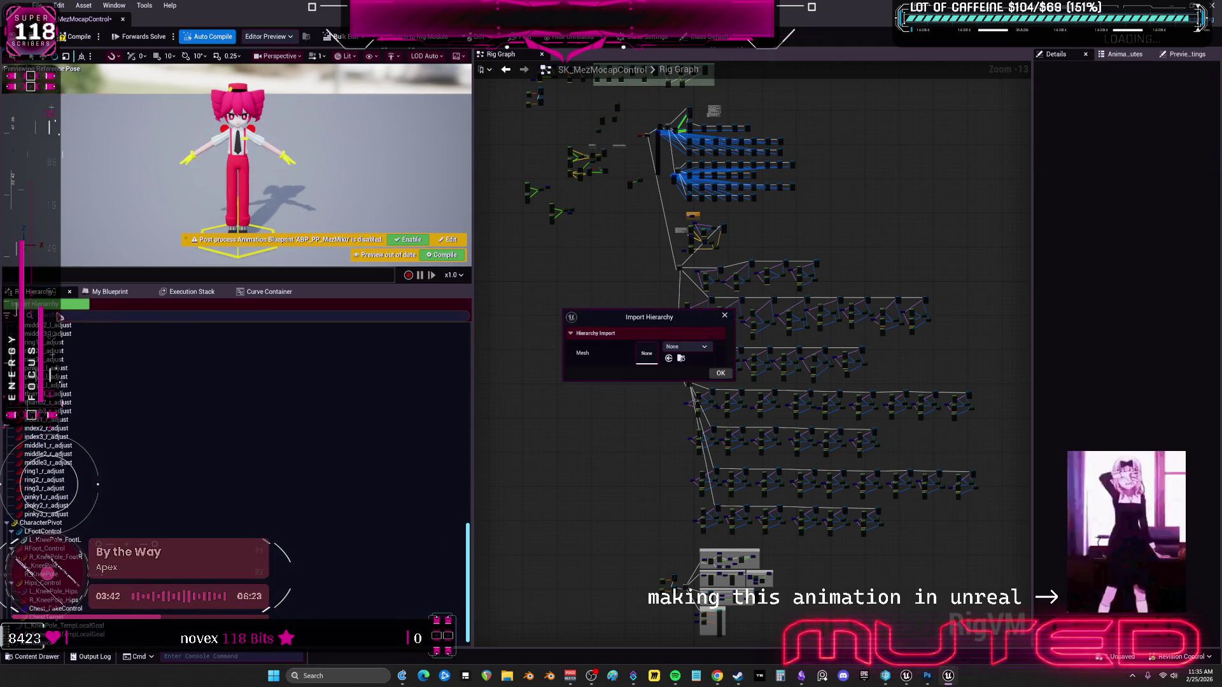
Browse the Import Hierarchy mesh list, then dismiss the out-of-video-memory error and crash report unsent.
left_click(686, 346)
scroll(775, 489, "down", 5)
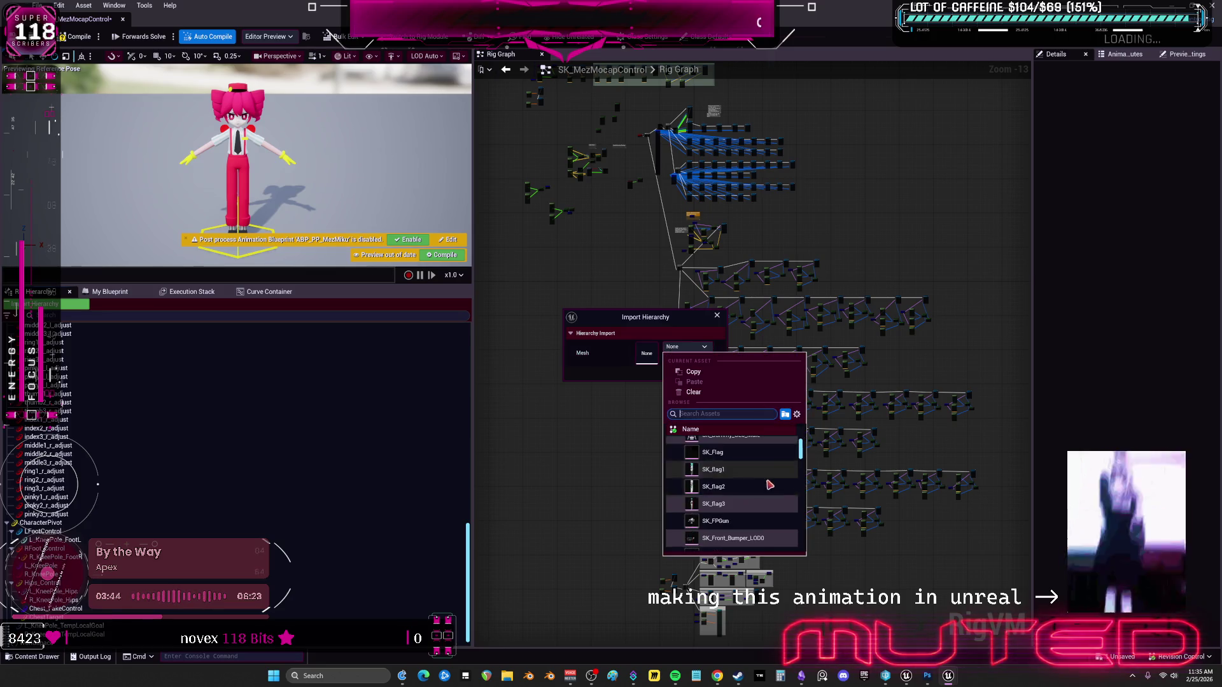
scroll(775, 488, "down", 10)
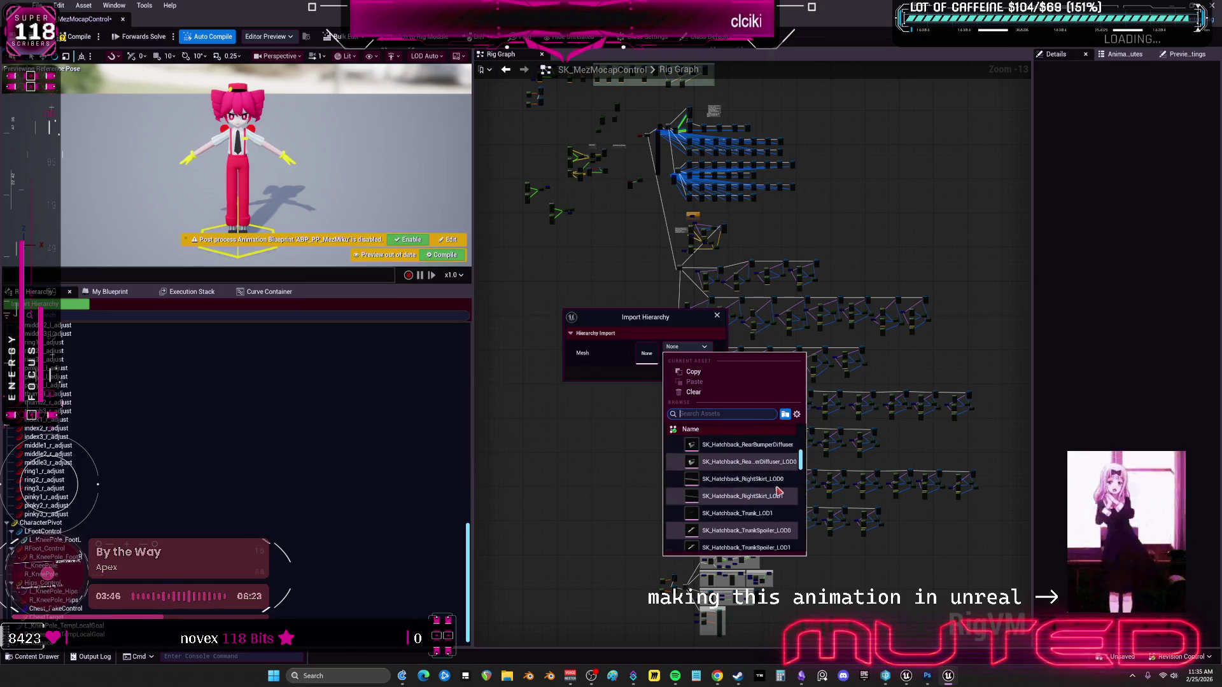
scroll(764, 489, "down", 10)
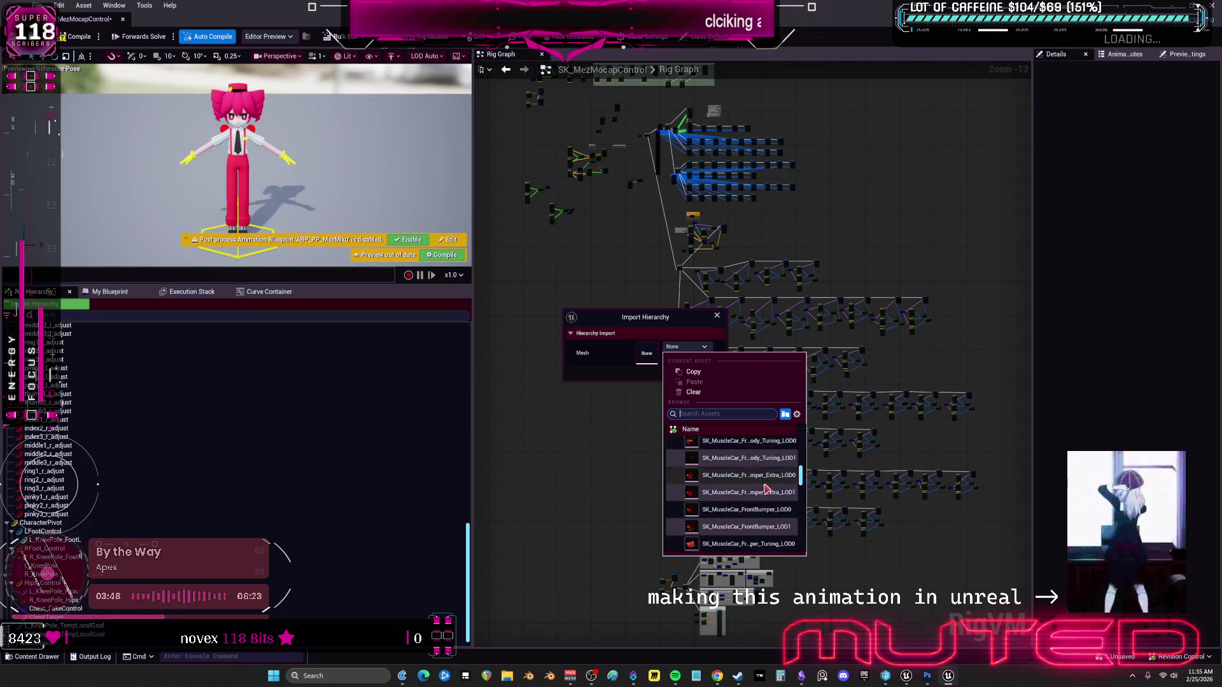
scroll(764, 498, "down", 10)
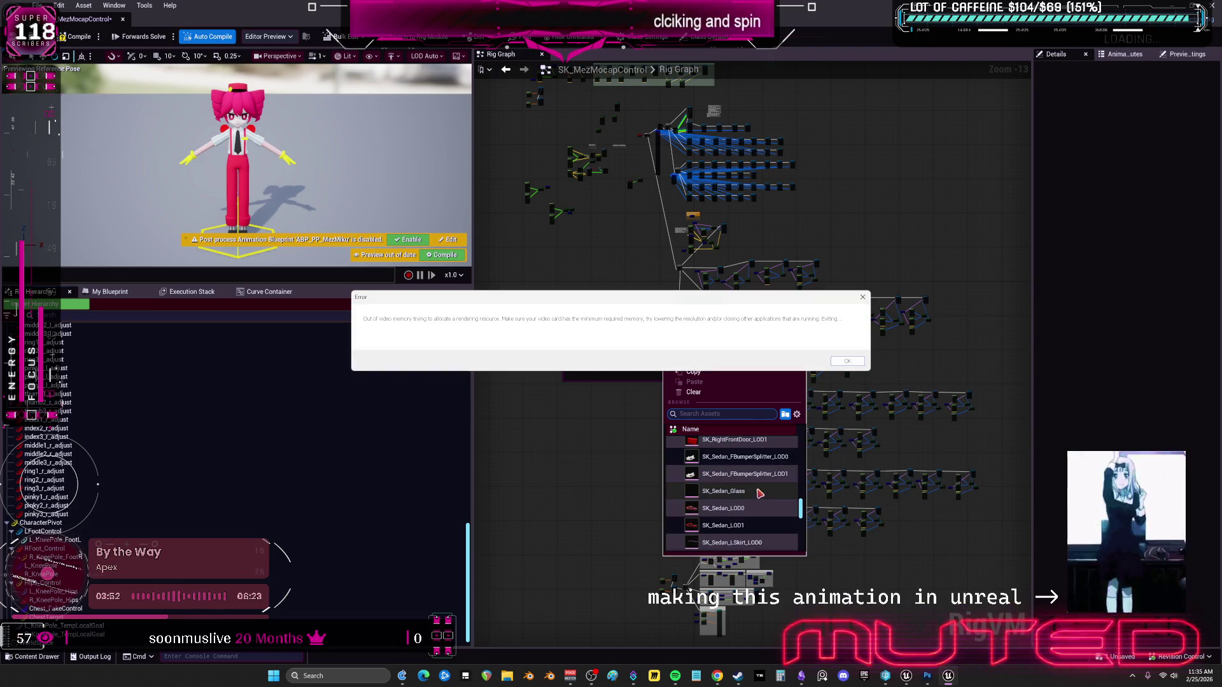
left_click(848, 361)
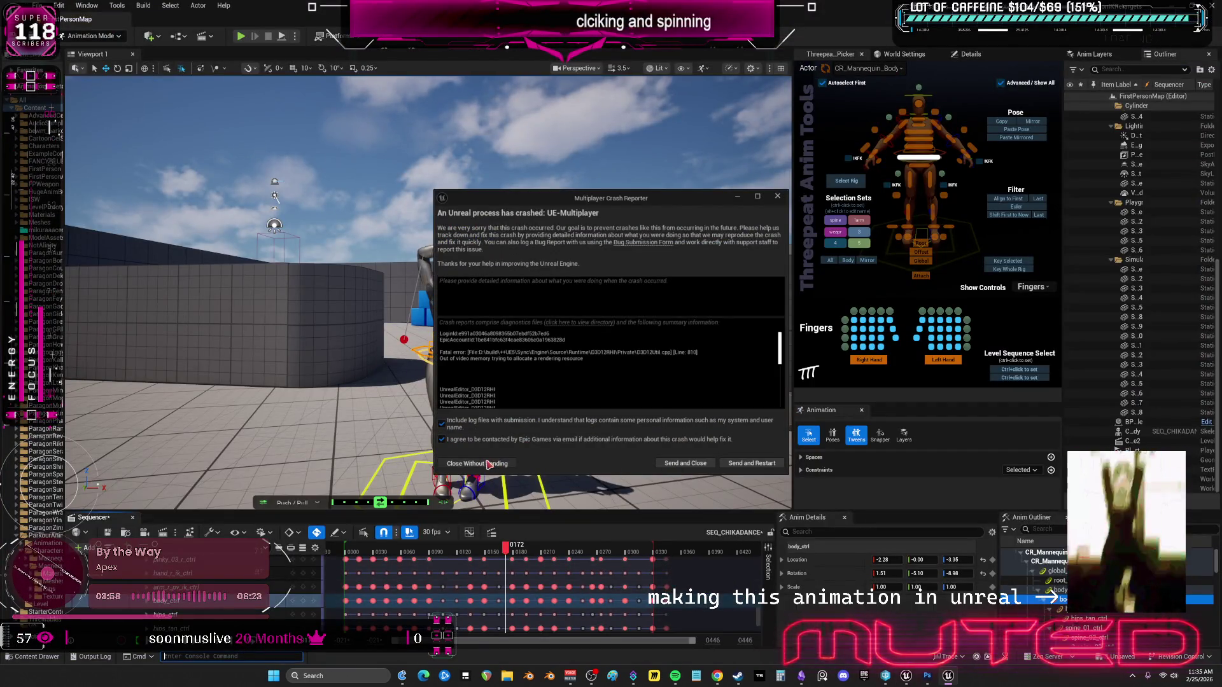
left_click(487, 462)
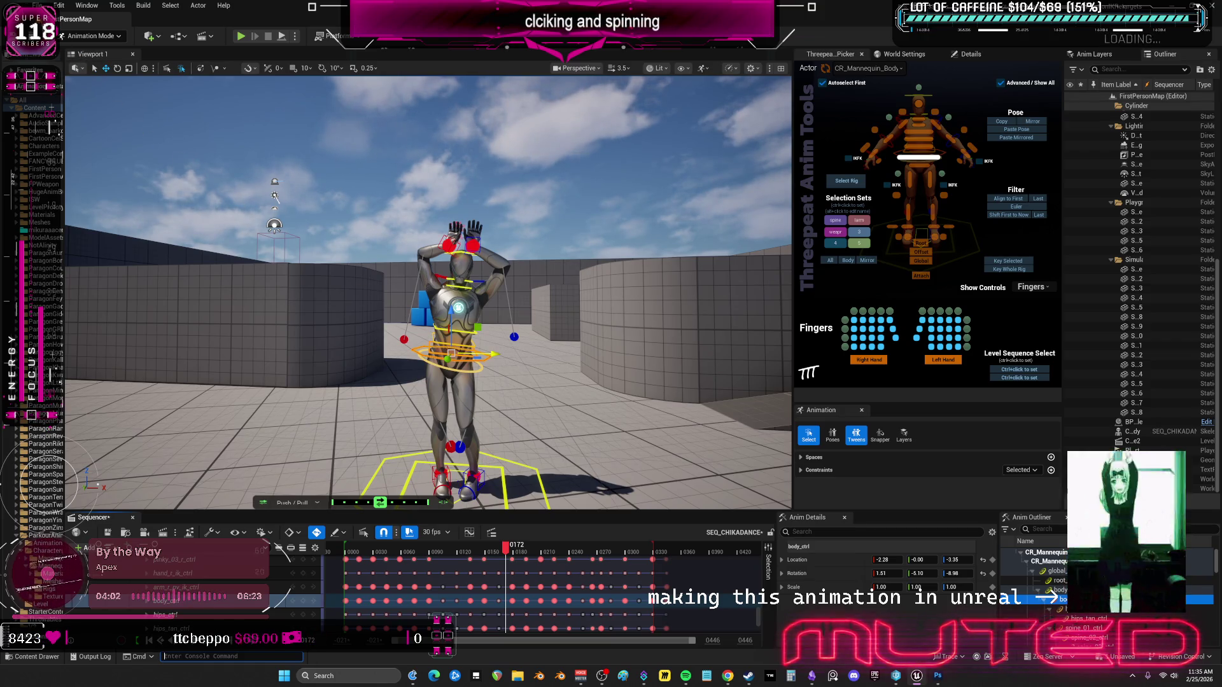
left_click(37, 5)
left_click(102, 143)
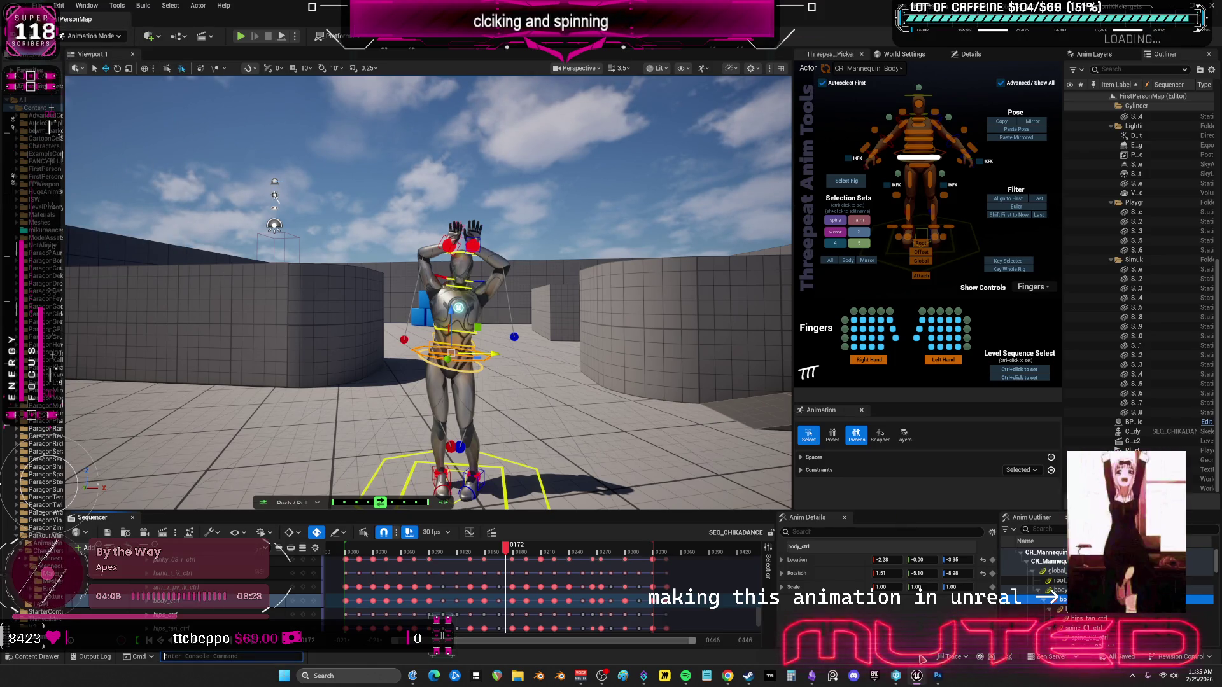
Save all unsaved SEQ_CHIKADANCE sequence and level changes with File > Save All.
mouse_move(726, 680)
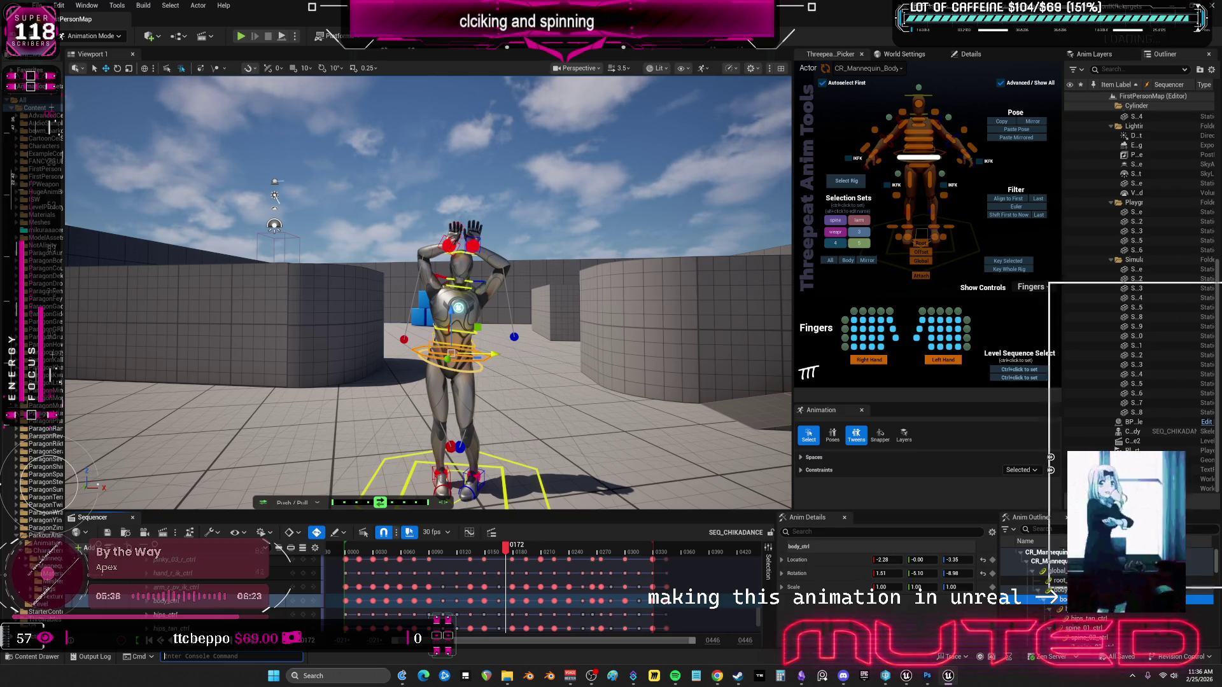
In the DemoMap_Multiplayer Content folder, create a new level asset named EmptyLevel.
left_click(950, 676)
left_click(82, 110)
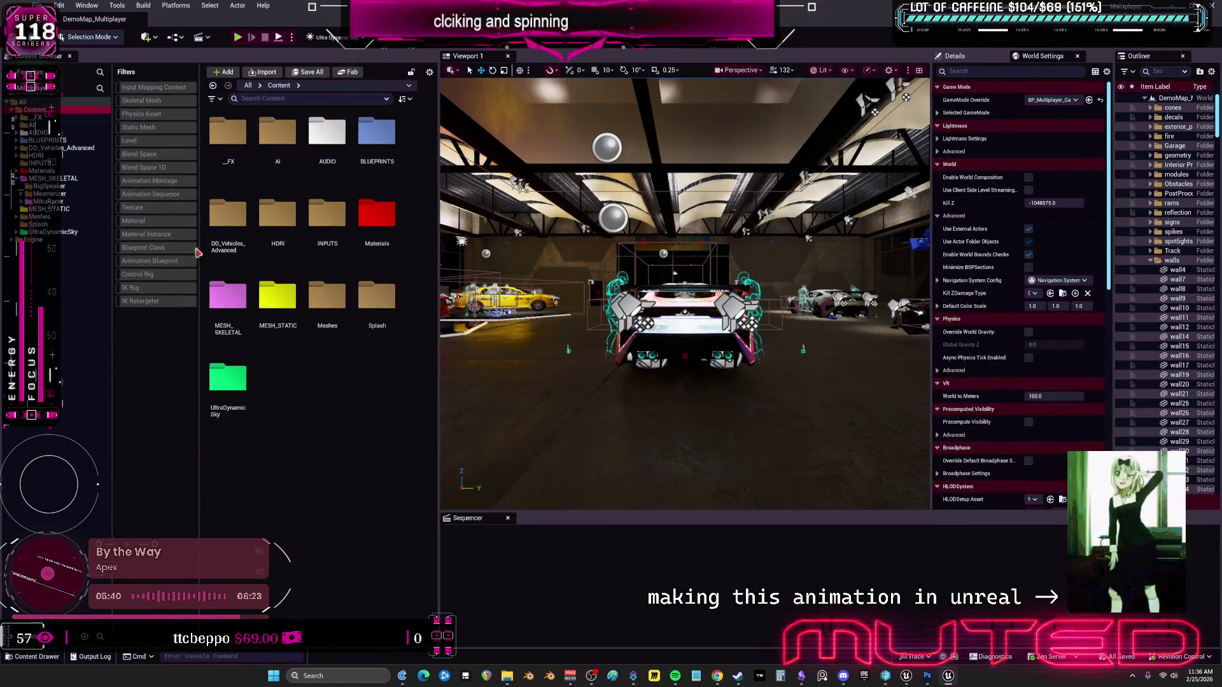
left_click(130, 141)
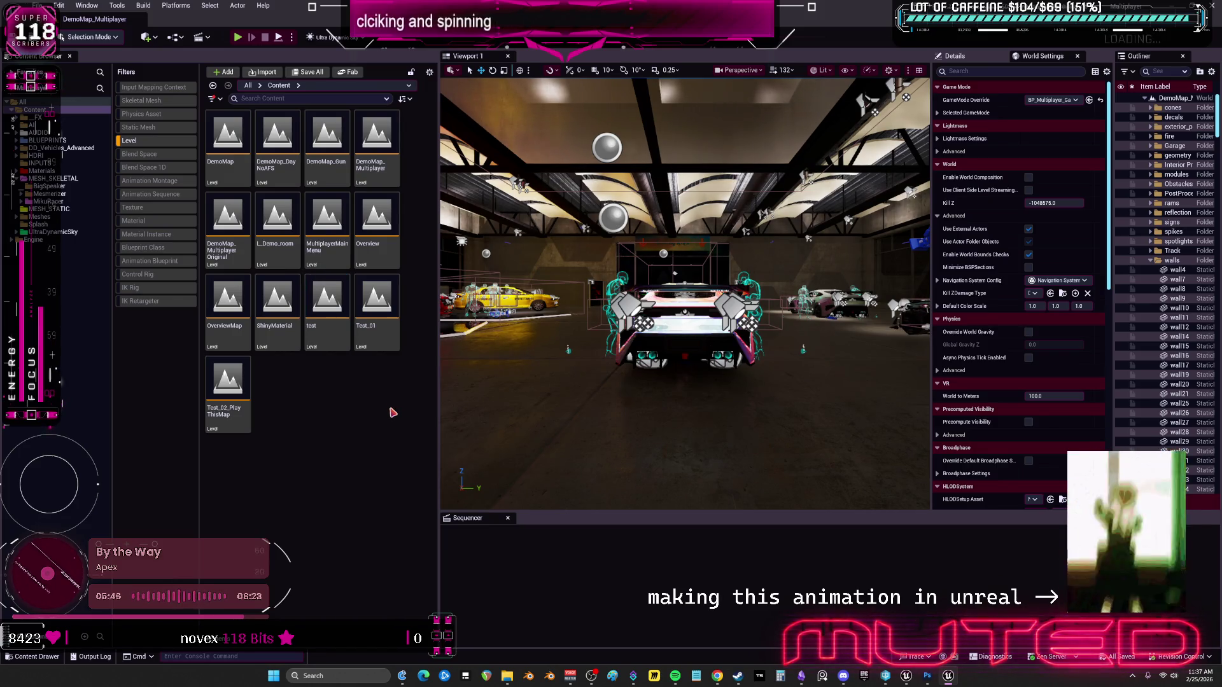
right_click(326, 398)
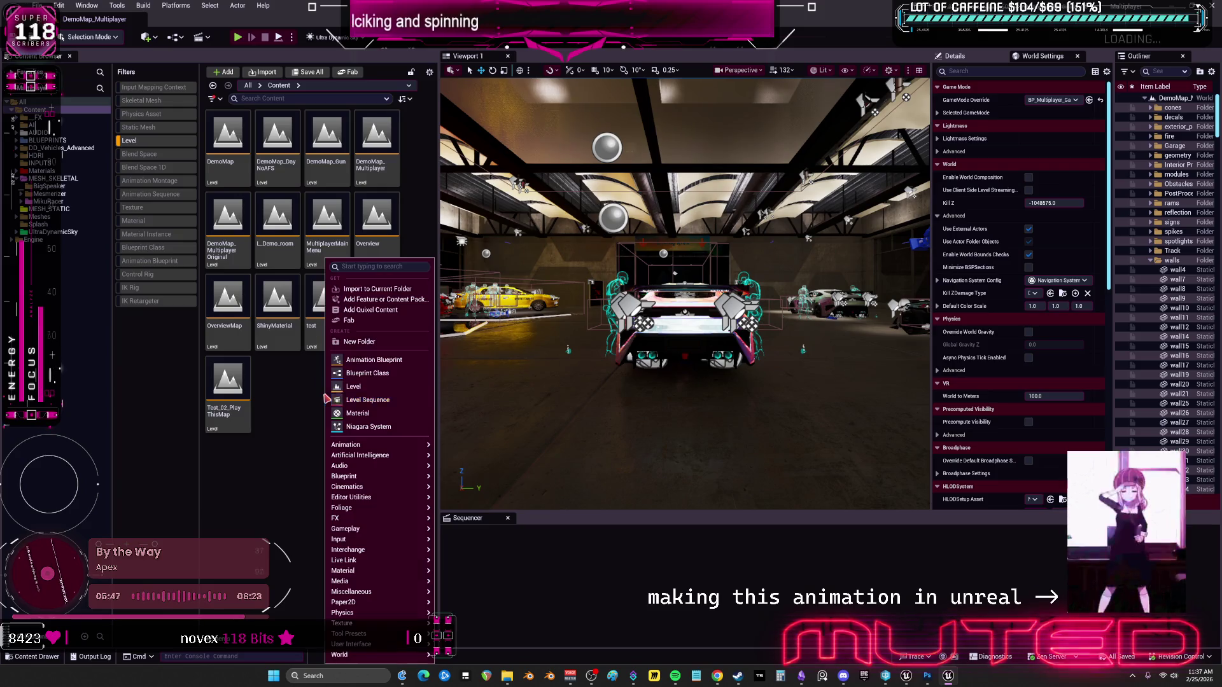
left_click(357, 387)
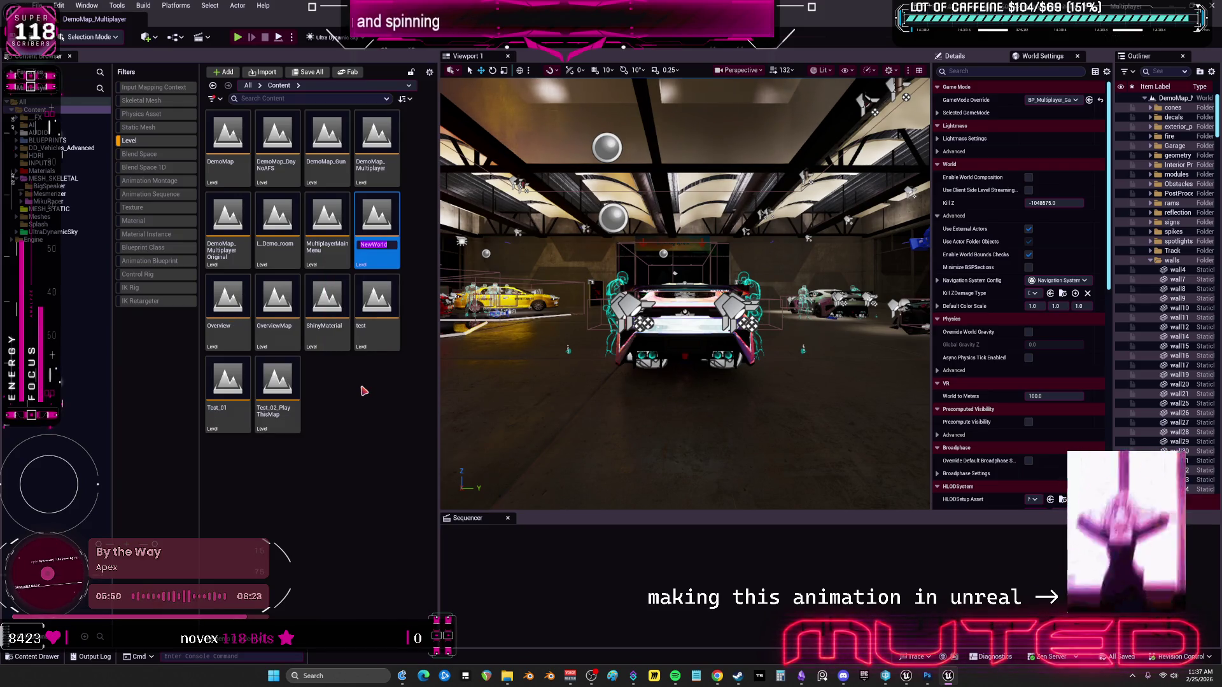
type("EmptyLevel")
key("Return")
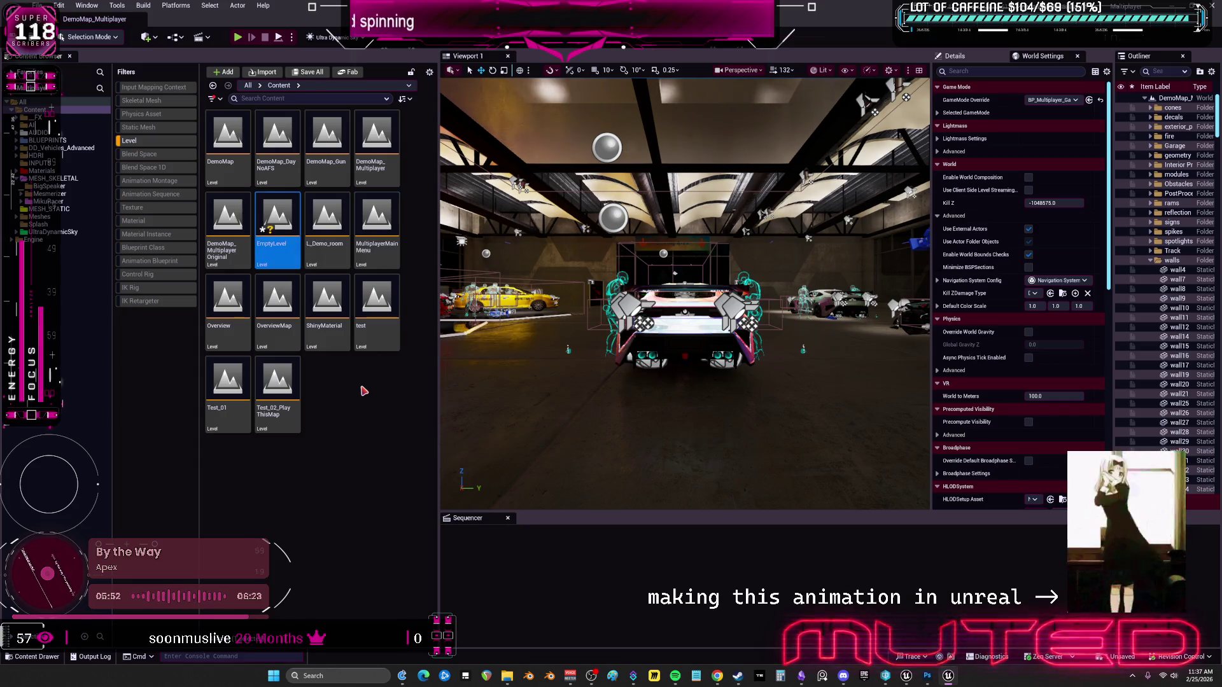
Open EmptyLevel, saving the current map, then open the SK_MezMocapControl Control Rig.
double_click(270, 226)
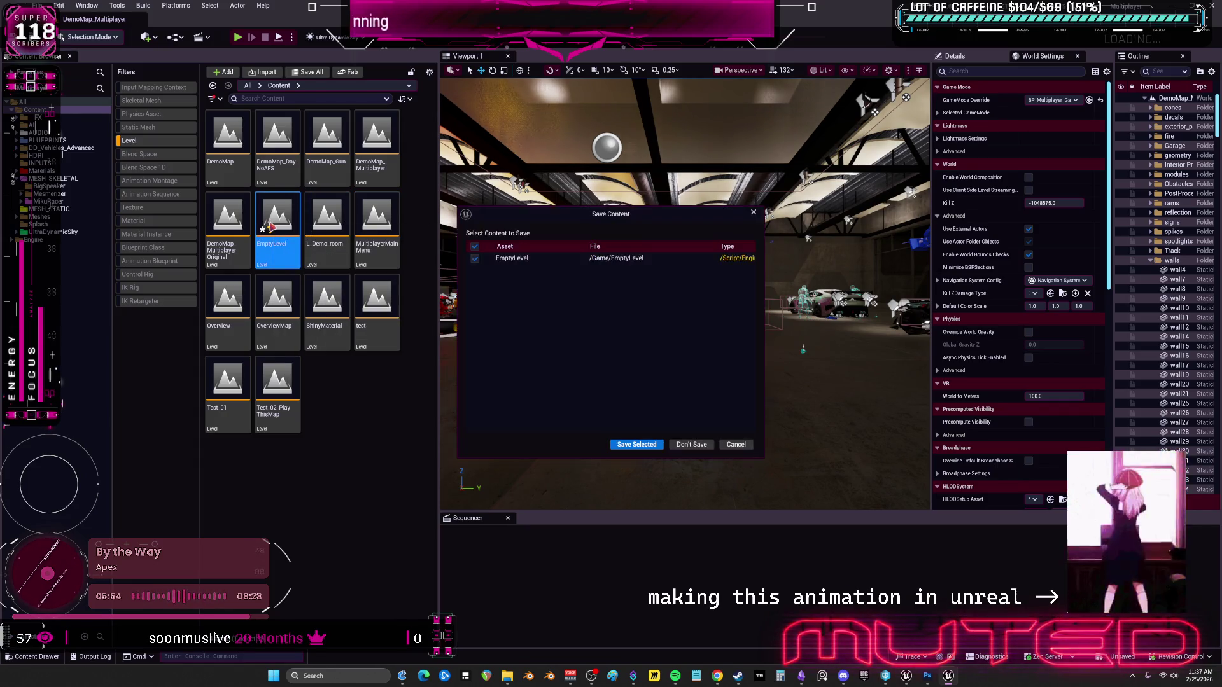
left_click(635, 447)
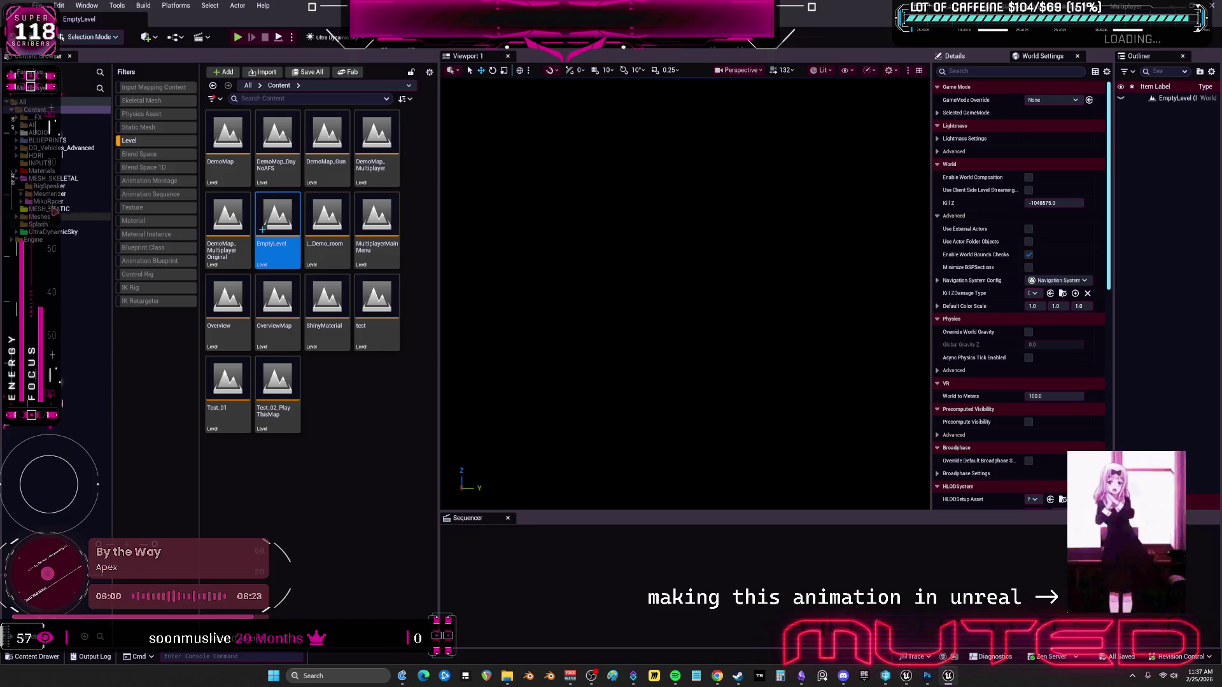
left_click(49, 193)
double_click(376, 299)
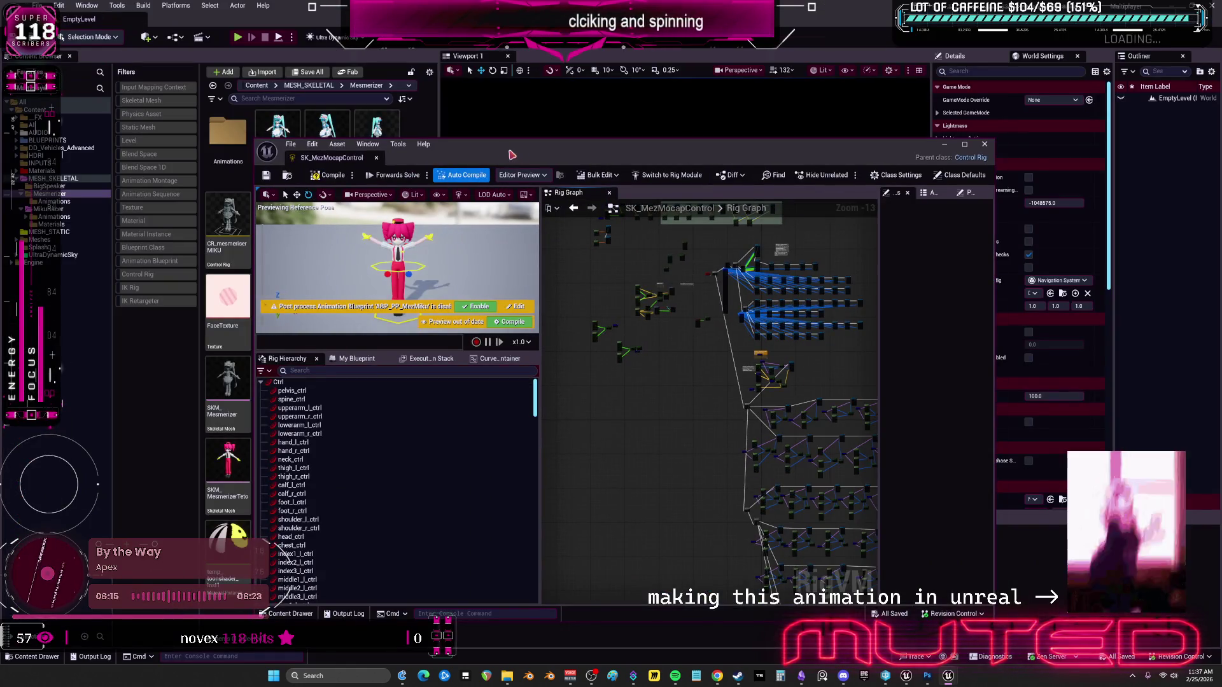
Select Root and every imported bone beneath it in the Rig Hierarchy and delete them.
left_click(225, 396)
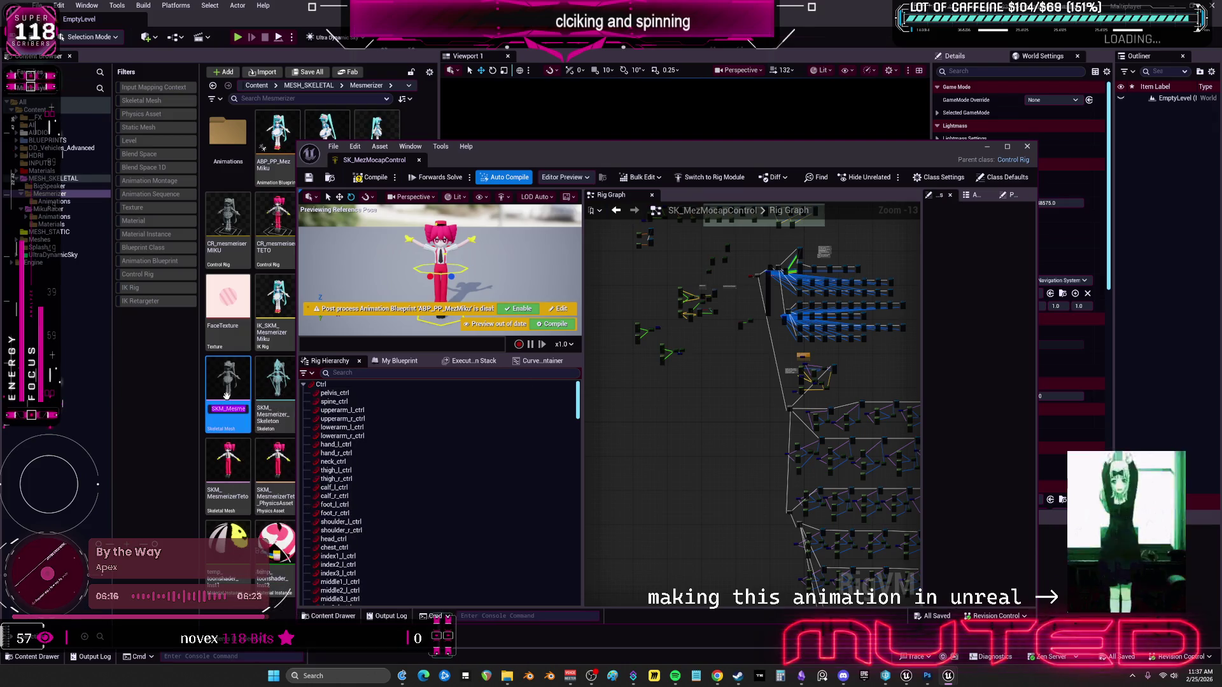
left_click_drag(577, 401, 578, 592)
left_click(573, 490)
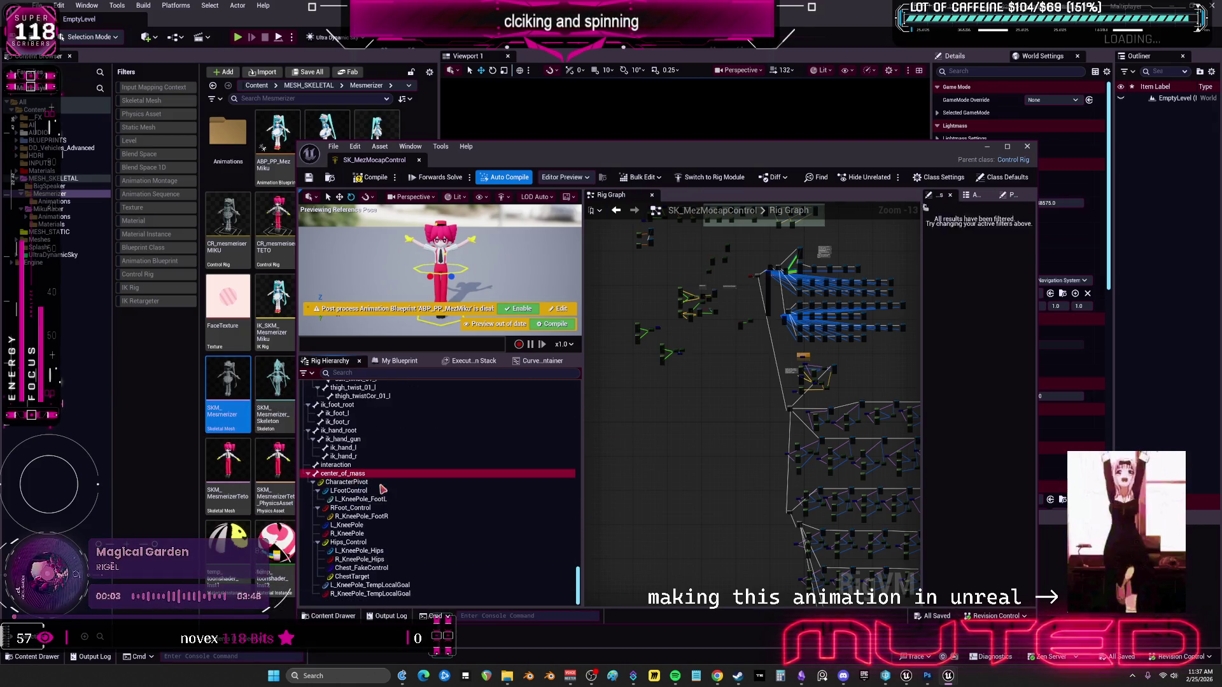
mouse_move(578, 589)
left_mouse_down()
mouse_move(578, 442)
mouse_move(579, 481)
left_mouse_up()
left_click(322, 393)
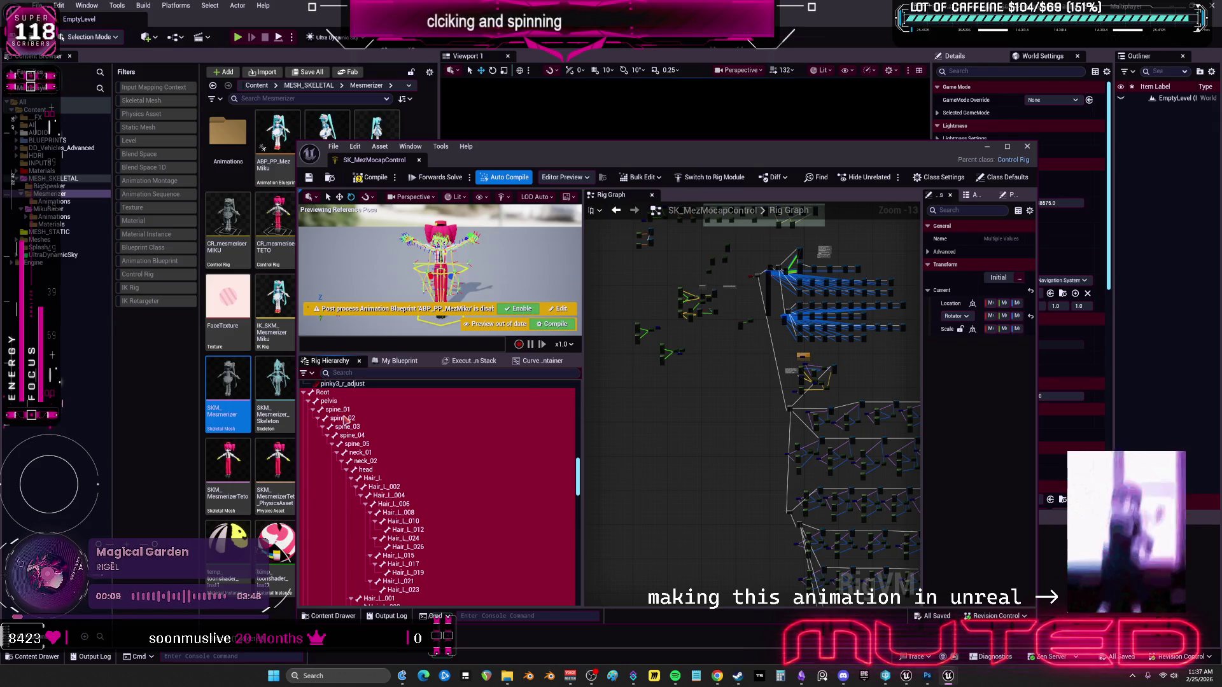
key("Delete")
left_click(697, 357)
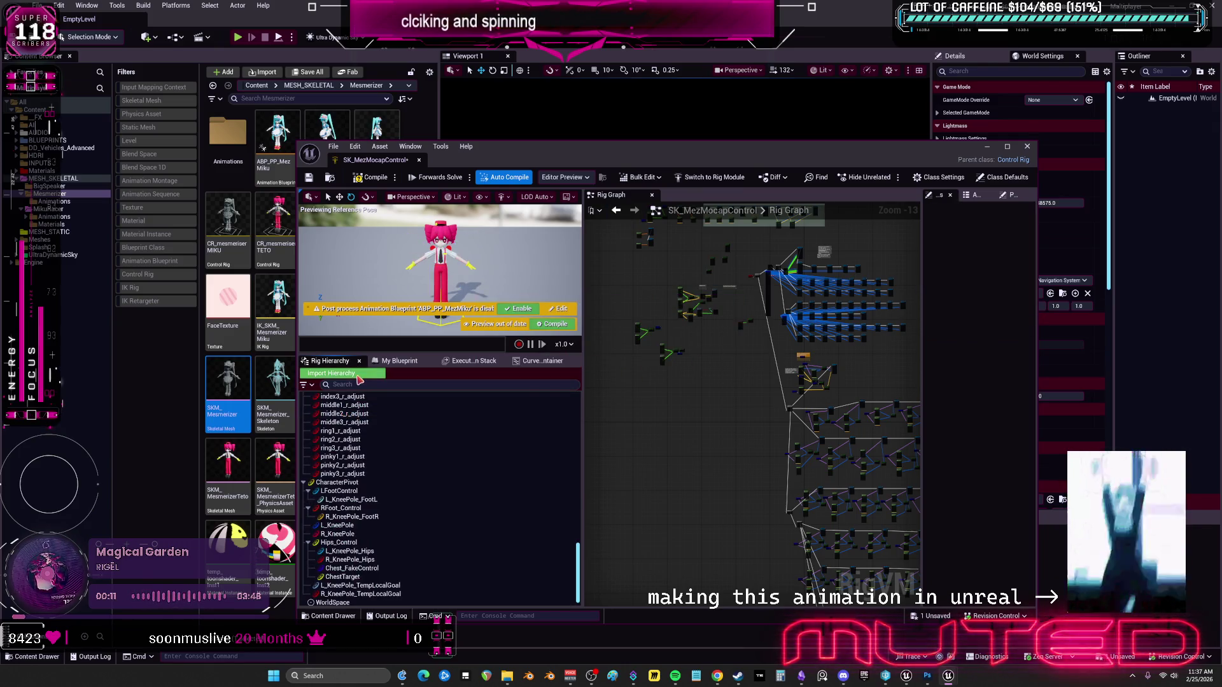
Import the bone hierarchy from SKM_Mesmerizer and save the SK_MezMocapControl rig.
left_click(677, 353)
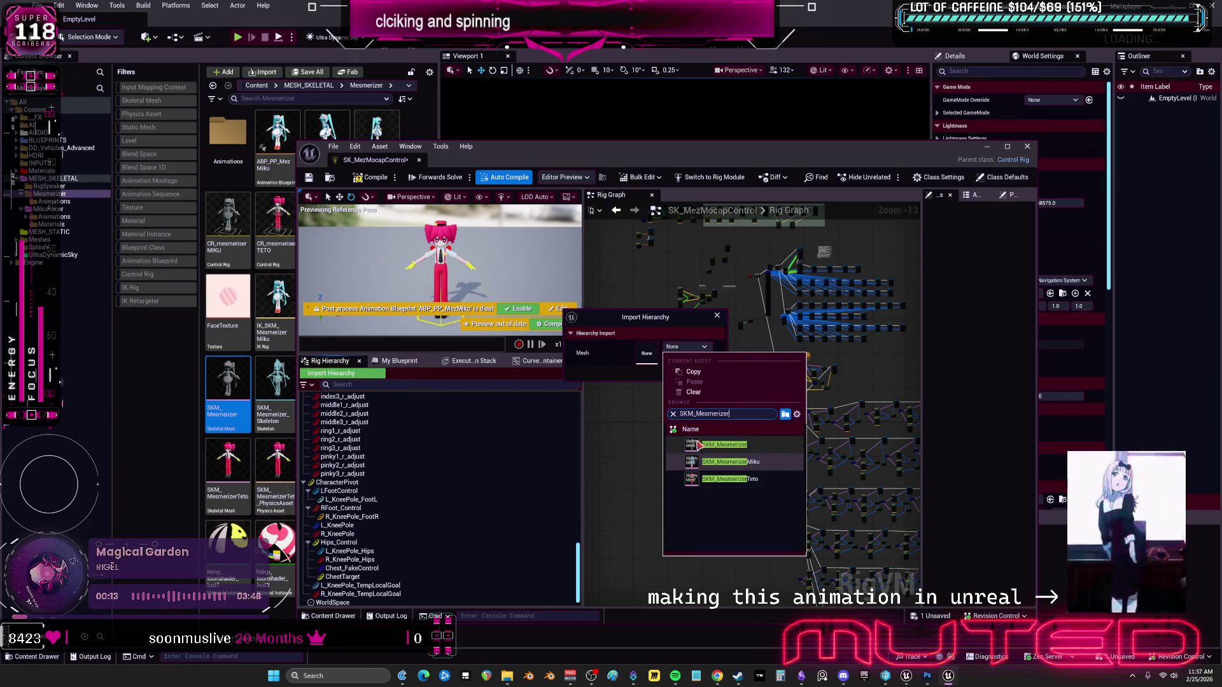
left_click(699, 446)
left_click(713, 374)
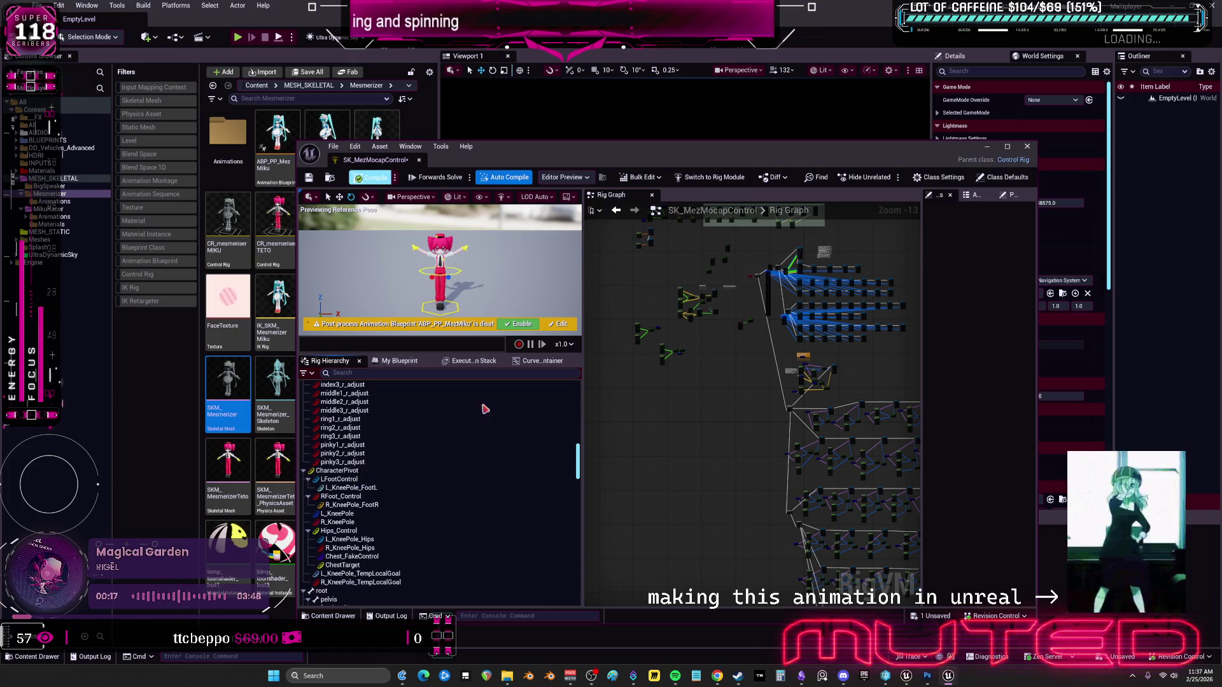
scroll(541, 474, "down", 3)
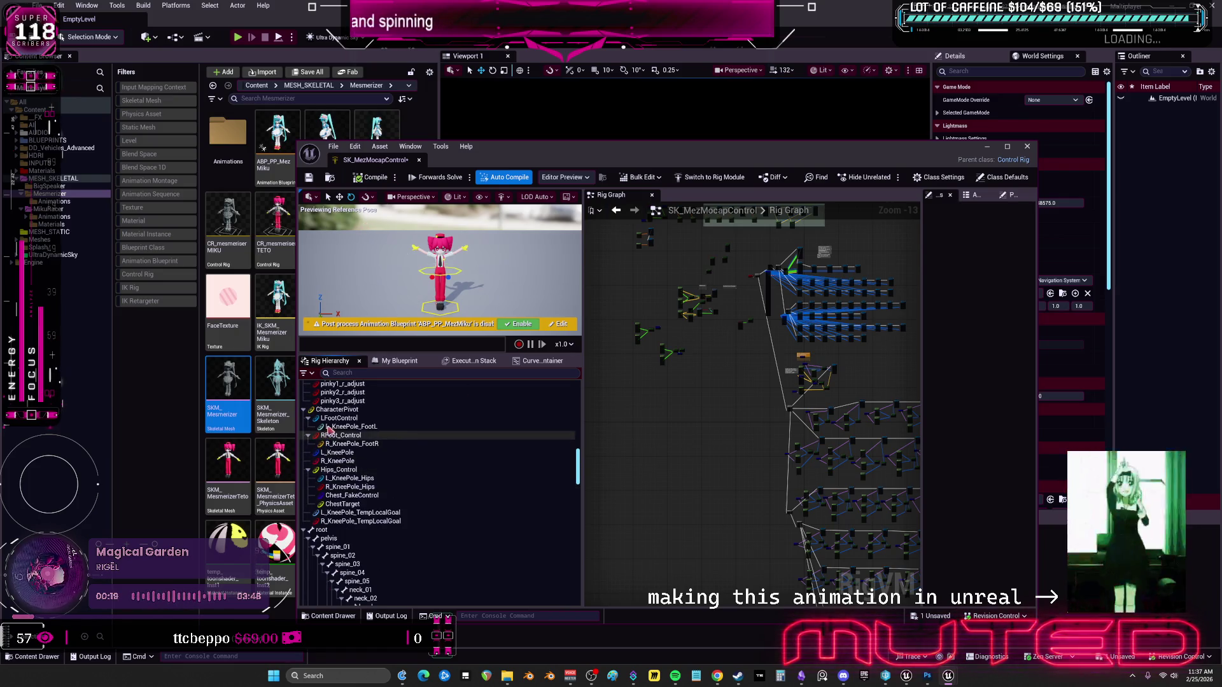
left_click(338, 409)
mouse_move(577, 468)
left_mouse_down()
mouse_move(577, 589)
mouse_move(579, 473)
left_mouse_up()
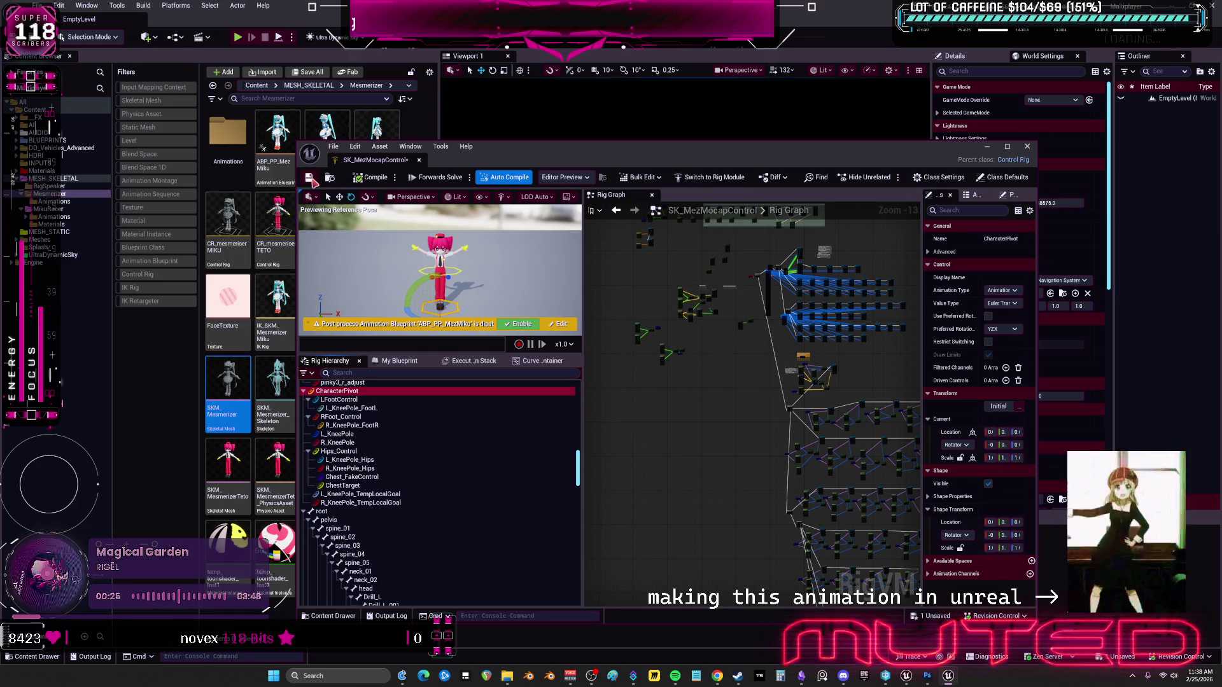
left_click(309, 178)
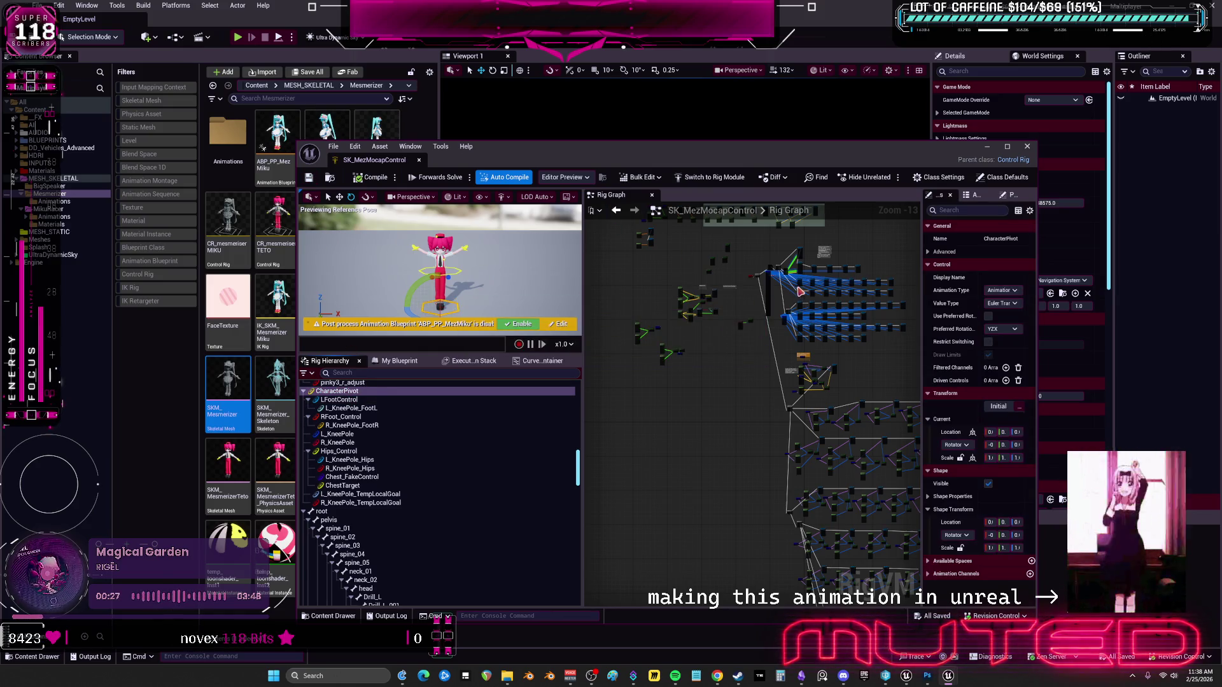
double_click(855, 151)
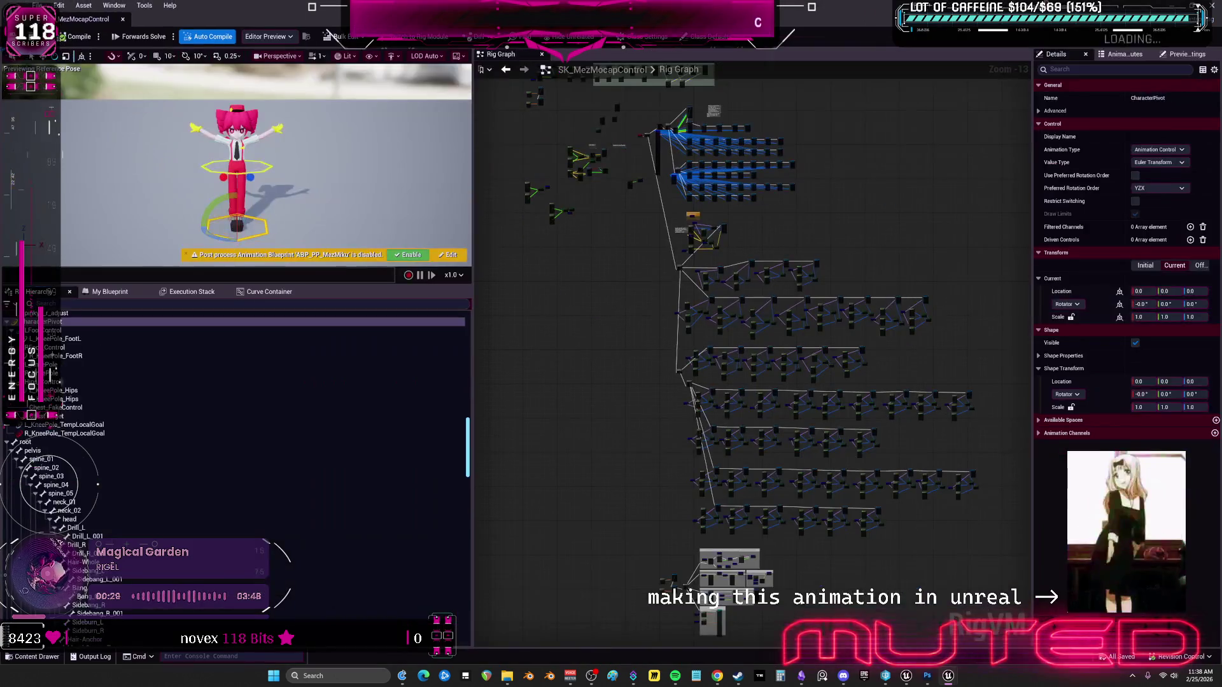
Leave the rig editor and open the APB_3rd_MezMiku animation blueprint.
key("alt+Tab")
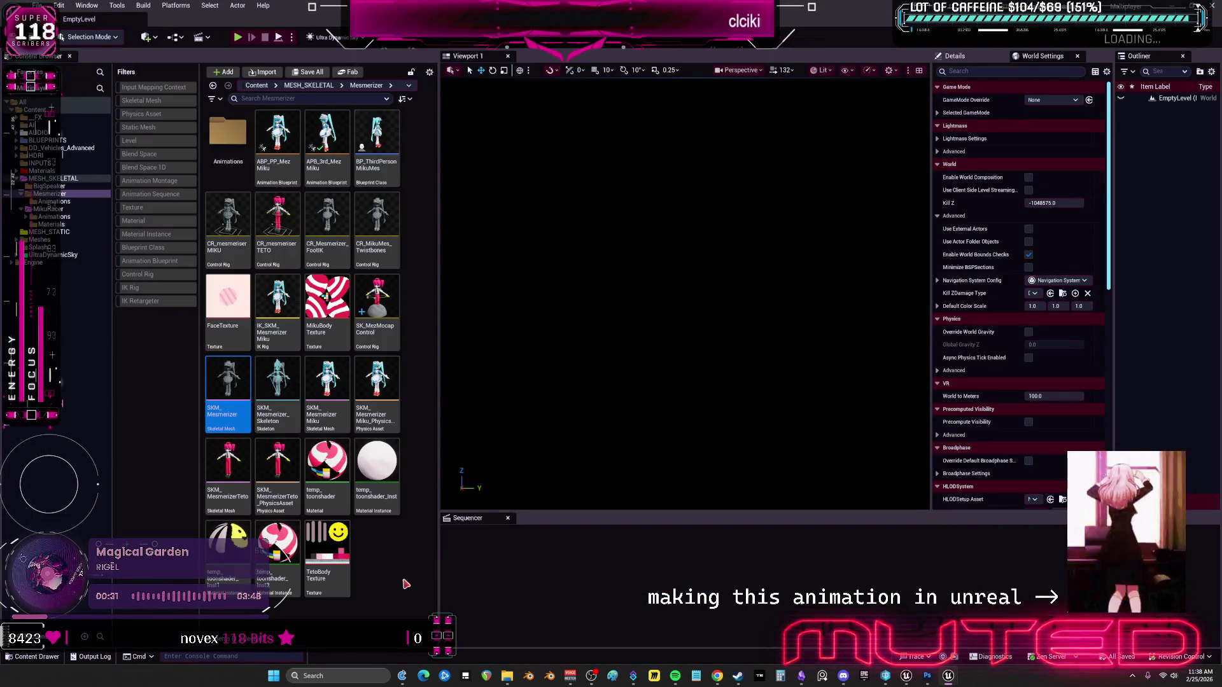
left_click(405, 584)
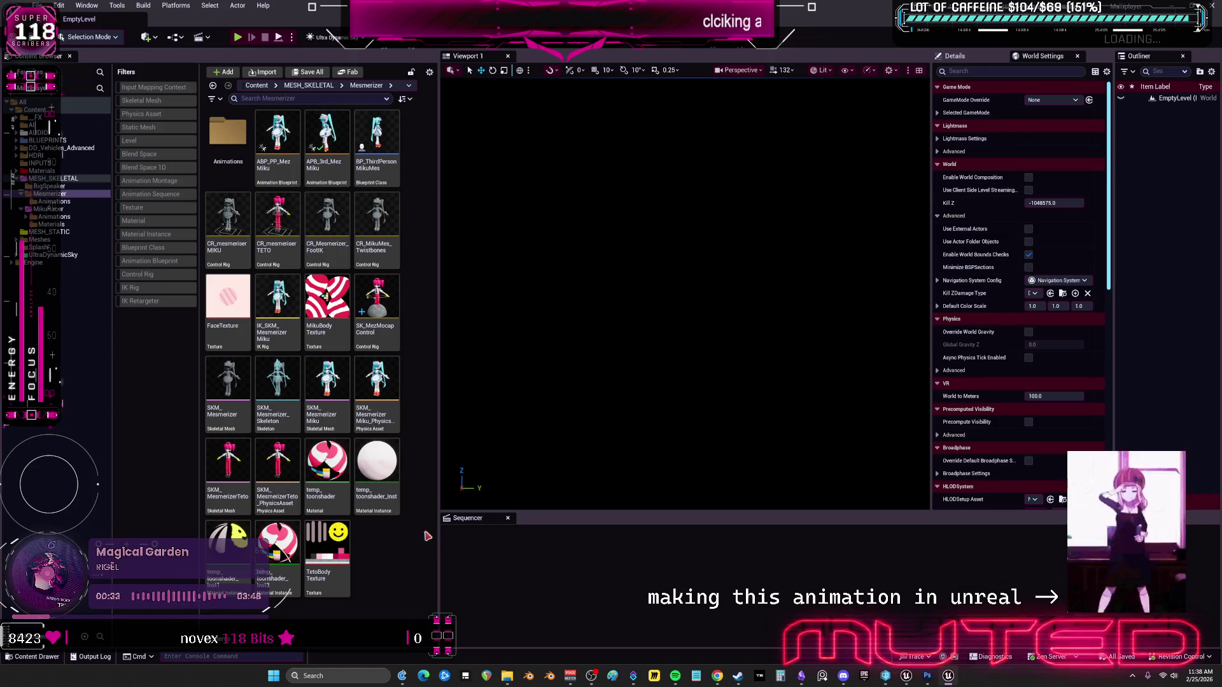
left_click(300, 177)
left_click(342, 177)
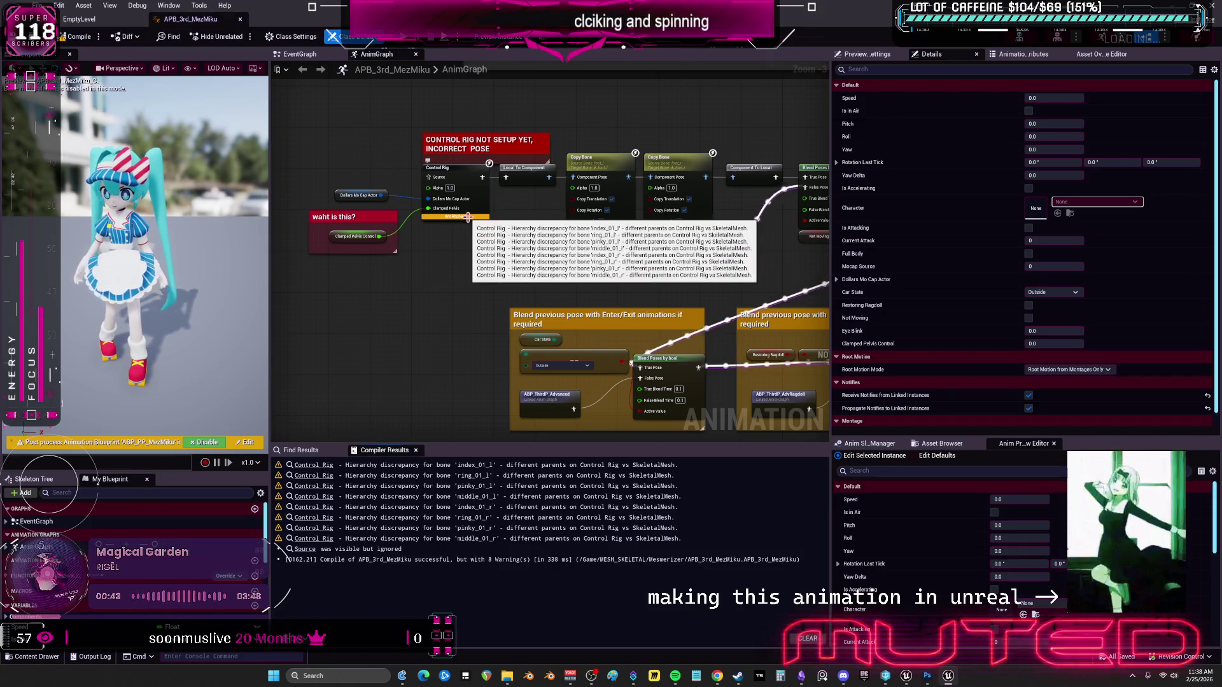
Set the AnimGraph Control Rig node's Control Rig Class to SK_MezMocapControl and compile.
left_click(469, 184)
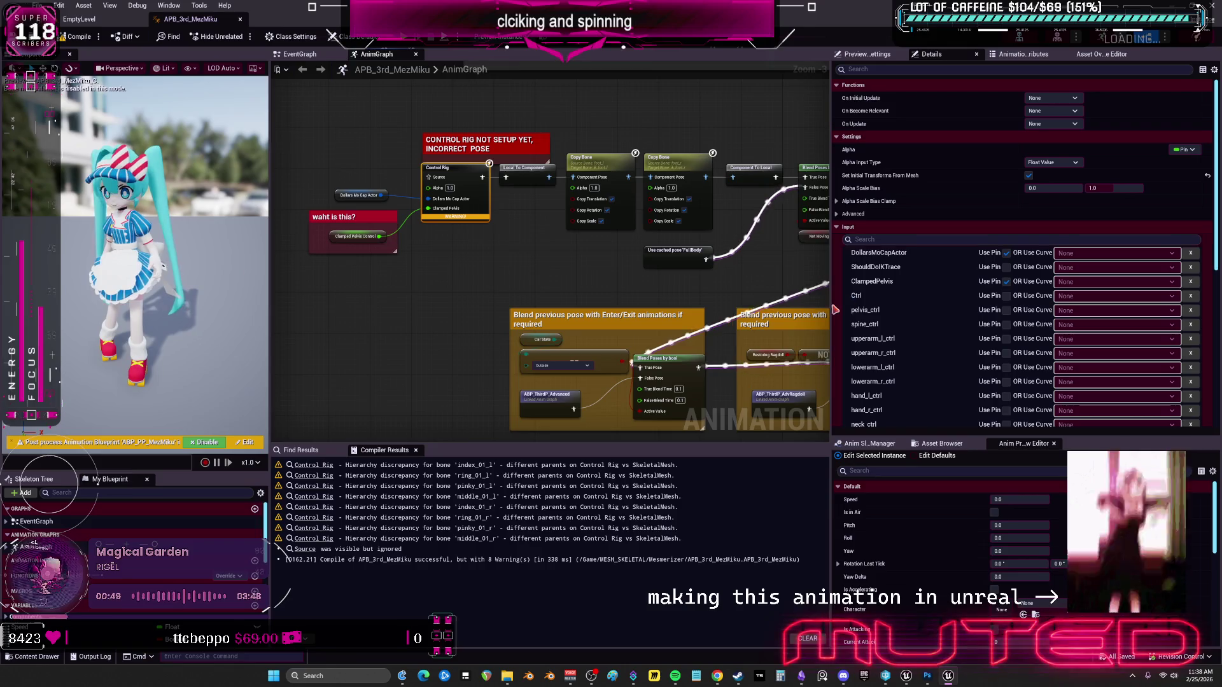
scroll(1217, 263, "down", 10)
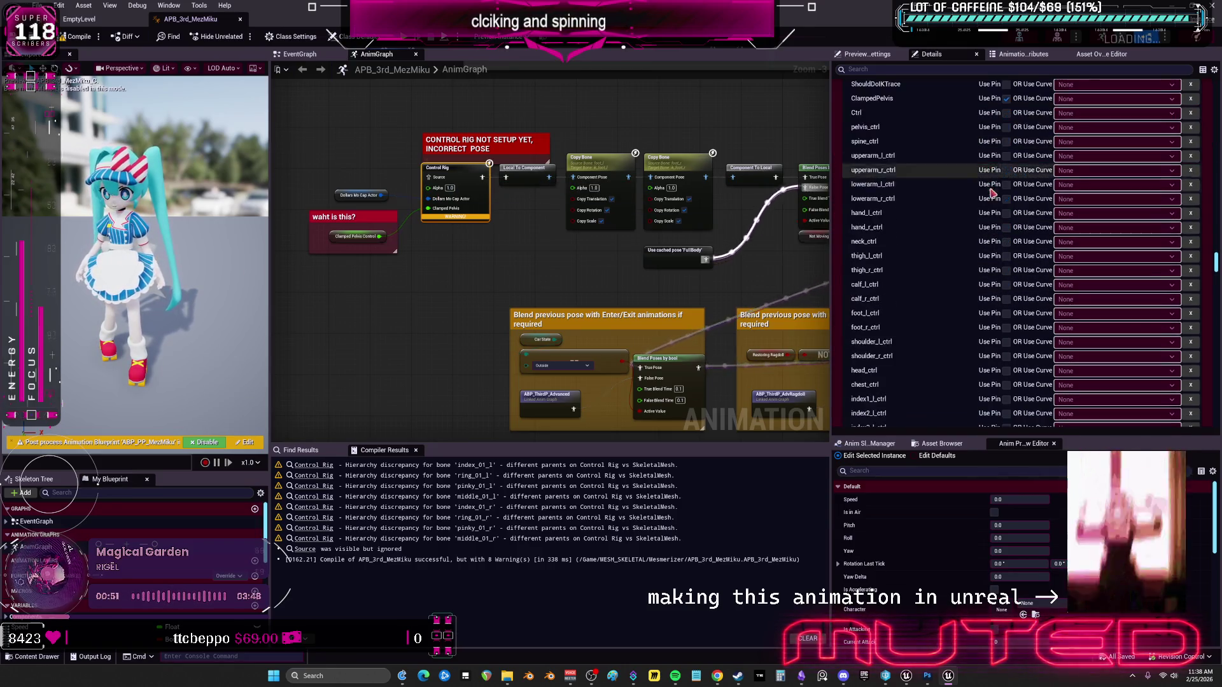
scroll(1216, 263, "down", 5)
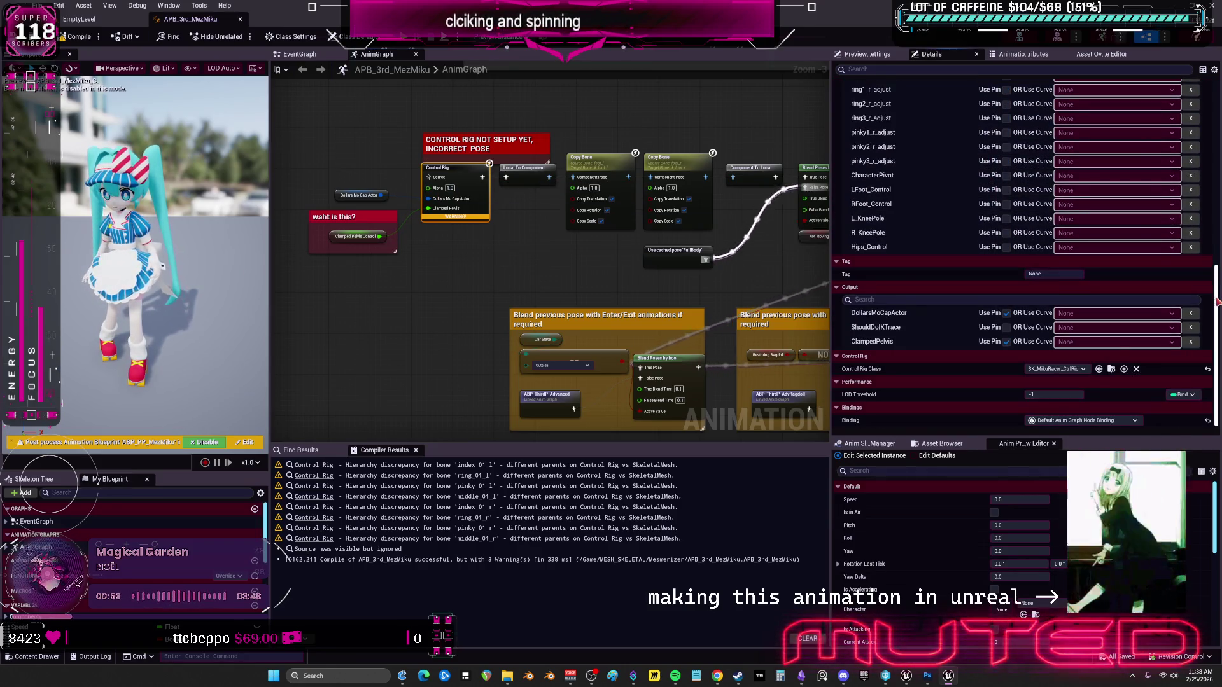
left_click(1072, 370)
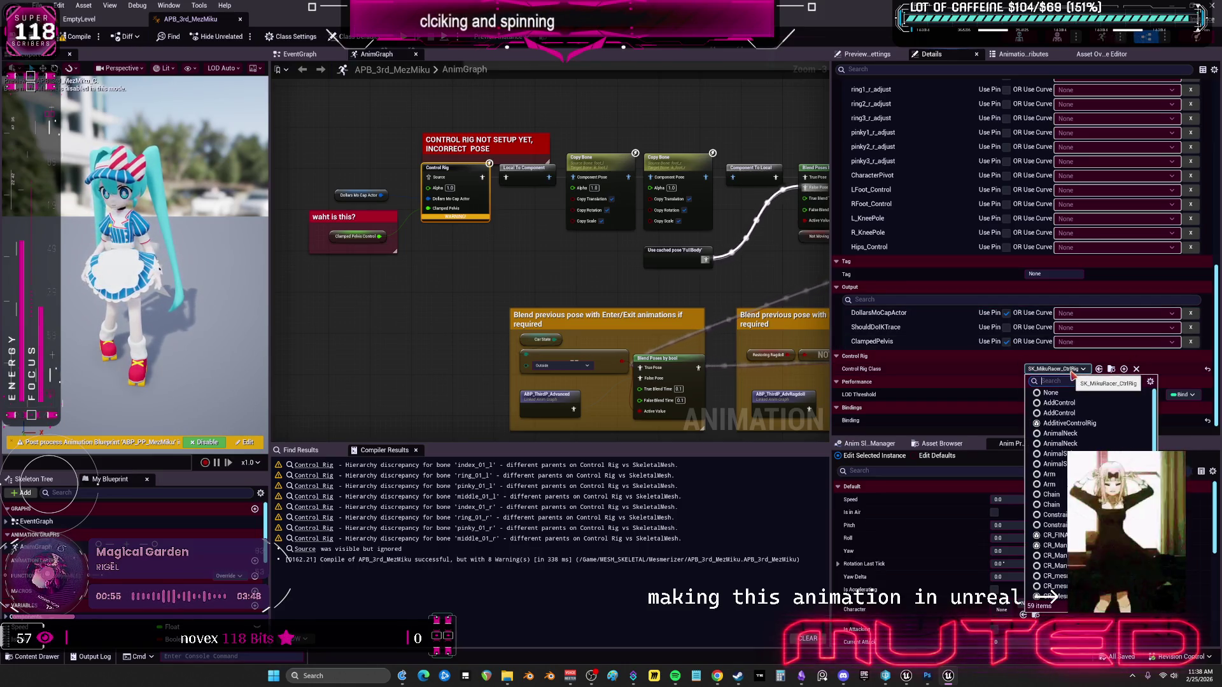
type("mez")
left_click(1088, 403)
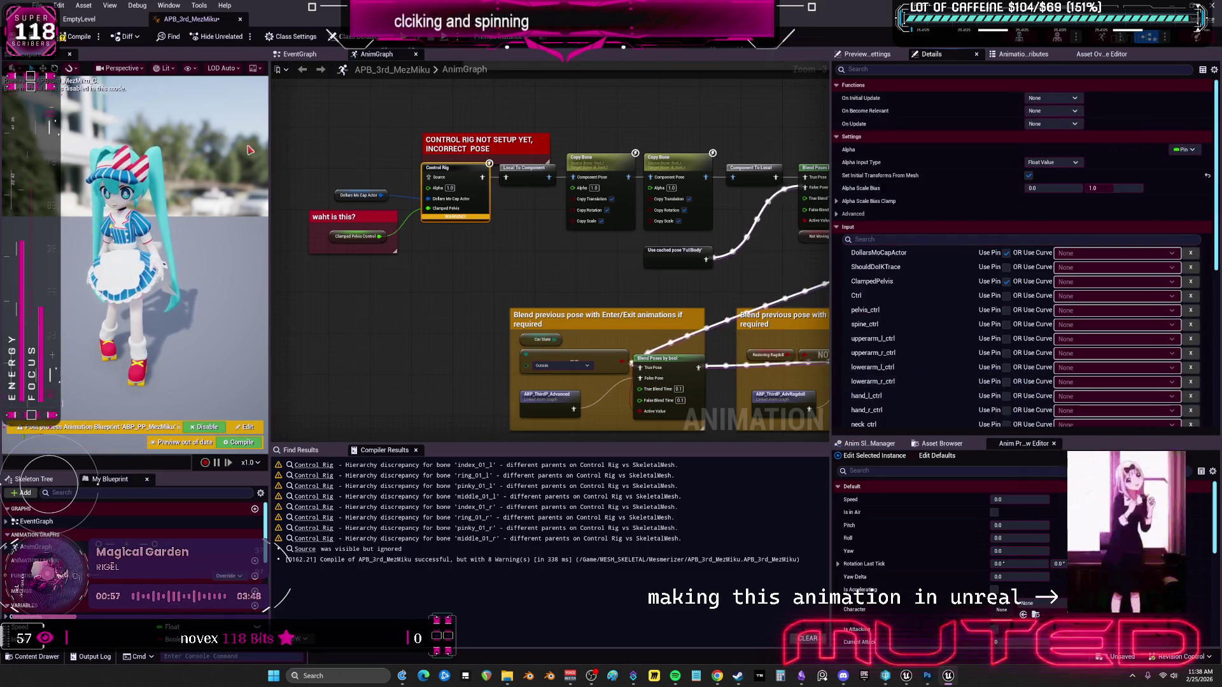
left_click(76, 38)
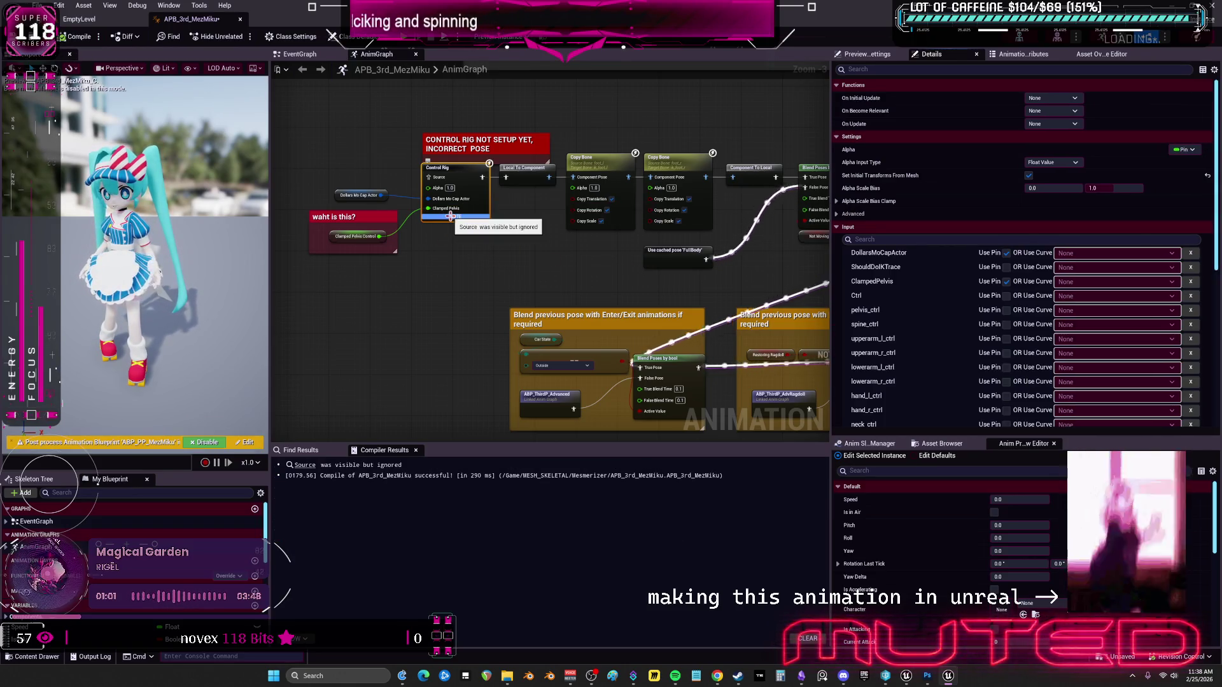
Move the Use cached pose 'FullBody' node upward, then compile and save the blueprint.
mouse_move(687, 298)
left_mouse_down()
mouse_move(604, 305)
mouse_move(731, 350)
mouse_move(723, 382)
mouse_move(538, 268)
mouse_move(672, 312)
mouse_move(667, 194)
left_mouse_up()
scroll(672, 313, "down", 2)
scroll(641, 264, "up", 2)
mouse_move(541, 321)
left_mouse_down()
mouse_move(628, 173)
mouse_move(699, 199)
mouse_move(587, 349)
mouse_move(584, 191)
mouse_move(645, 250)
mouse_move(669, 363)
mouse_move(785, 390)
mouse_move(764, 414)
left_mouse_up()
left_click(75, 38)
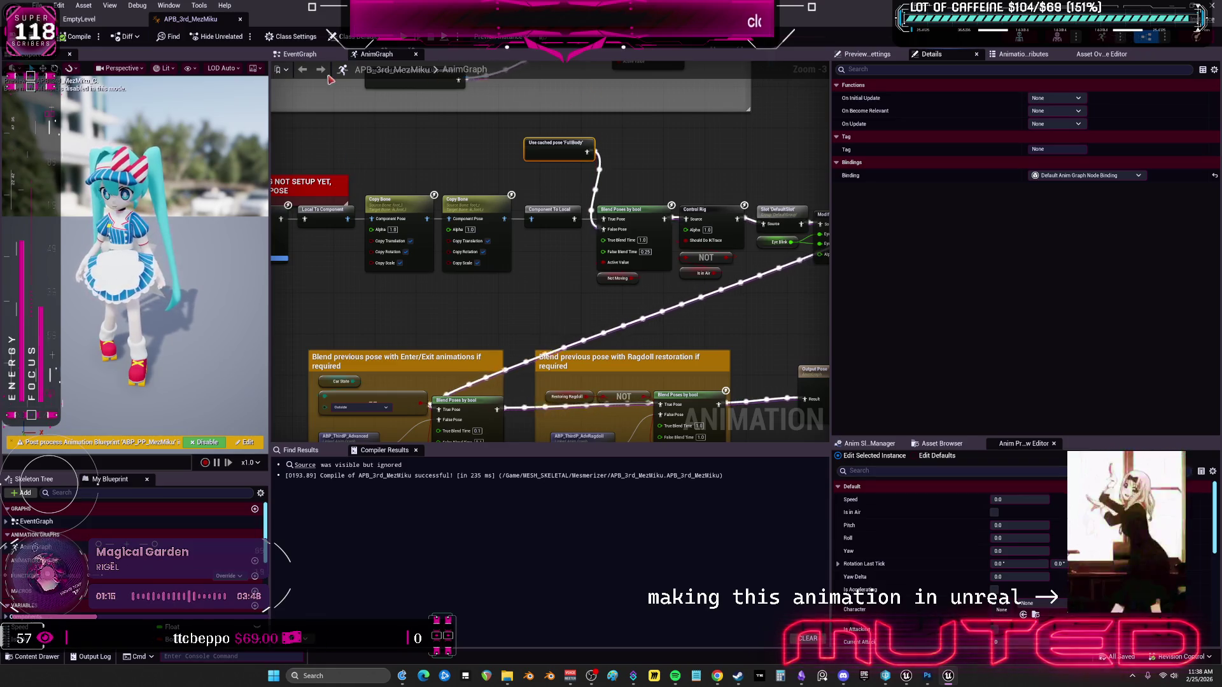
left_click(79, 19)
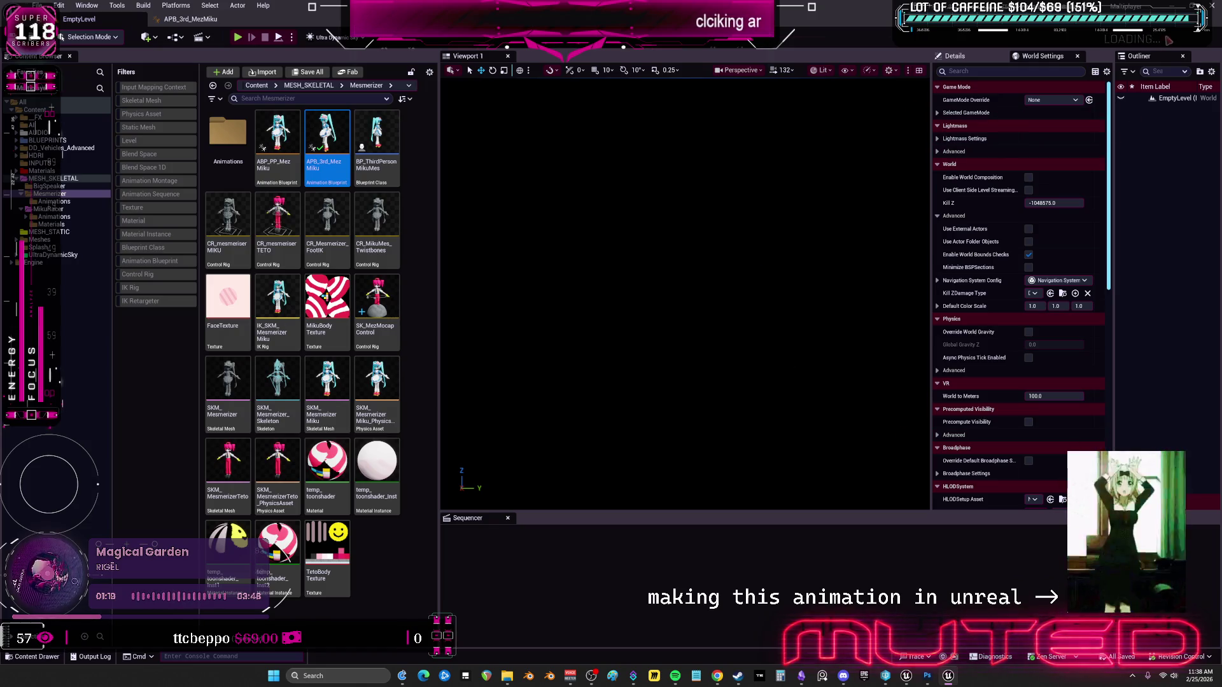
Close the Edit menu unused and switch to the MikuRacer project window from the taskbar.
left_click(61, 5)
left_click(570, 262)
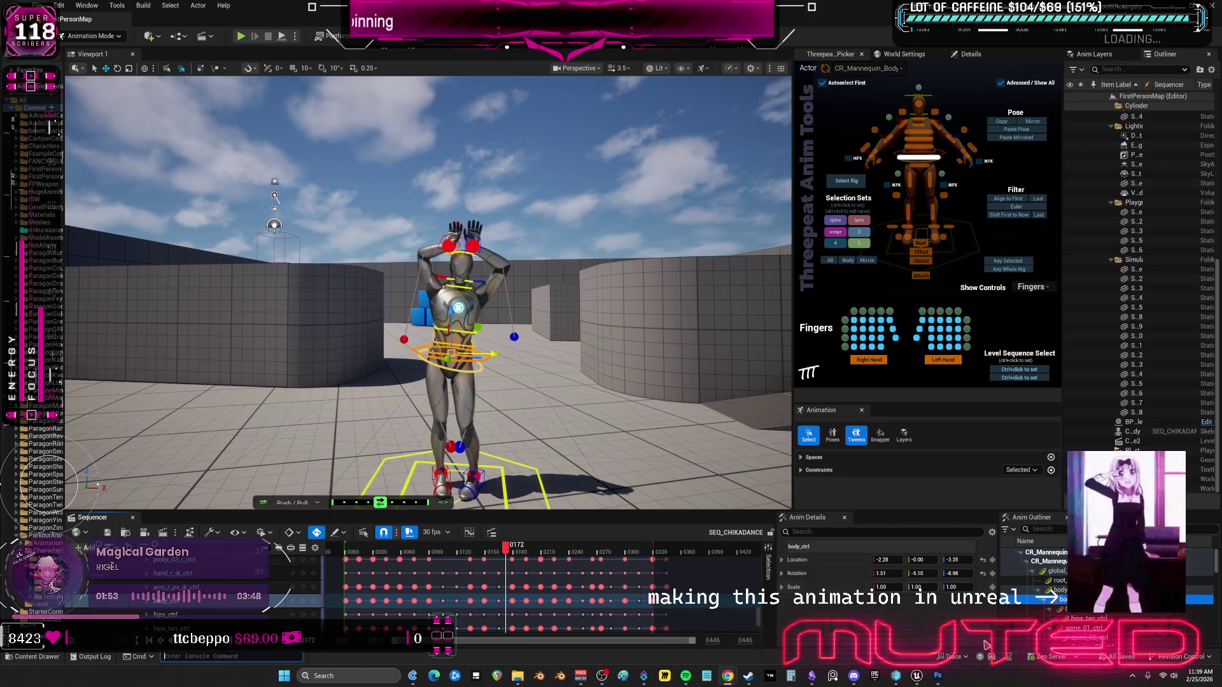
mouse_move(920, 677)
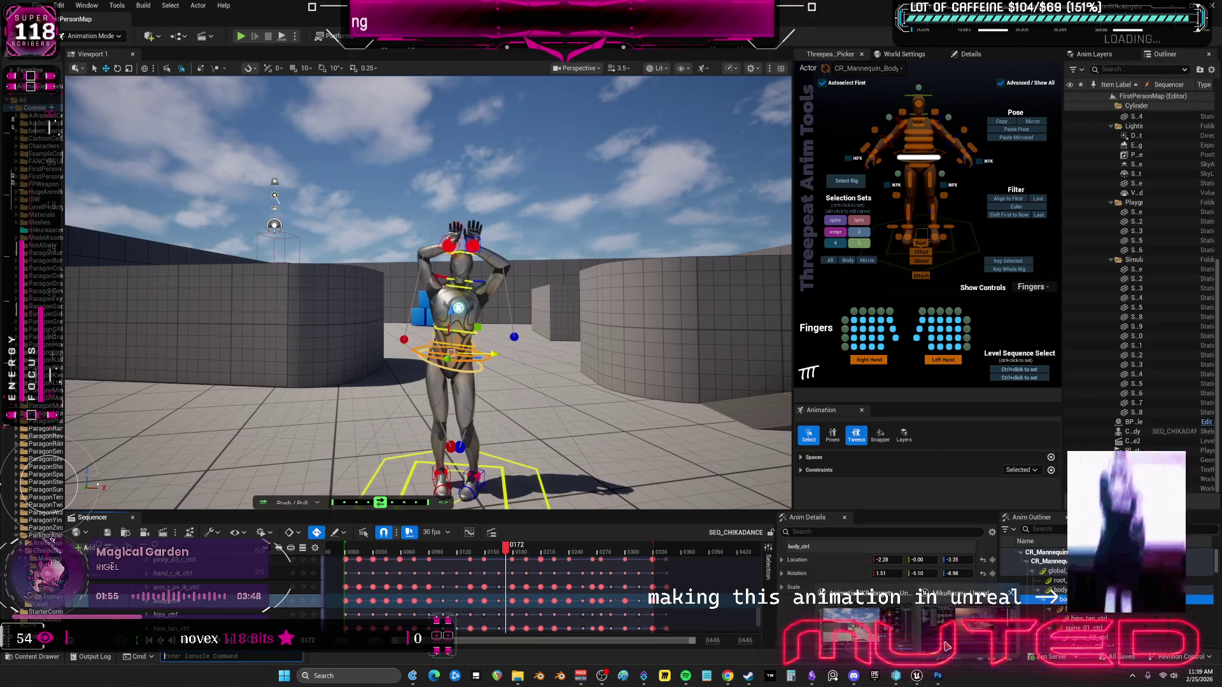
left_click(946, 648)
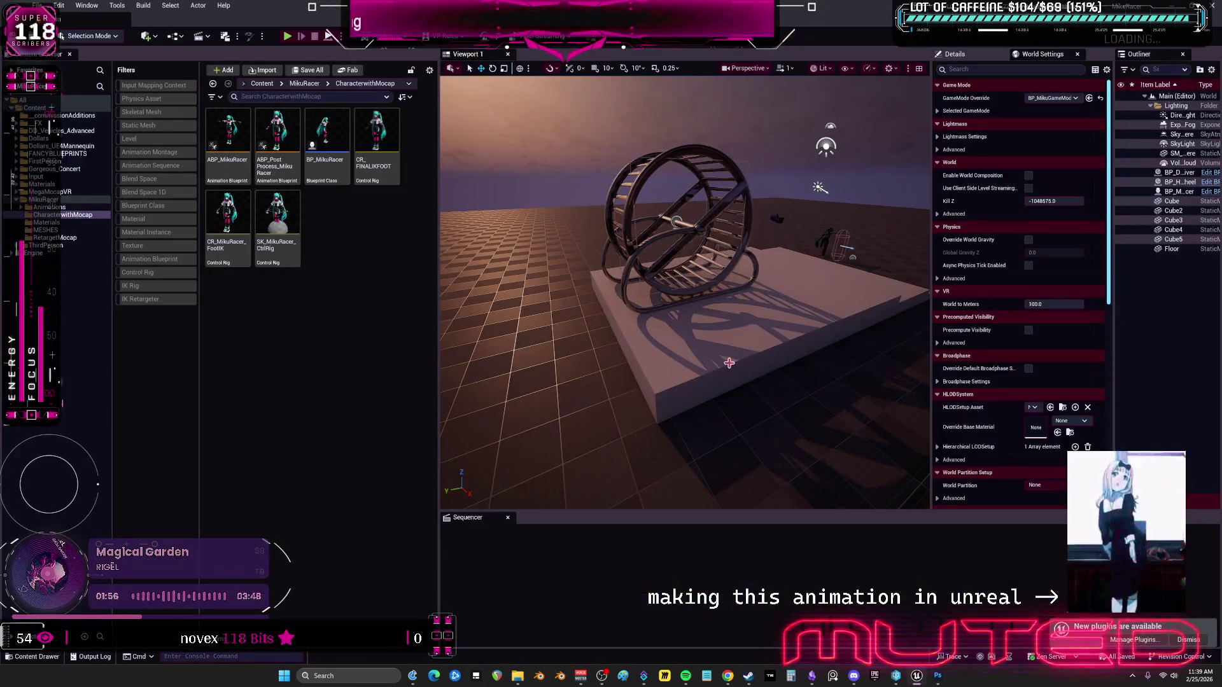
Open ABP_MikuRacer and find all references to its Not Moving variable.
double_click(237, 162)
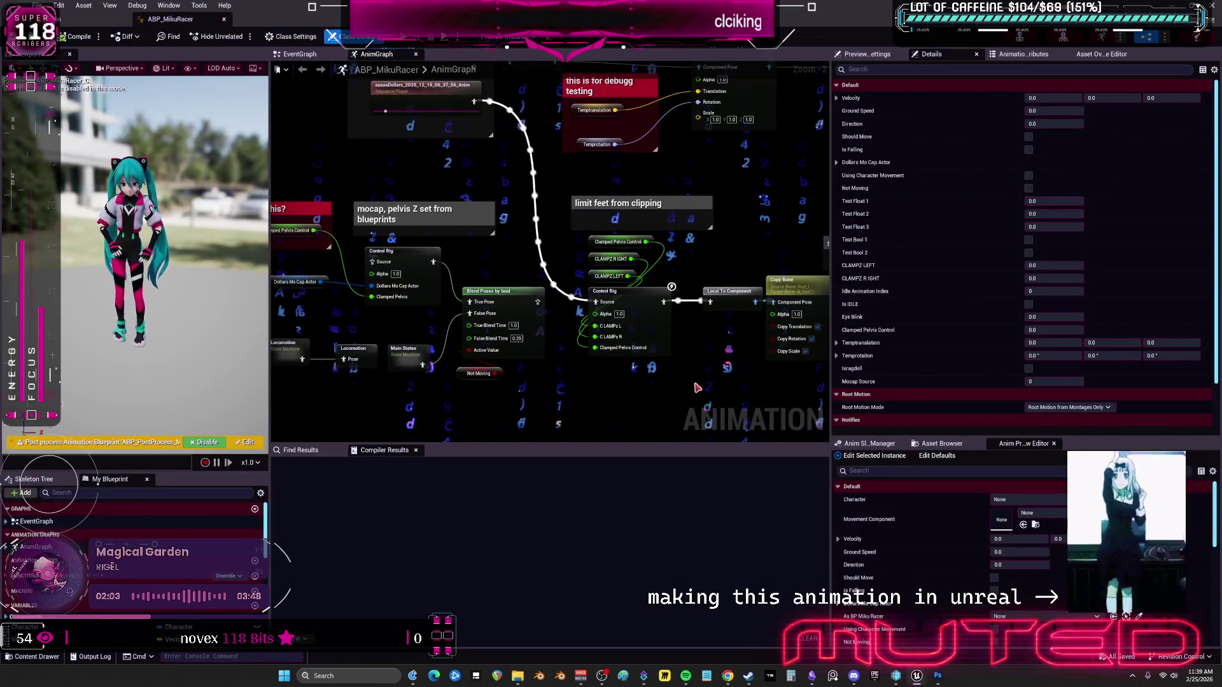
left_click(468, 378)
right_click(468, 378)
mouse_move(519, 469)
left_click(639, 472)
Jump to where Not Moving is set and review the surrounding EventGraph comments.
left_click(318, 509)
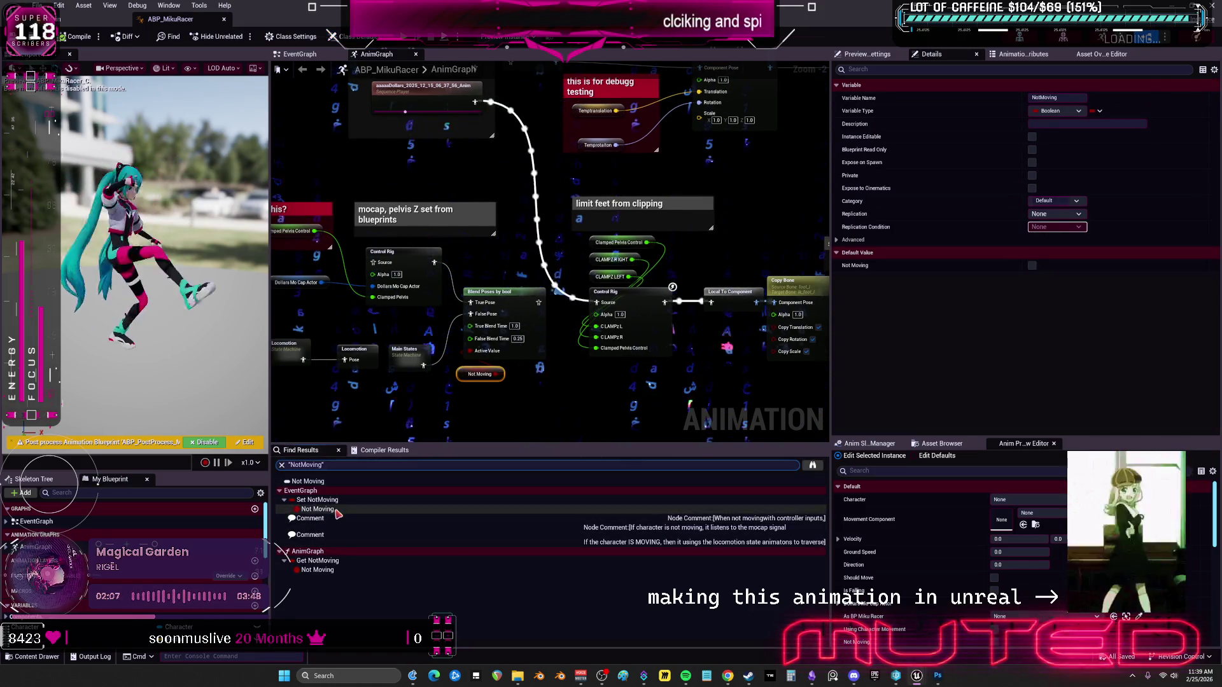
scroll(471, 316, "down", 2)
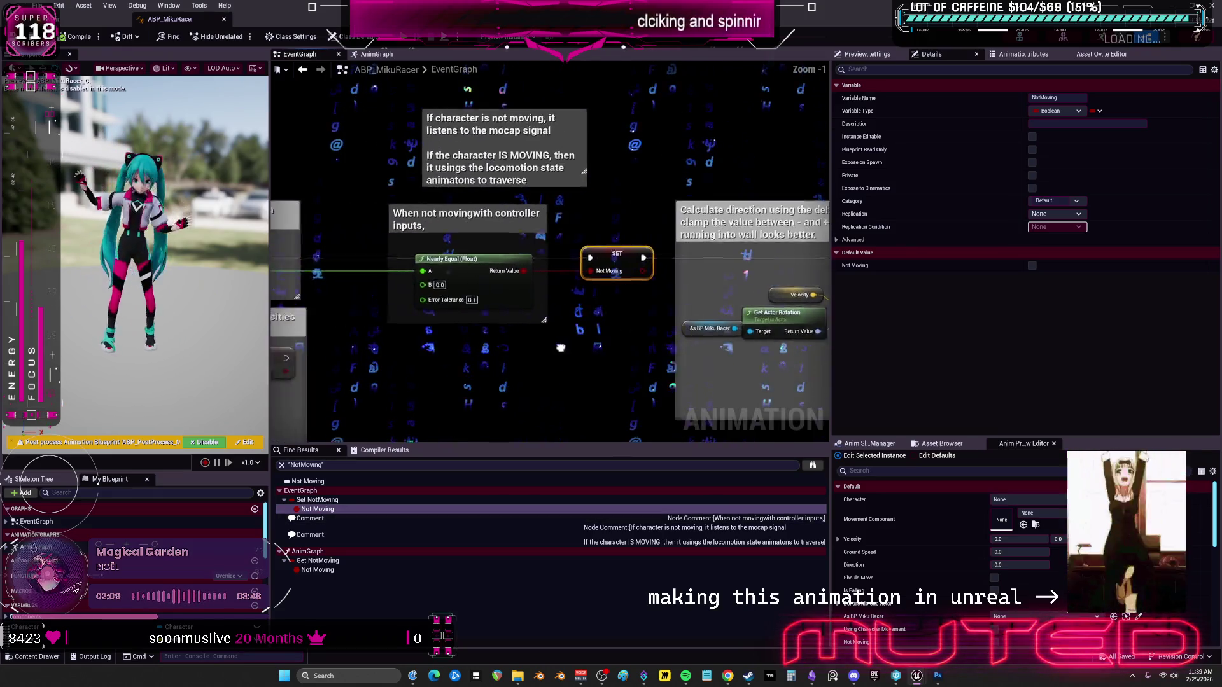
mouse_move(510, 343)
left_mouse_down()
mouse_move(614, 348)
mouse_move(532, 361)
mouse_move(771, 319)
mouse_move(821, 338)
mouse_move(804, 342)
mouse_move(576, 92)
left_mouse_up()
scroll(804, 343, "down", 1)
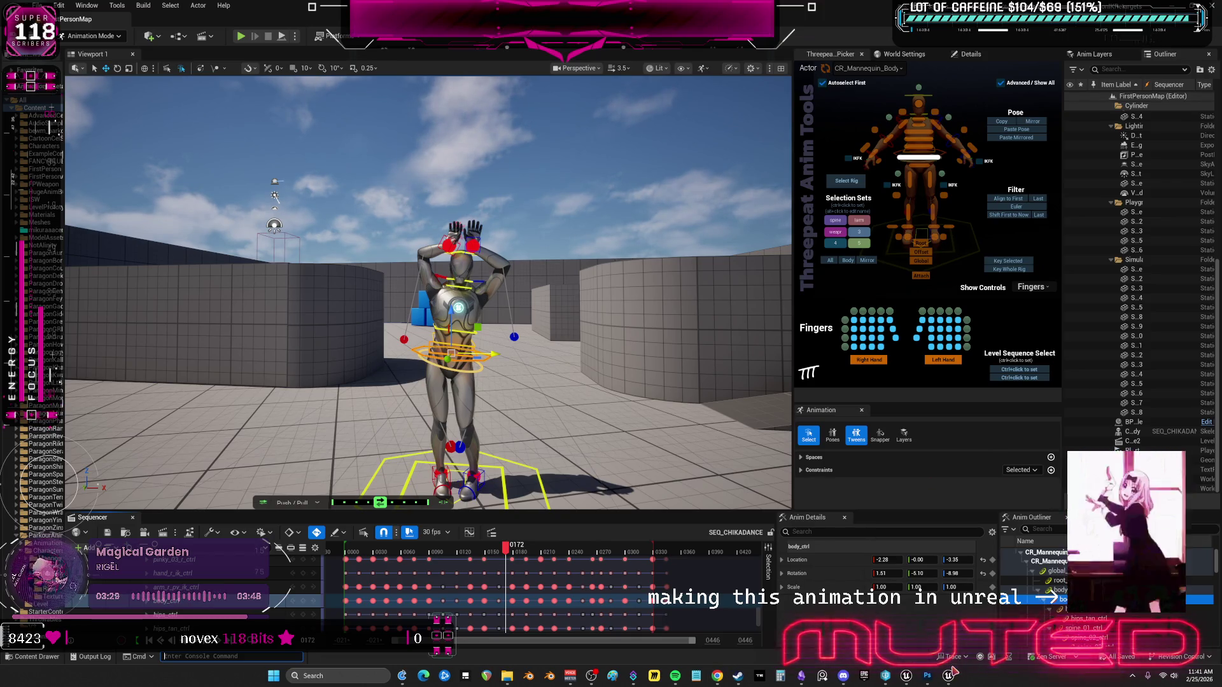
In DemoMap_Multiplayer, load EmptyLevel and open MikuRacer's BP_ThirdPersonMikuRacer and ABP_ThirdPerson_miku.
left_click(950, 676)
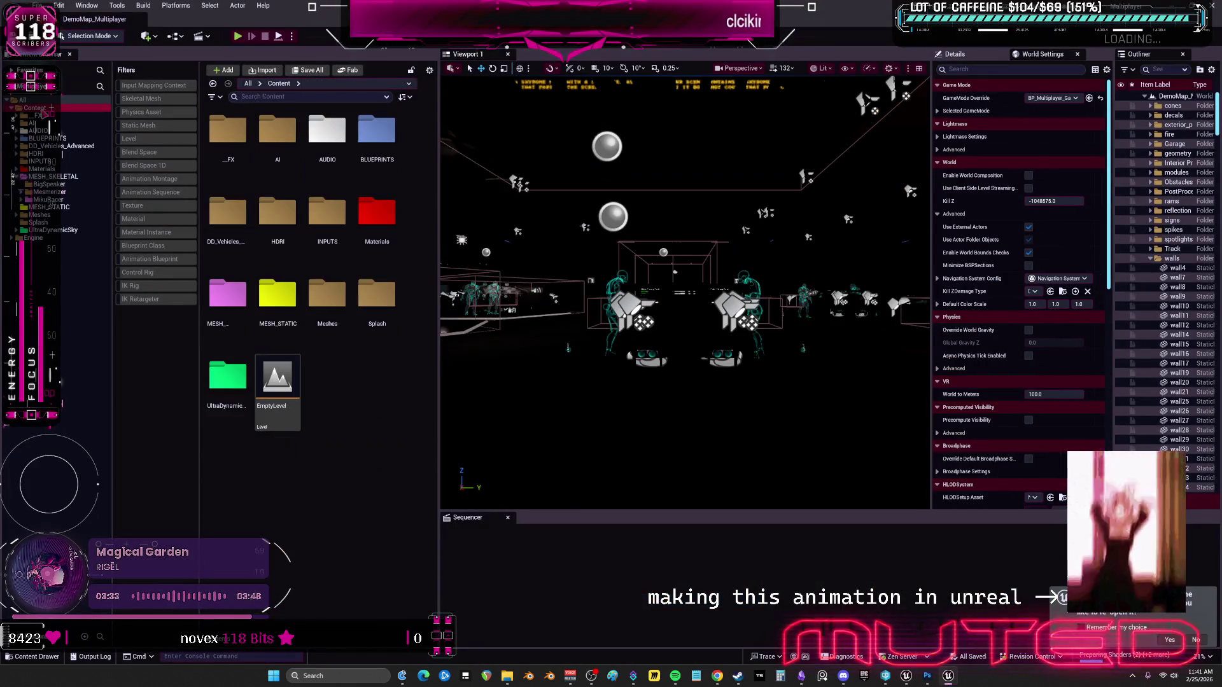
double_click(268, 384)
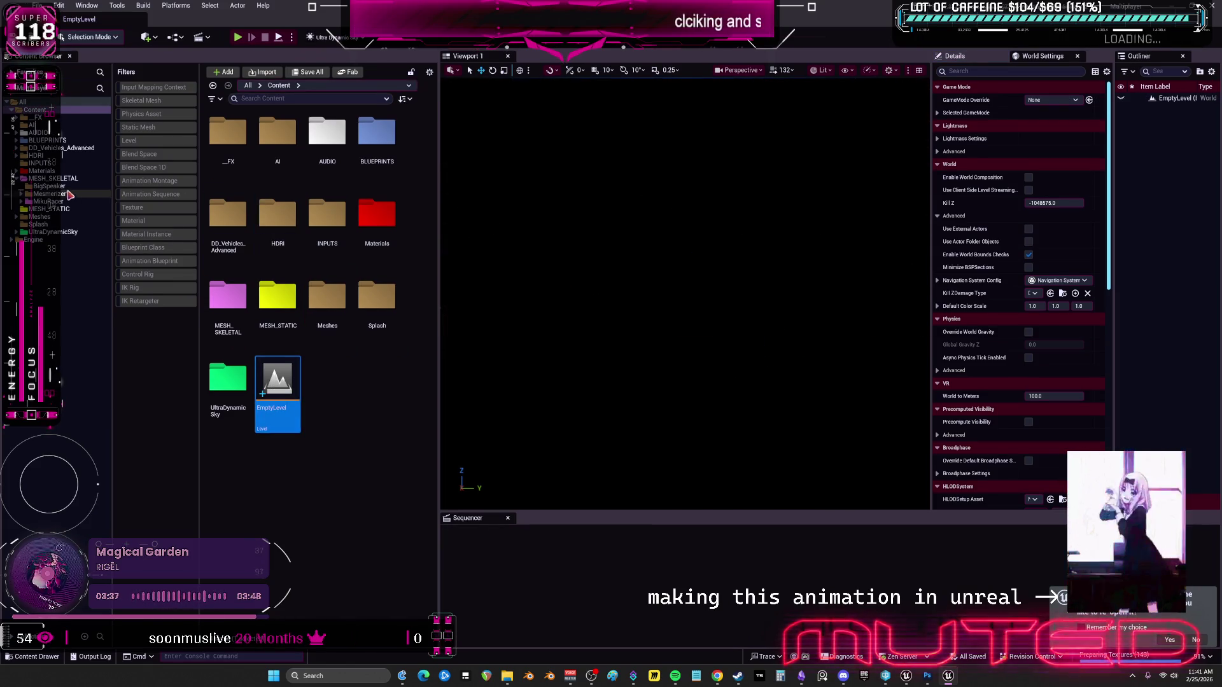
left_click(51, 201)
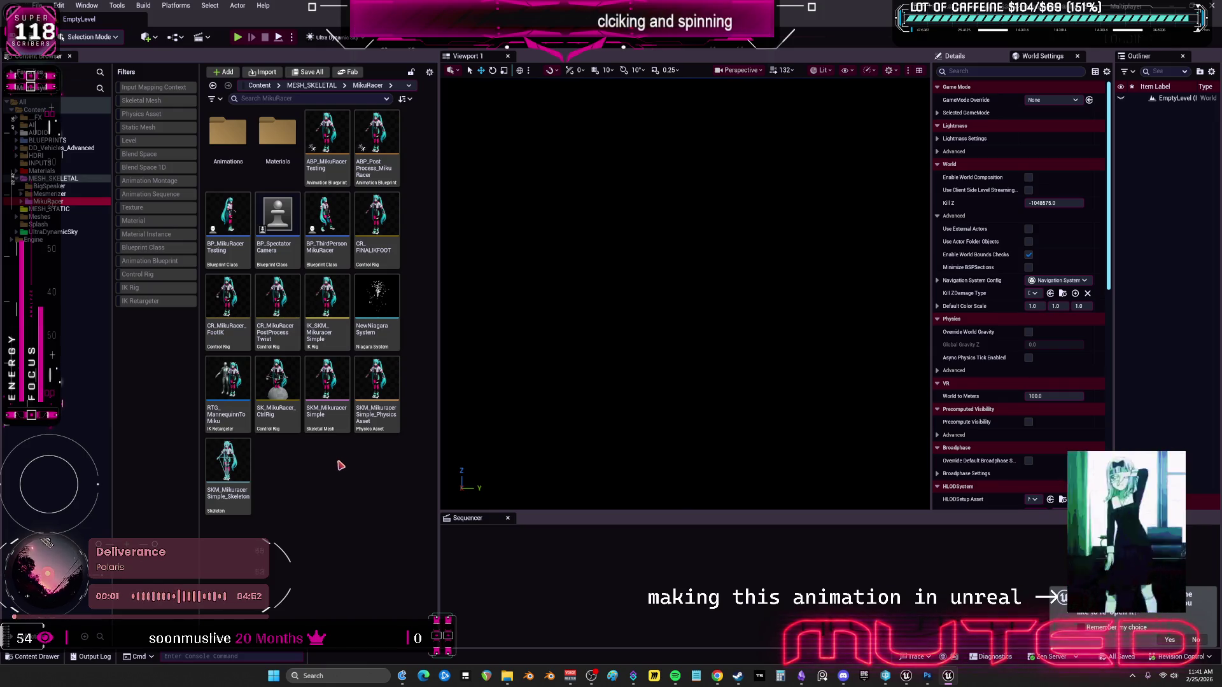
double_click(328, 220)
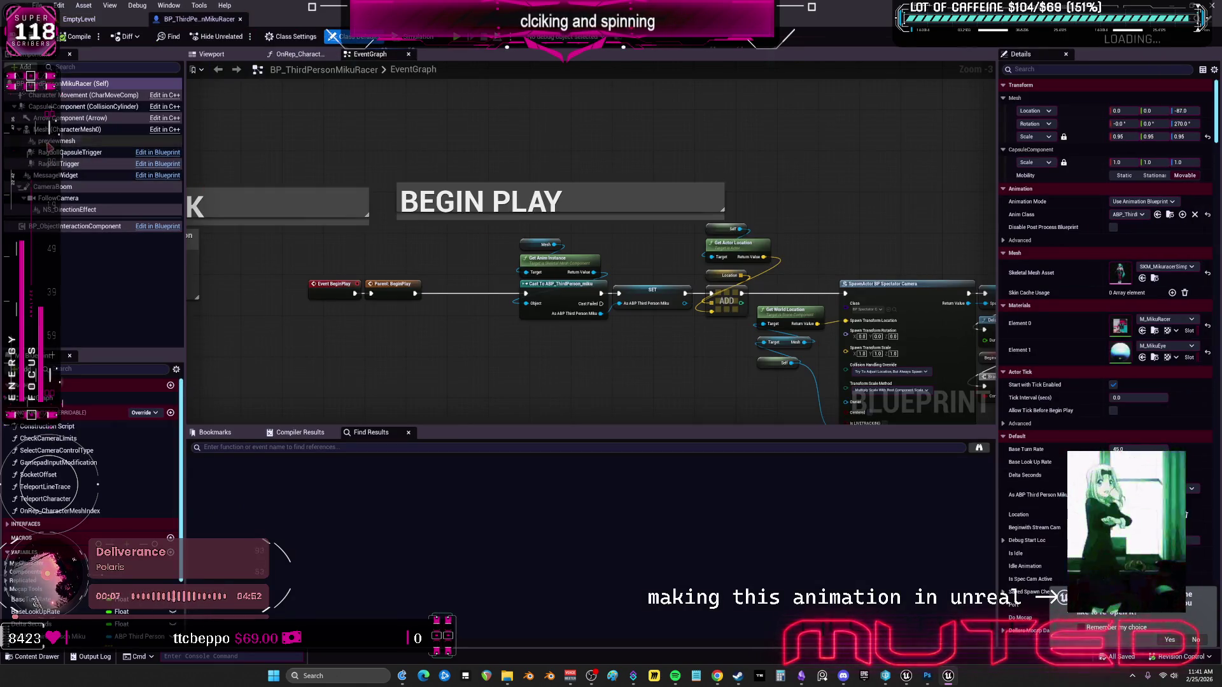
key("ctrl+Tab")
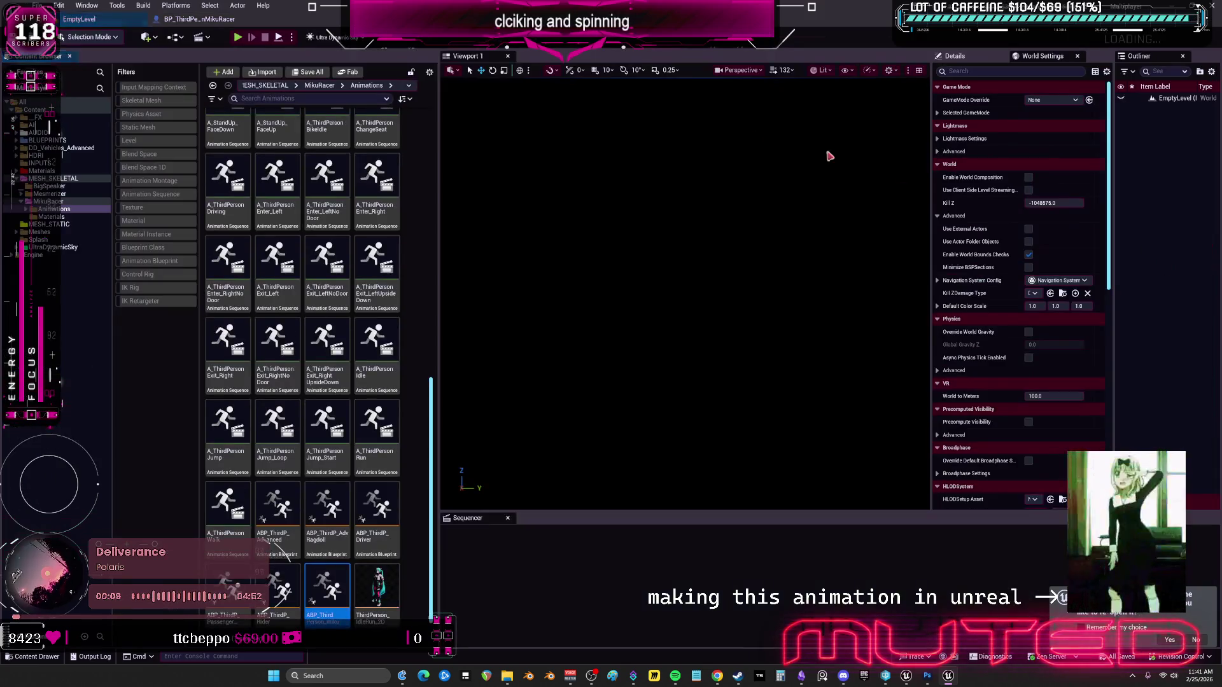
double_click(330, 576)
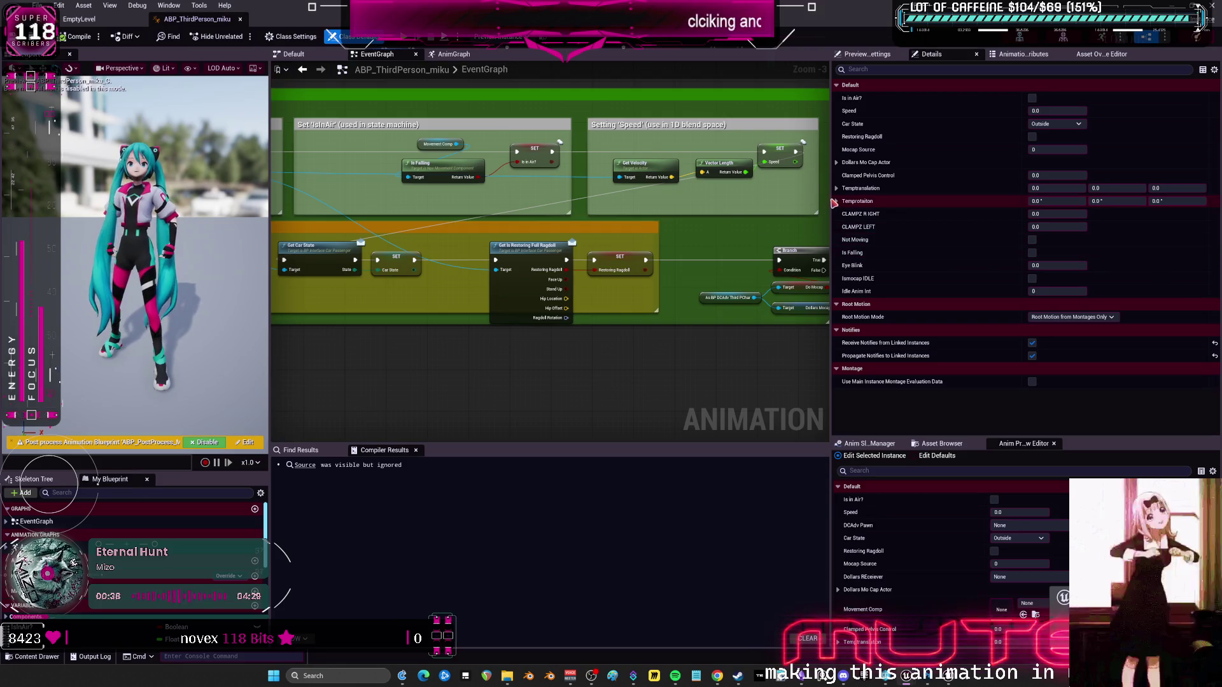
Frame the Speed section and try a nearly-zero node from Speed, undoing the wrong Vector Is Nearly Zero.
left_click_drag(831, 200, 1100, 198)
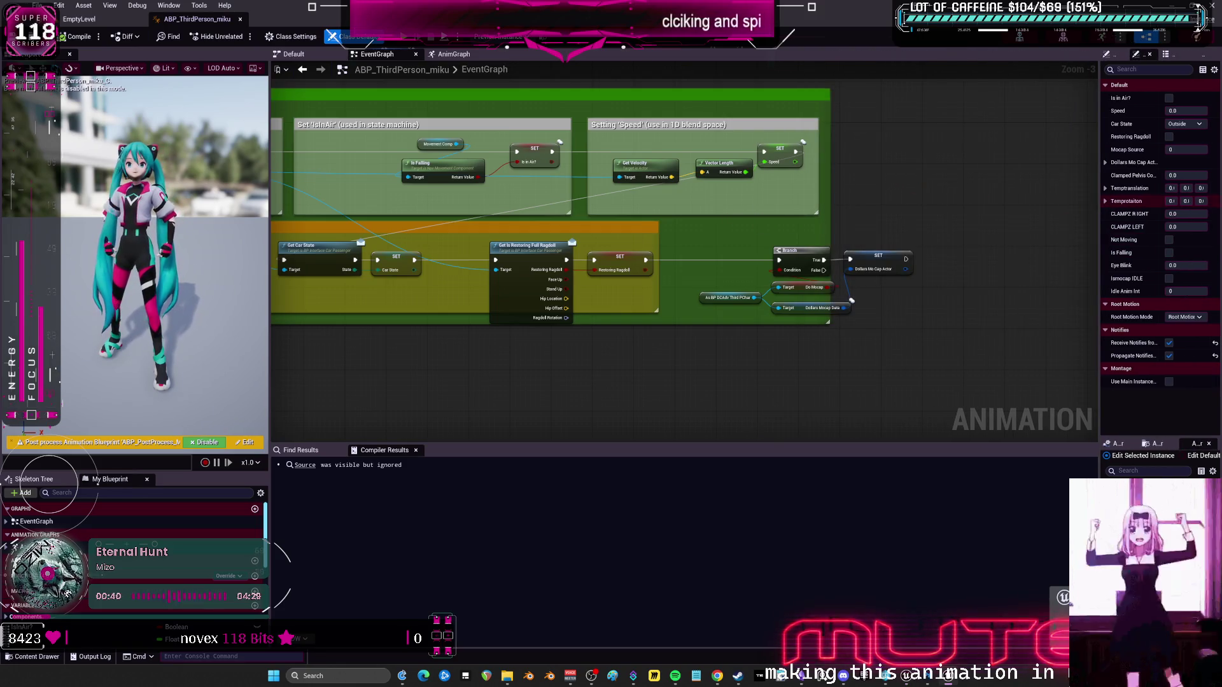
left_click_drag(599, 183, 735, 192)
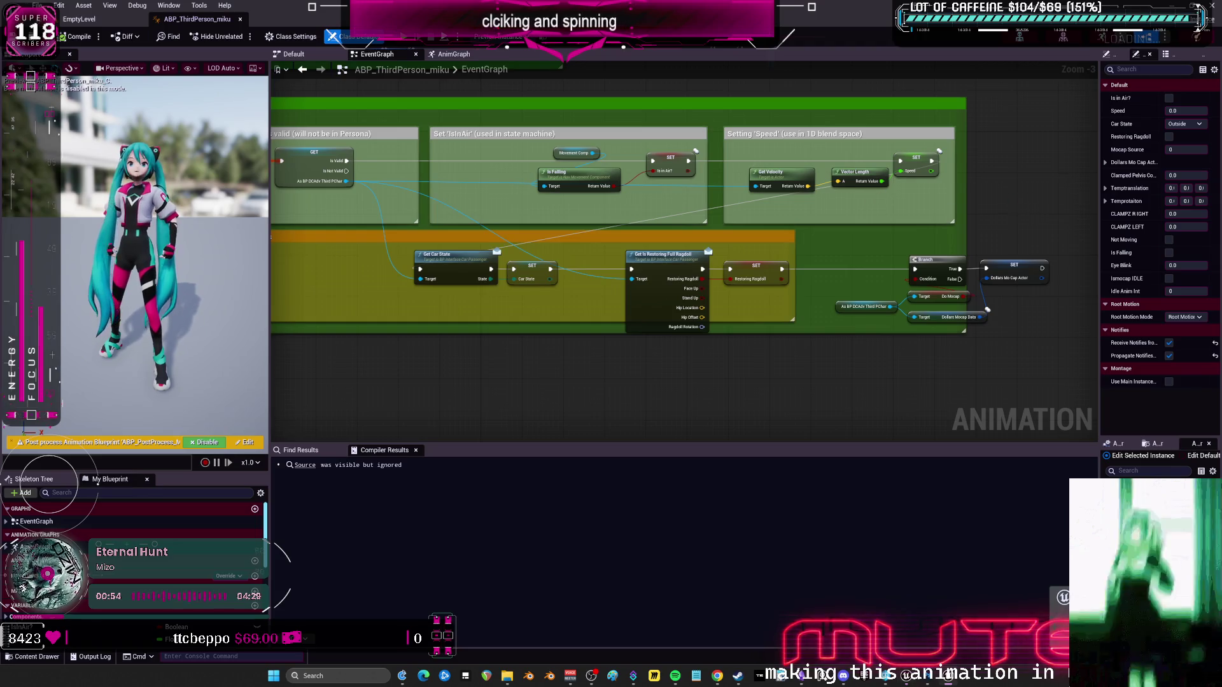
left_click_drag(782, 179, 747, 181)
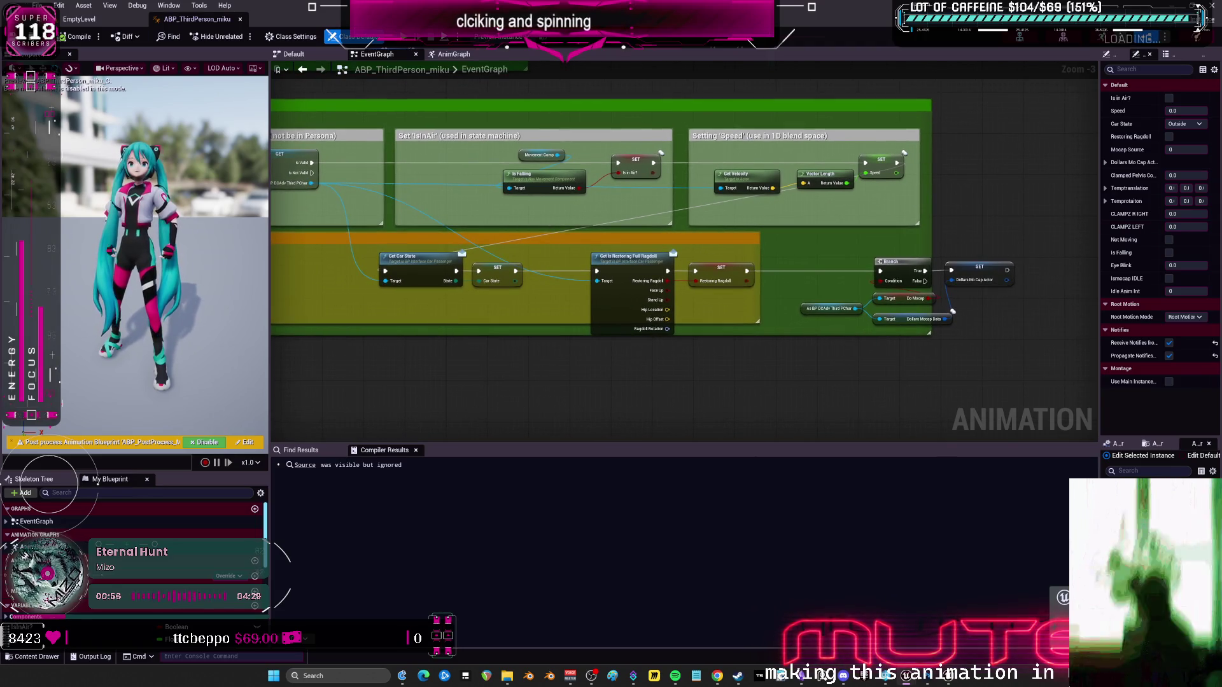
scroll(897, 175, "up", 2)
left_click_drag(898, 175, 673, 198)
mouse_move(665, 192)
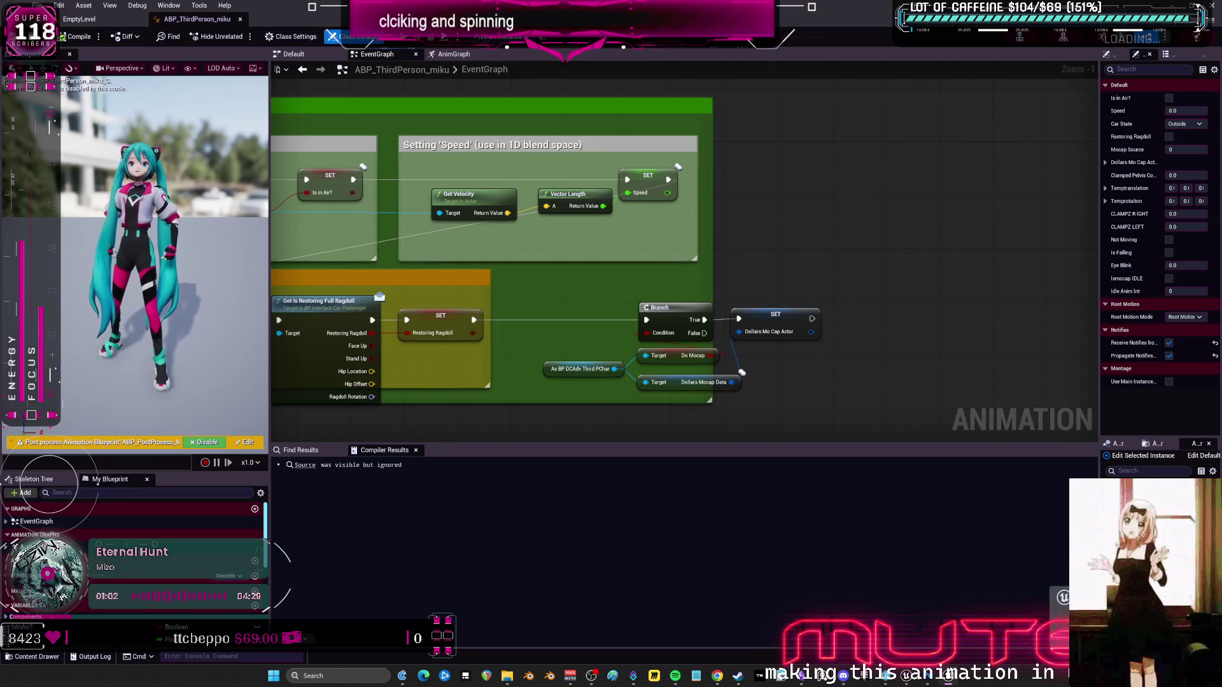
mouse_move(667, 193)
left_mouse_down()
mouse_move(719, 208)
mouse_move(780, 202)
left_mouse_up()
type("nearly zx")
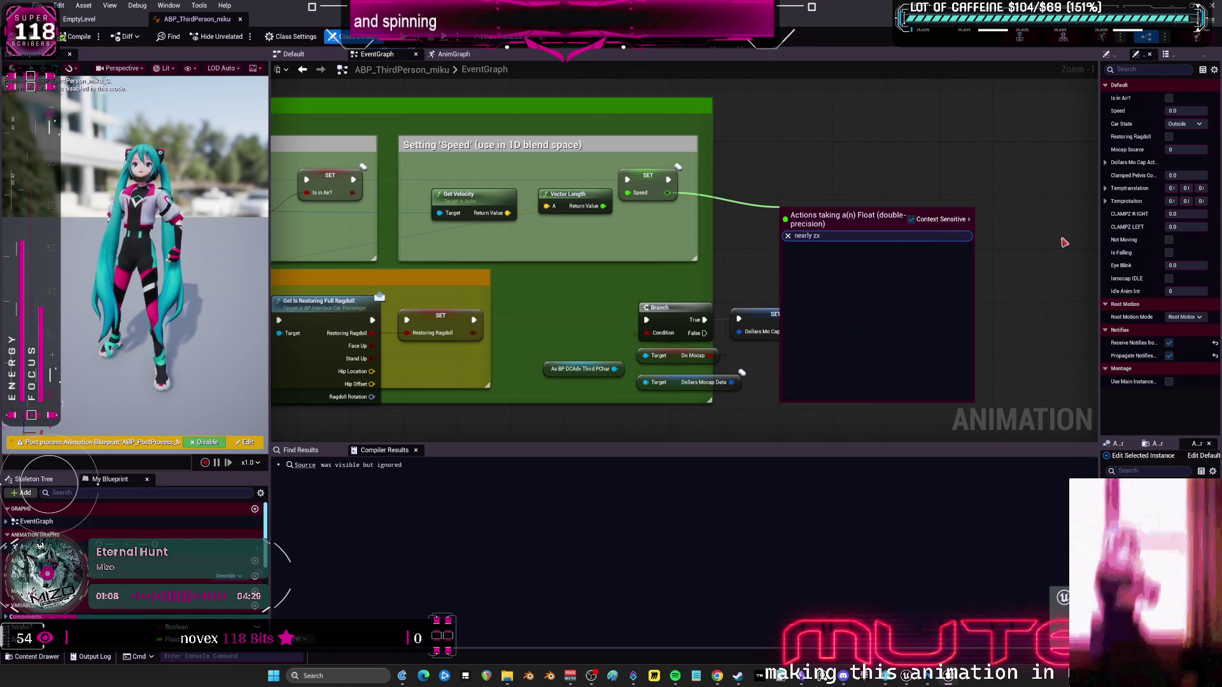
key("BackSpace")
type("er")
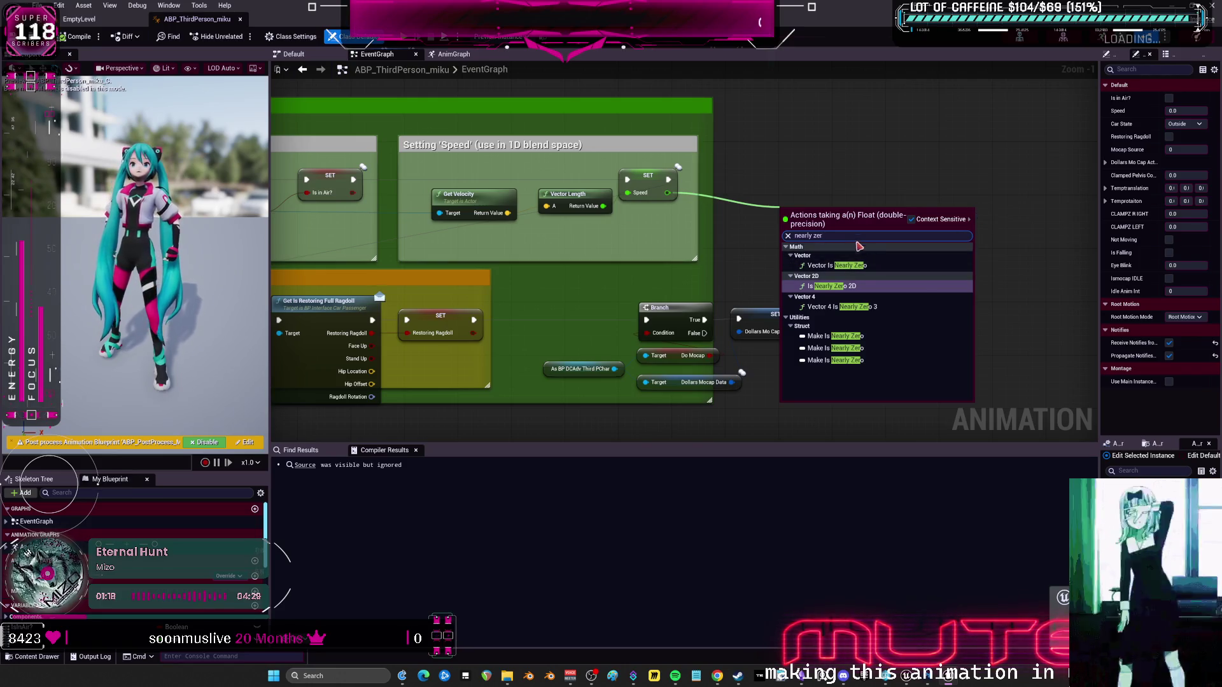
left_click(863, 267)
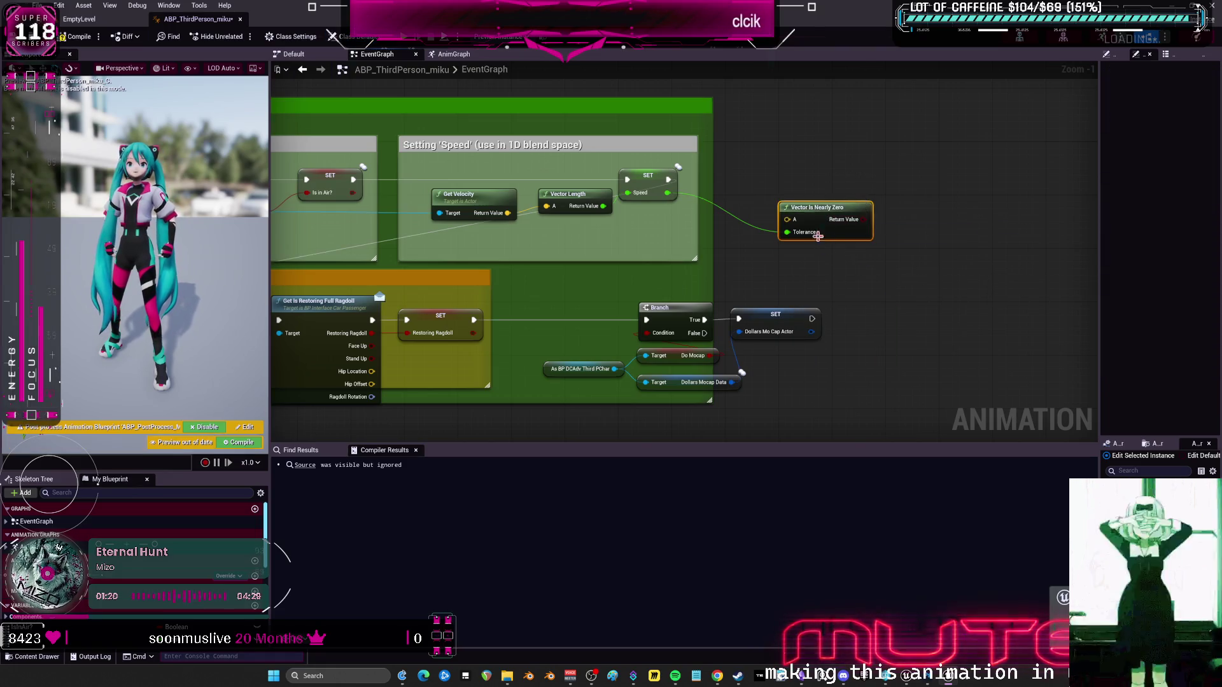
key("ctrl+z")
Add a Nearly Equal (Float) node fed by Speed, with Error Tolerance 0.1.
left_click_drag(667, 193, 802, 220)
type("fl")
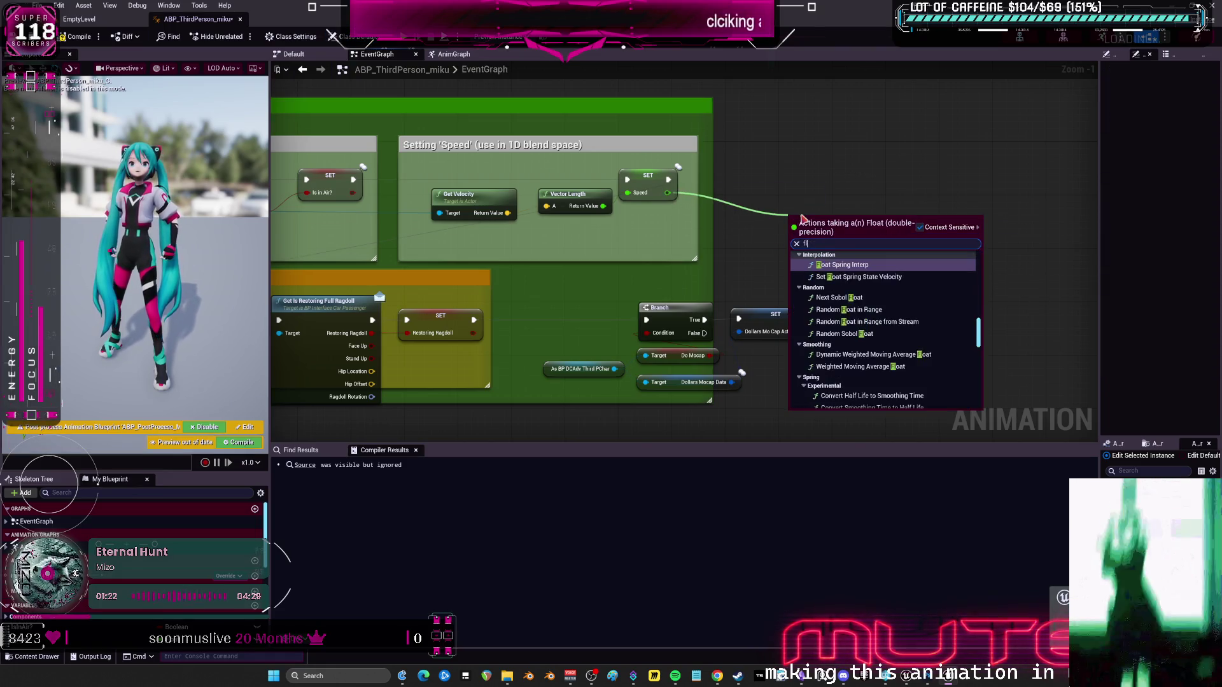
type("oat nearly")
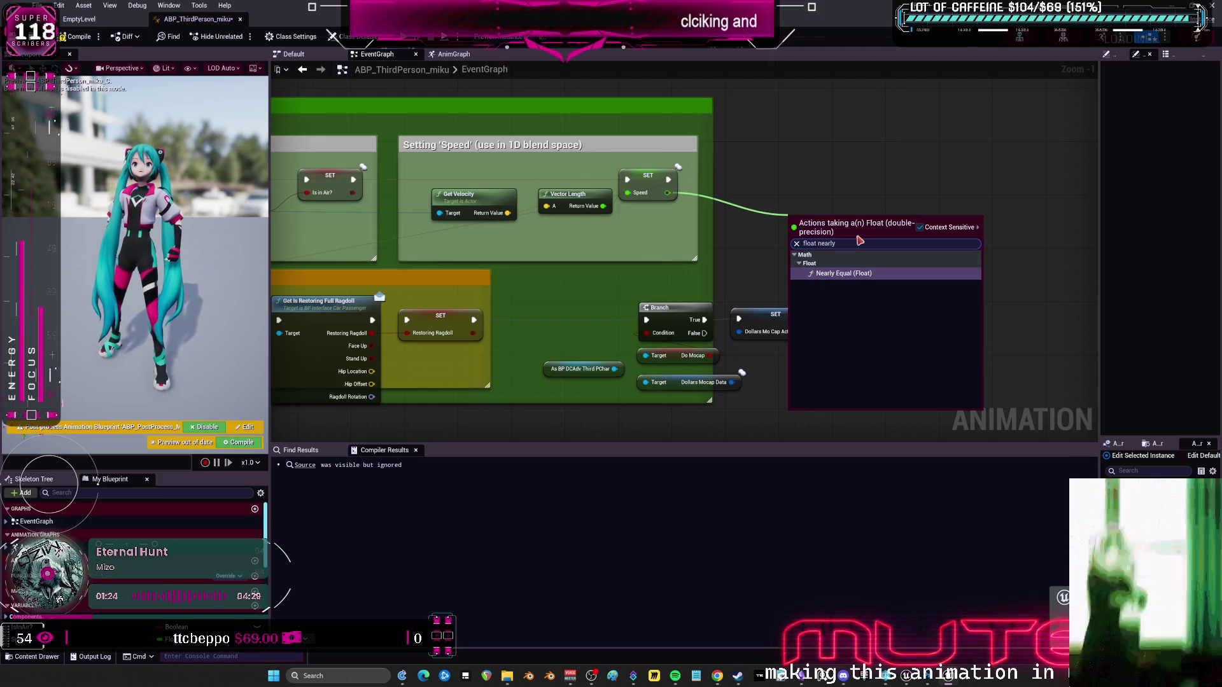
key("Return")
left_click_drag(859, 246, 842, 216)
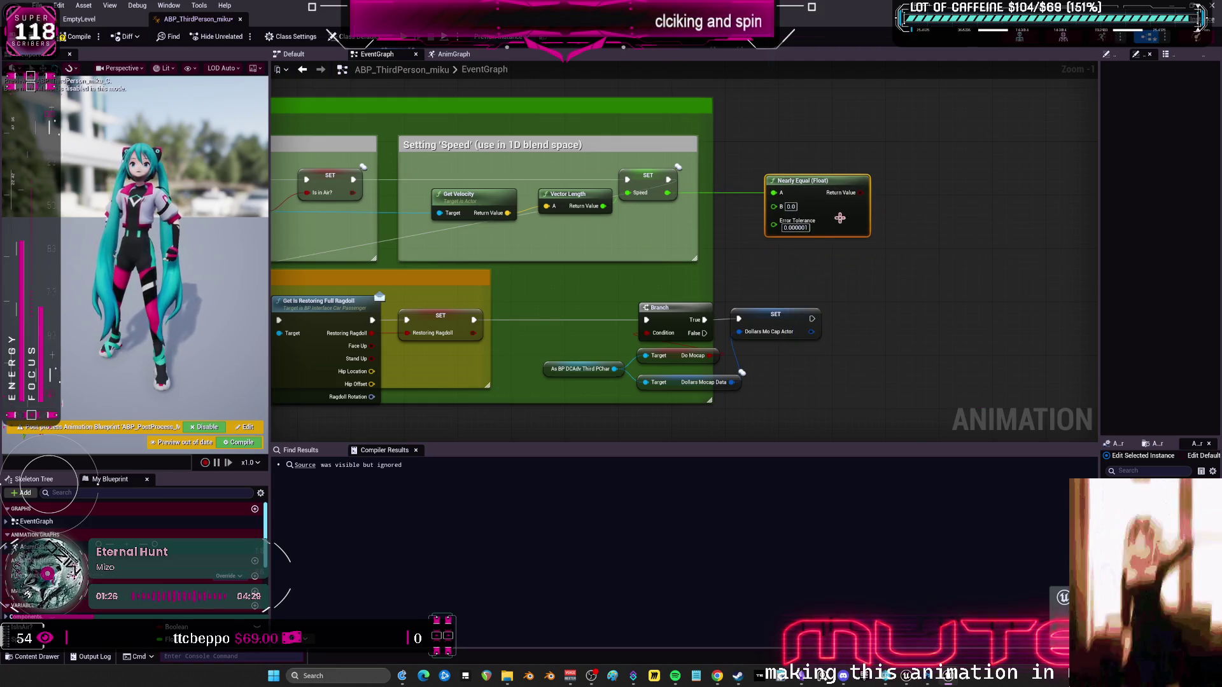
left_click(798, 227)
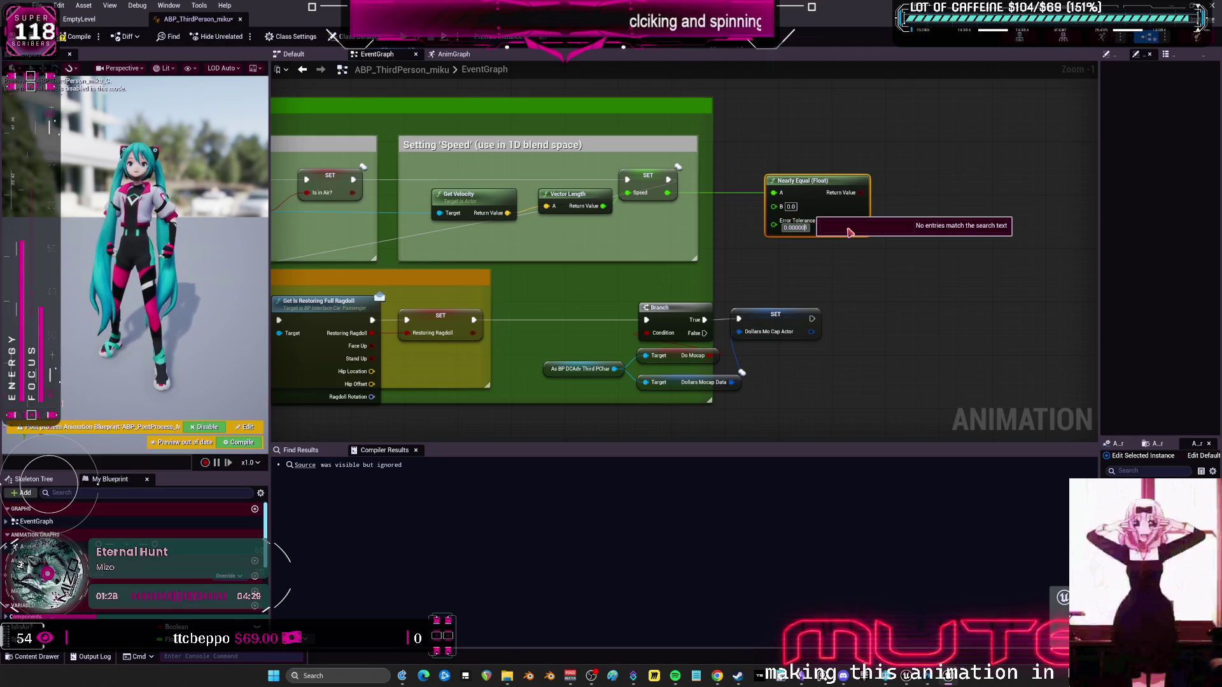
key("Return")
left_click(863, 240)
left_click(942, 287)
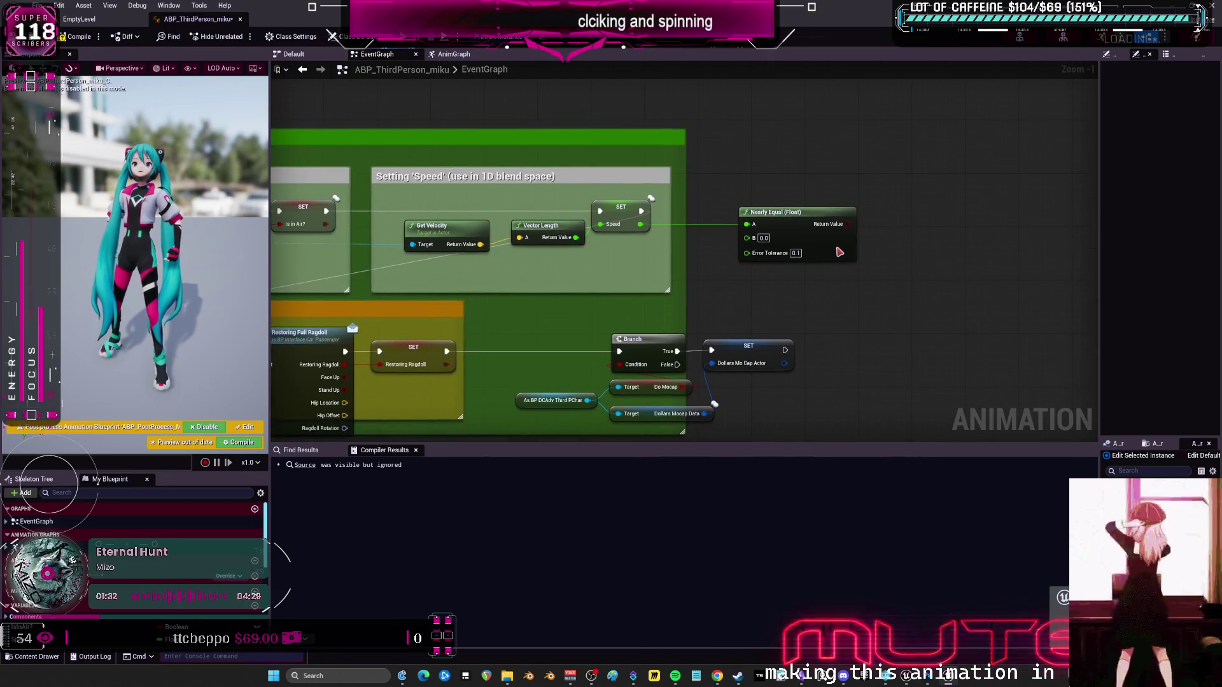
left_click(812, 246)
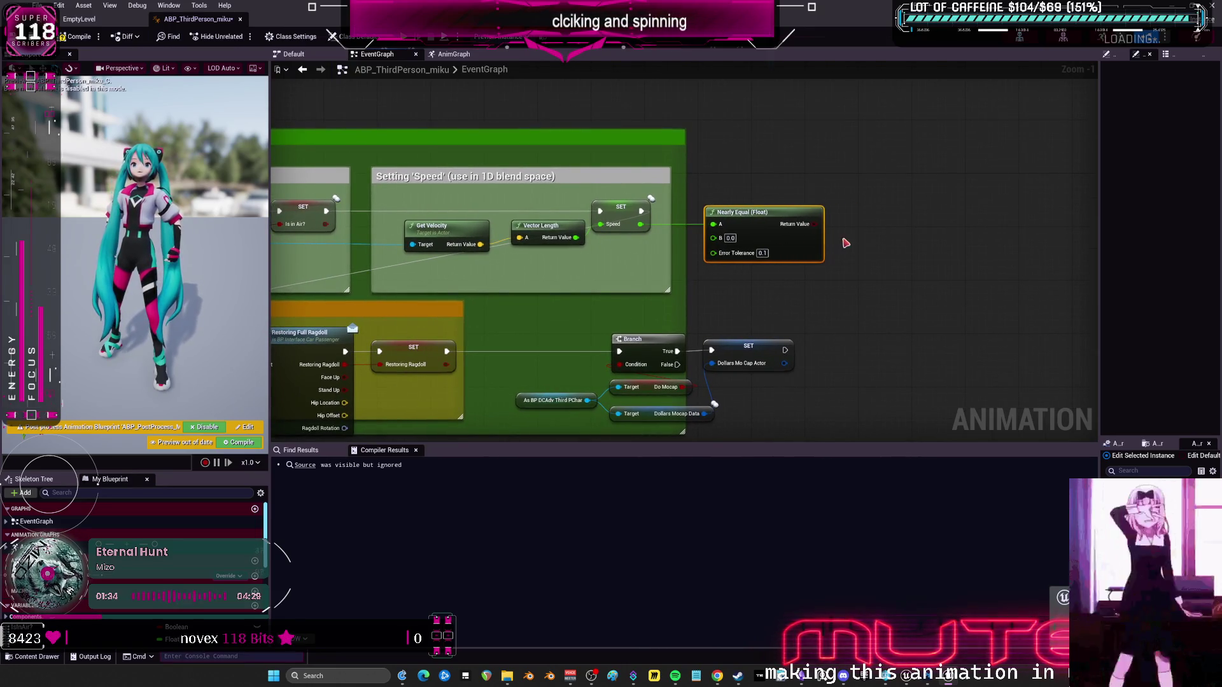
Feed the Nearly Equal result into a SET Not Moving node chained after SET Speed.
mouse_move(816, 224)
left_mouse_down()
mouse_move(878, 254)
mouse_move(864, 249)
left_mouse_up()
type("set mov")
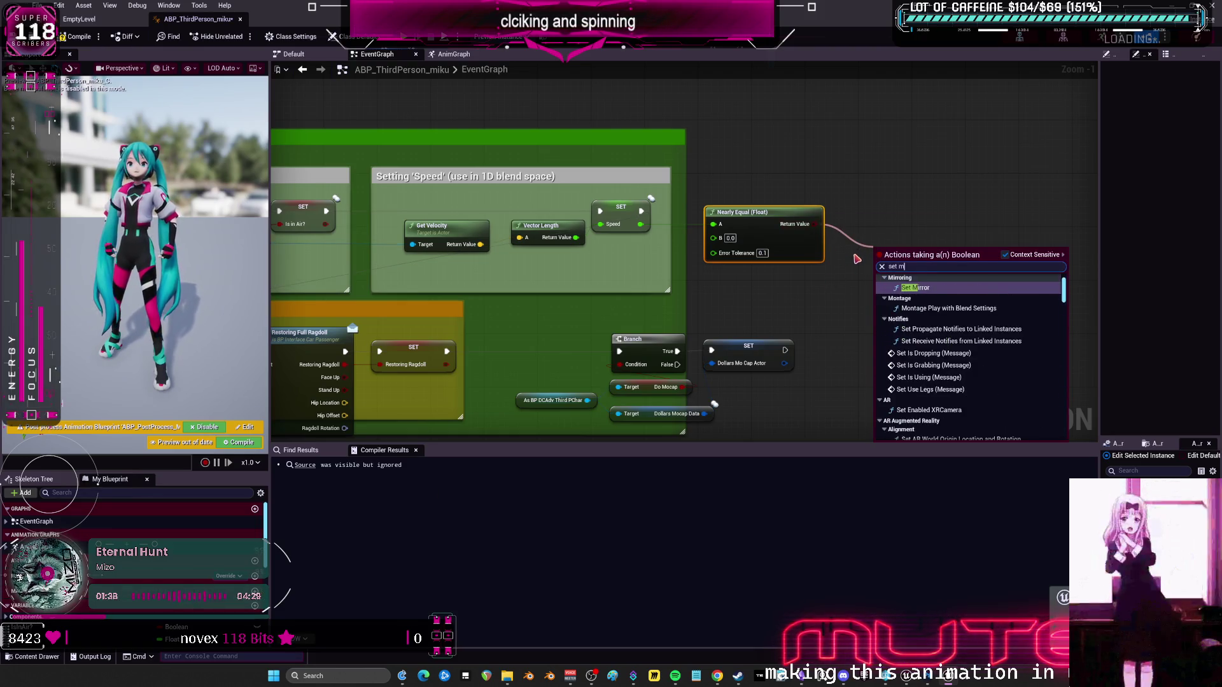
left_click(923, 399)
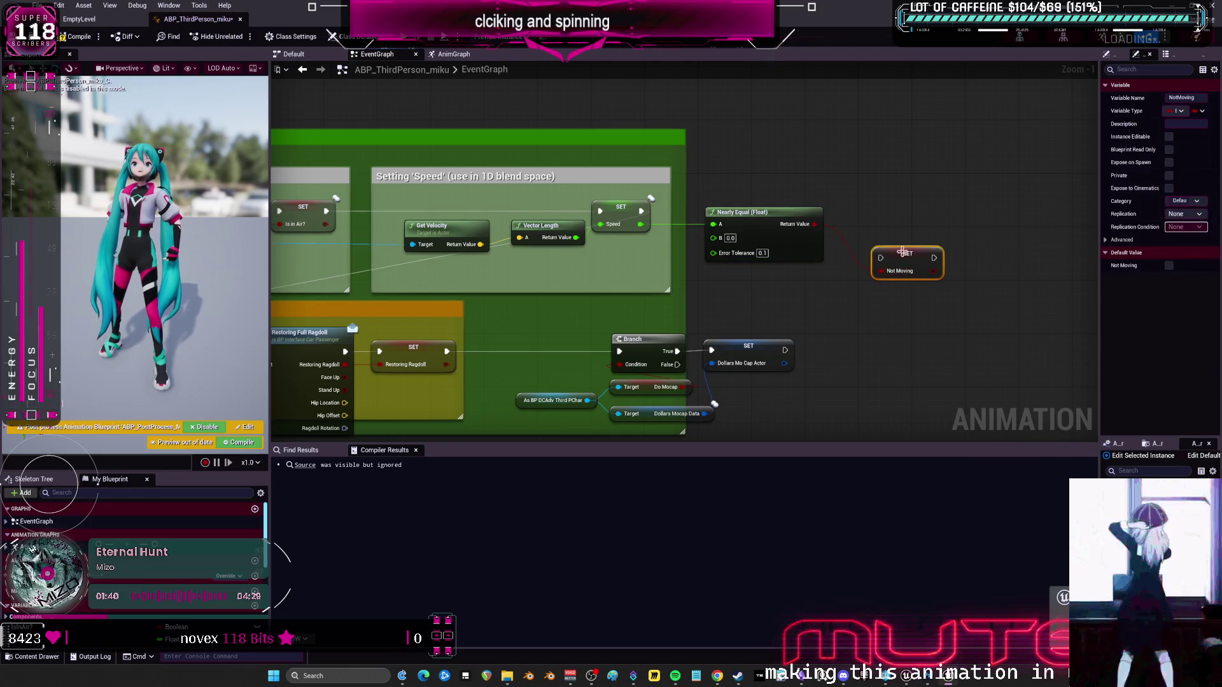
mouse_move(642, 211)
left_mouse_down()
mouse_move(908, 218)
mouse_move(827, 212)
mouse_move(854, 211)
left_mouse_up()
left_click_drag(783, 226, 769, 259)
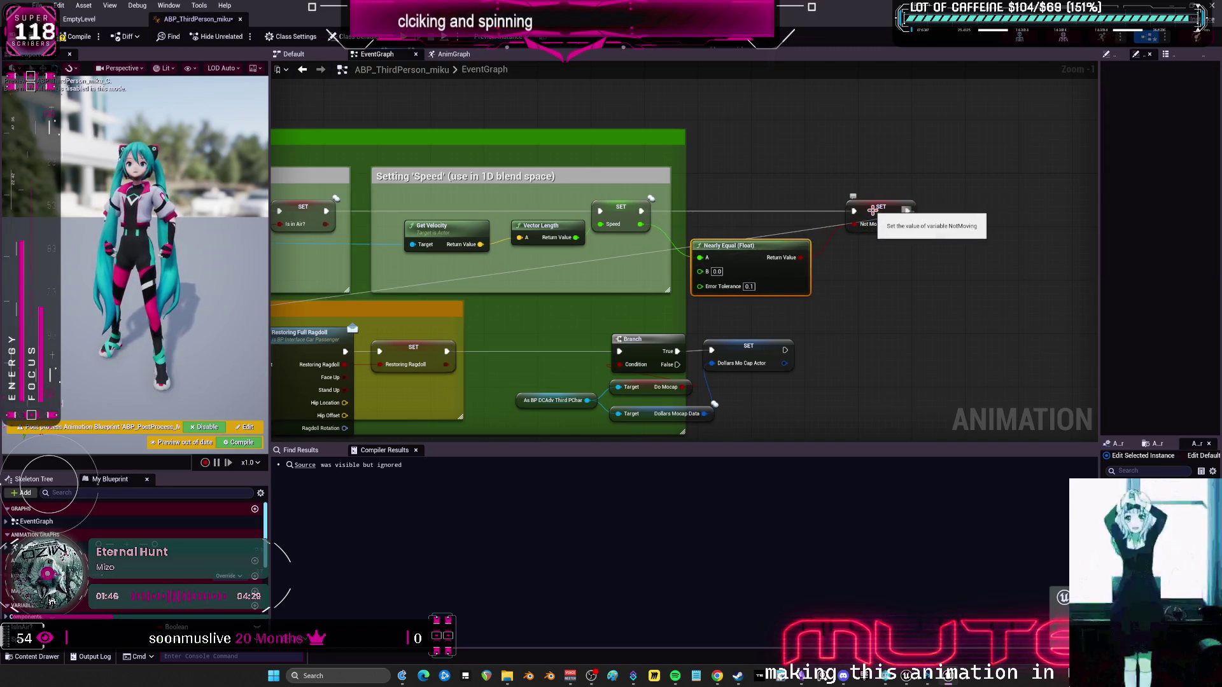
left_click(717, 271)
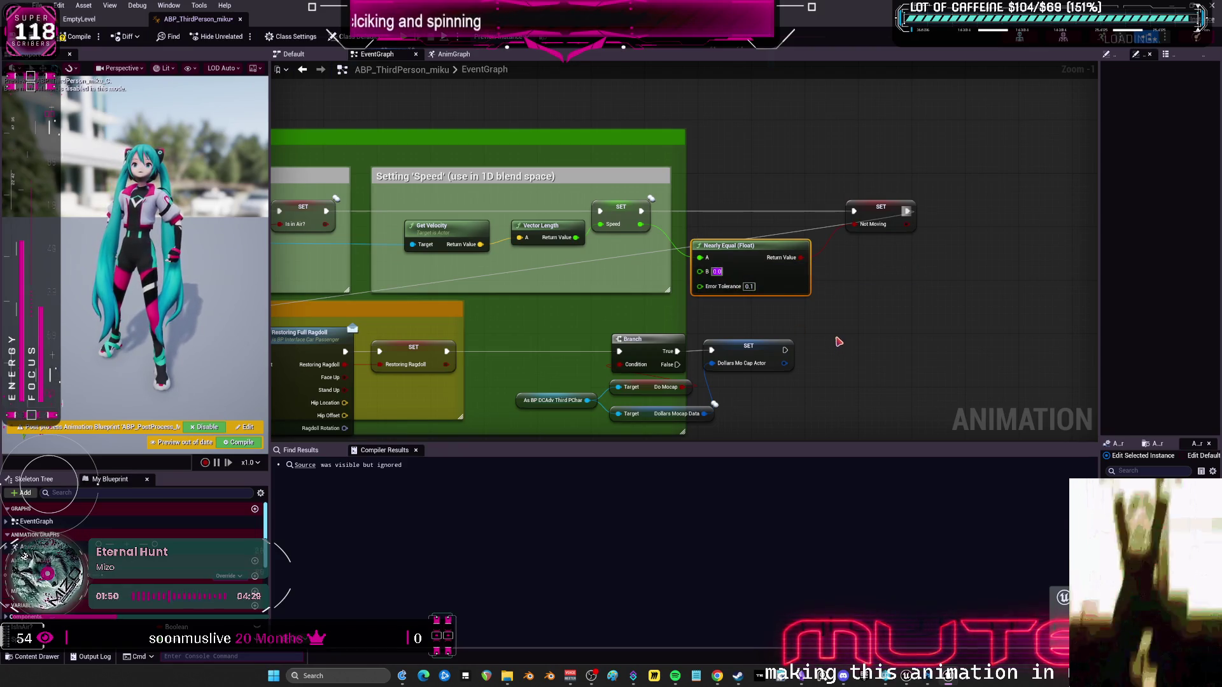
left_click(749, 286)
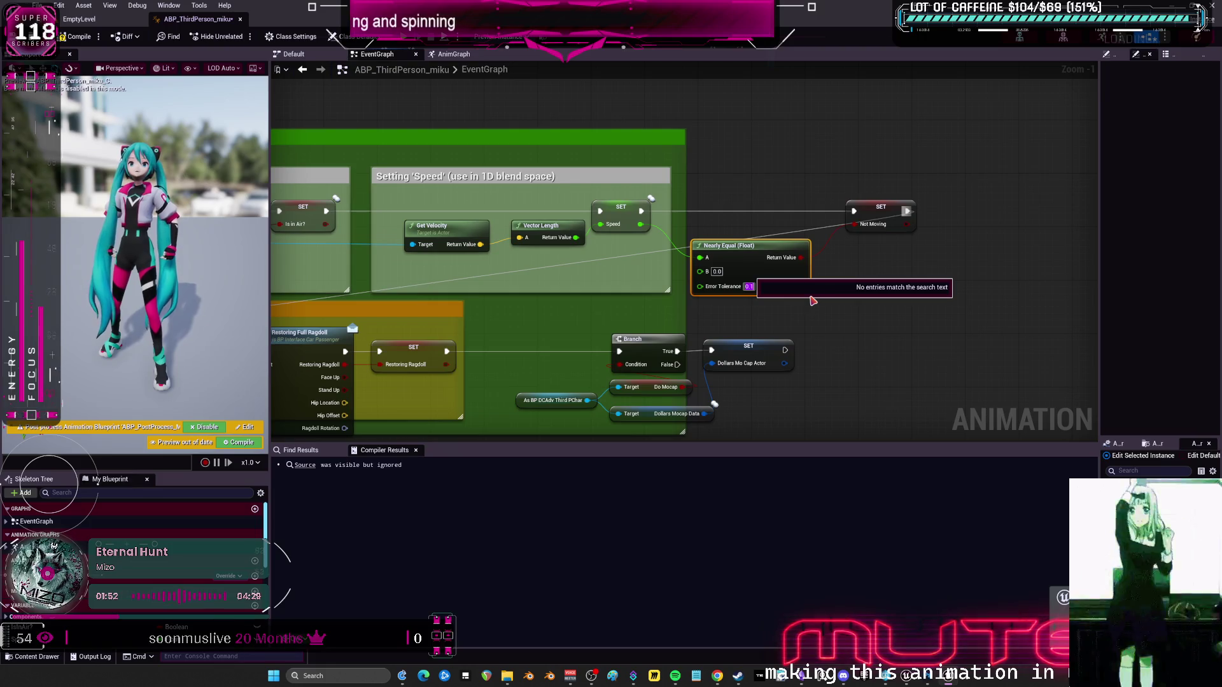
scroll(830, 346, "down", 4)
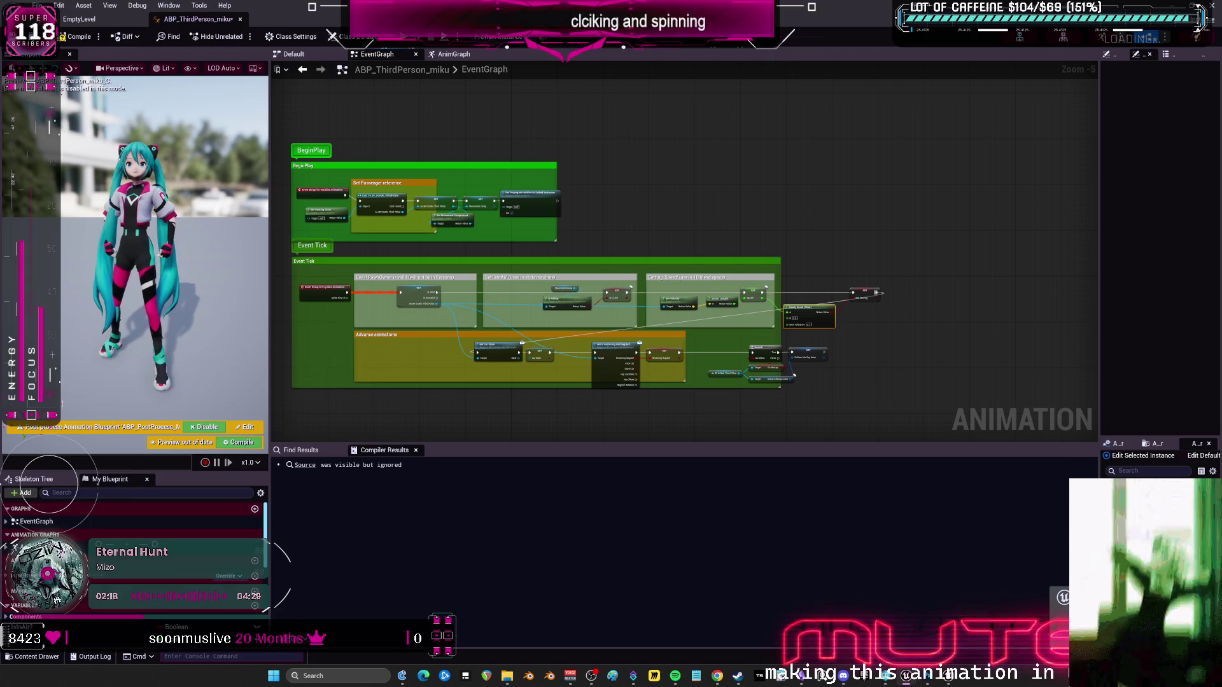
scroll(858, 273, "up", 2)
Compile ABP_ThirdPerson_miku and return to the EmptyLevel editor.
mouse_move(917, 366)
left_mouse_down()
mouse_move(791, 286)
mouse_move(711, 257)
left_mouse_up()
left_click(75, 36)
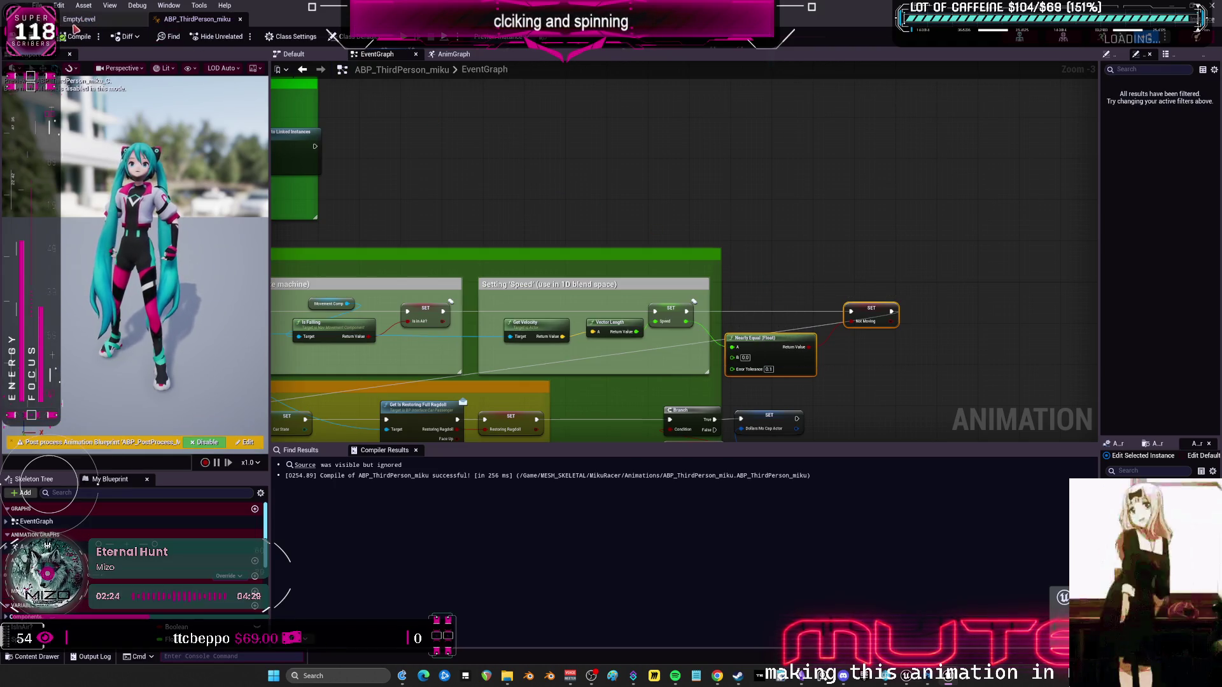
left_click(80, 20)
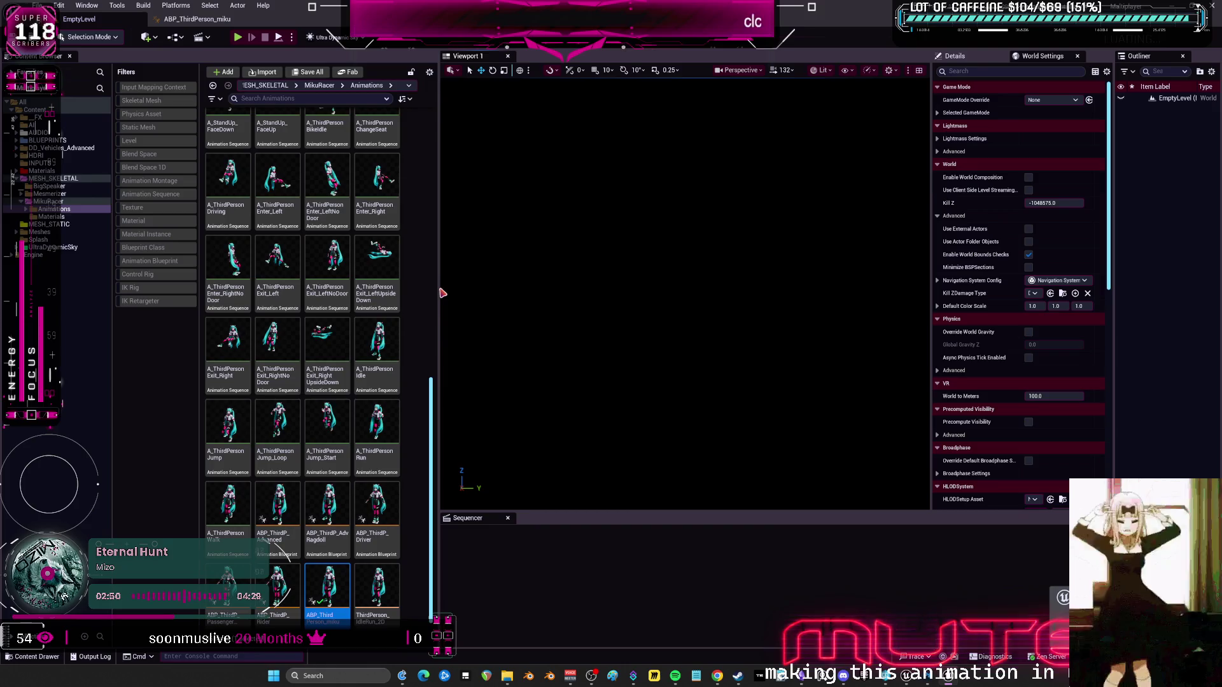
Expand the Mesmerizer folder in the Content Browser and open APB_3rd_MezMiku.
left_click(49, 203)
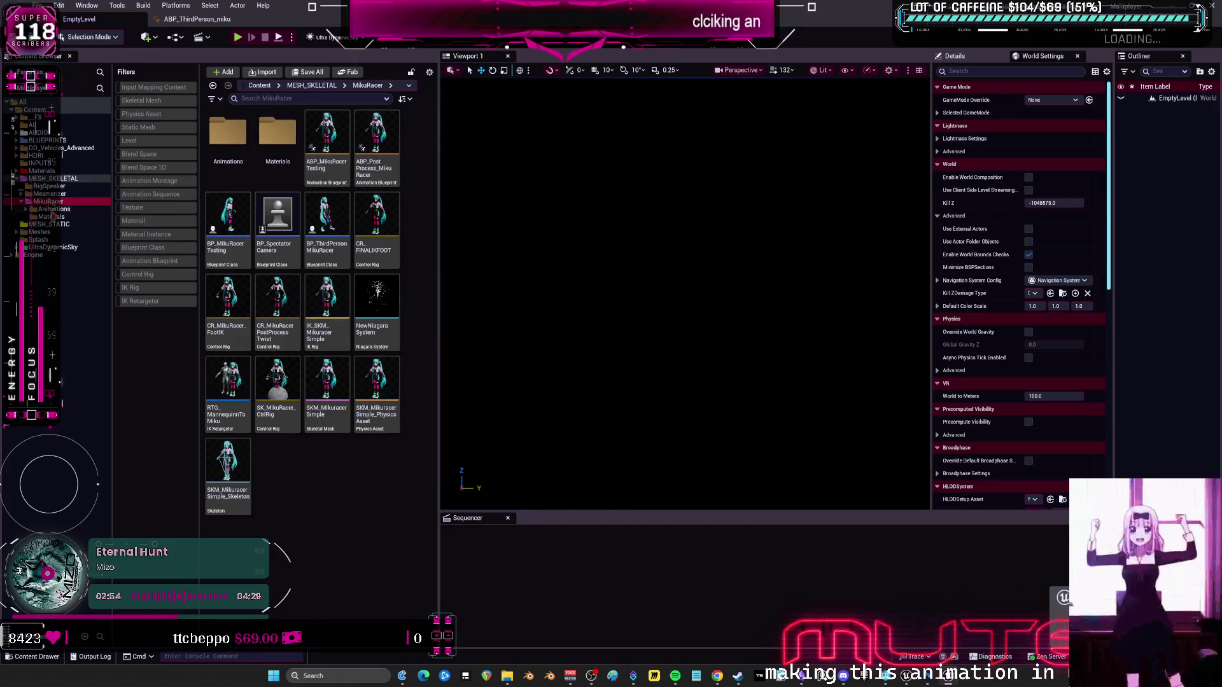
left_click(21, 194)
left_click(42, 194)
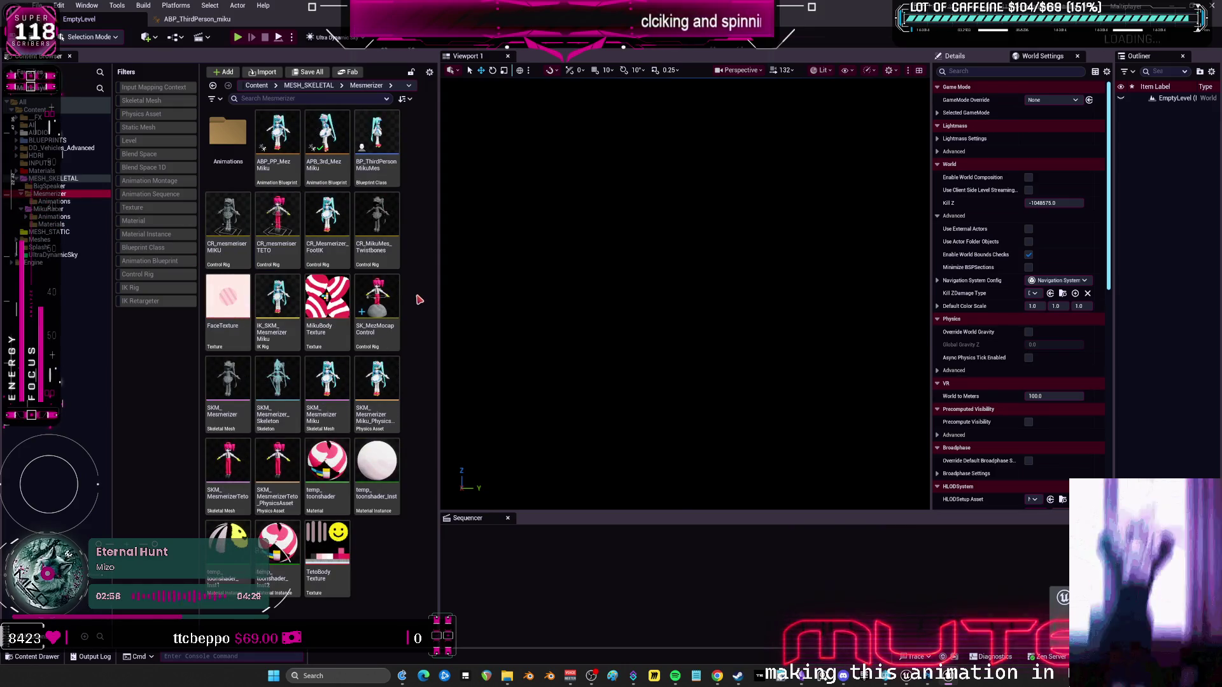
left_click(326, 180)
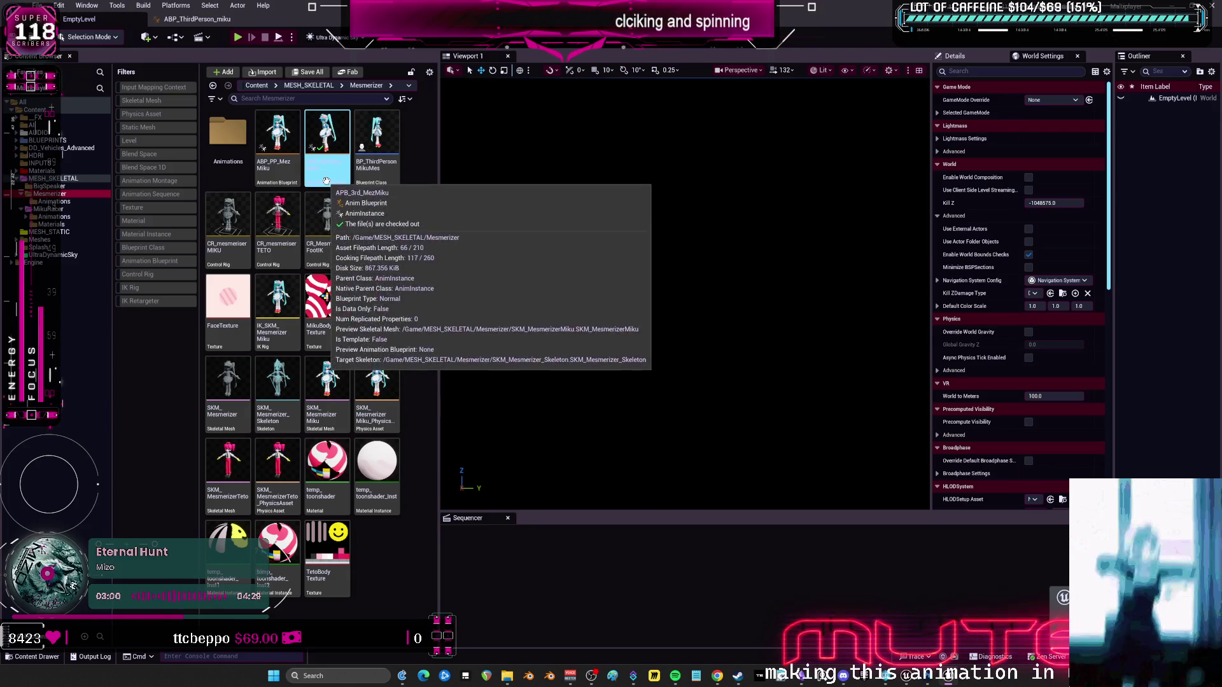
double_click(328, 185)
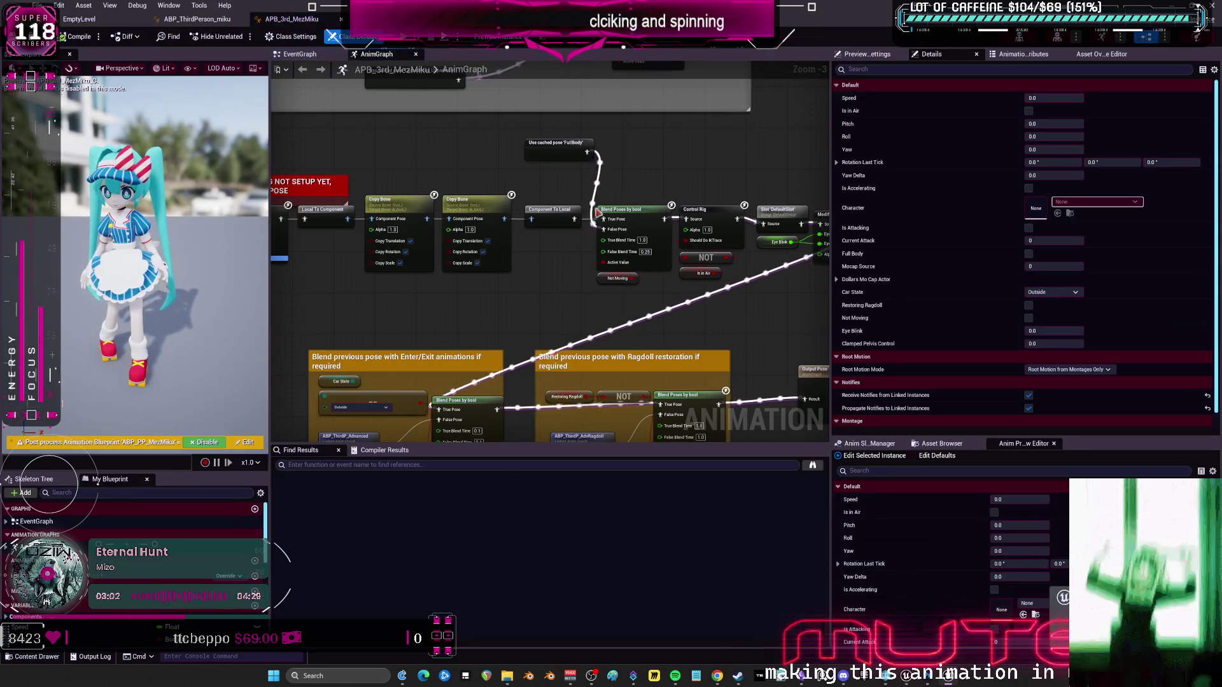
In the EventGraph, add a Nearly Equal (Float) node with Speed wired into A.
left_click(299, 54)
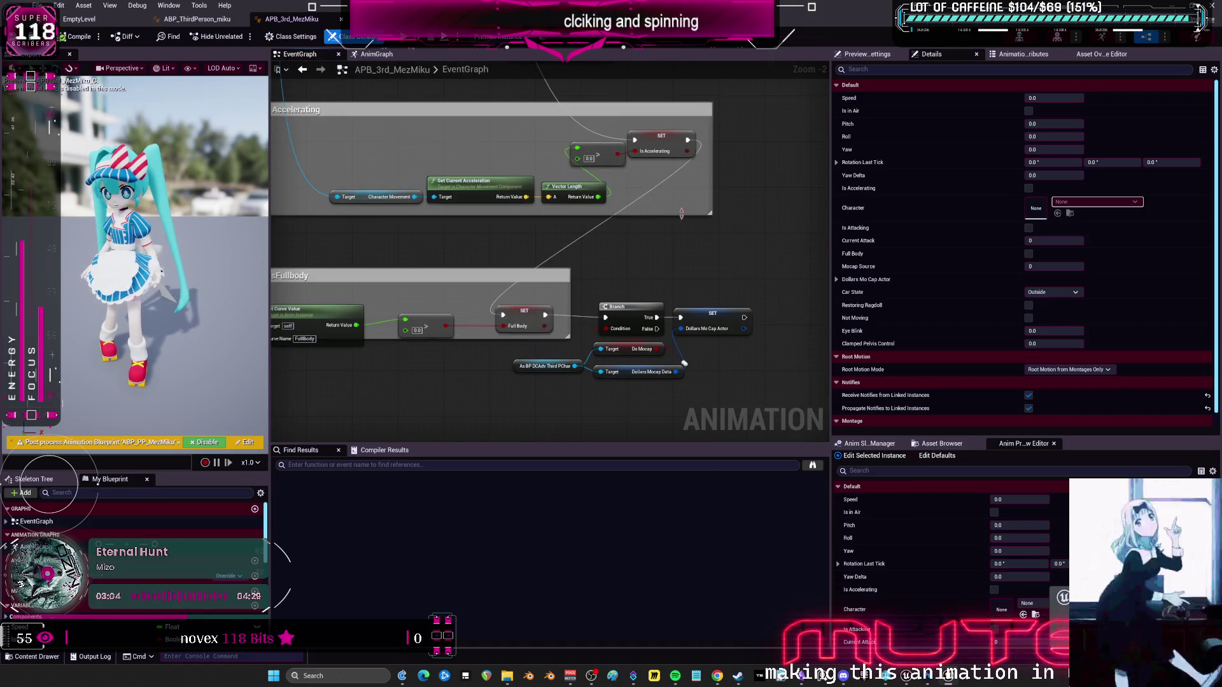
scroll(626, 285, "up", 1)
mouse_move(627, 285)
left_mouse_down()
mouse_move(640, 223)
mouse_move(649, 382)
mouse_move(662, 219)
mouse_move(688, 244)
mouse_move(538, 275)
mouse_move(624, 253)
left_mouse_up()
type("nearly equal")
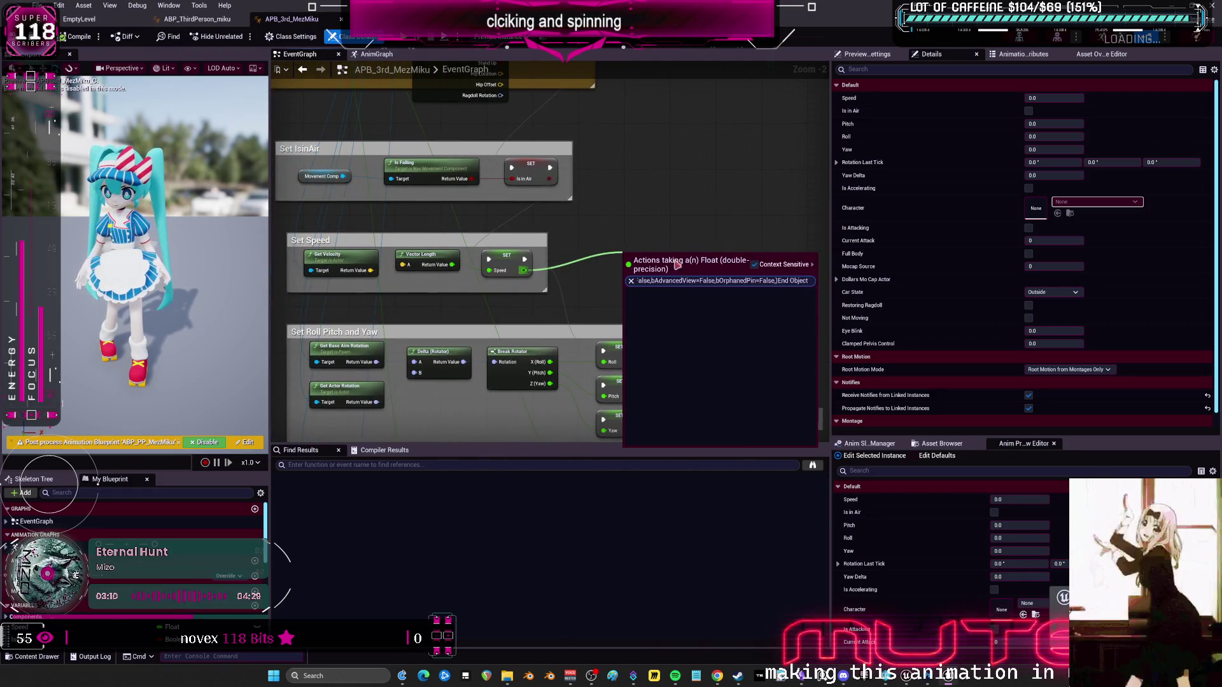
key("Return")
left_click_drag(553, 280, 562, 259)
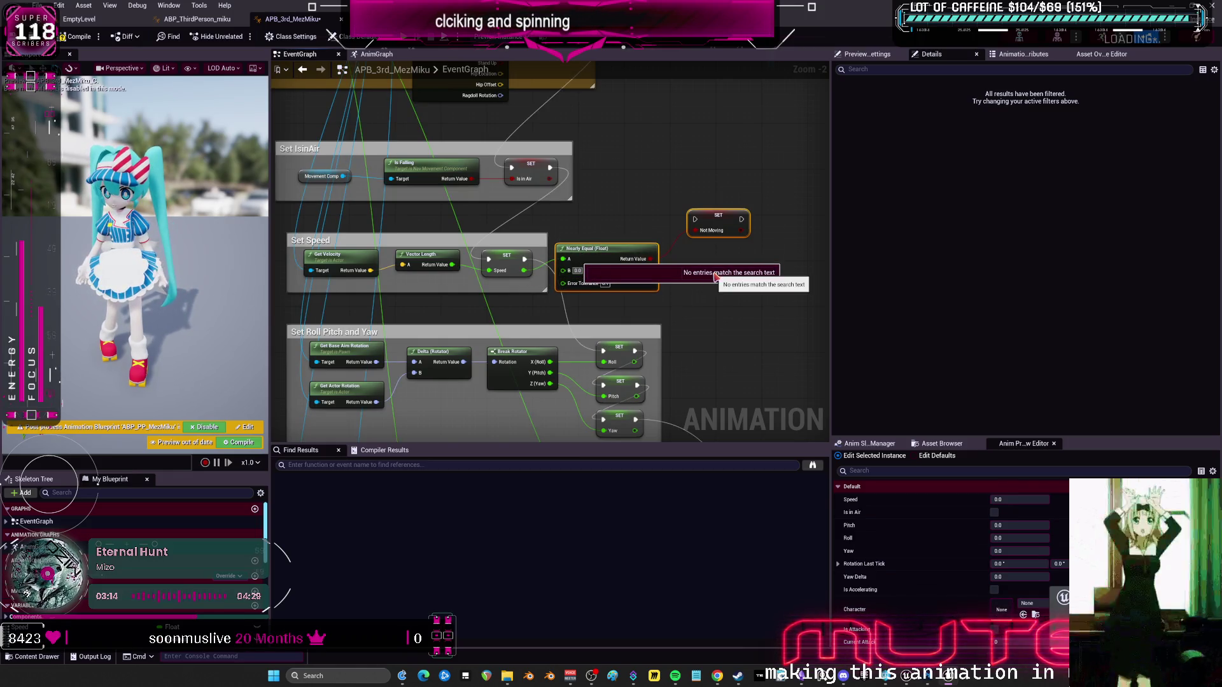
left_click(718, 330)
Chain SET Not Moving after SET Speed, tidy the nodes, compile, and return to EmptyLevel.
mouse_move(524, 259)
left_mouse_down()
mouse_move(708, 242)
mouse_move(743, 224)
left_mouse_up()
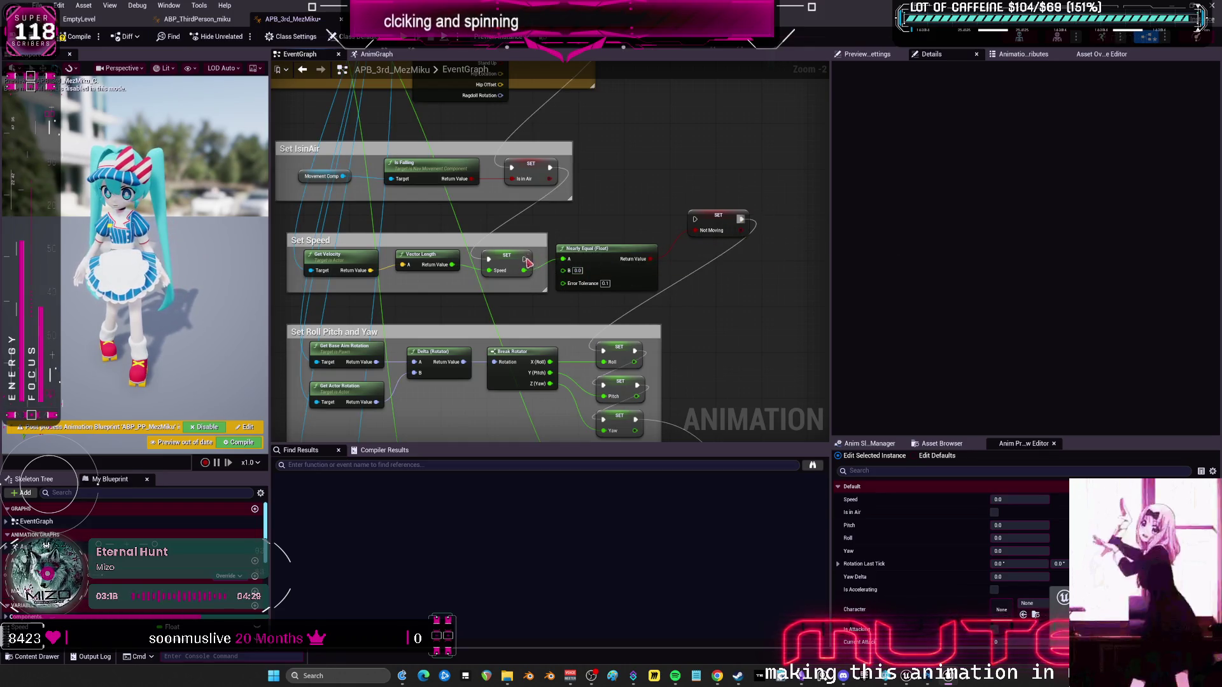
left_click_drag(525, 259, 695, 219)
left_click_drag(611, 248, 623, 271)
left_click_drag(708, 231, 713, 270)
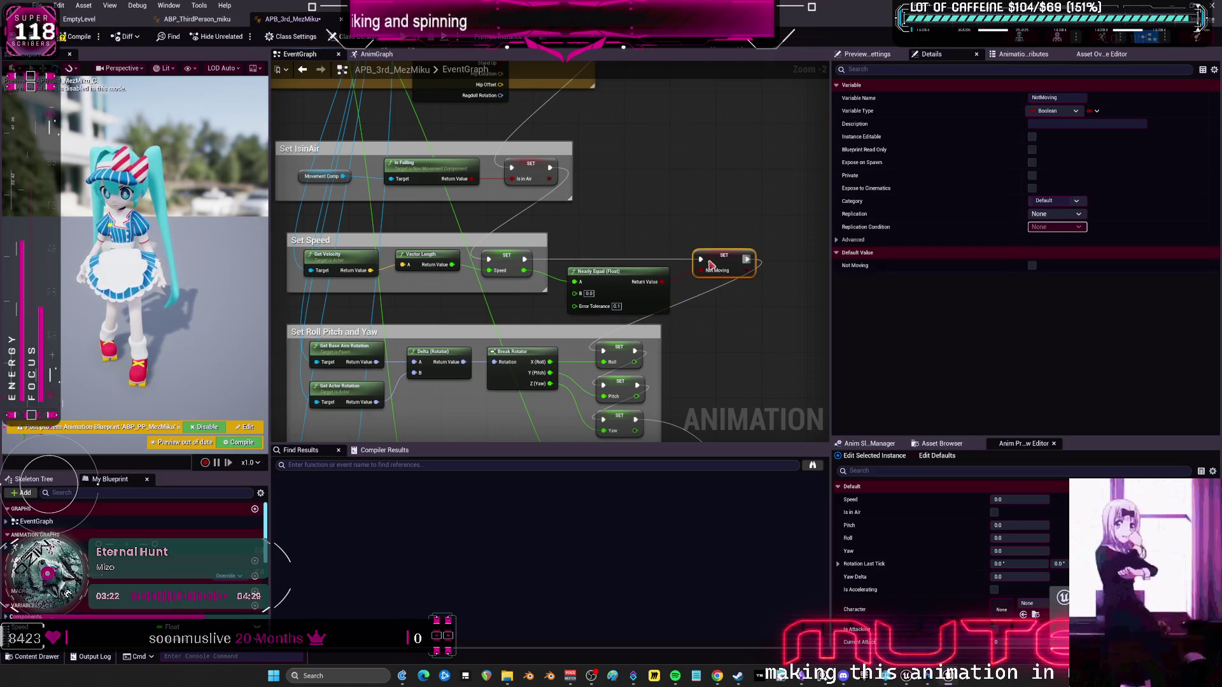
left_click(76, 37)
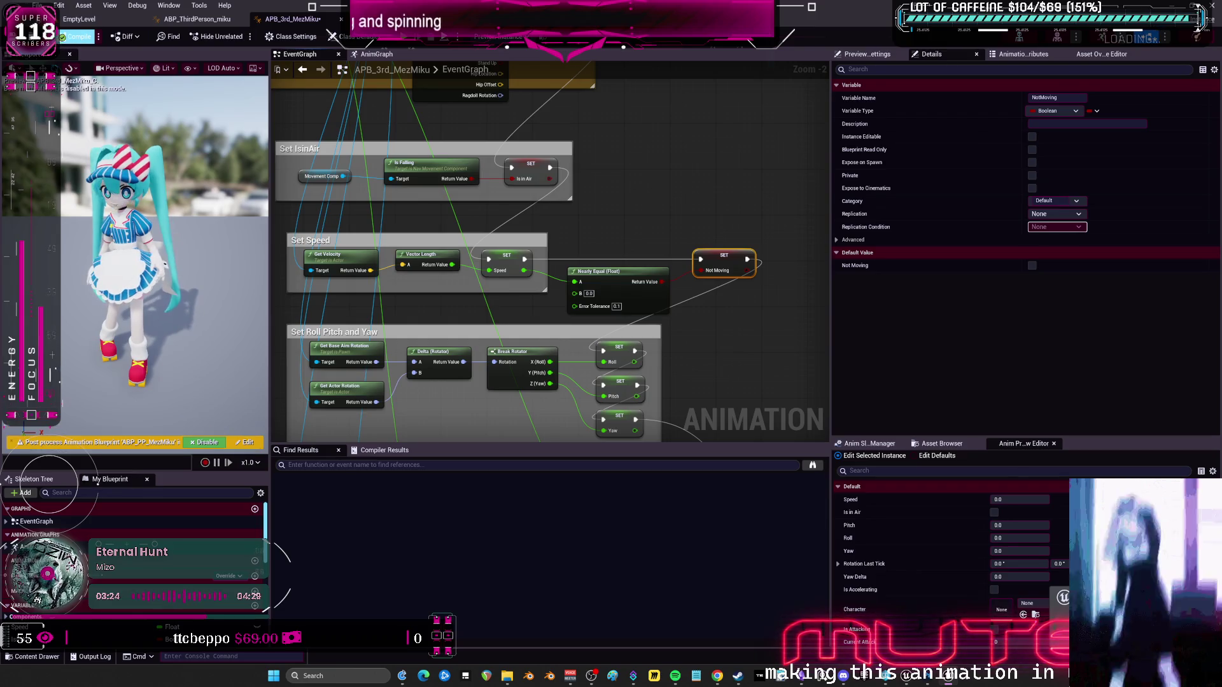
key("ctrl+Tab")
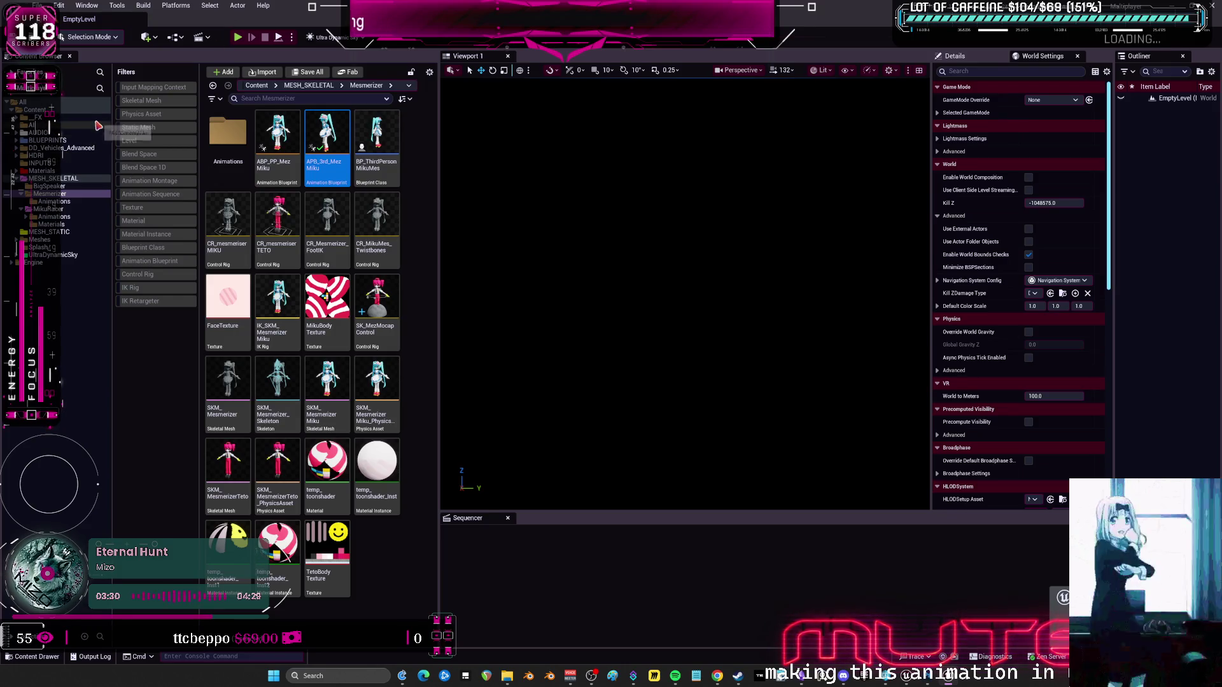
Submit the four-file default changelist with the note 'only when not WASDing'.
left_click(38, 5)
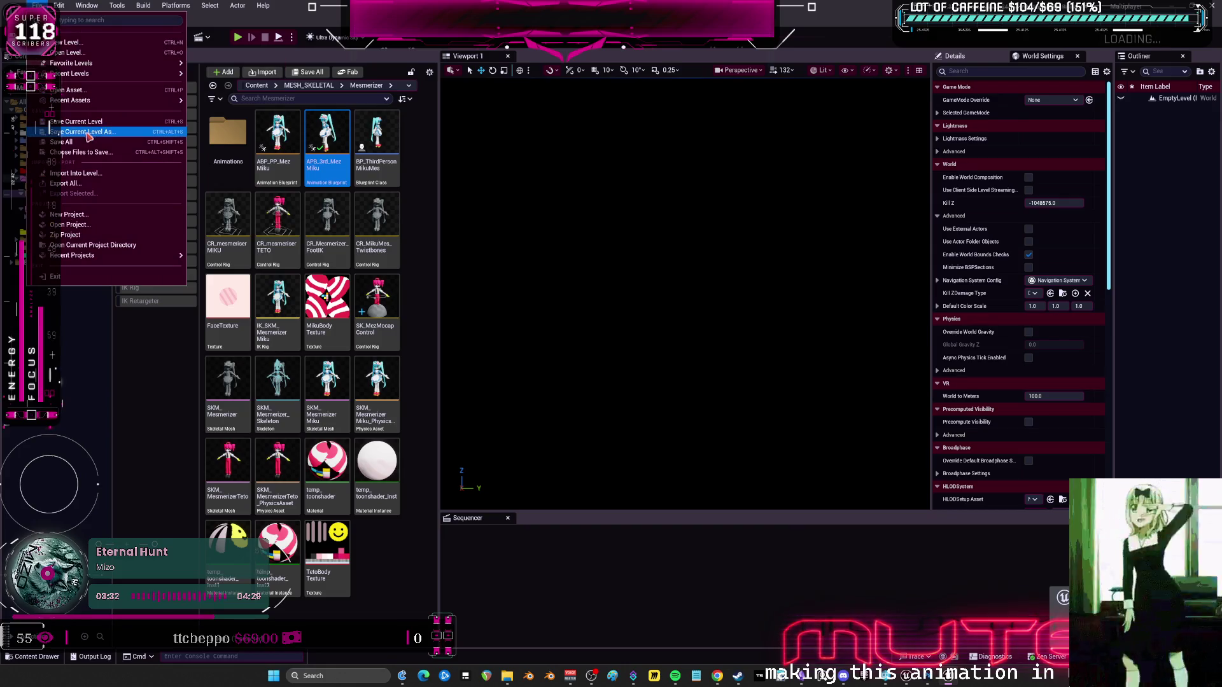
left_click(516, 245)
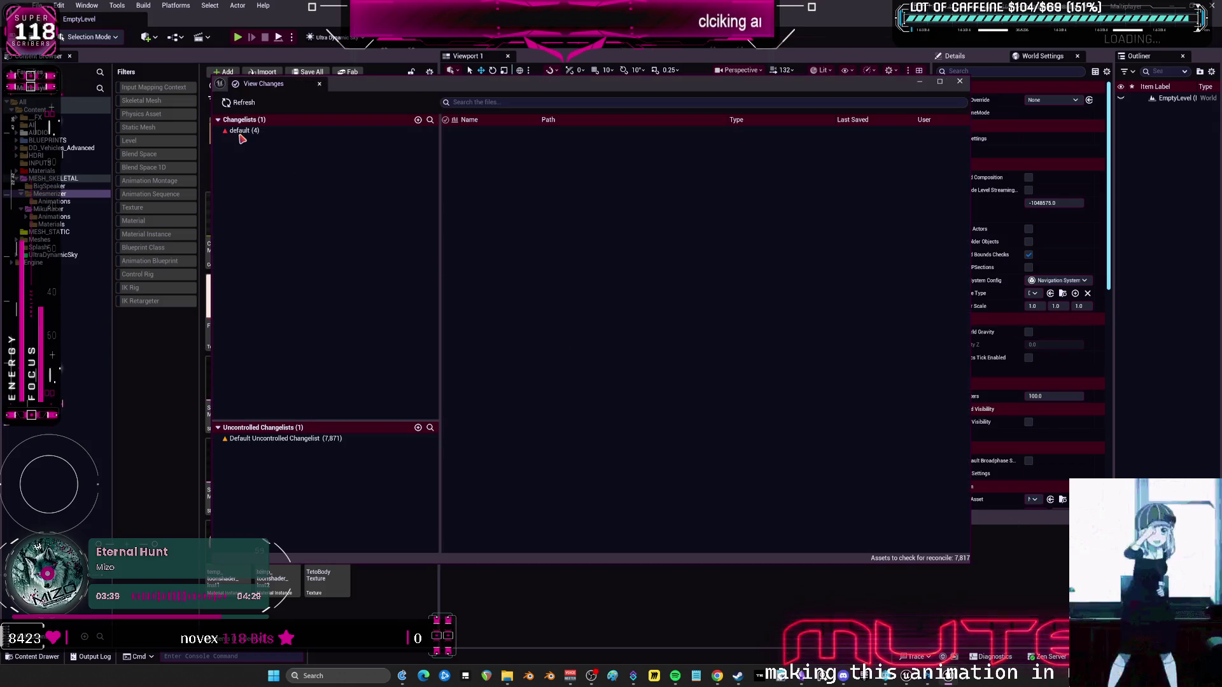
left_click(243, 131)
right_click(244, 133)
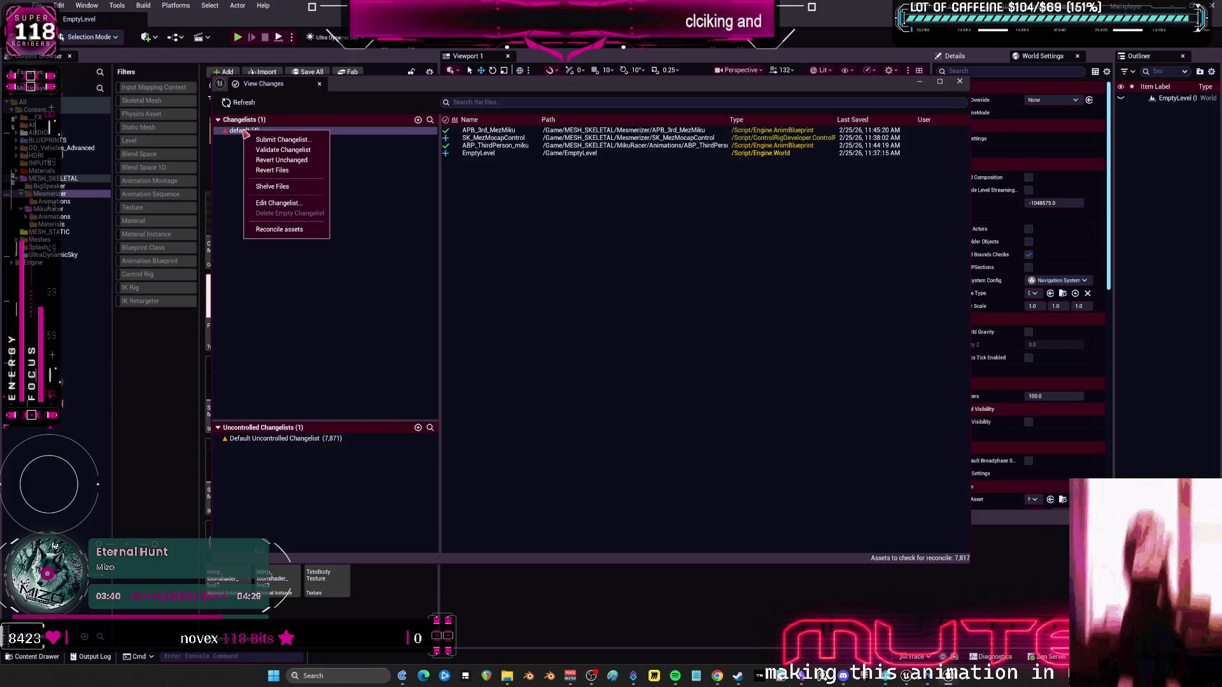
left_click(290, 142)
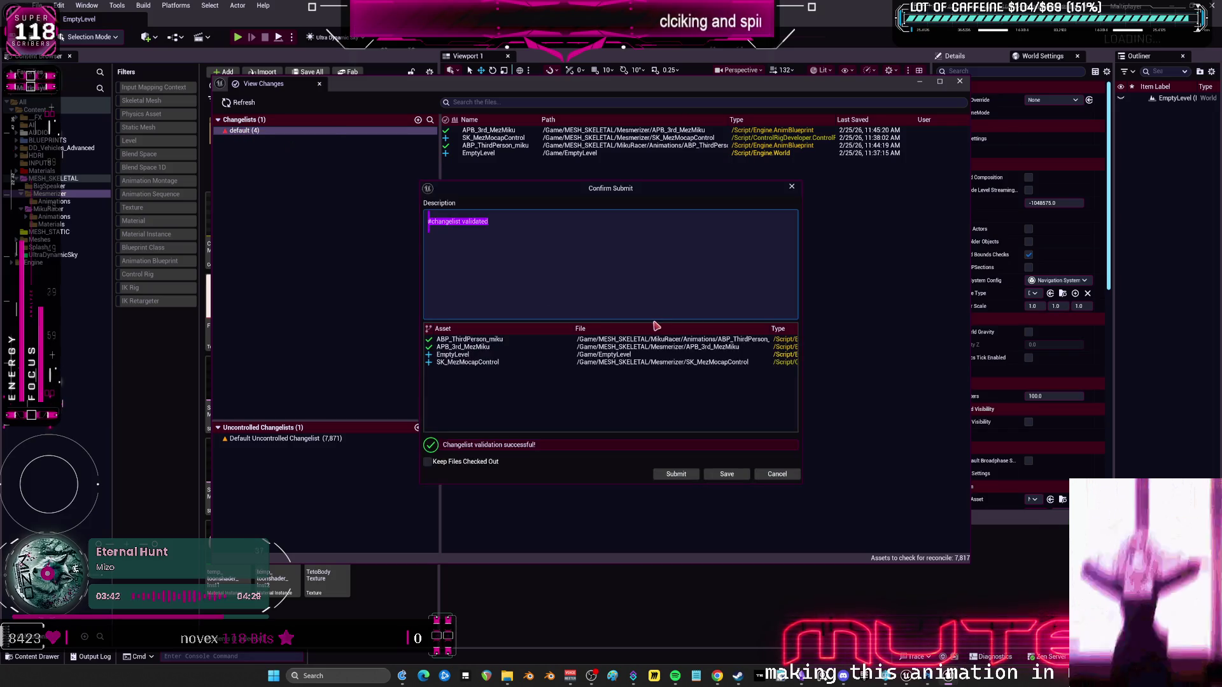
left_click(479, 216)
type("mocap c")
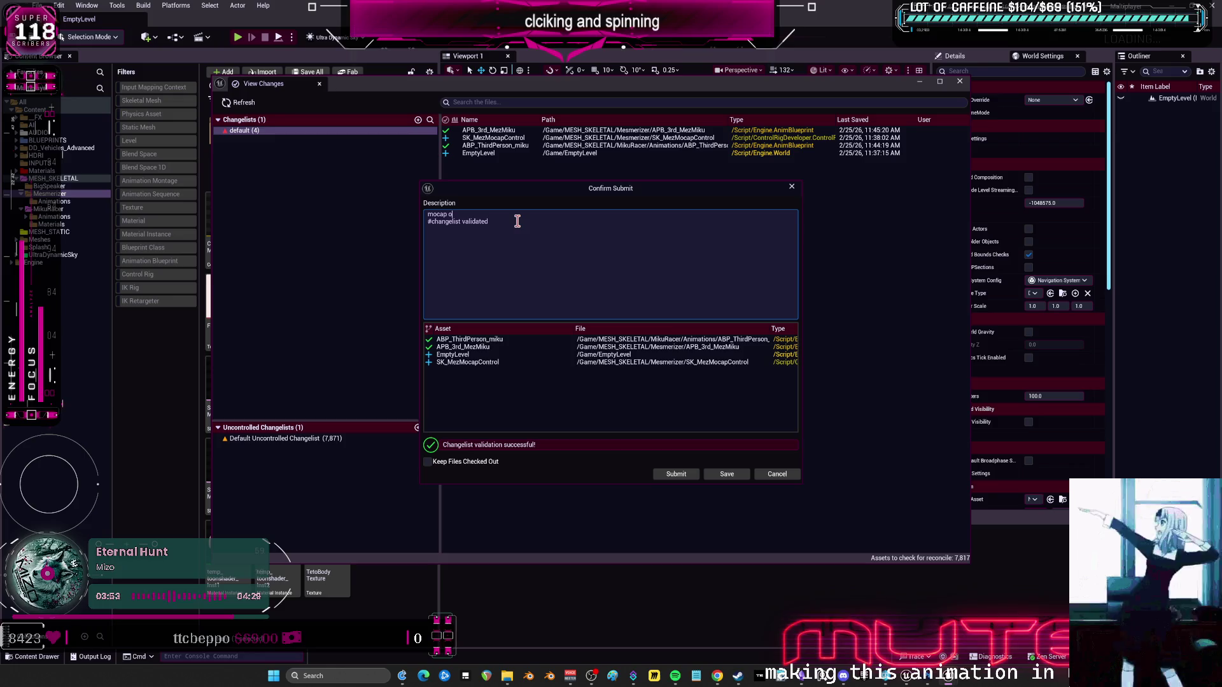
type("only when not ")
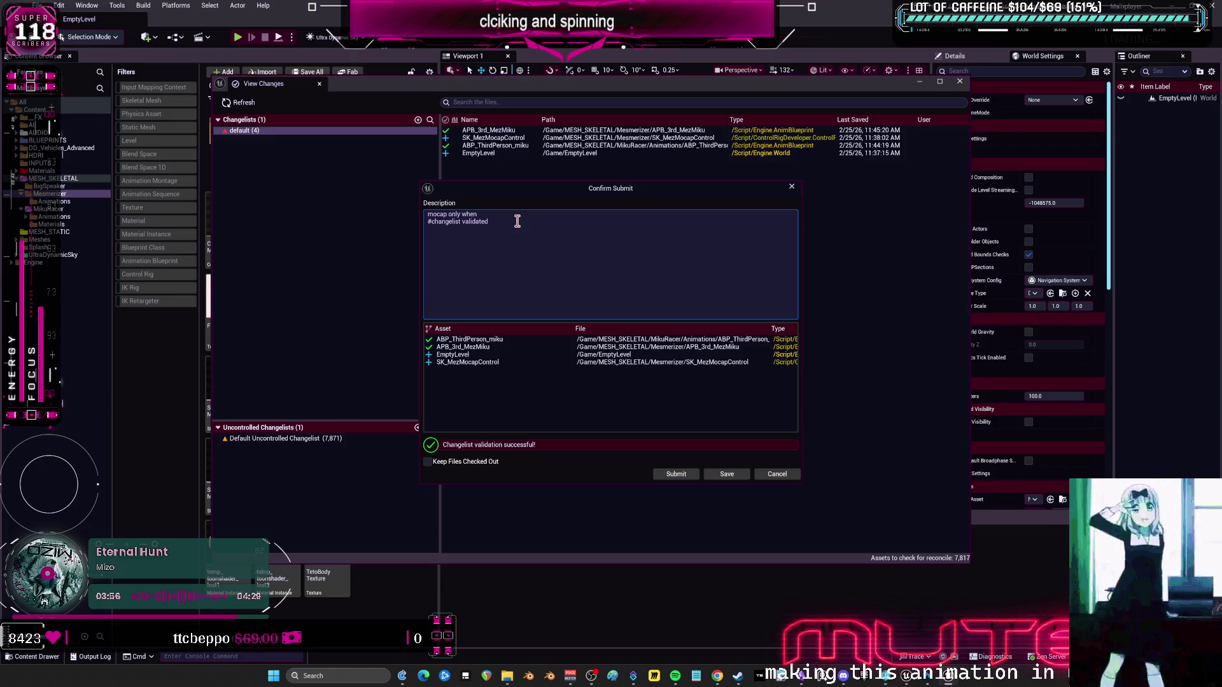
type("WASDing")
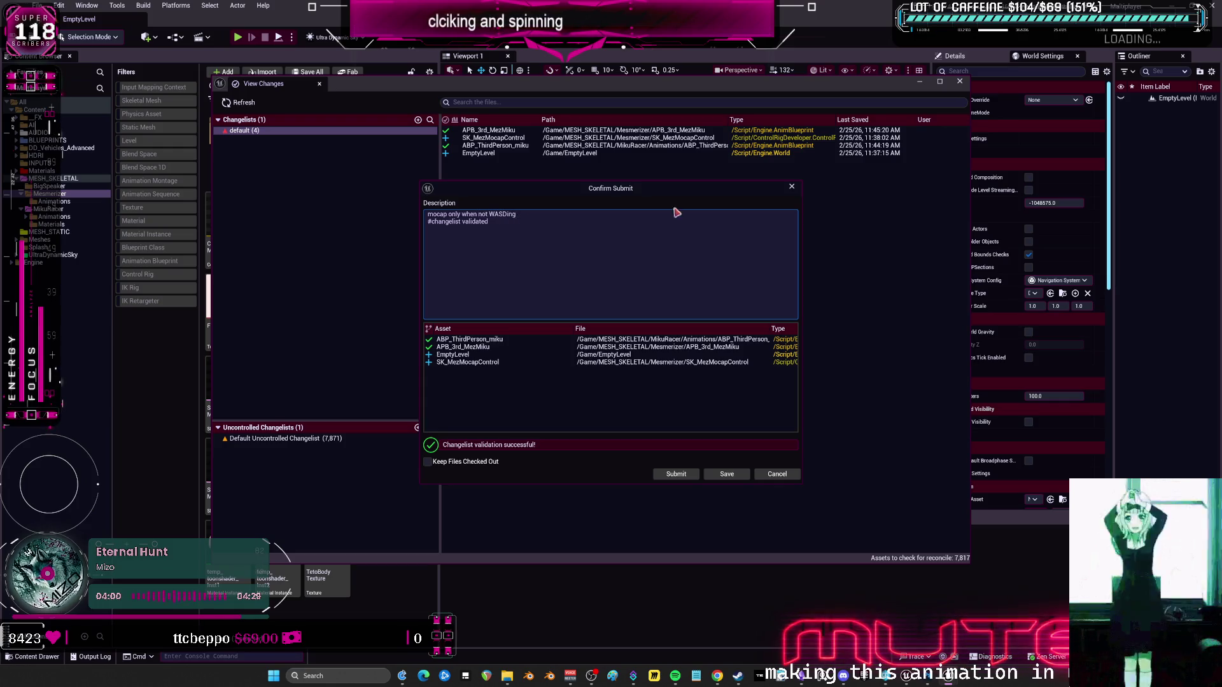
key("Return")
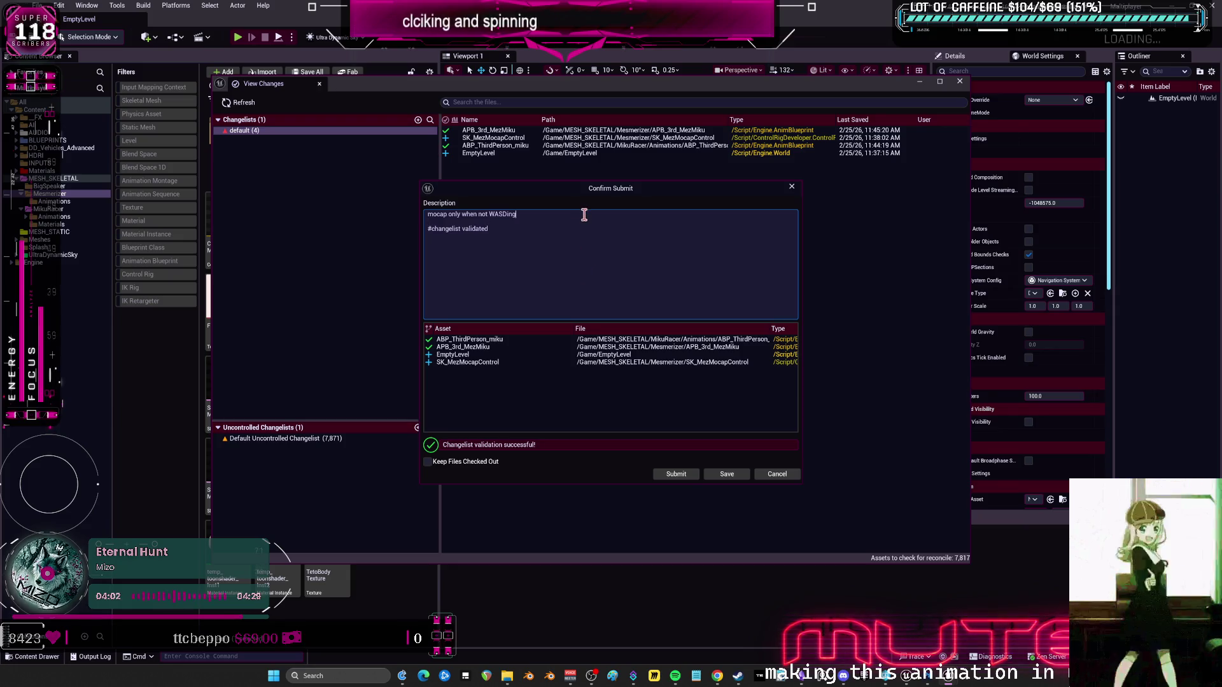
type("update.")
left_click(676, 474)
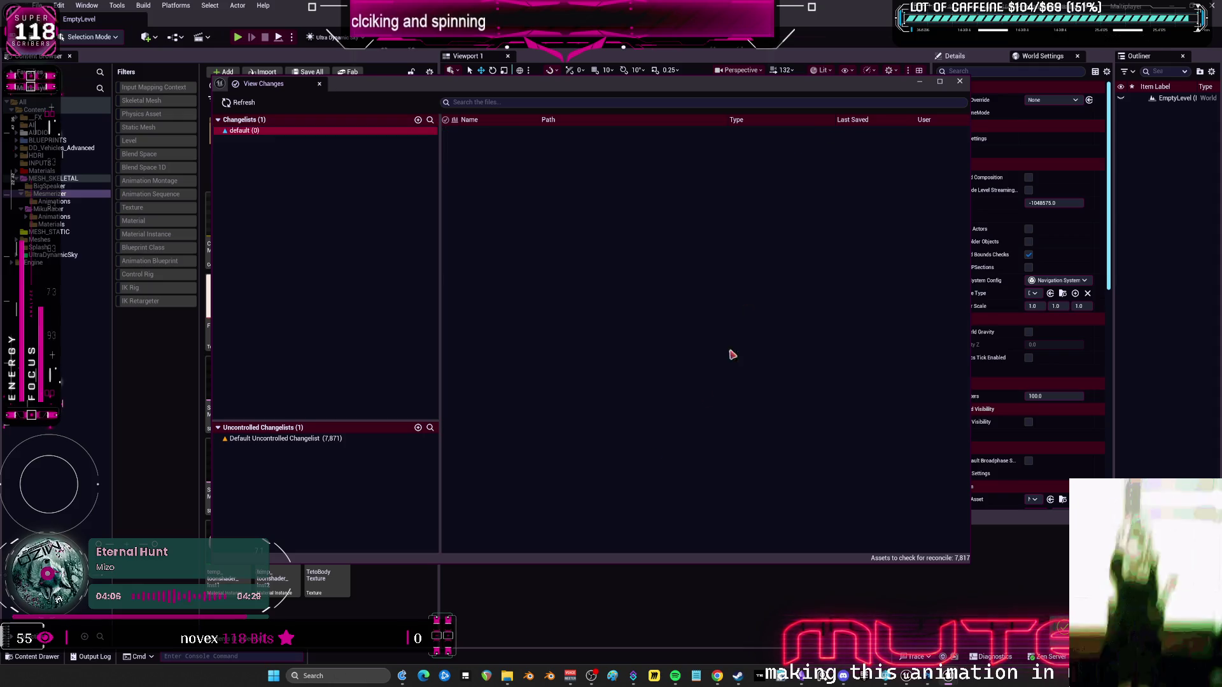
left_click(960, 82)
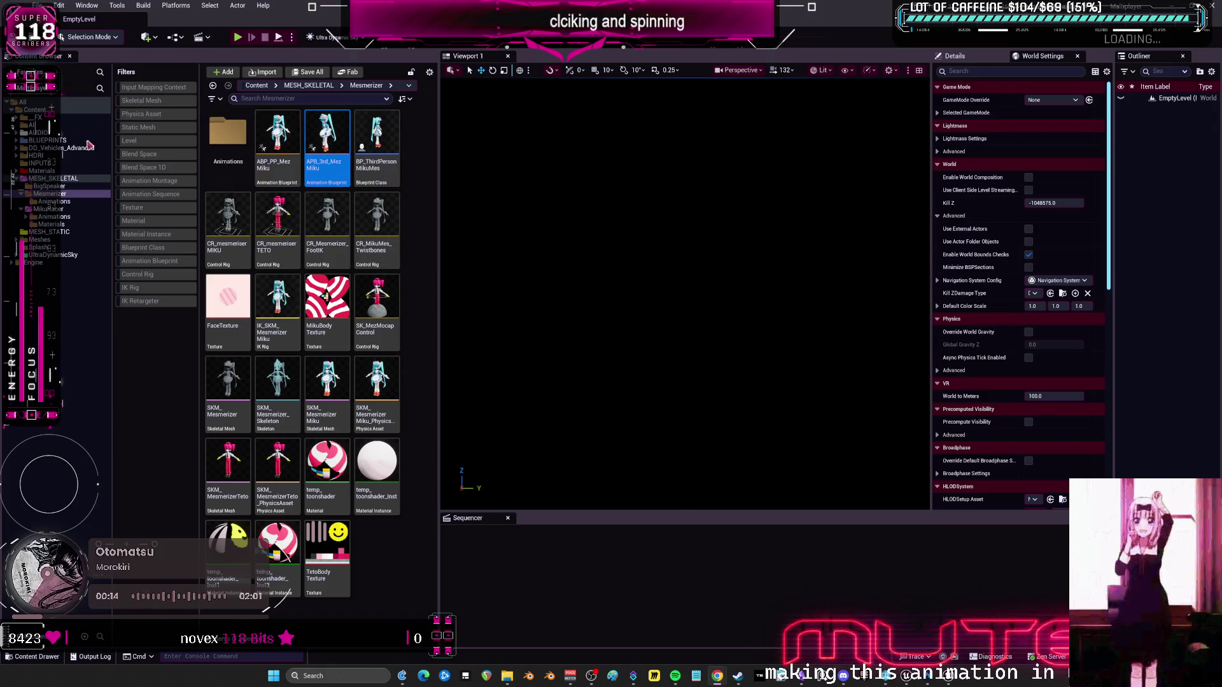
left_click(76, 110)
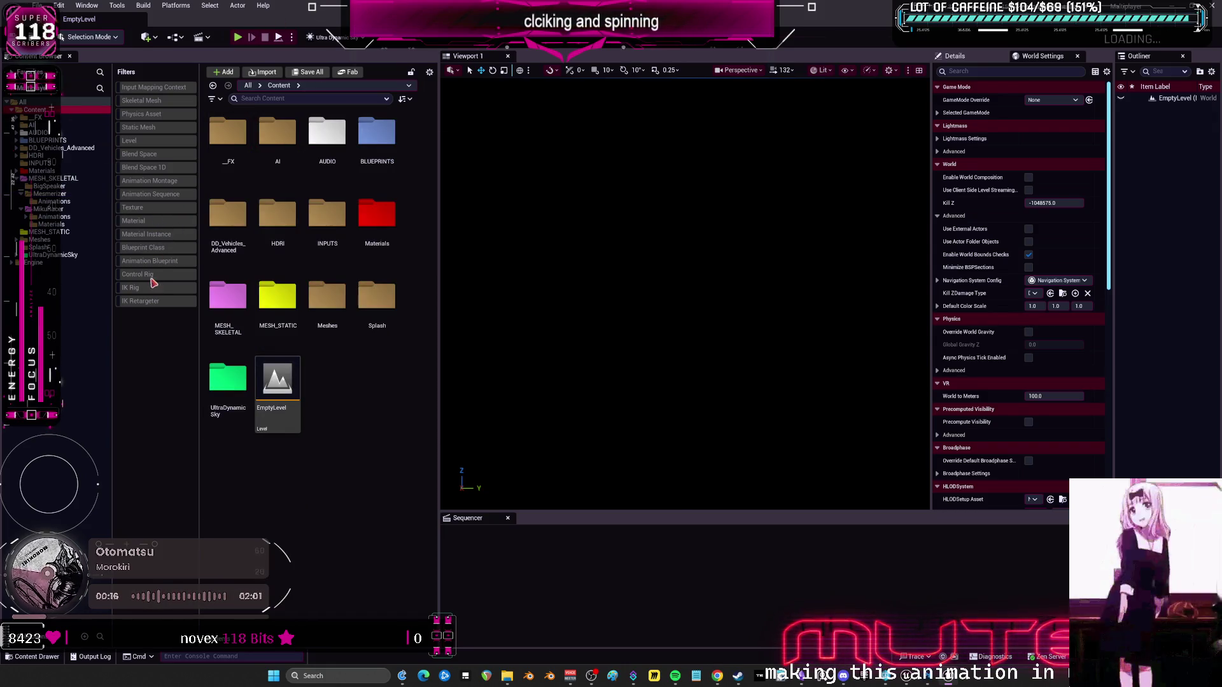
Filter Content to levels, open DemoMap_Multiplayer, then clear the filter.
left_click(131, 141)
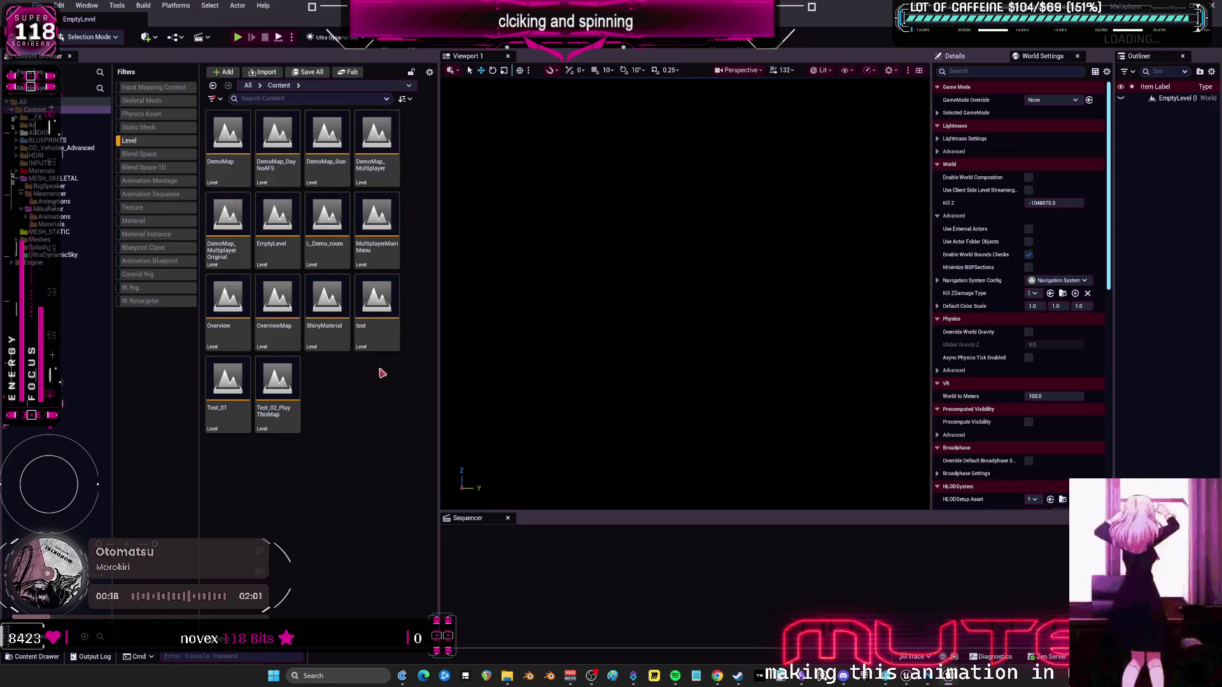
left_click(390, 243)
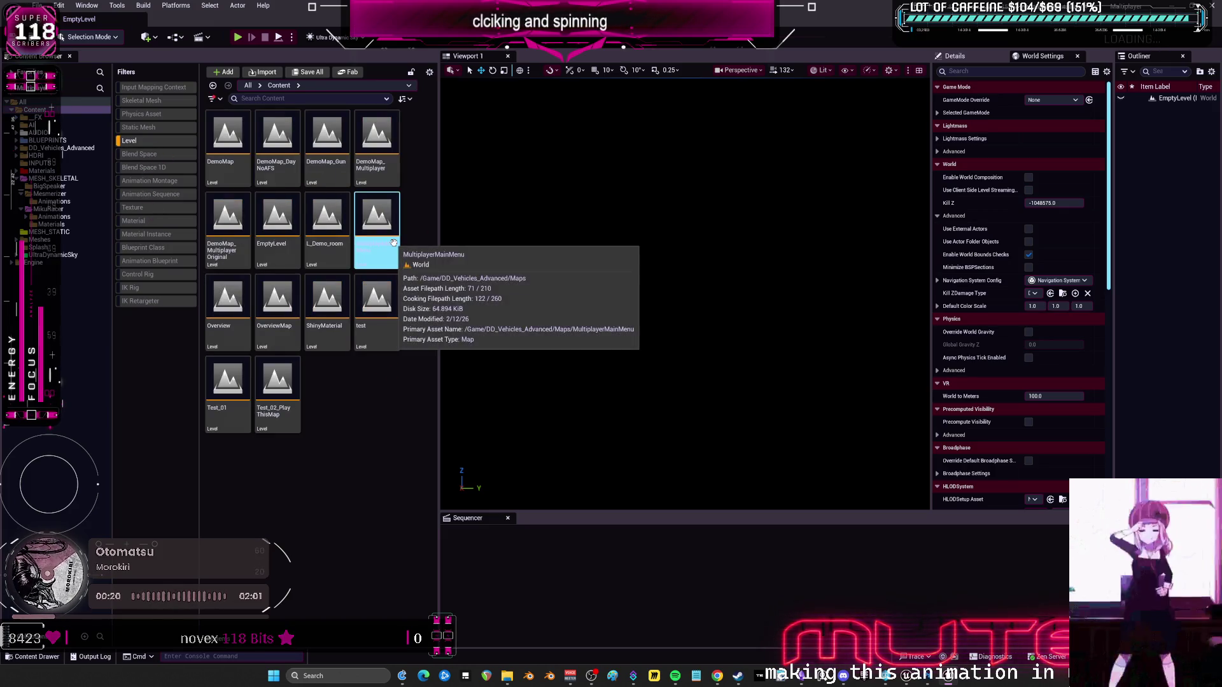
left_click(377, 135)
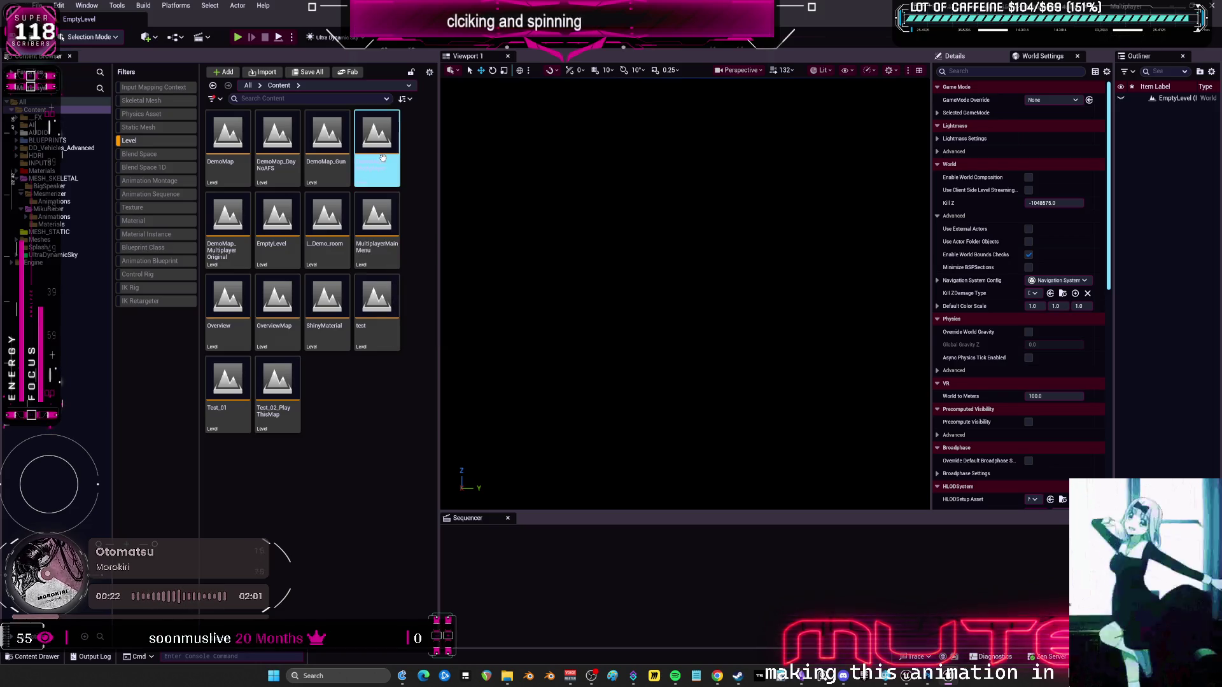
left_click(377, 135)
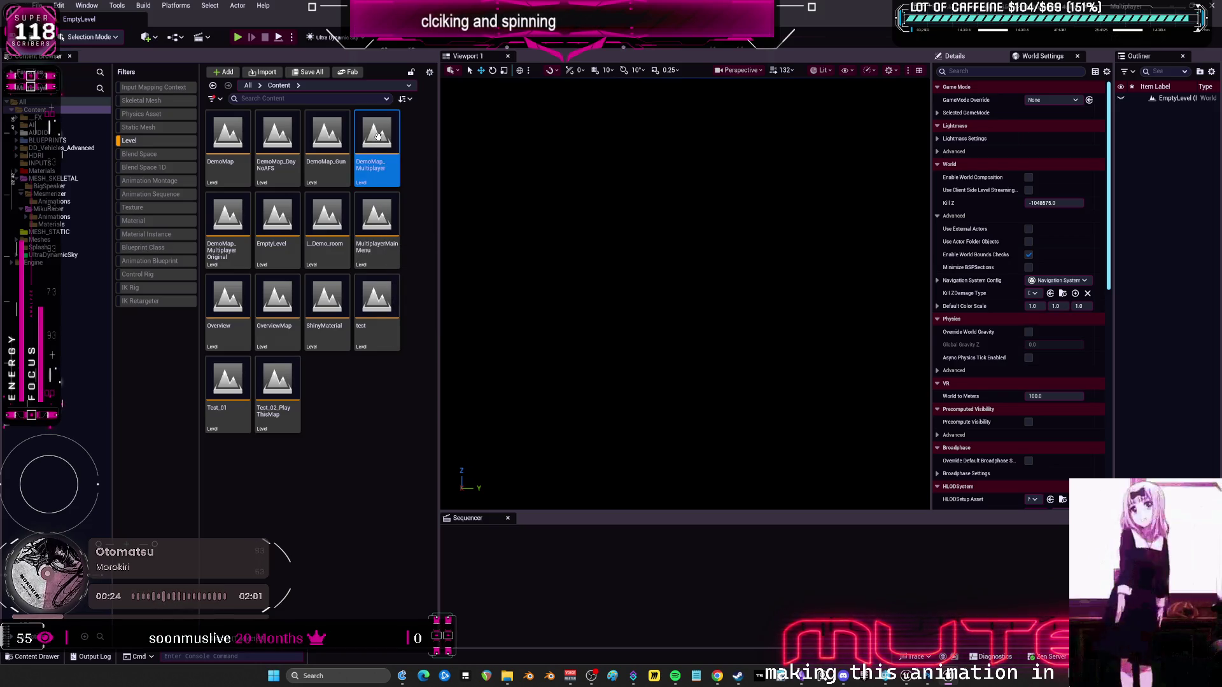
double_click(378, 135)
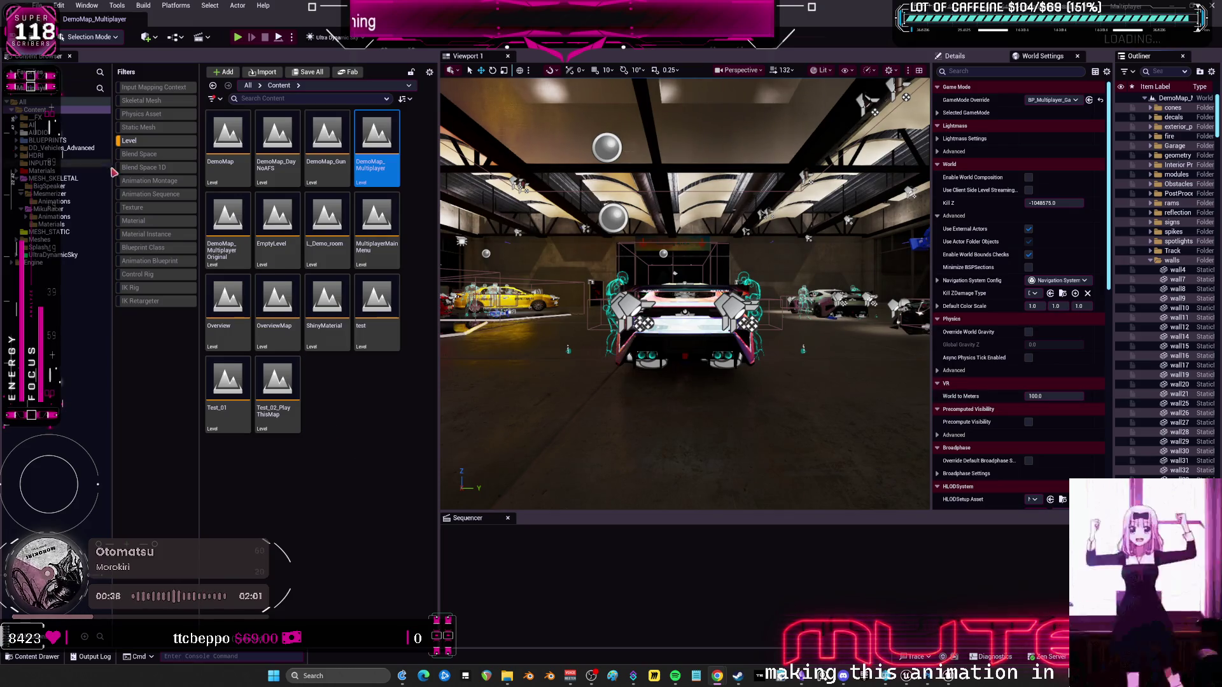
left_click(146, 142)
left_click(62, 226)
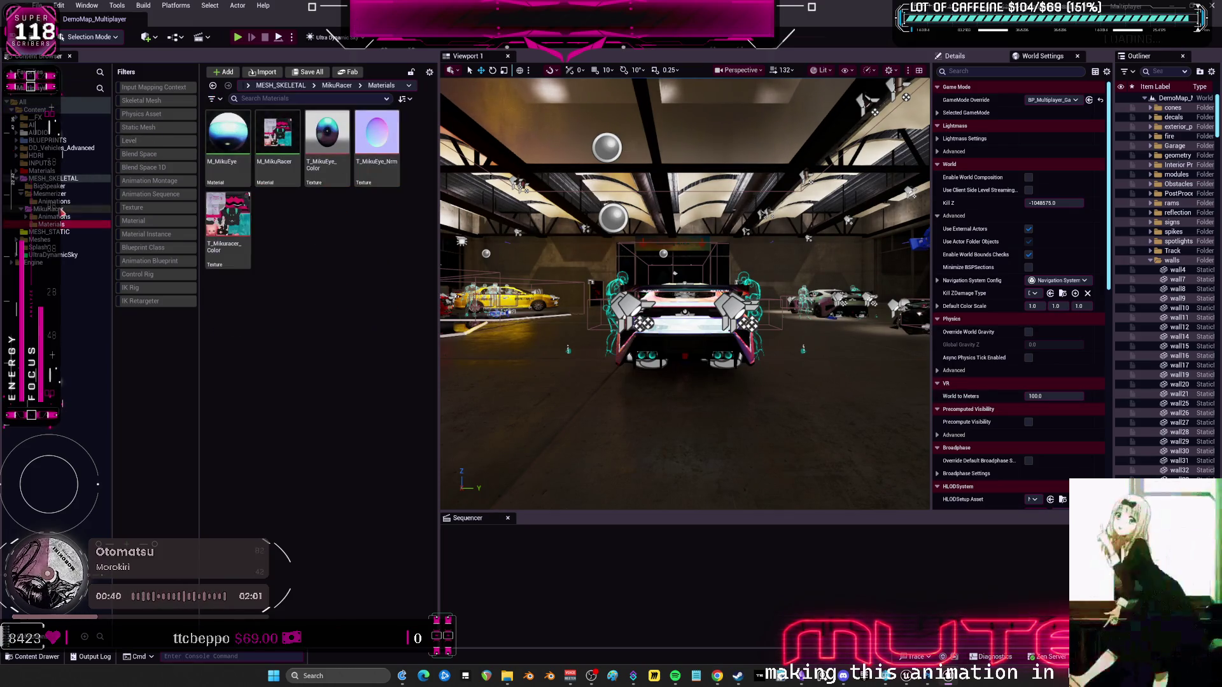
Simulate the pink character's physics asset with the Drill_L_001 and Drill_R hair bodies selected.
left_click(49, 193)
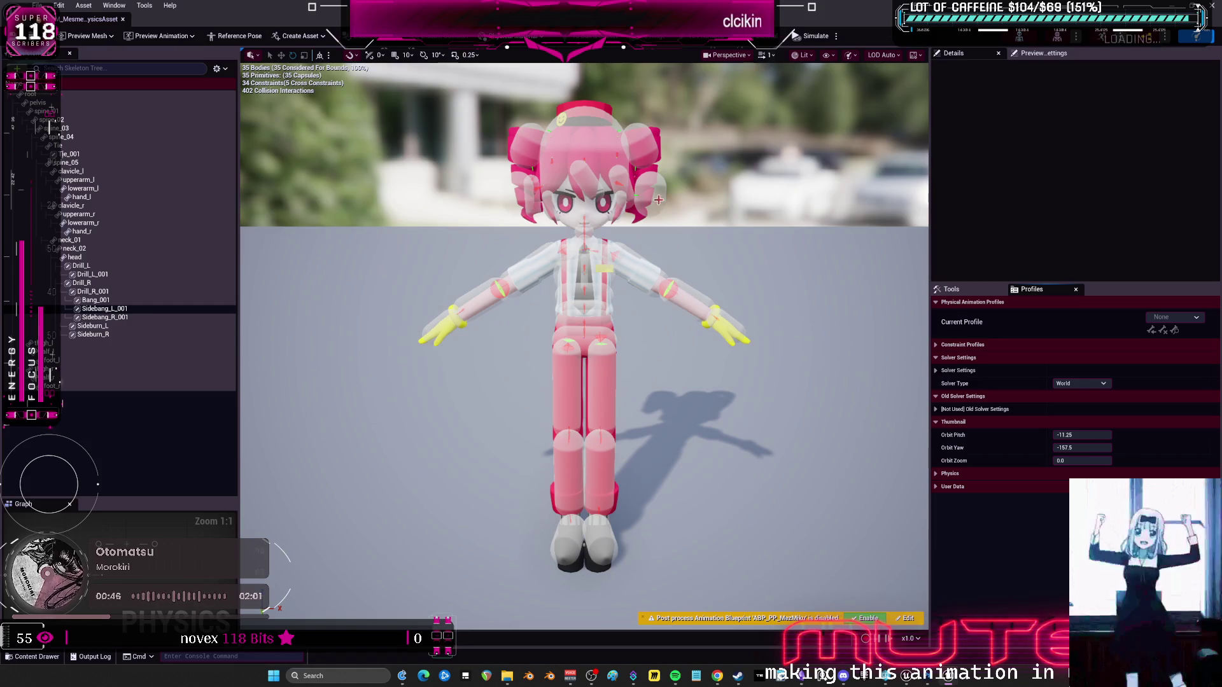
left_click(652, 194)
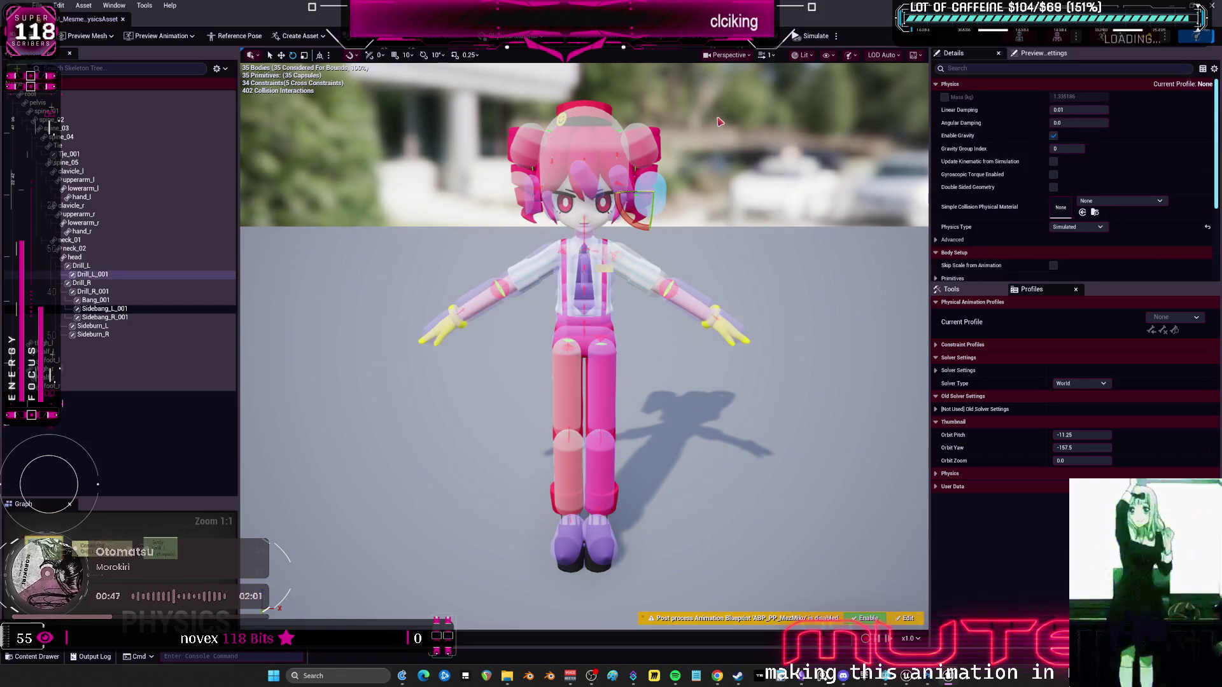
left_click(828, 55)
left_click(859, 90)
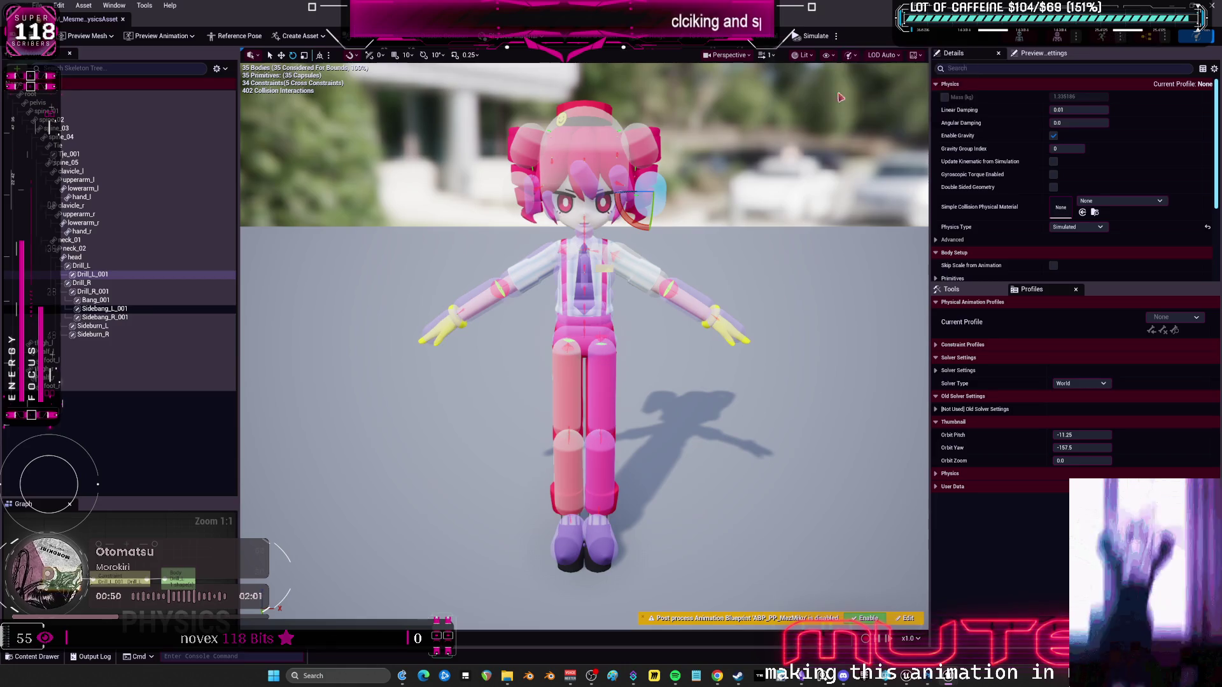
key("alt+s")
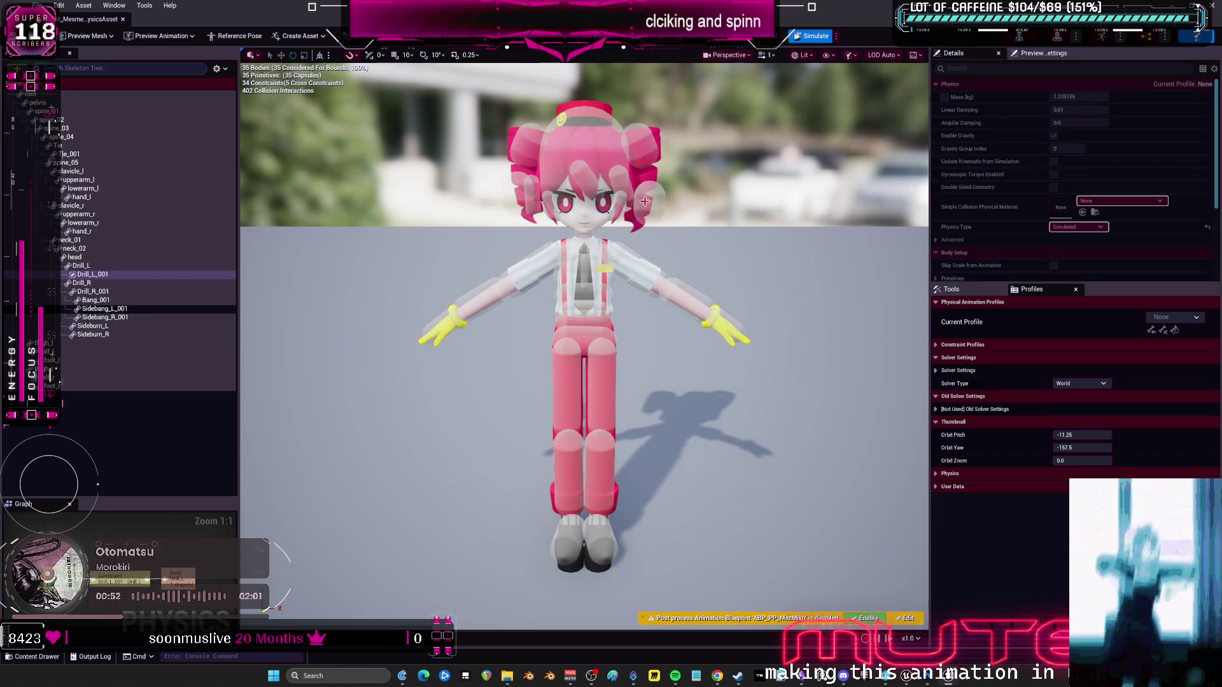
key("alt+s")
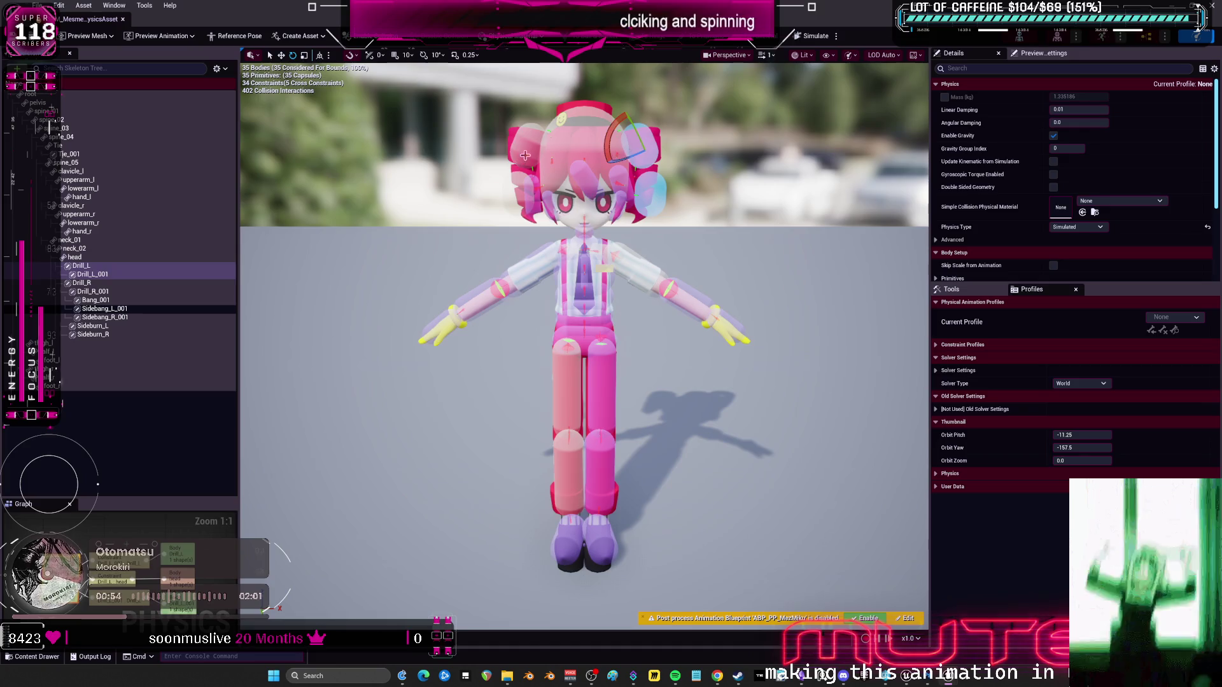
left_click(525, 156)
key("alt+s")
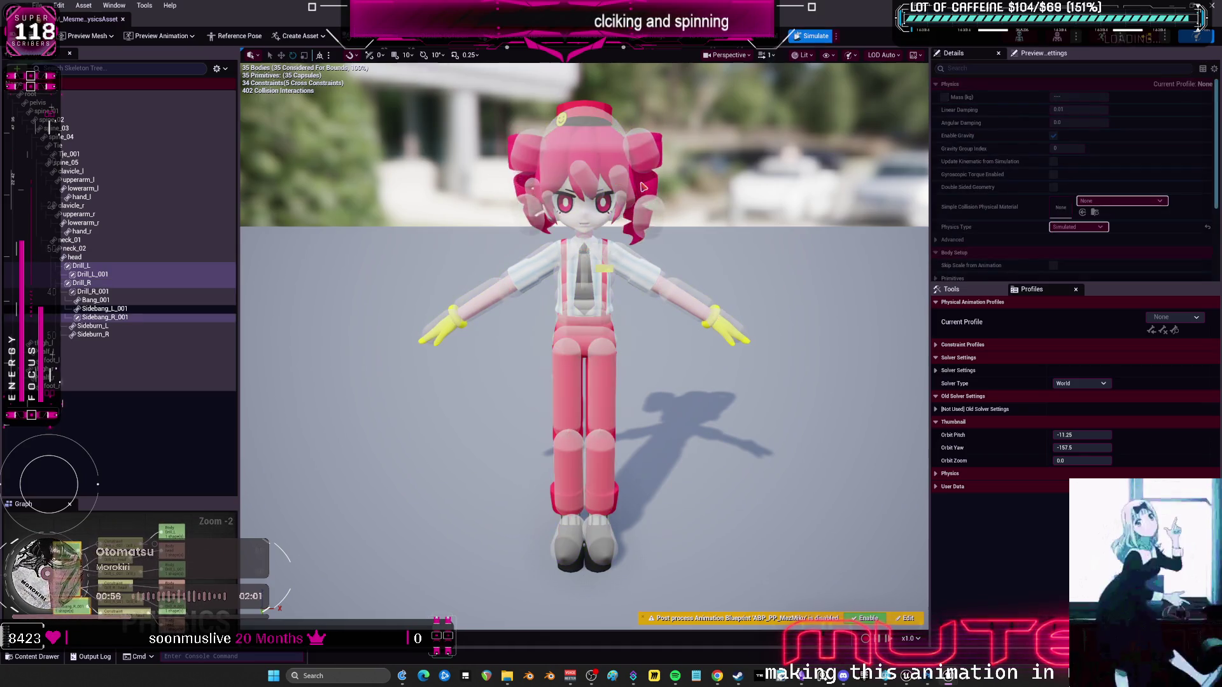
mouse_move(642, 186)
left_mouse_down()
mouse_move(910, 227)
mouse_move(696, 161)
left_mouse_up()
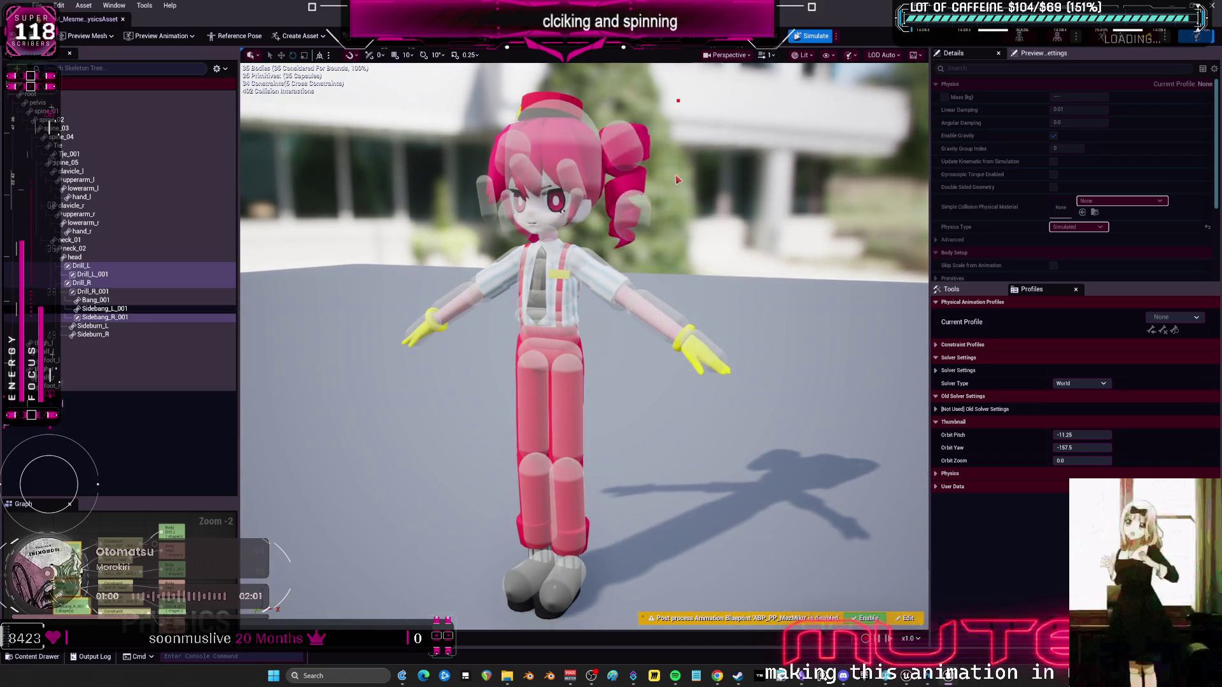
left_click(812, 36)
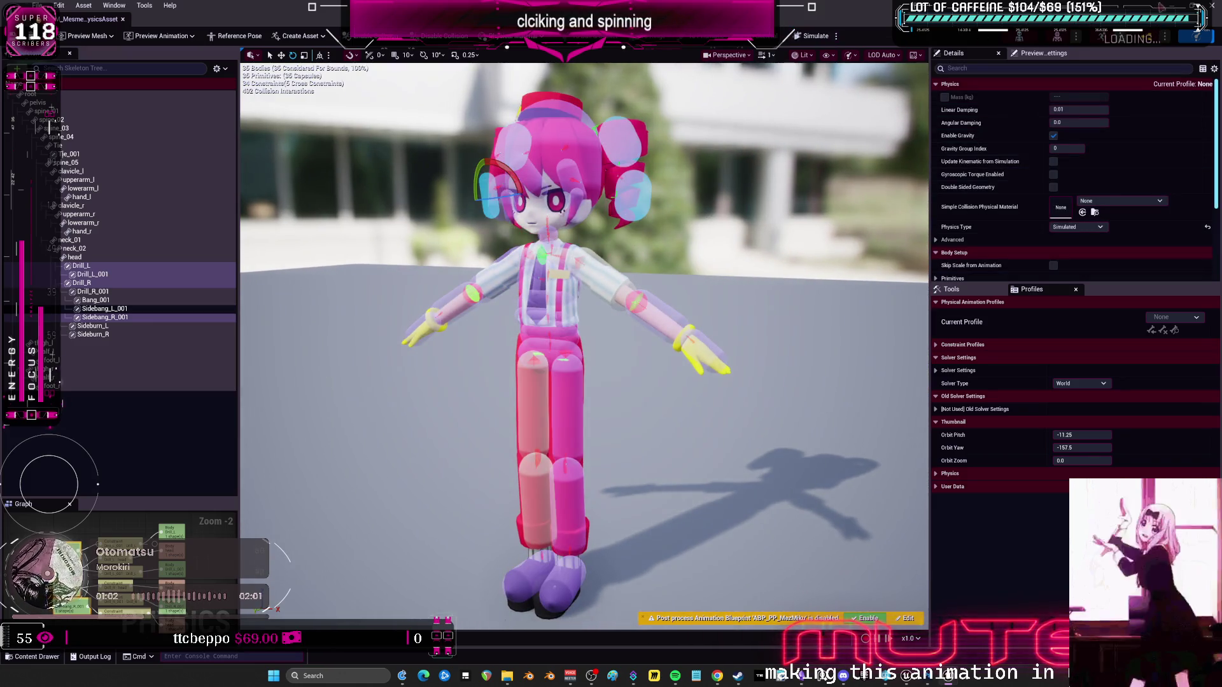
key("alt+Tab")
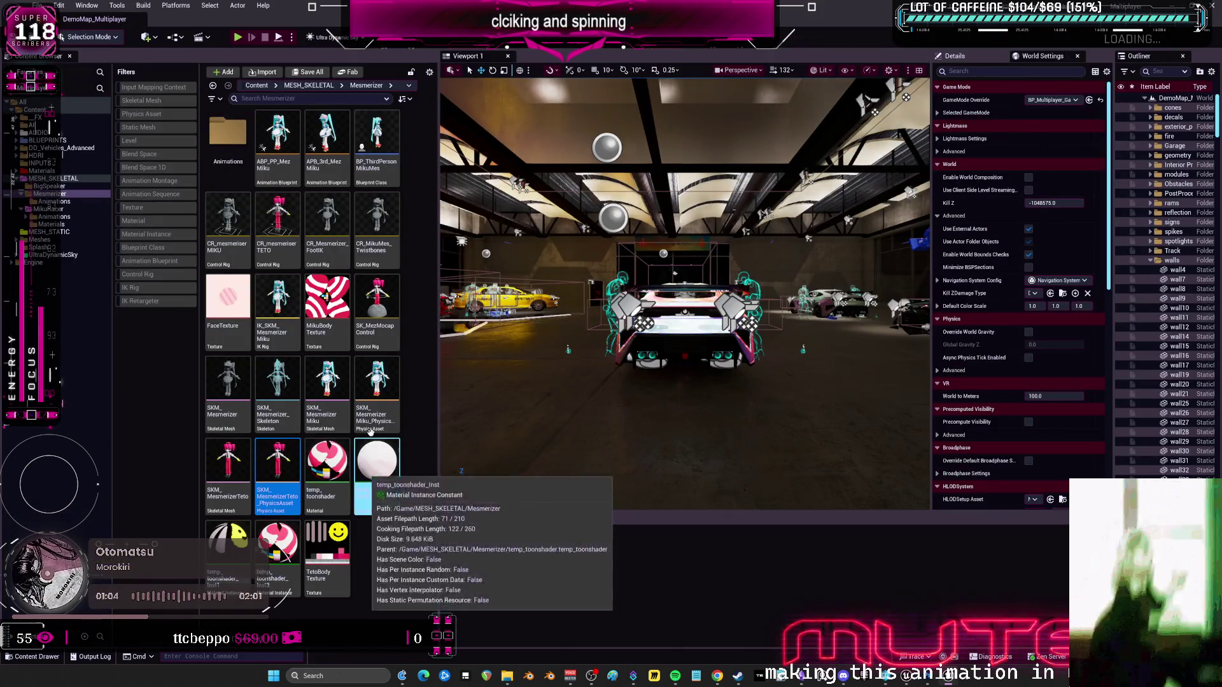
Open Miku's physics asset, simulate it, and return to the level.
double_click(381, 373)
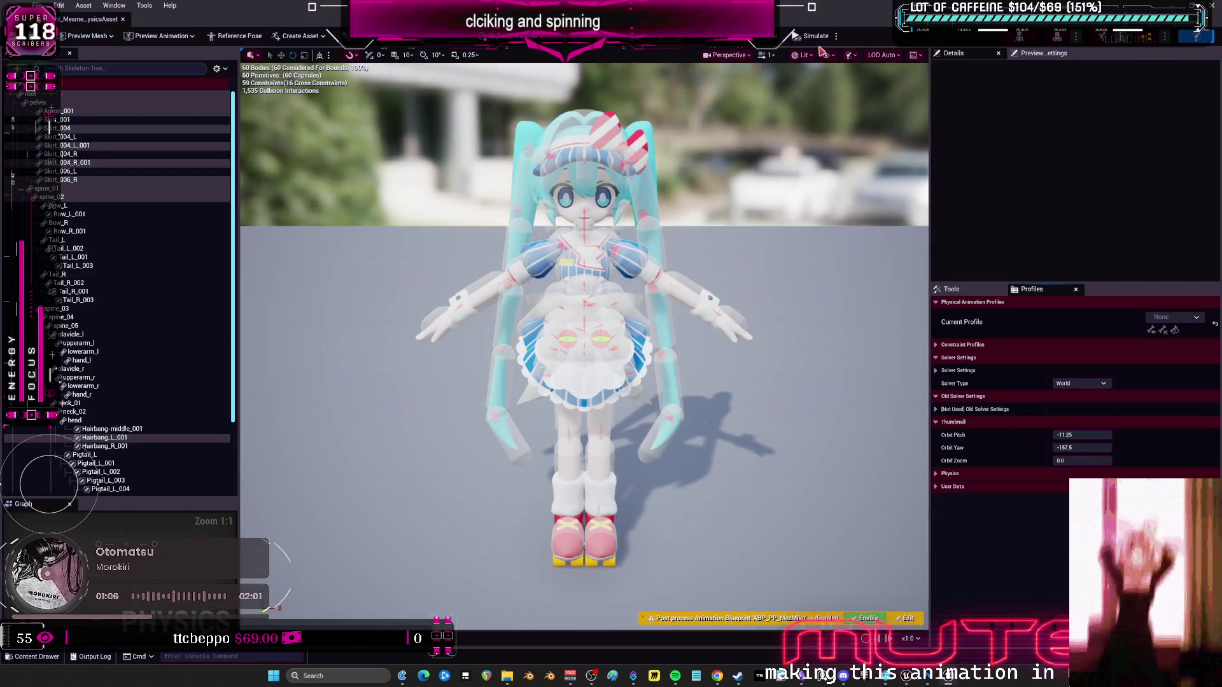
left_click(812, 36)
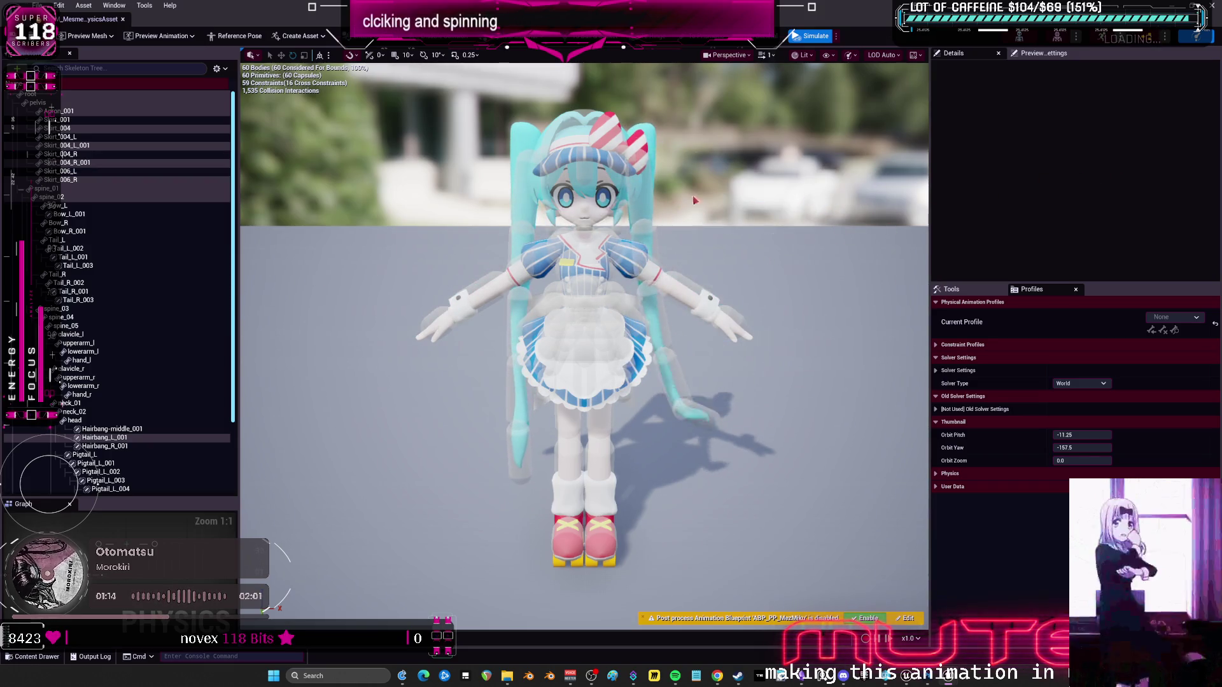
key("alt+Tab")
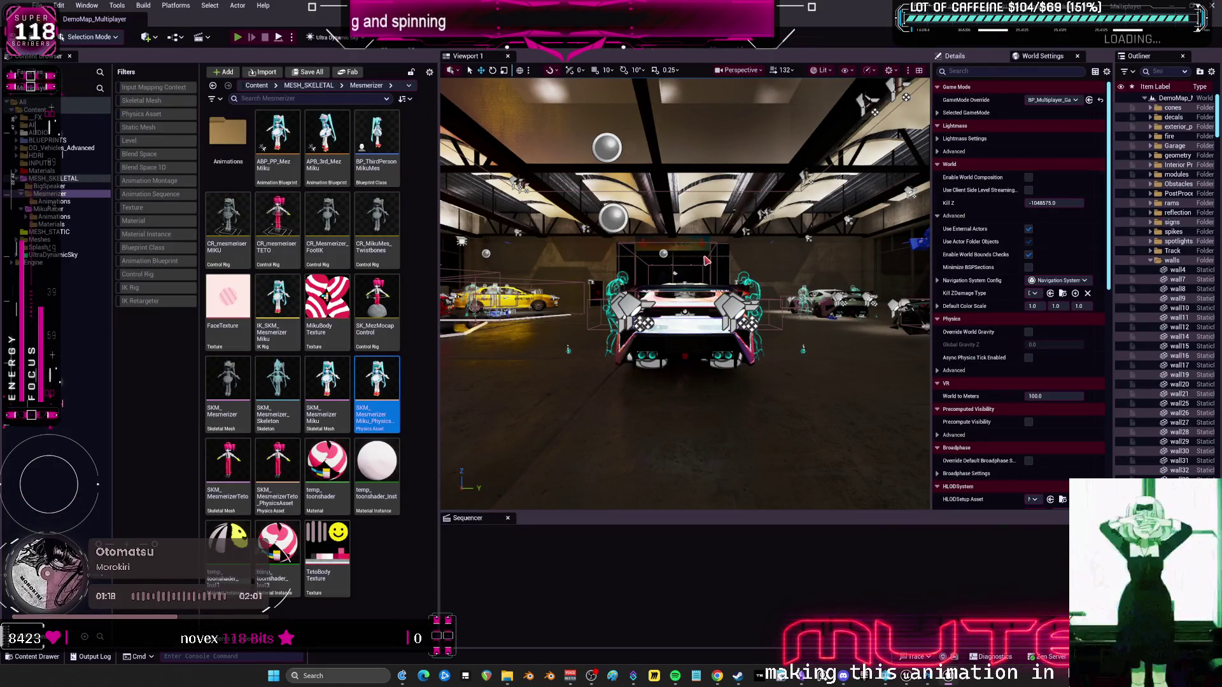
Start the multiplayer Play In Editor session and walk Miku up beside the police car.
key("alt+p")
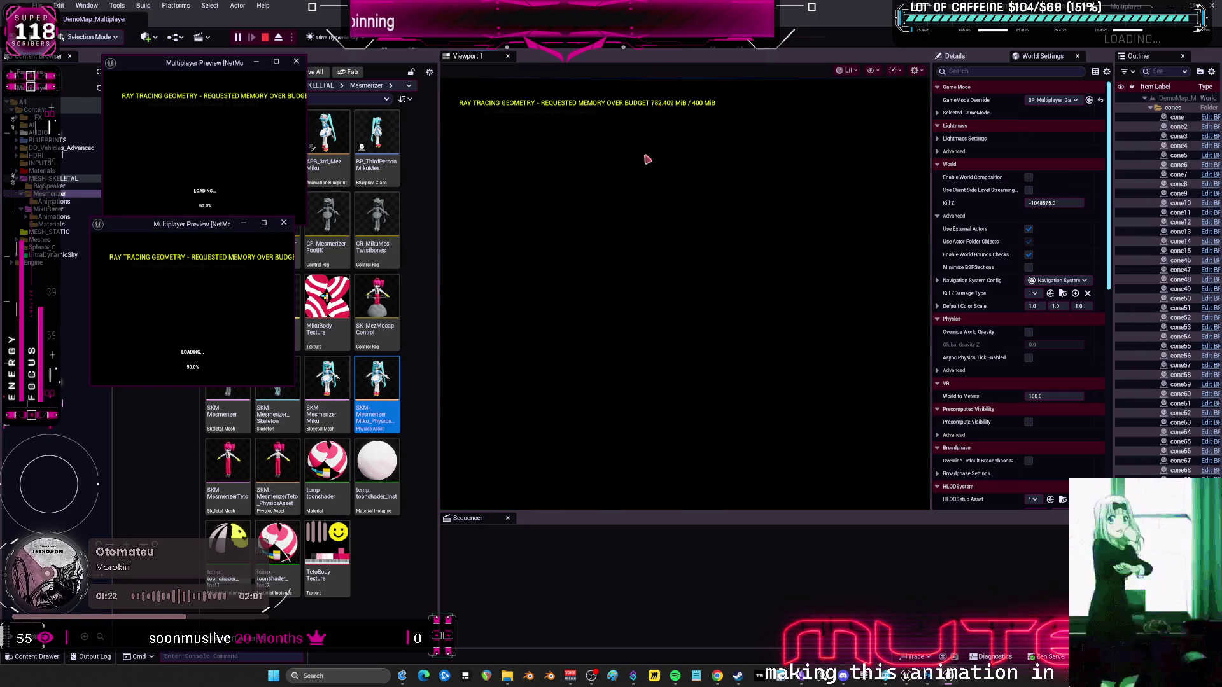
left_click(695, 322)
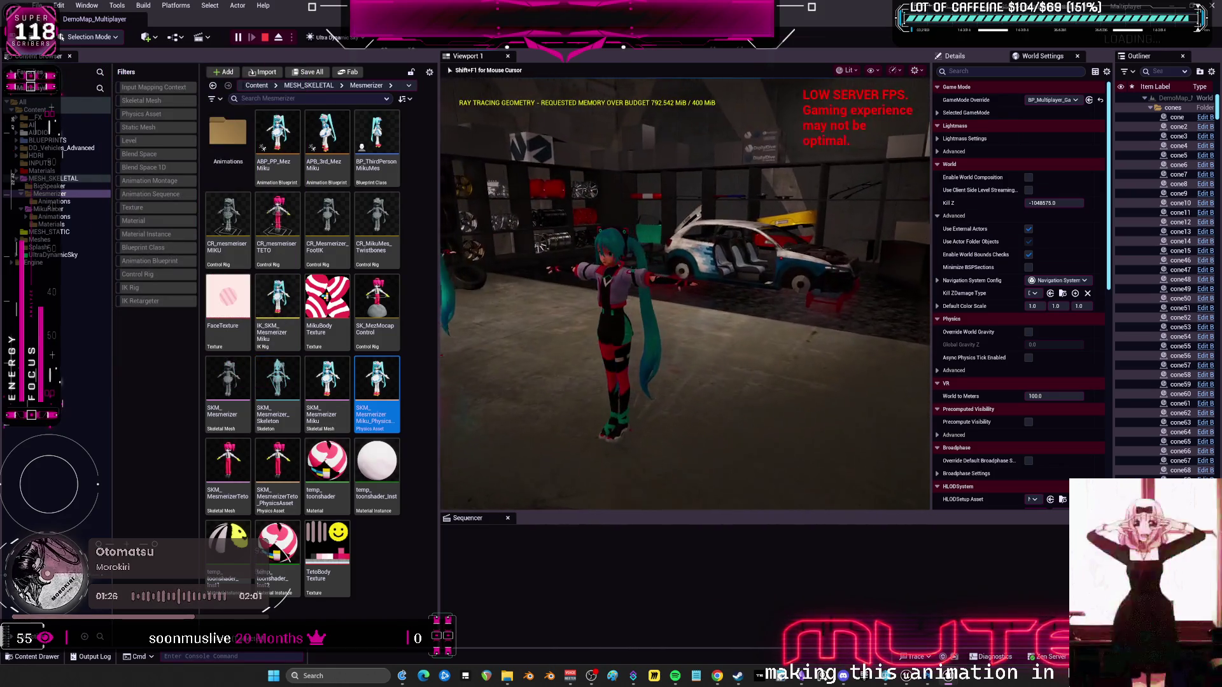
key("w")
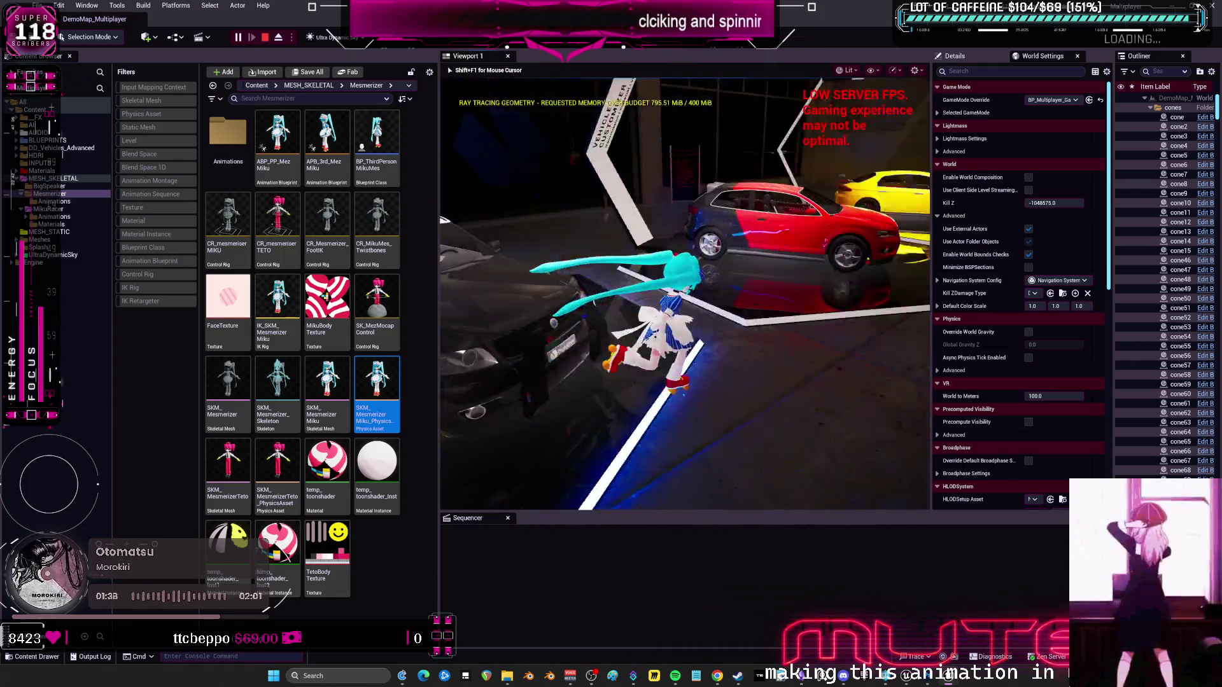
key("w")
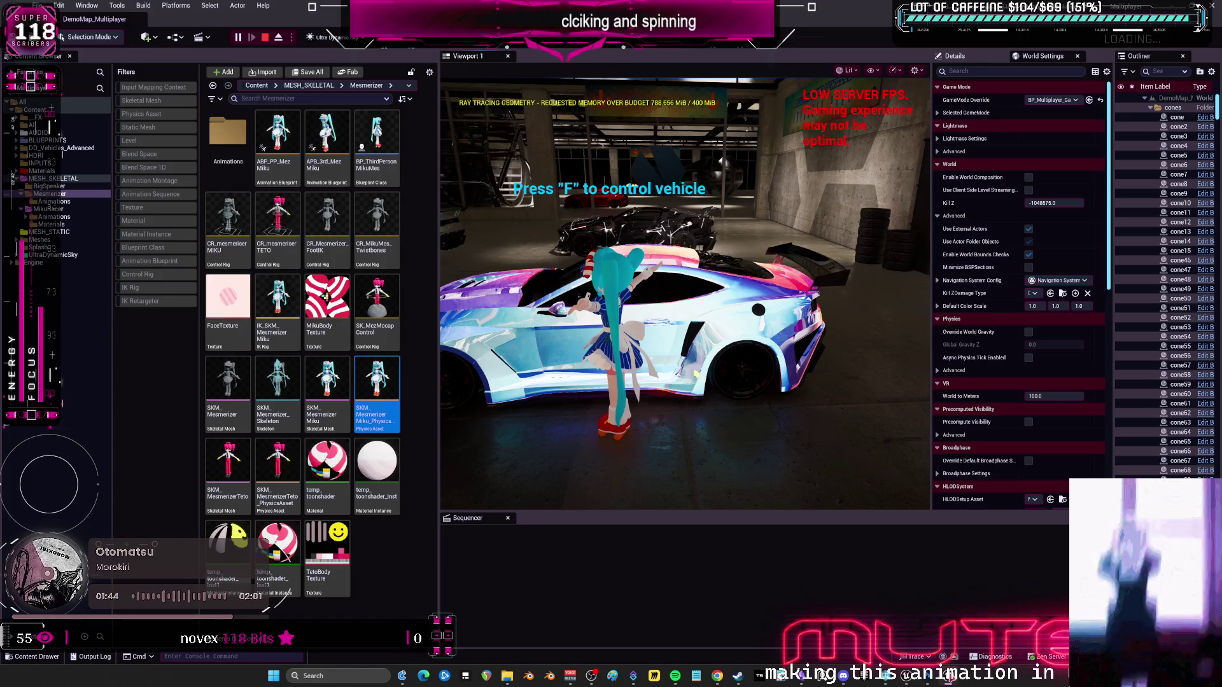
Bring both client preview windows forward, then resize and reposition them.
left_click(969, 635)
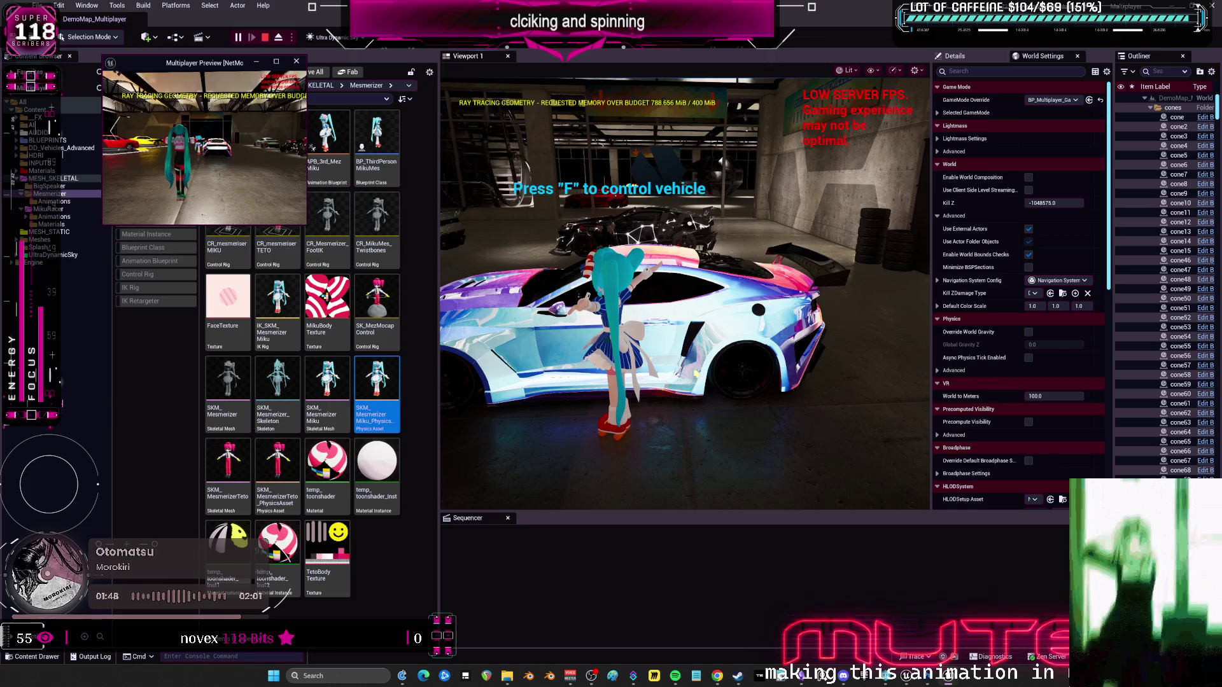
left_click(304, 224)
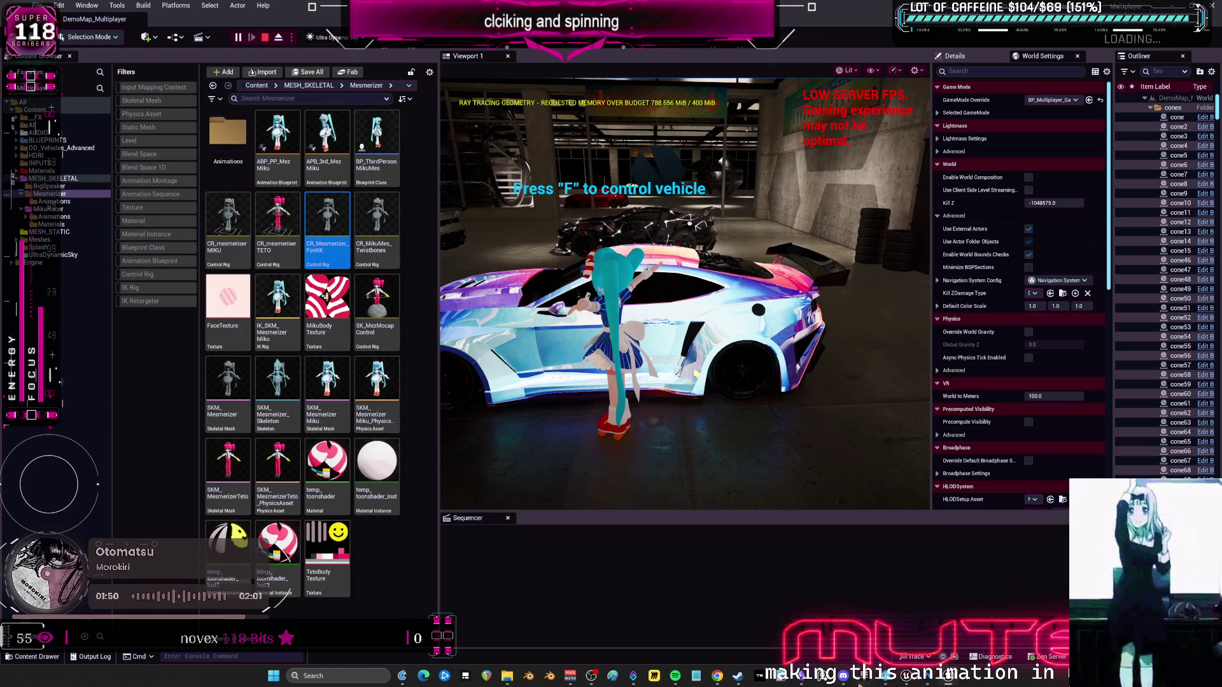
left_click(998, 625)
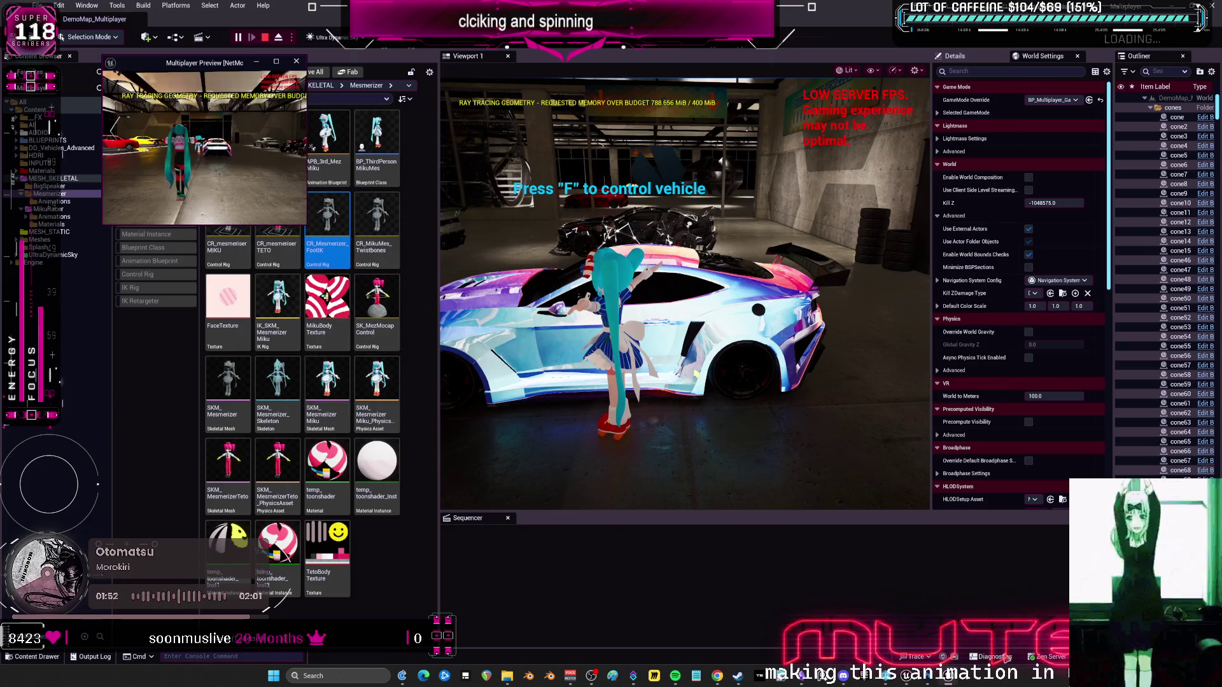
left_click(976, 674)
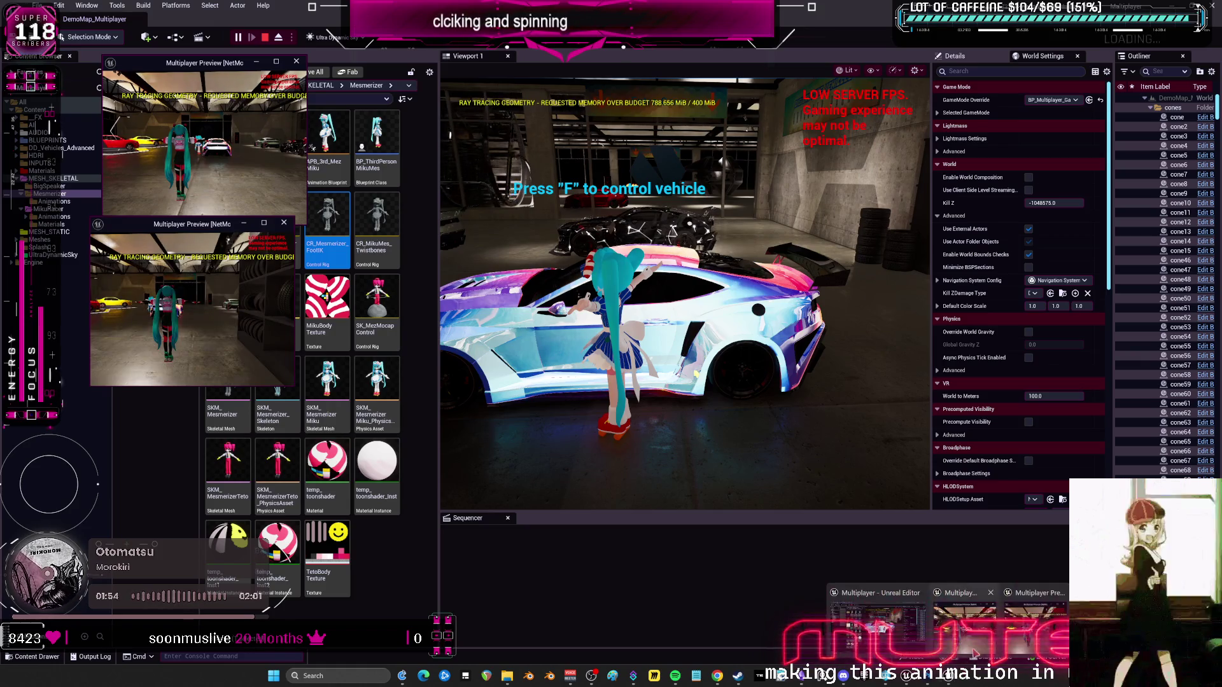
left_click_drag(296, 386, 482, 599)
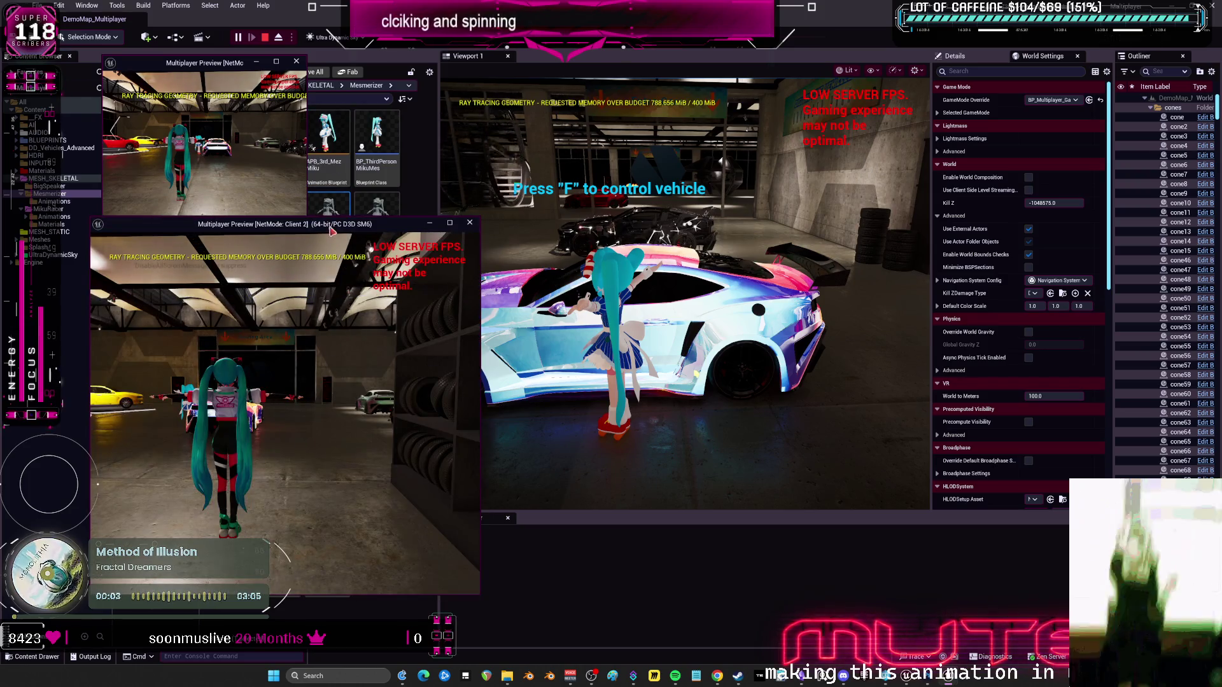
left_click_drag(250, 72, 198, 67)
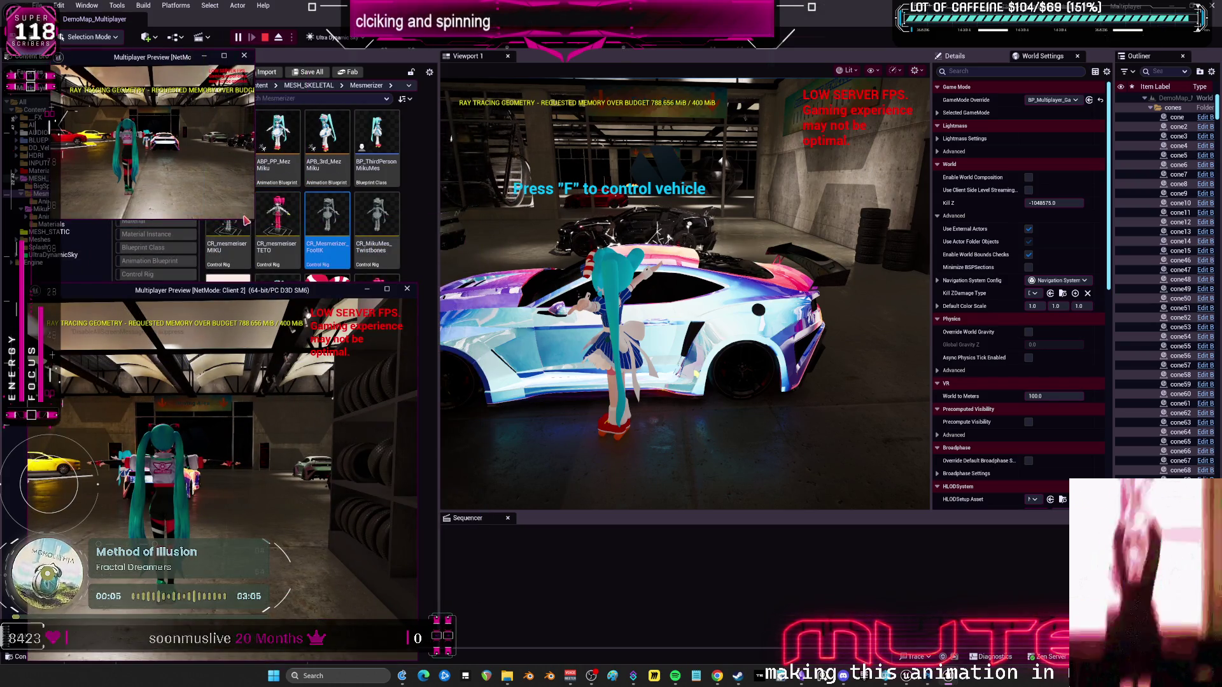
mouse_move(253, 218)
left_mouse_down()
mouse_move(516, 342)
mouse_move(523, 379)
left_mouse_up()
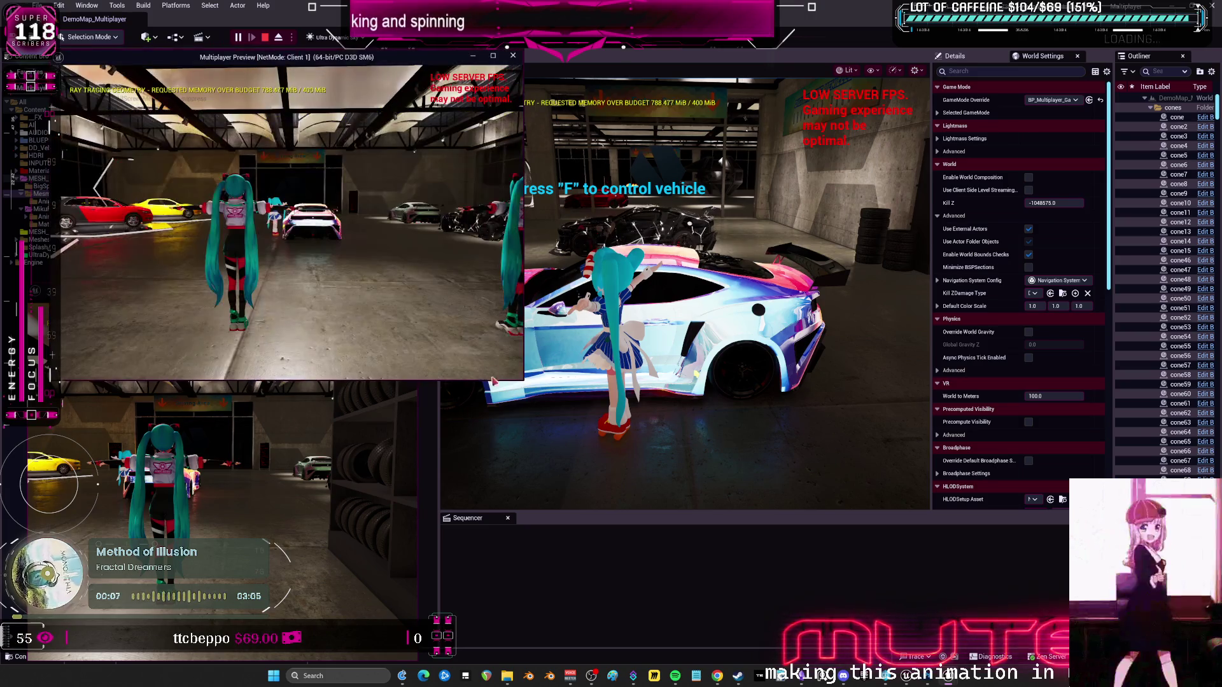
left_click(714, 77)
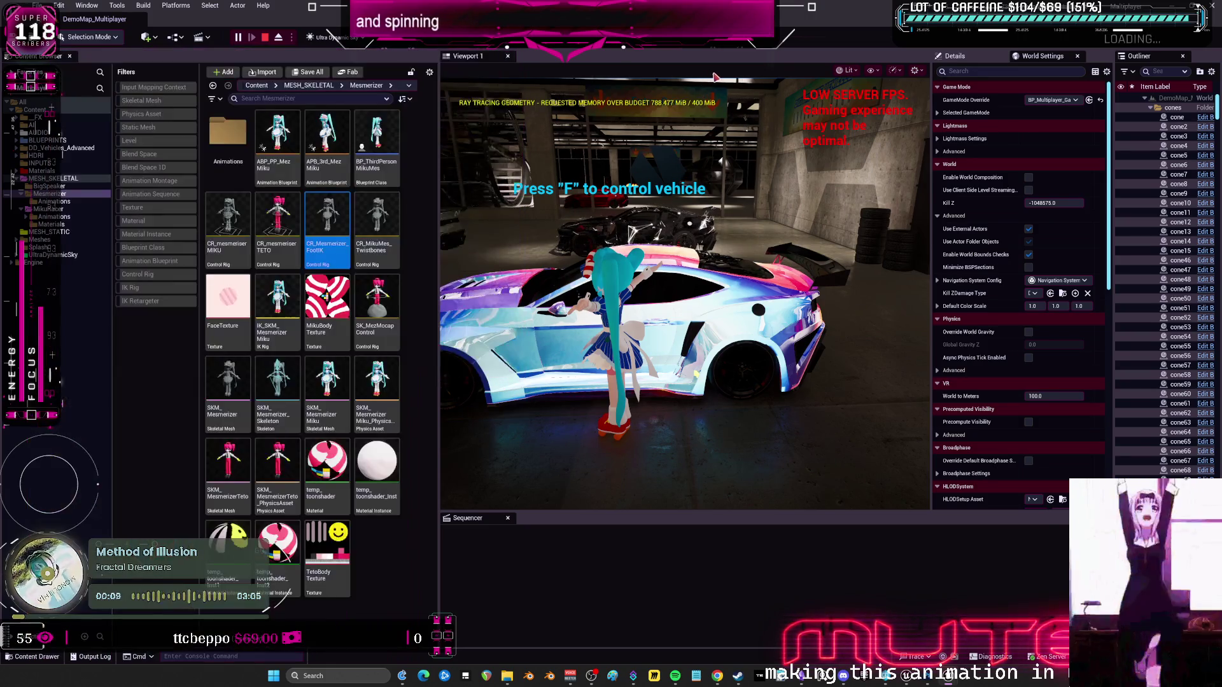
Tear Viewport 1 into a floating window, rearrange the client previews, and switch to FirstPersonMap.
mouse_move(507, 58)
left_mouse_down()
mouse_move(872, 71)
mouse_move(1018, 120)
left_mouse_up()
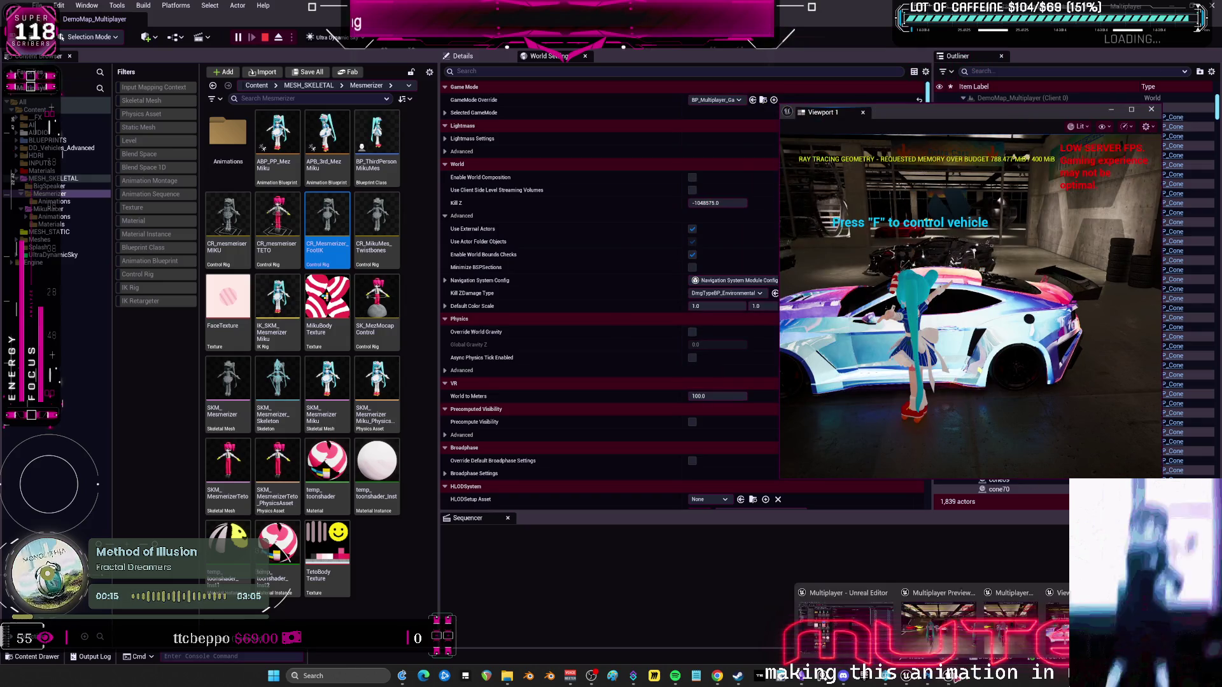
left_click(942, 621)
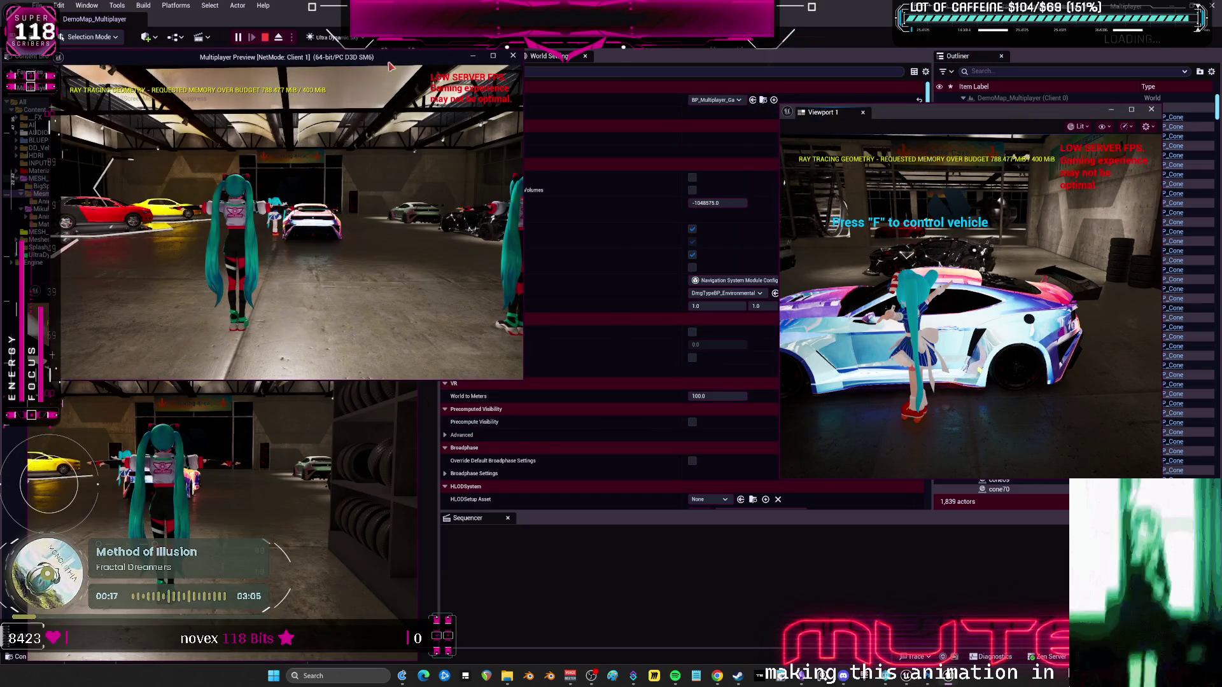
left_click_drag(391, 74, 576, 58)
left_click(200, 298)
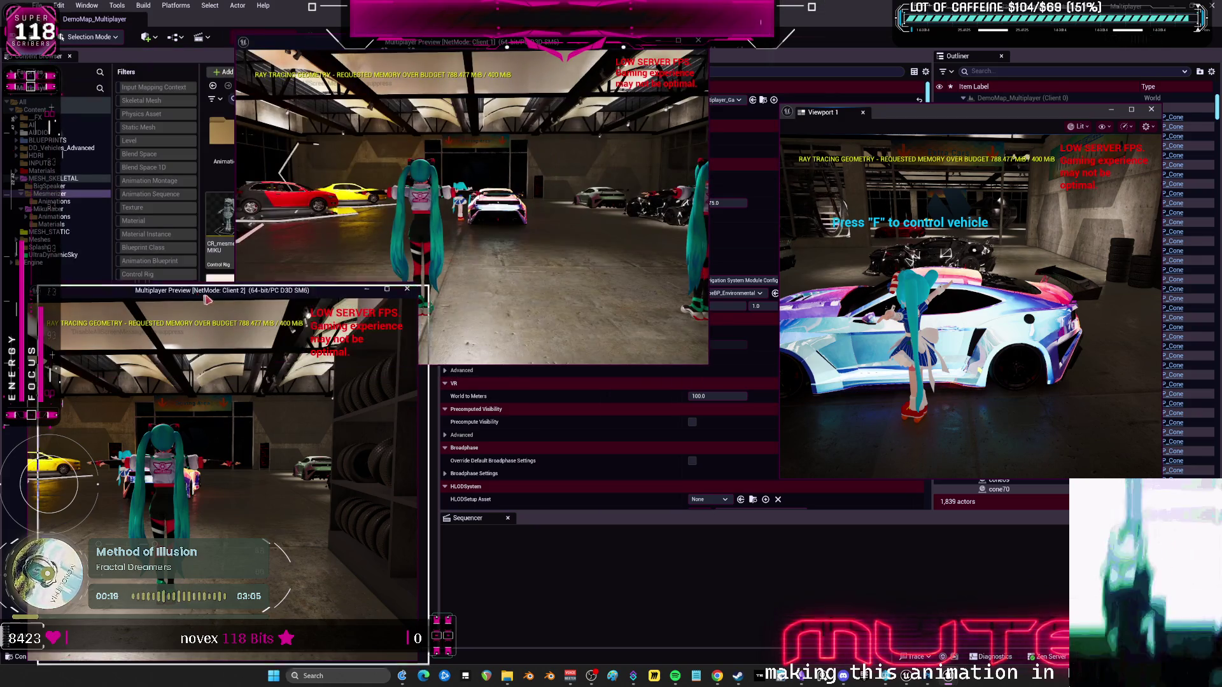
left_click(325, 295)
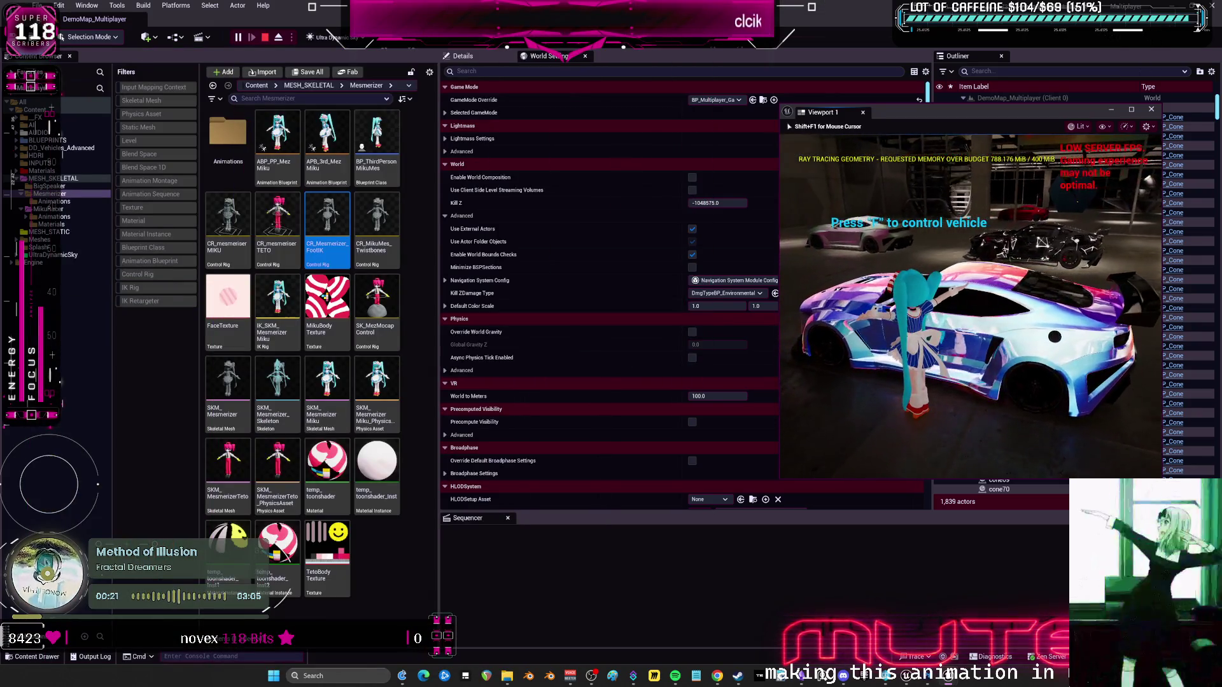
left_click(951, 162)
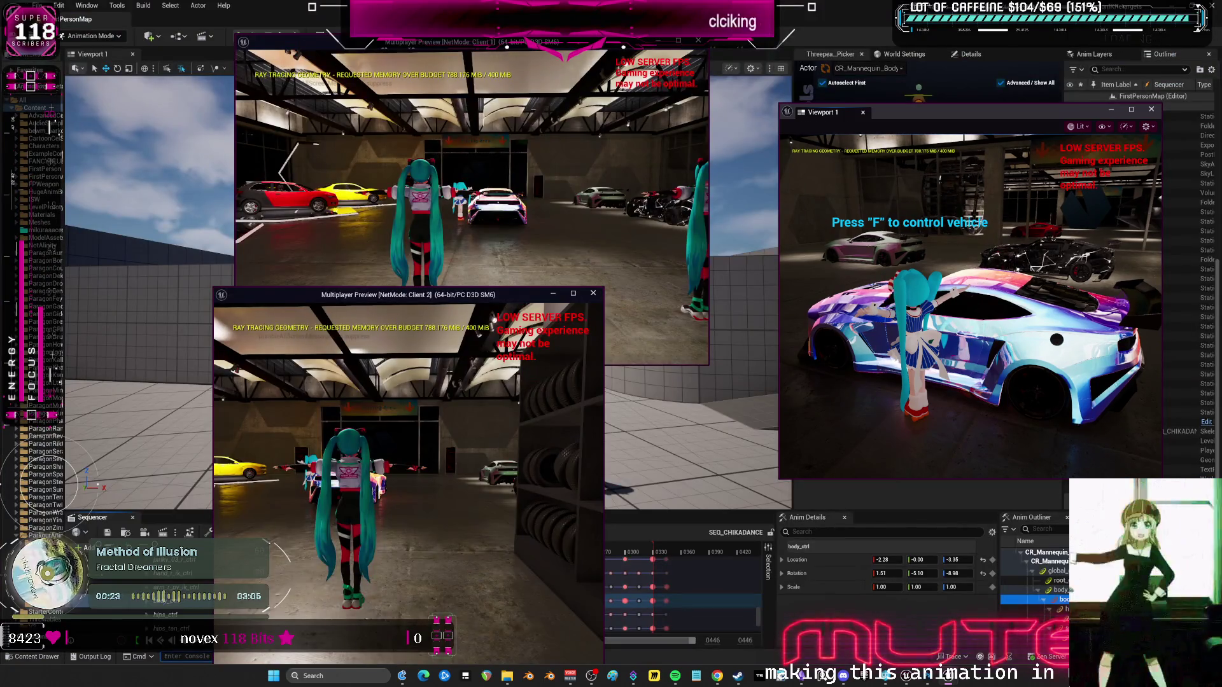
Run the character past the purple car to the tire racks, then steer the Client 1 character left.
left_click(952, 162)
key("w")
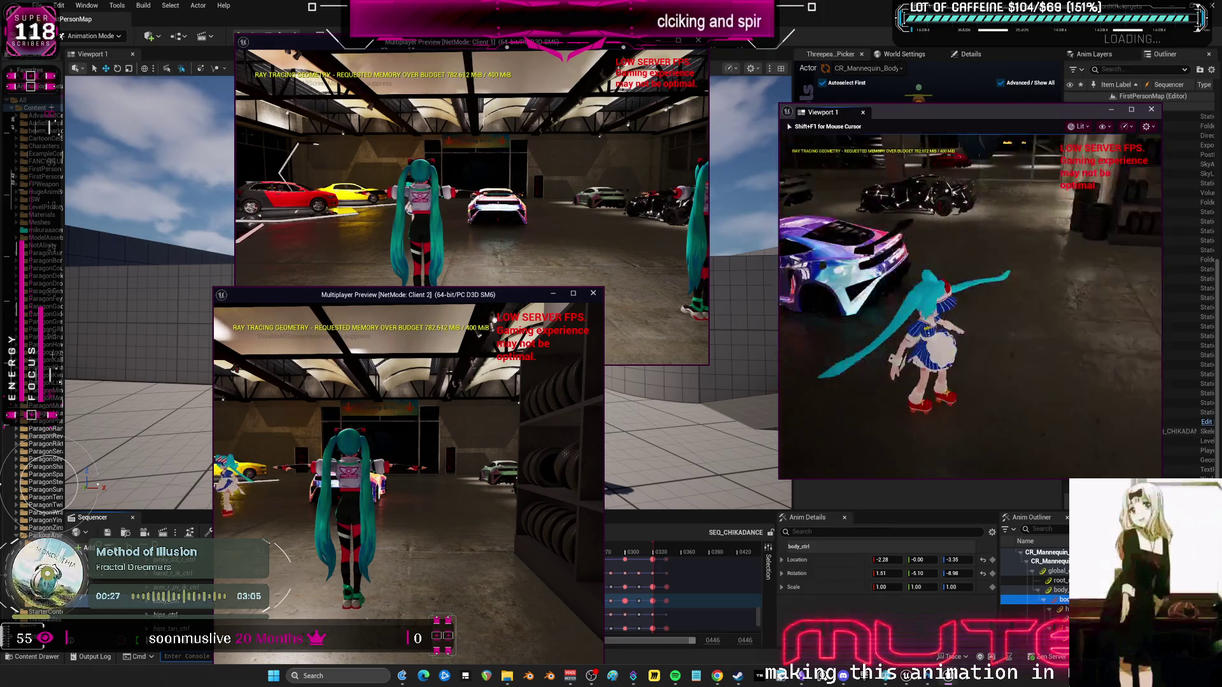
key("w")
key("w")
key("shift+F1")
left_click(597, 205)
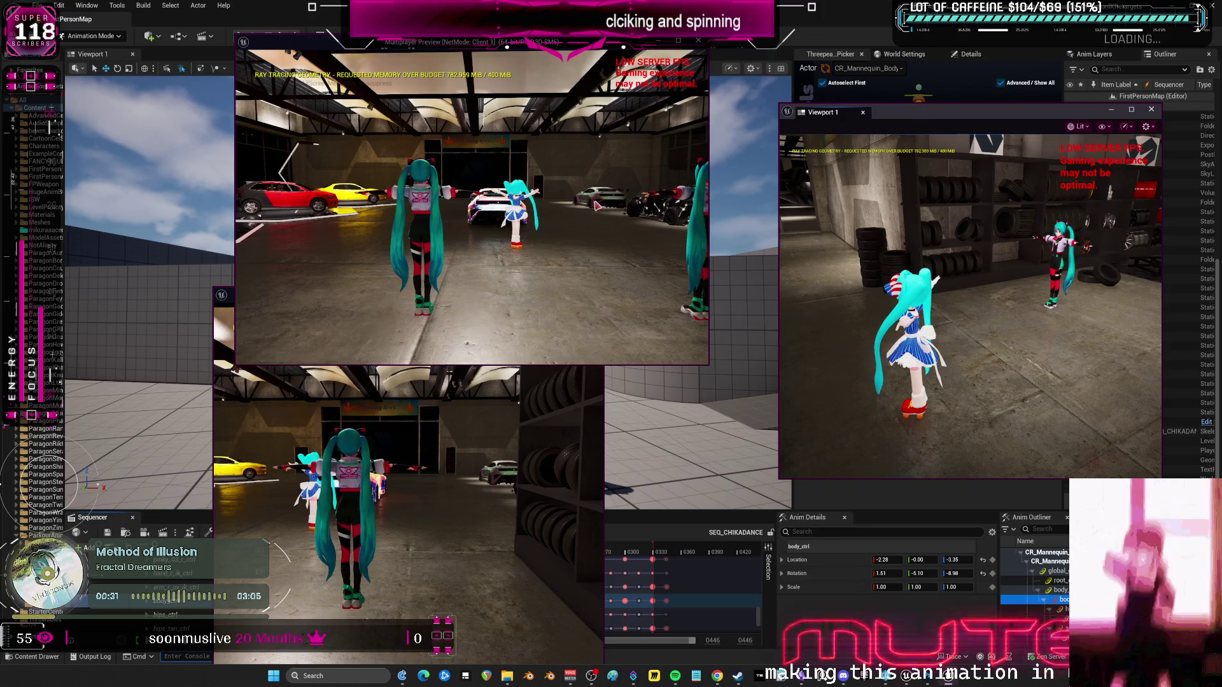
key("a")
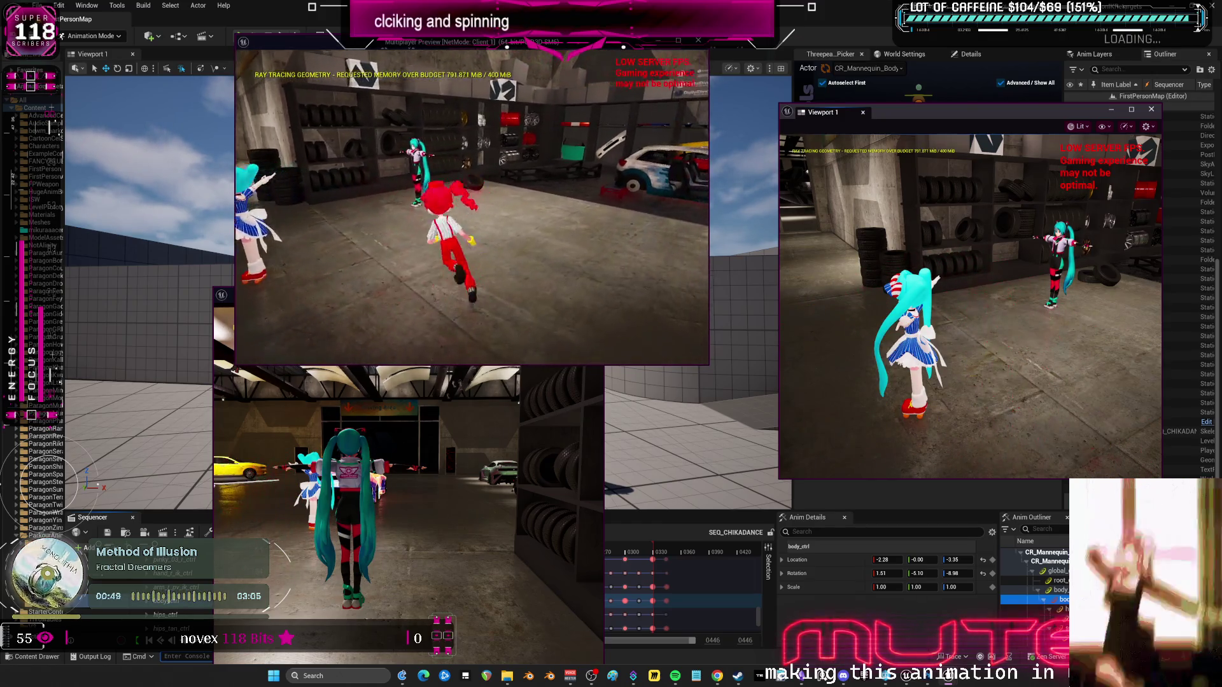
key("alt+Tab")
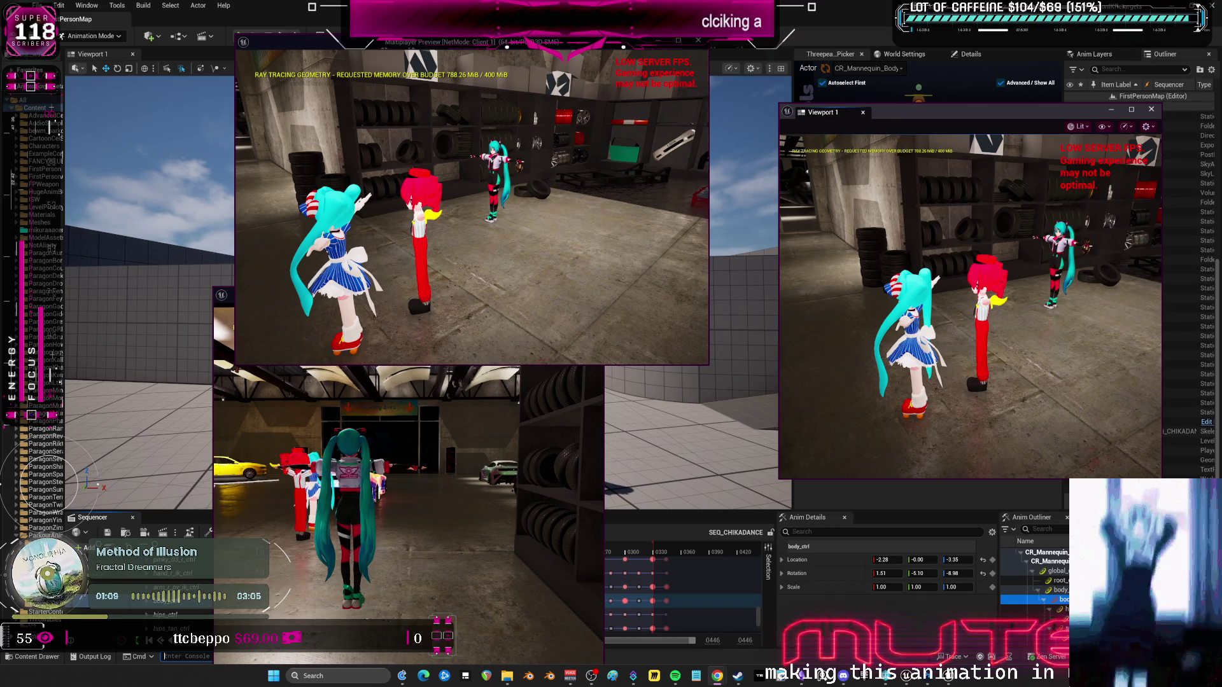
Skate the cyan client character toward the Driving Area, then stop the play session with Esc.
left_click(1076, 332)
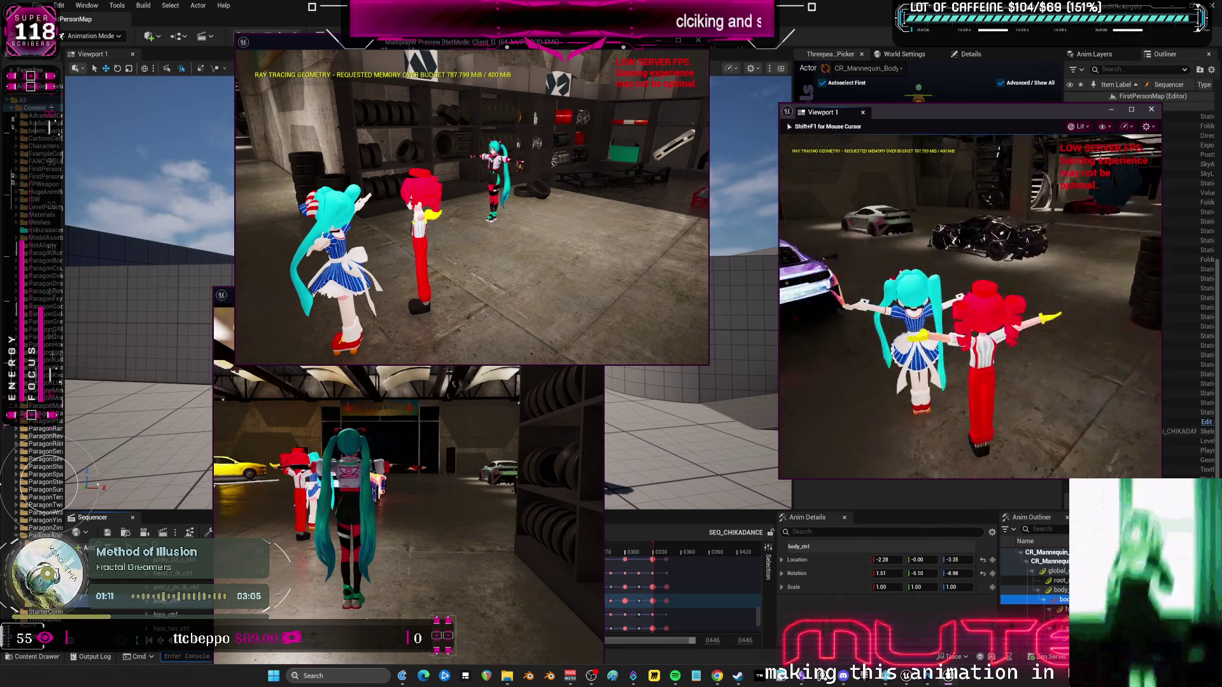
left_click(970, 305)
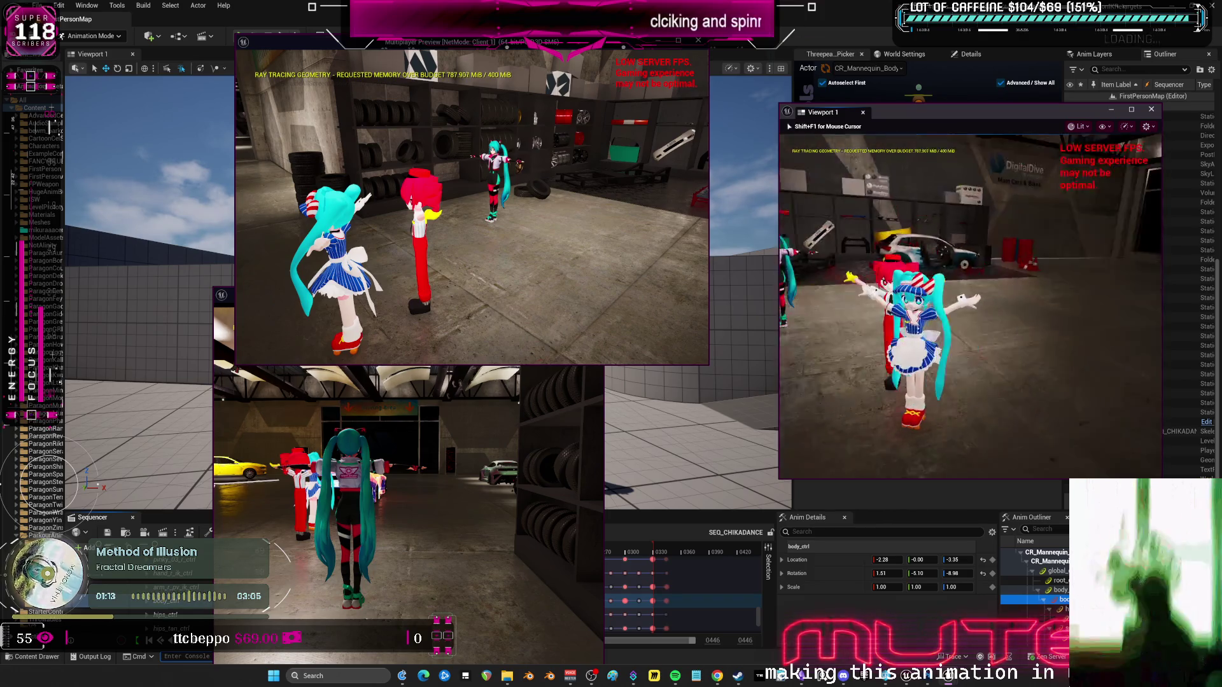
key("w")
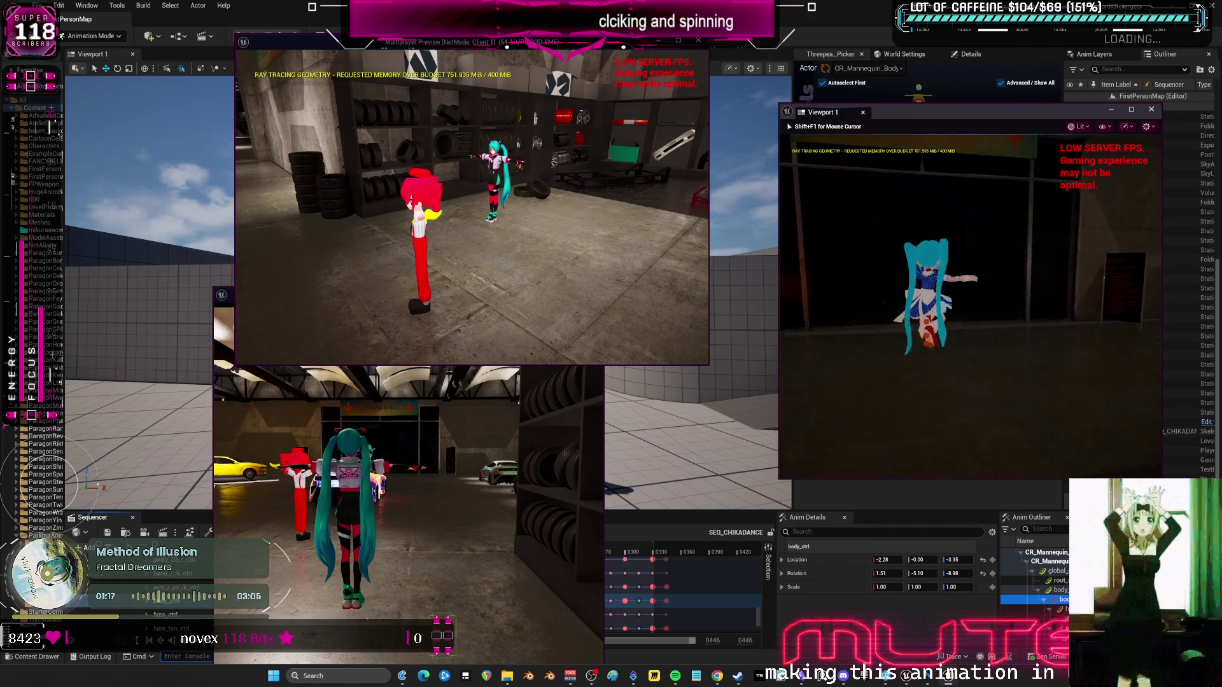
key("w")
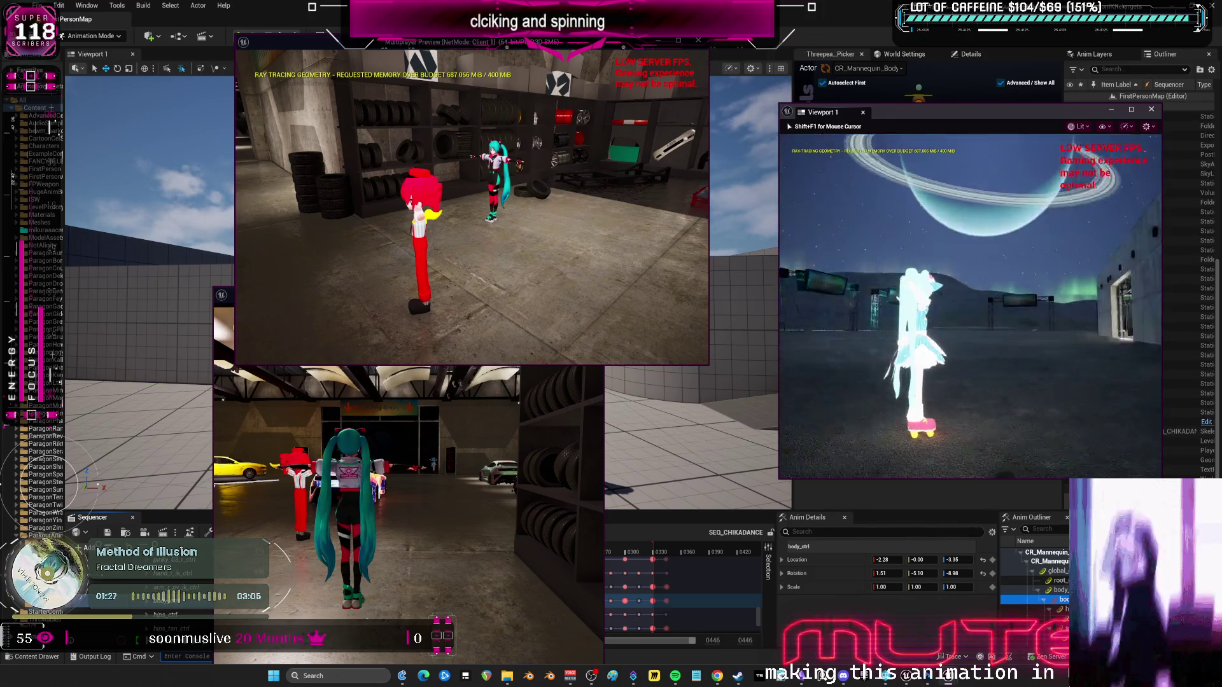
key("Escape")
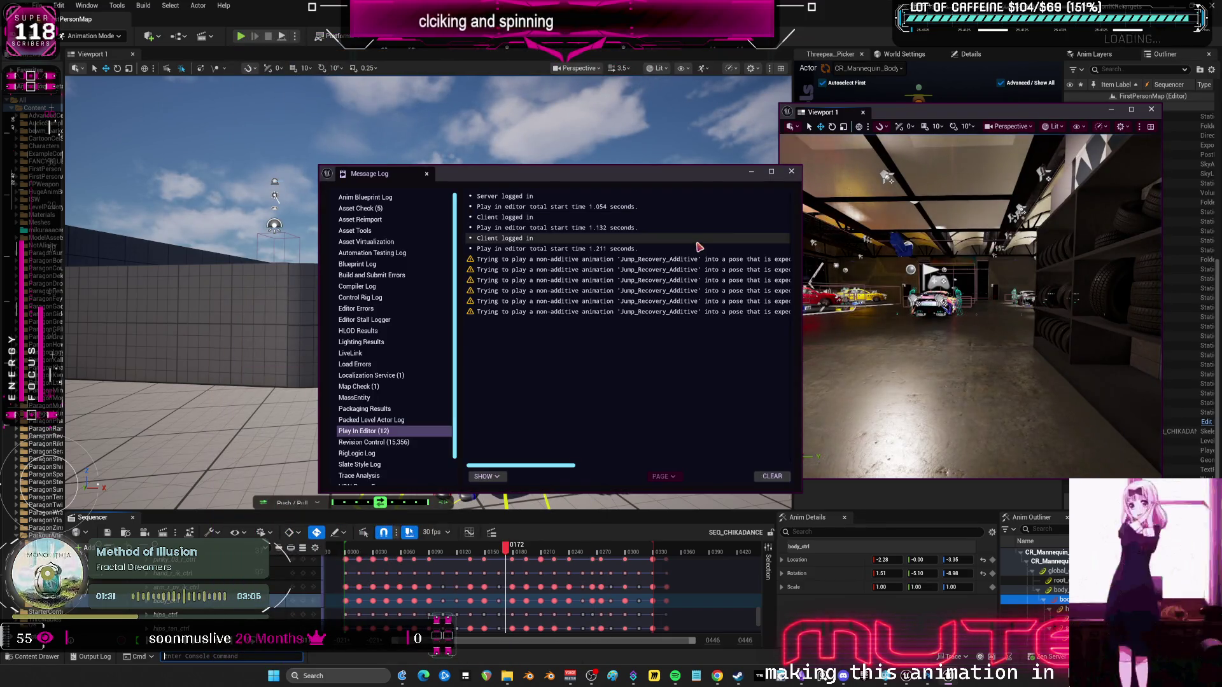
Read the Jump_Recovery_Additive warnings in the maximized Message Log, close it and Viewport 1, then return to DemoMap_Multiplayer.
left_click(691, 259)
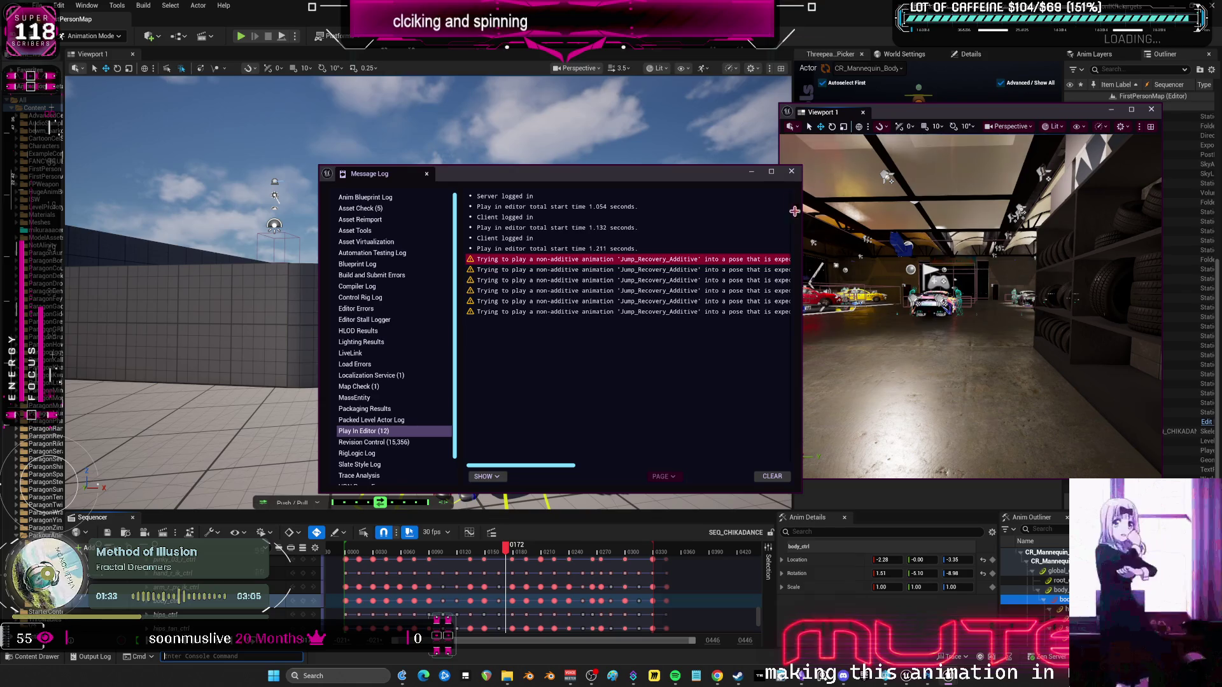
left_click(773, 173)
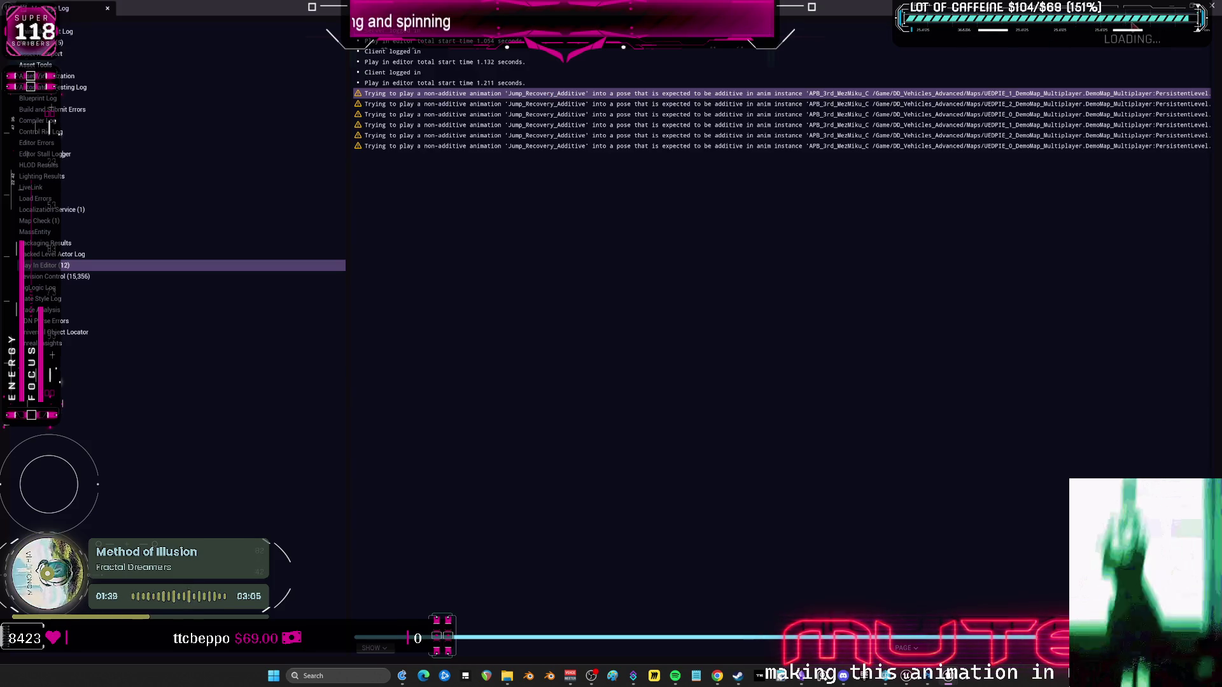
key("alt+Tab")
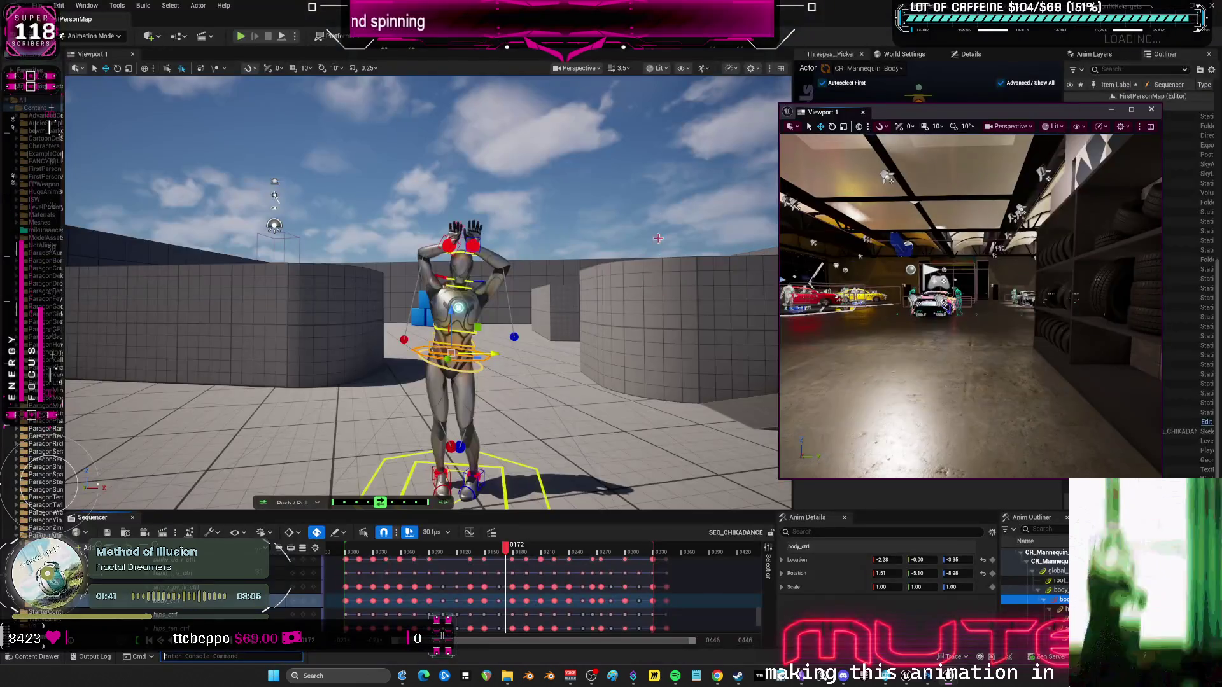
left_click(1150, 110)
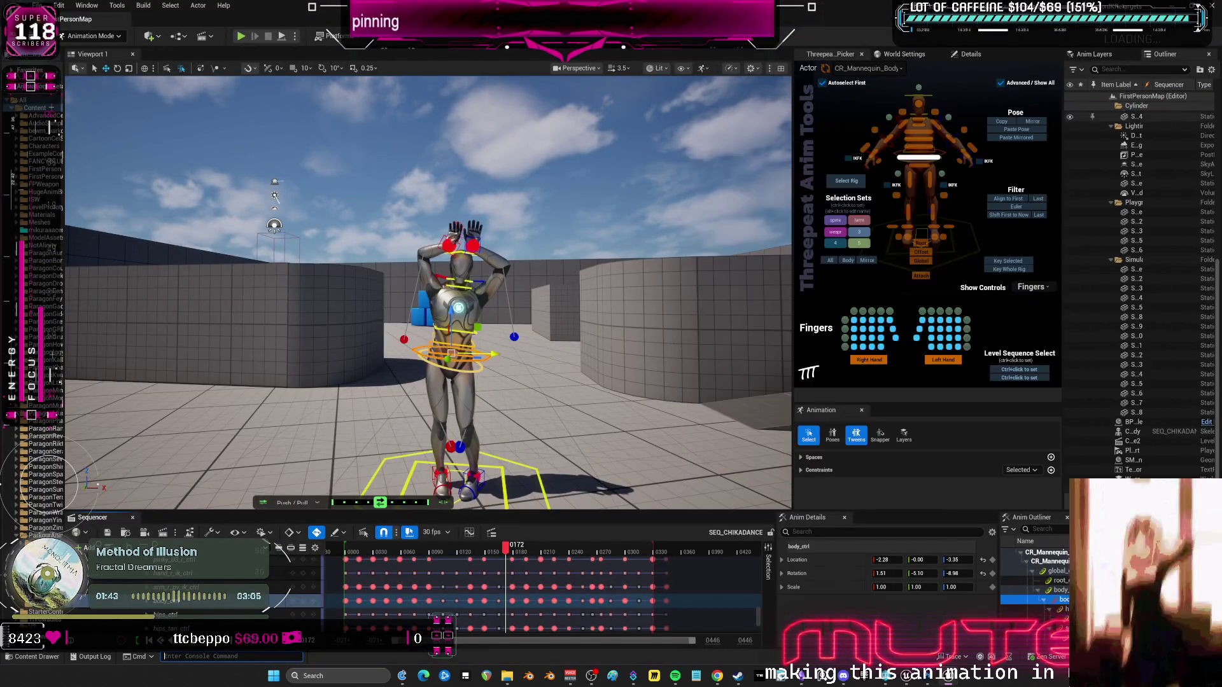
key("alt+Tab")
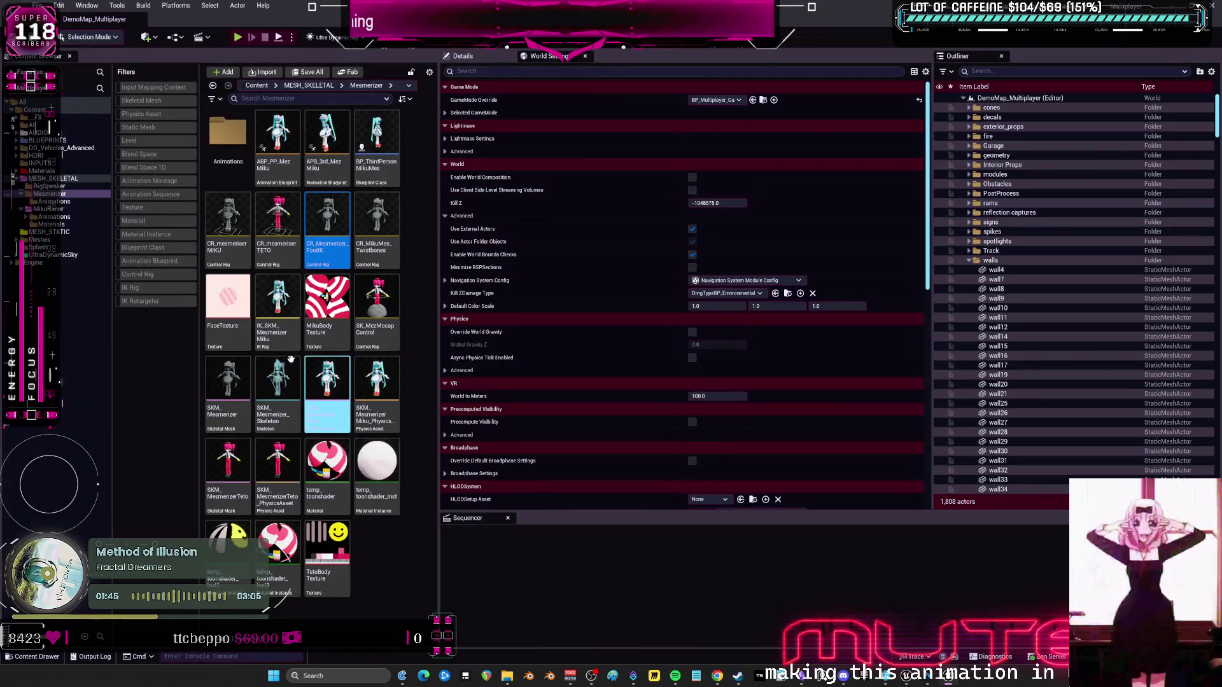
Search 'recov' in the Mesmerizer Animations folder and open Jump_Recovery_Additive.
left_click(57, 201)
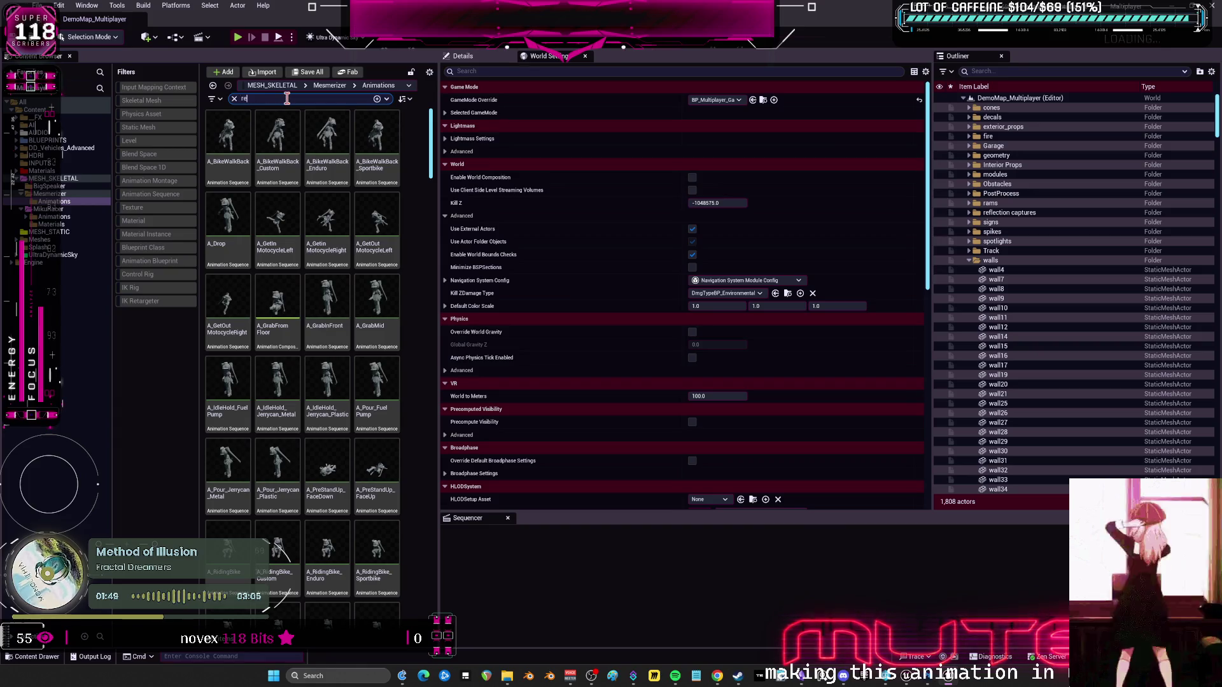
type("cov")
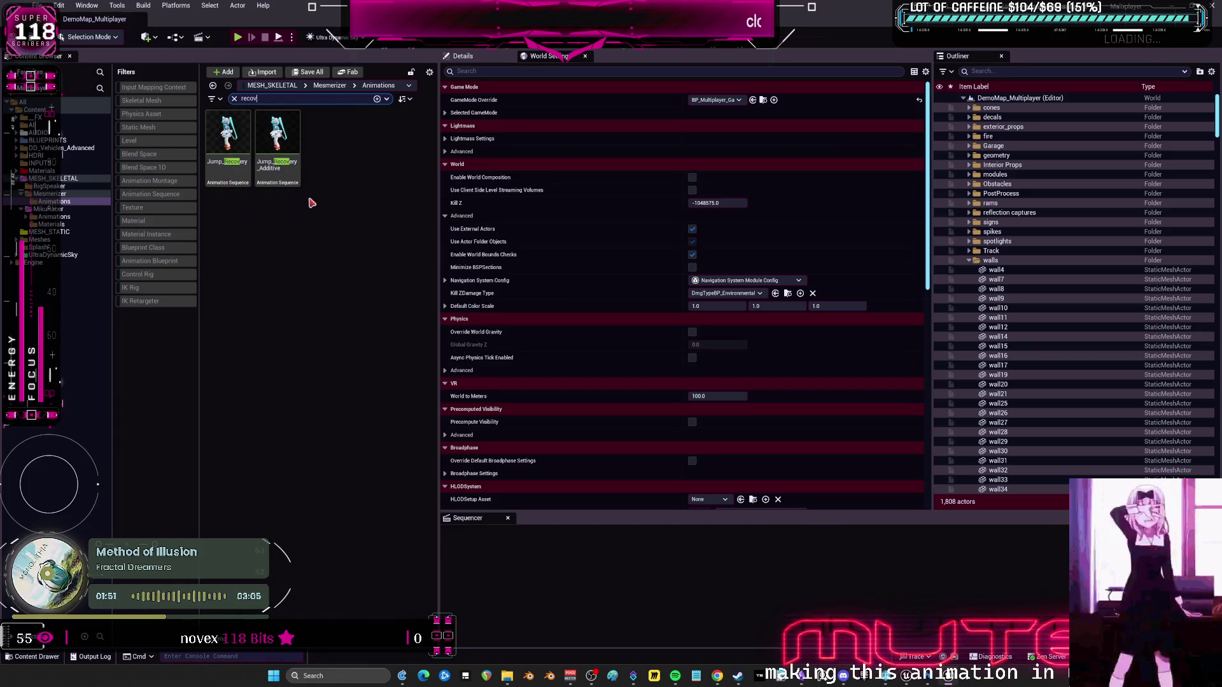
double_click(278, 137)
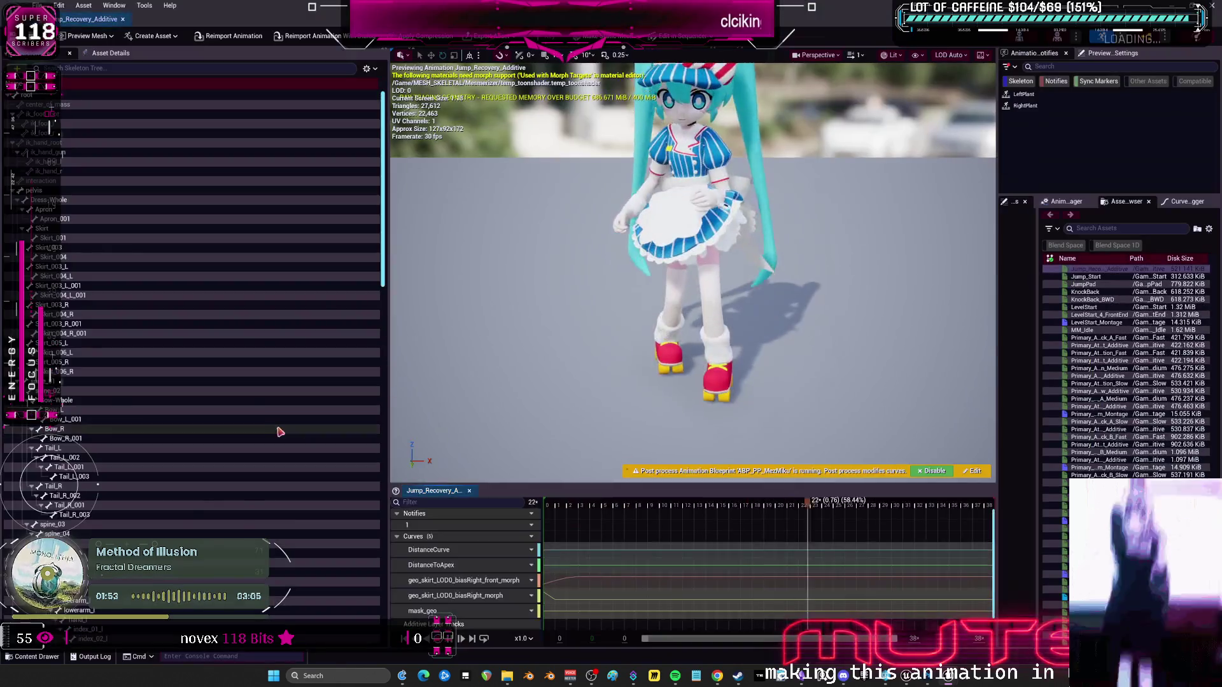
Inspect Jump_Recovery_Additive's asset details: Local Space, additive type and base pose options.
left_click(113, 54)
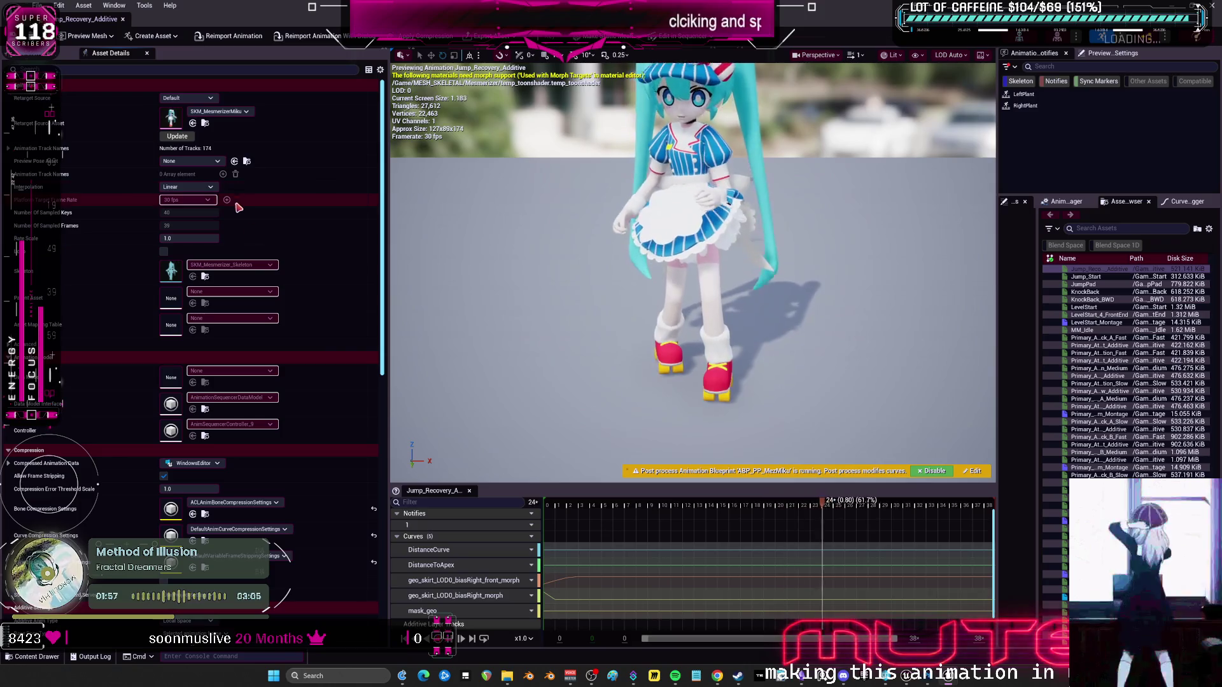
scroll(236, 203, "down", 8)
left_click(202, 367)
left_click(184, 375)
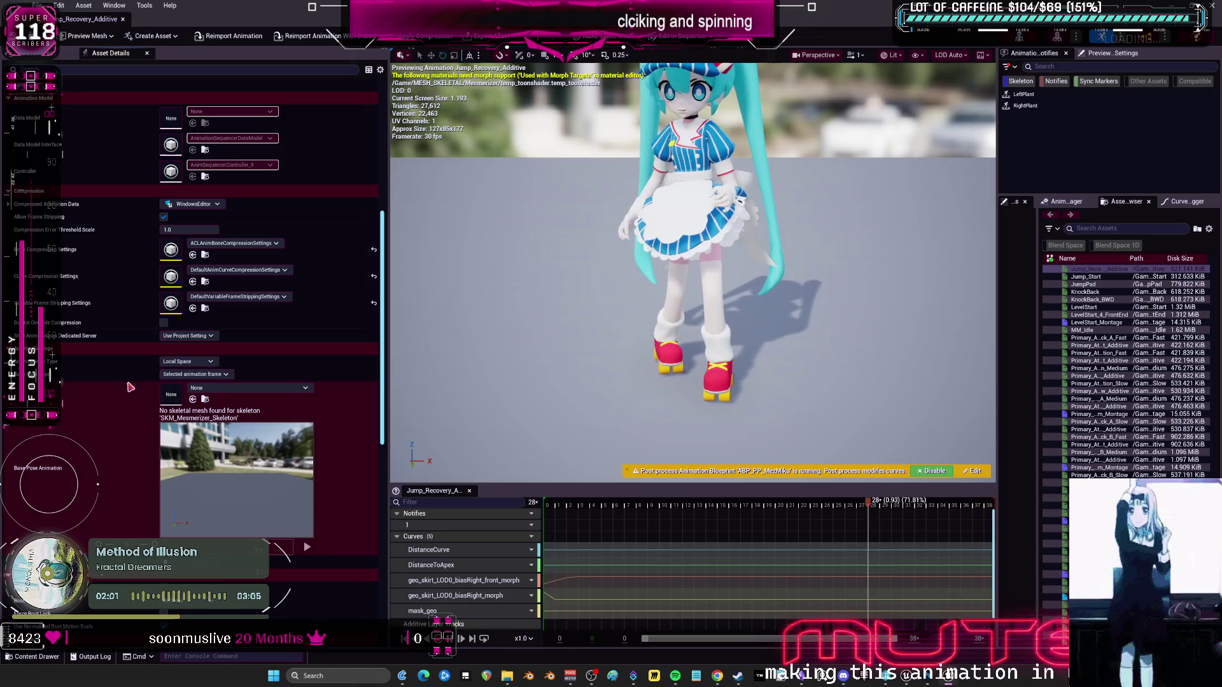
left_click(221, 387)
left_click(344, 377)
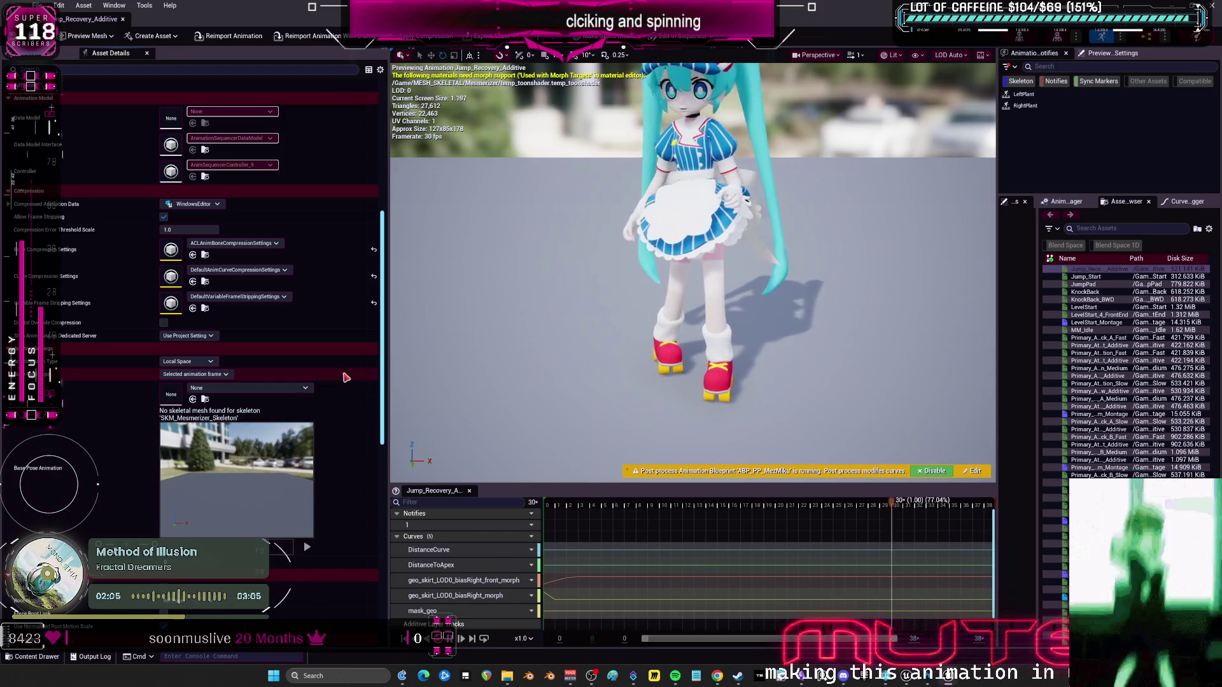
left_click(331, 349)
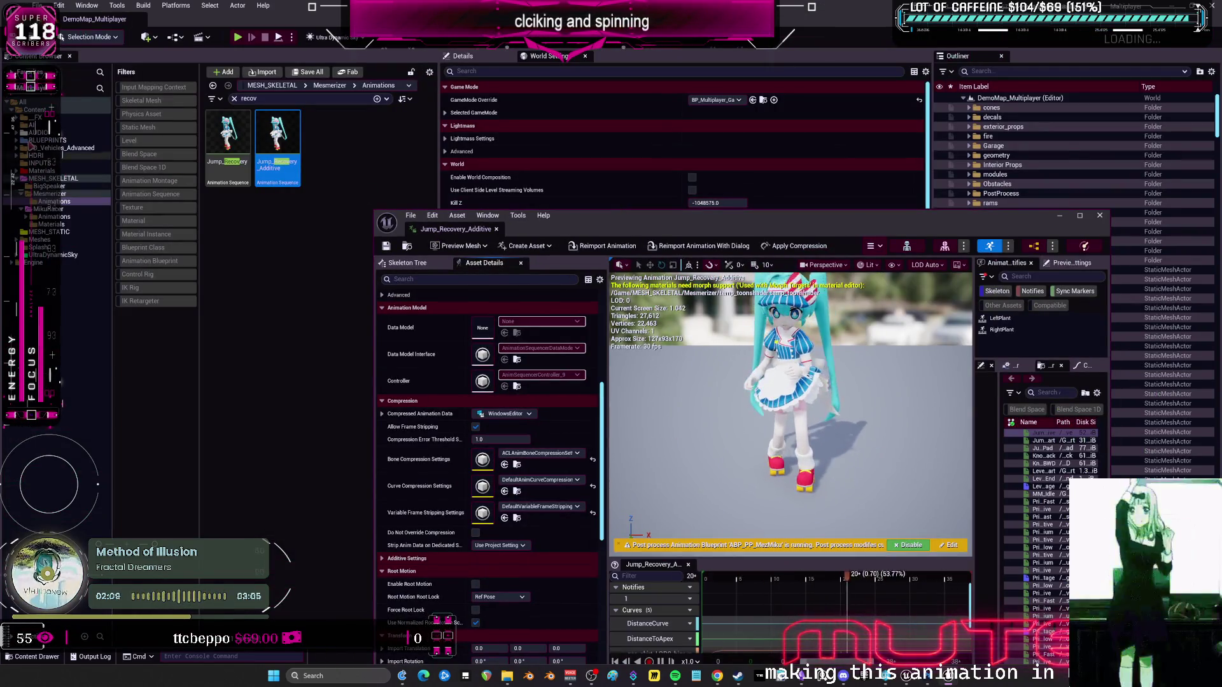
Browse the DD_Vehicles_Advanced, BLUEPRINTS and Meshes folders, then return to Content and select Jump_Recovery_Additive.
left_click(39, 148)
left_click(47, 140)
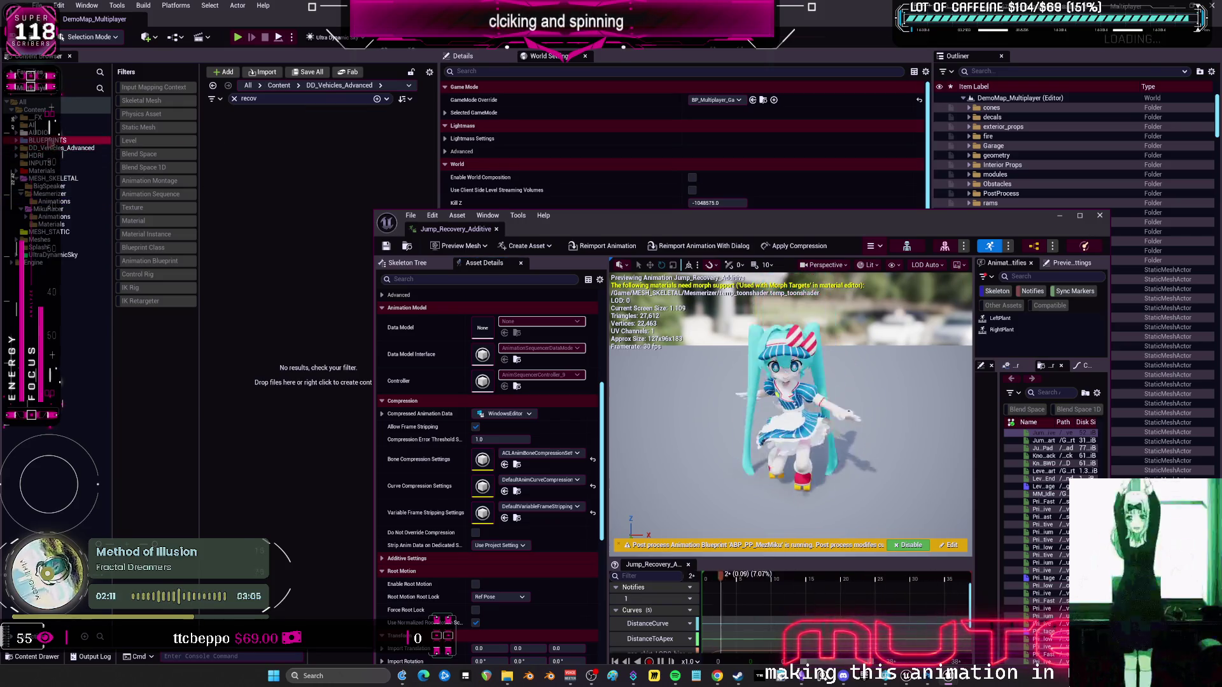
left_click(39, 239)
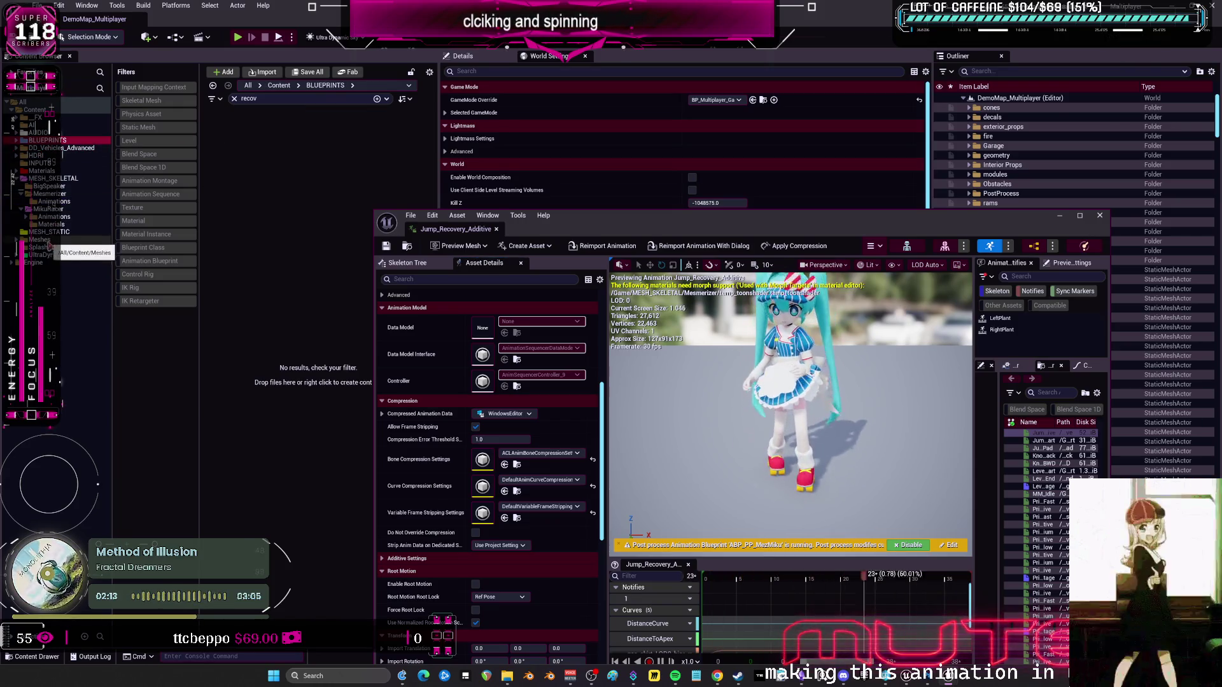
left_click(36, 110)
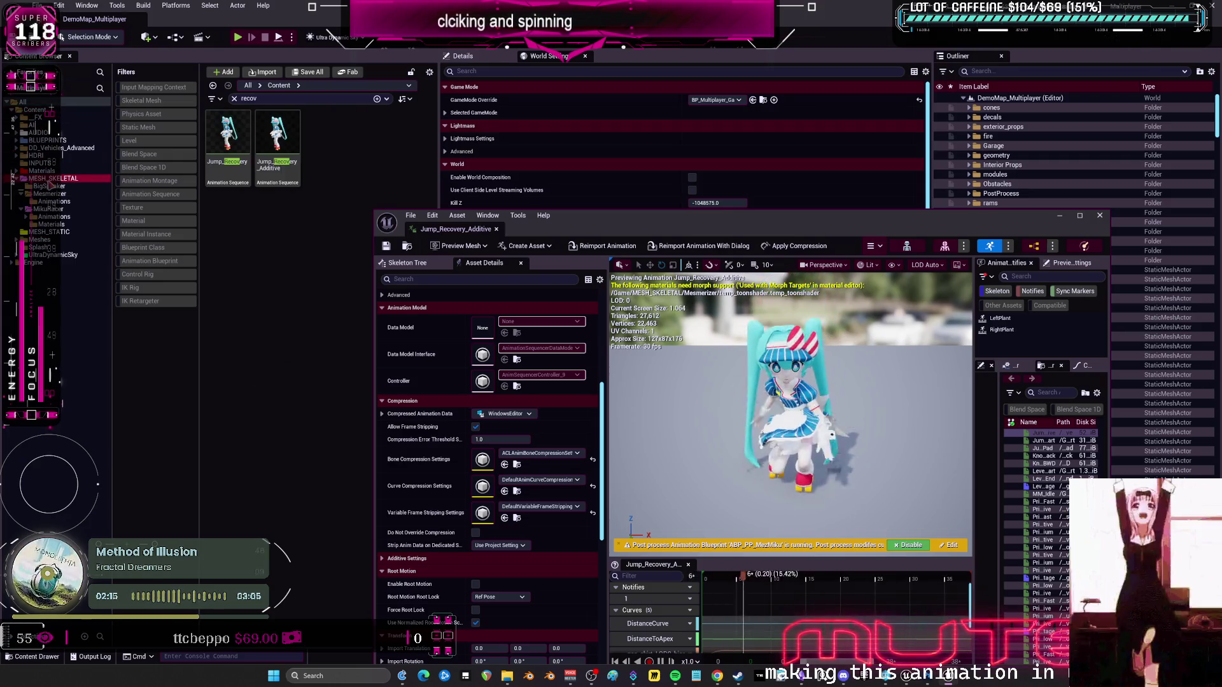
left_click(57, 148)
left_click(38, 110)
left_click(277, 134)
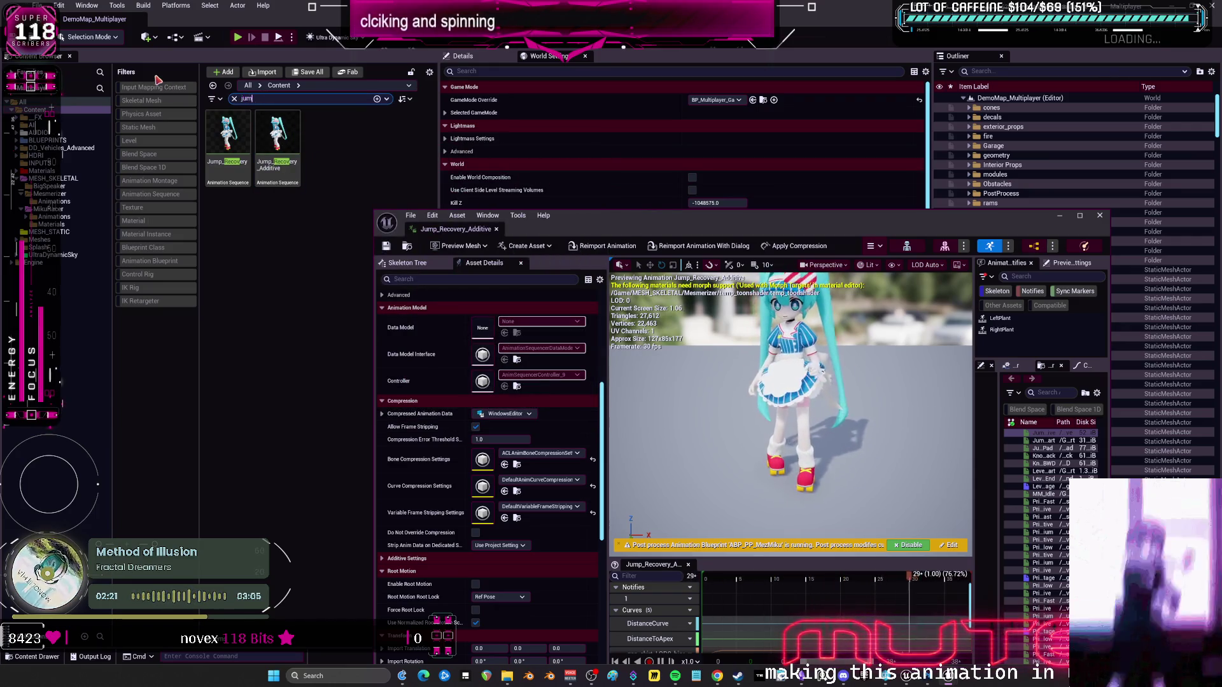
Search 'jump' in the Content Browser and open A_ThirdPerson_Jump_Loop.
type("p")
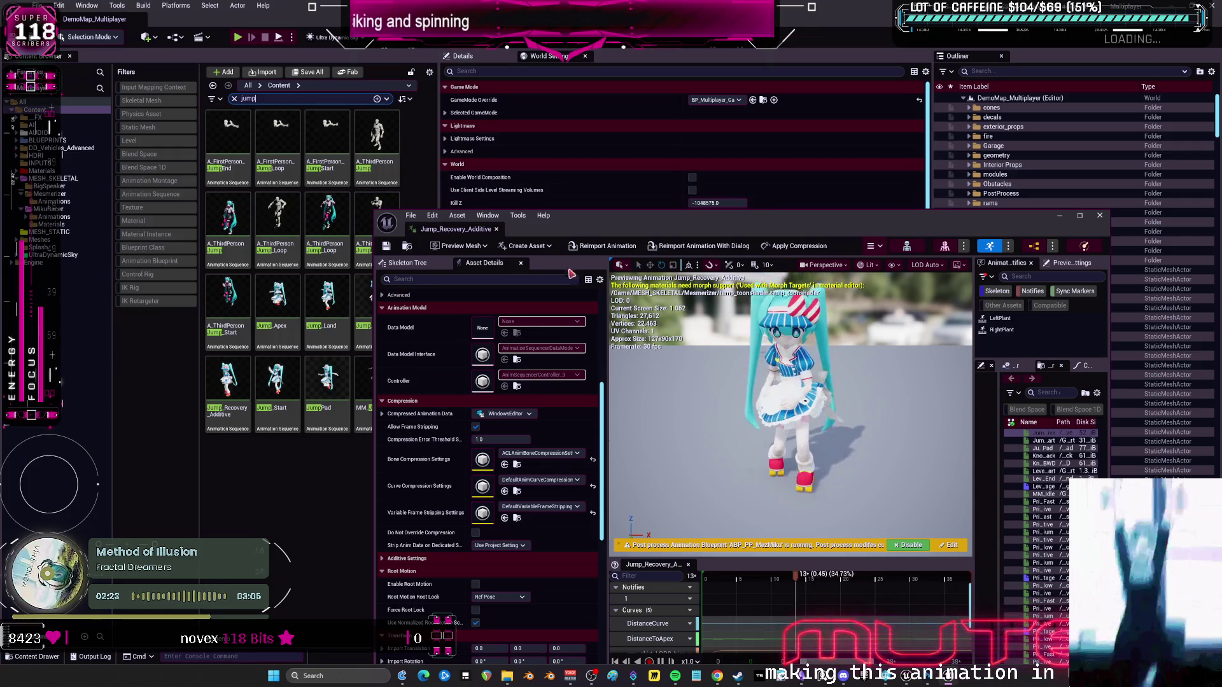
left_click_drag(658, 237, 757, 126)
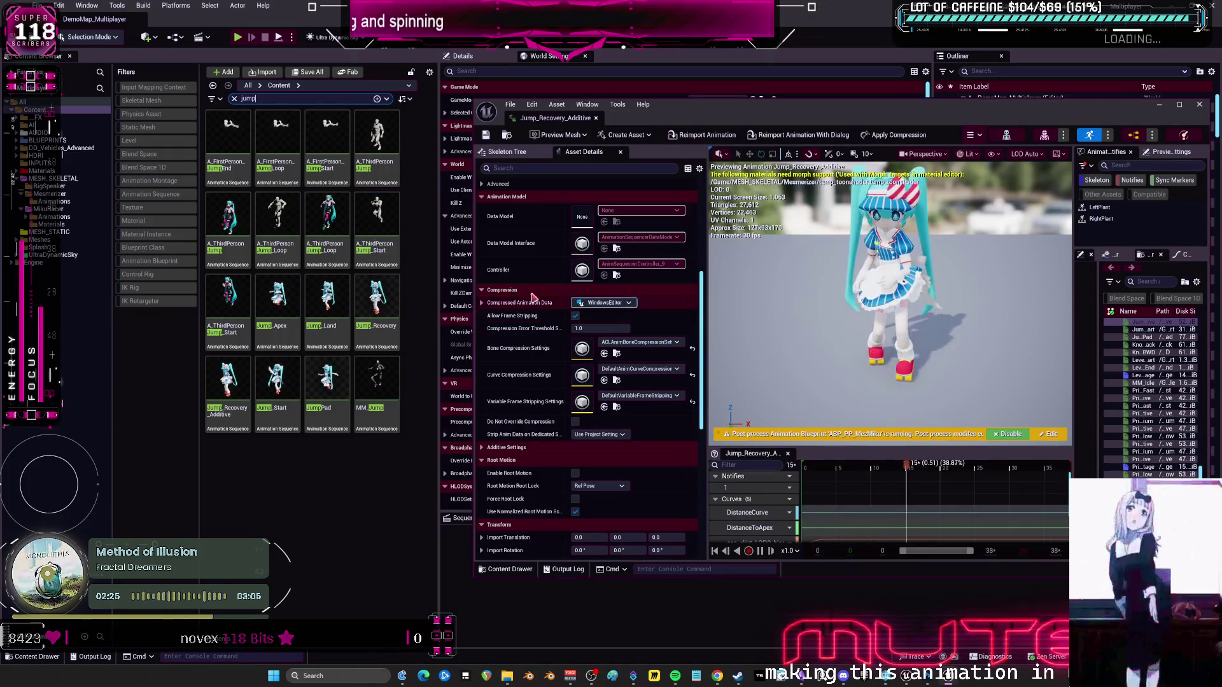
left_click(288, 221)
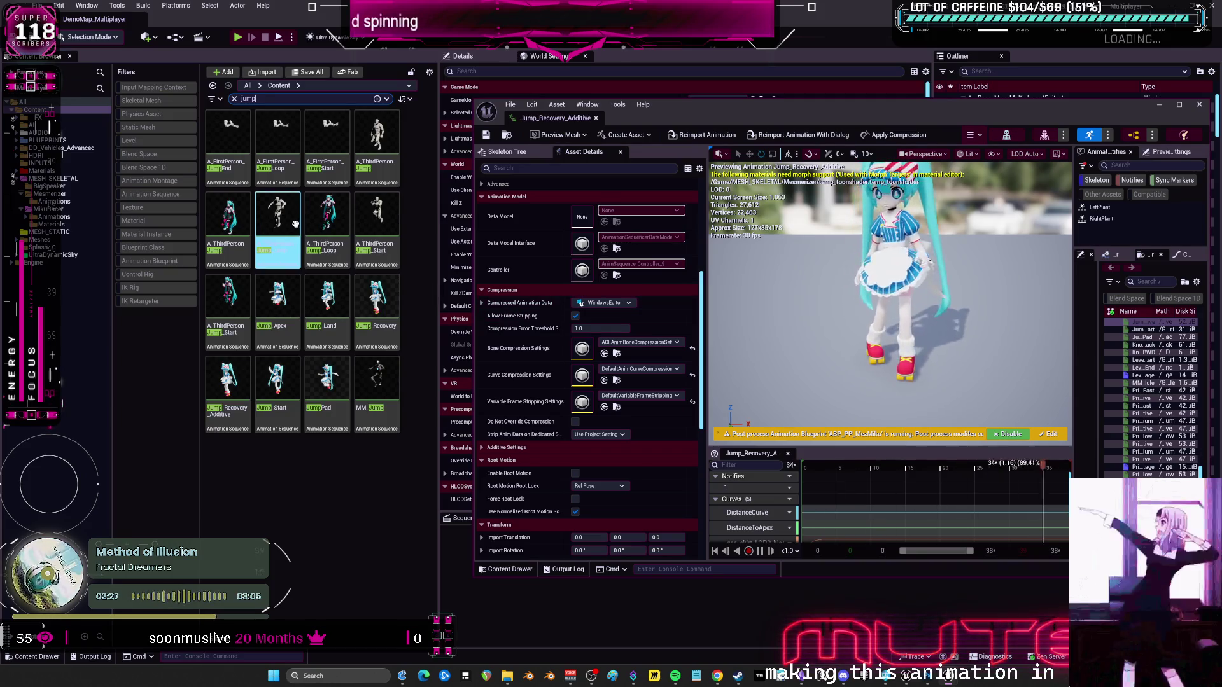
double_click(287, 220)
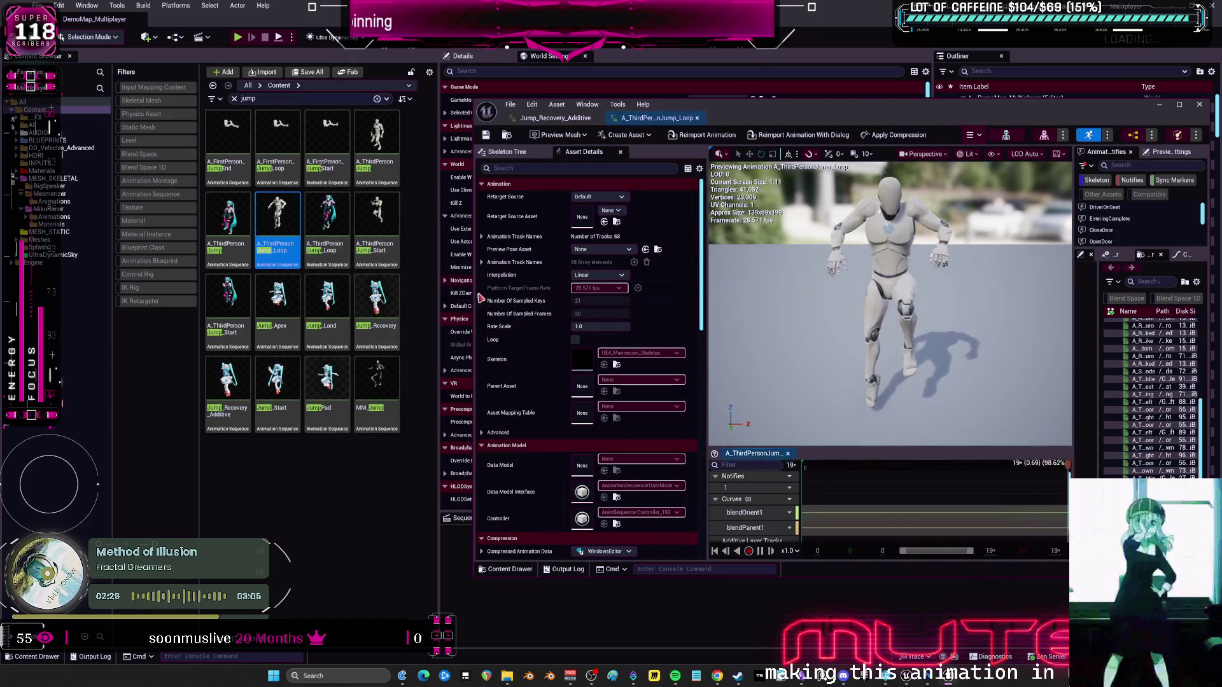
scroll(535, 349, "down", 5)
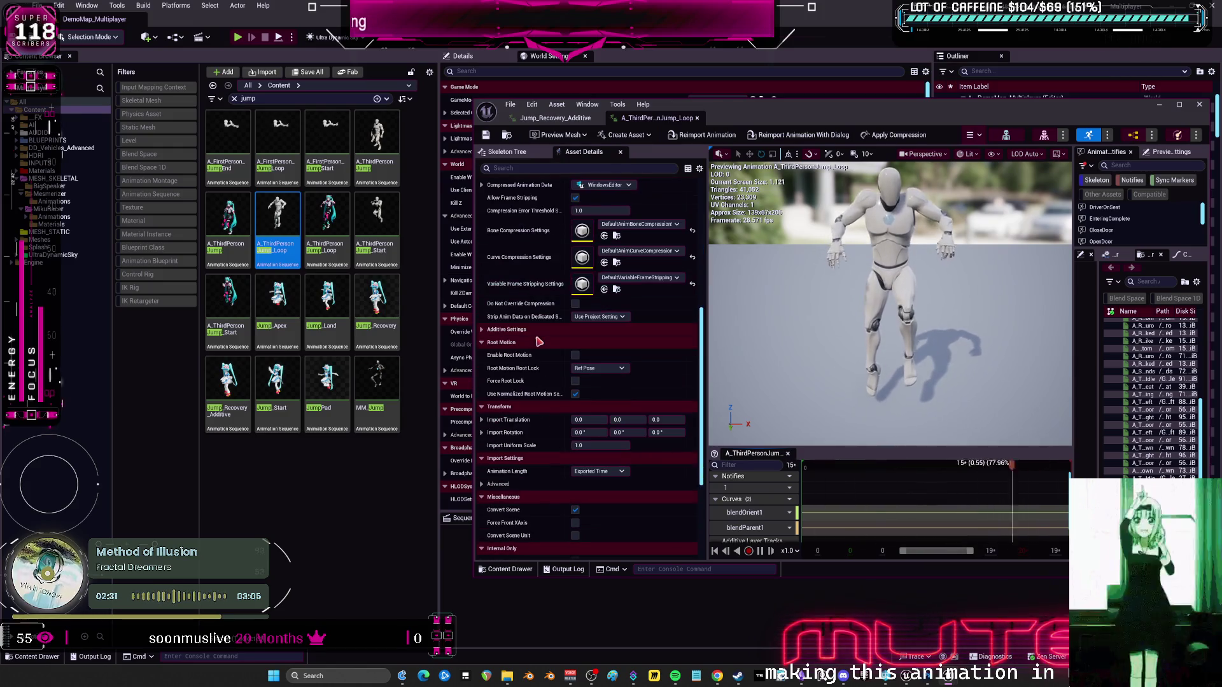
scroll(537, 340, "down", 4)
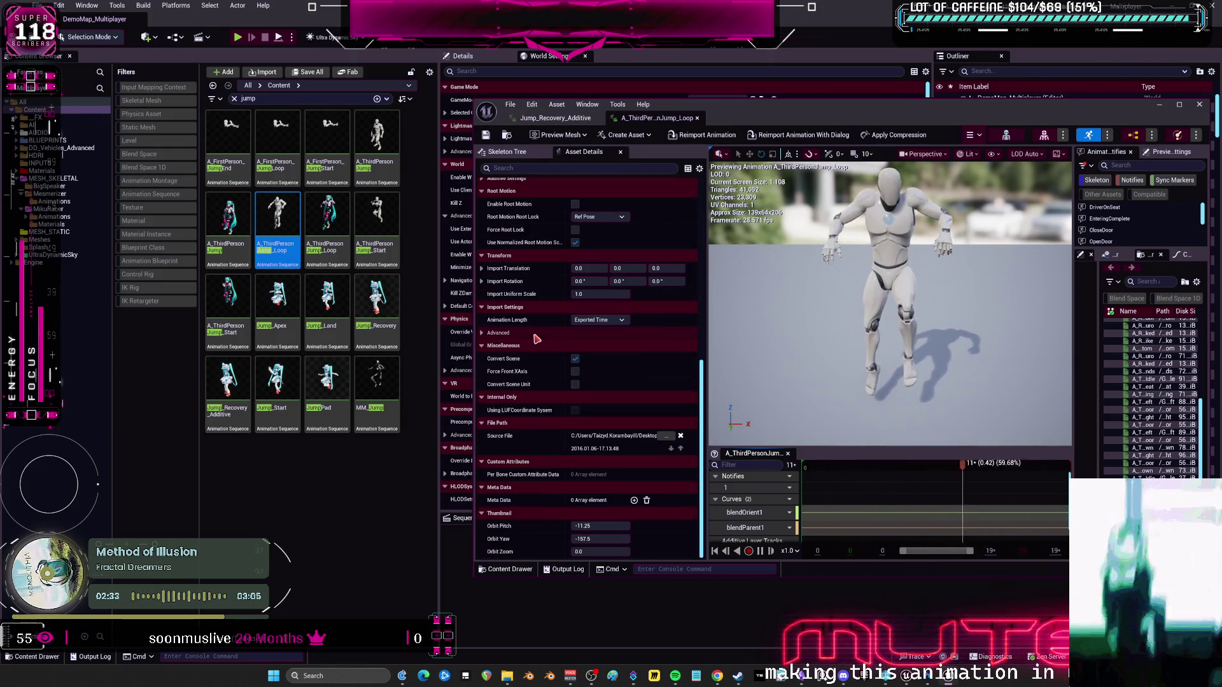
Open A_ThirdPerson_Jump_Start, compare its Additive Settings, then return to Jump_Recovery_Additive.
double_click(377, 226)
double_click(278, 229)
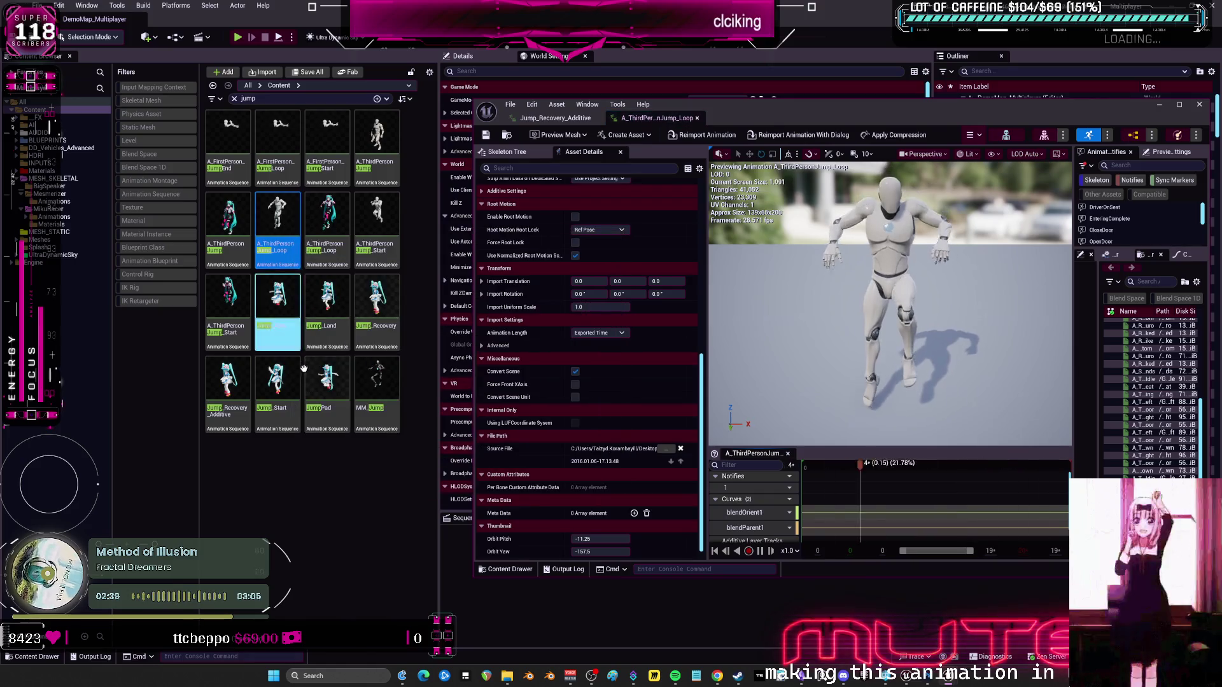
scroll(557, 420, "up", 2)
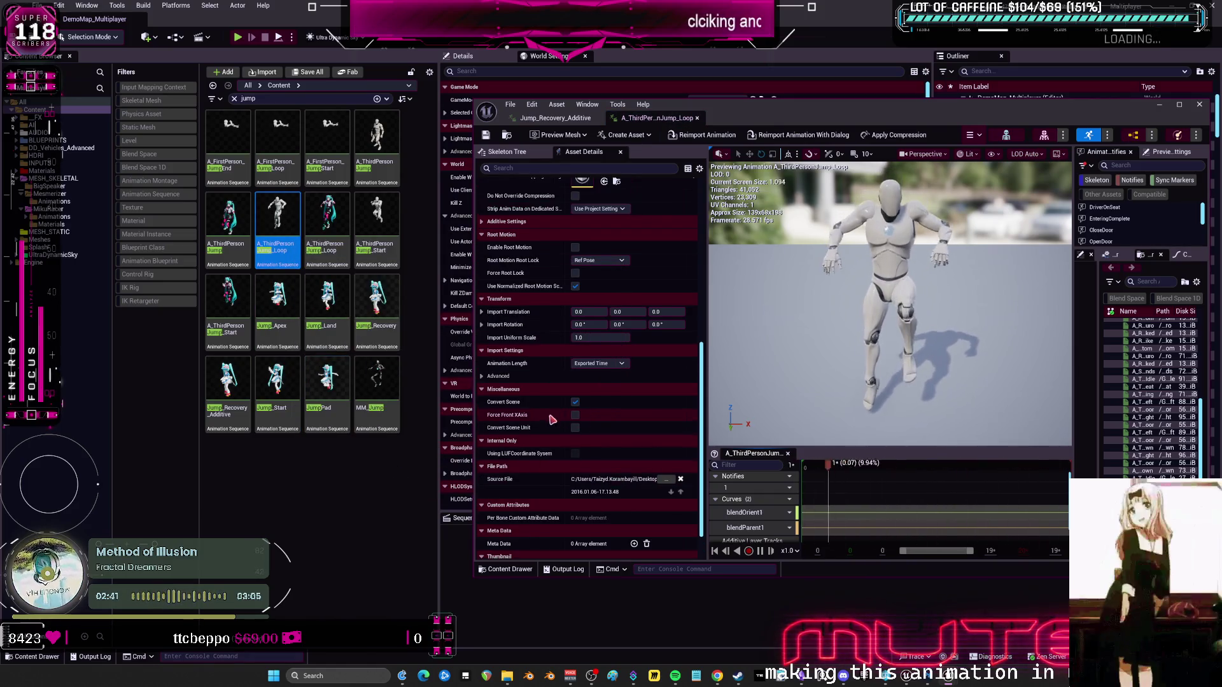
left_click(506, 221)
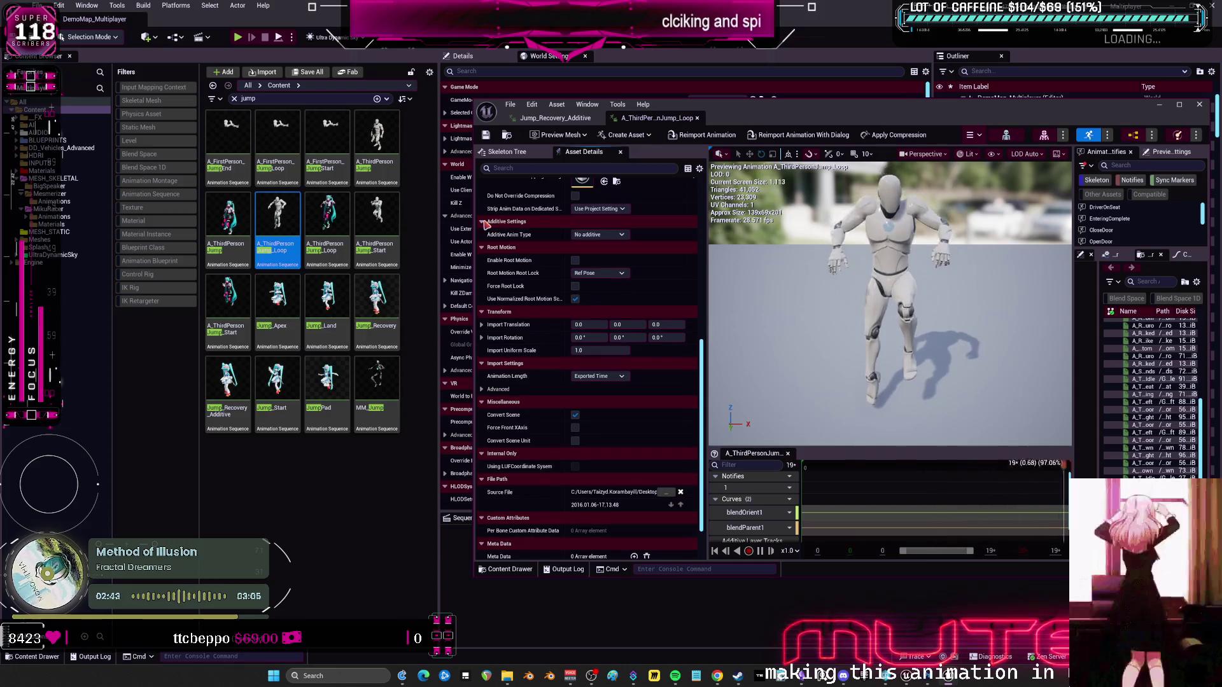
left_click(376, 220)
double_click(373, 220)
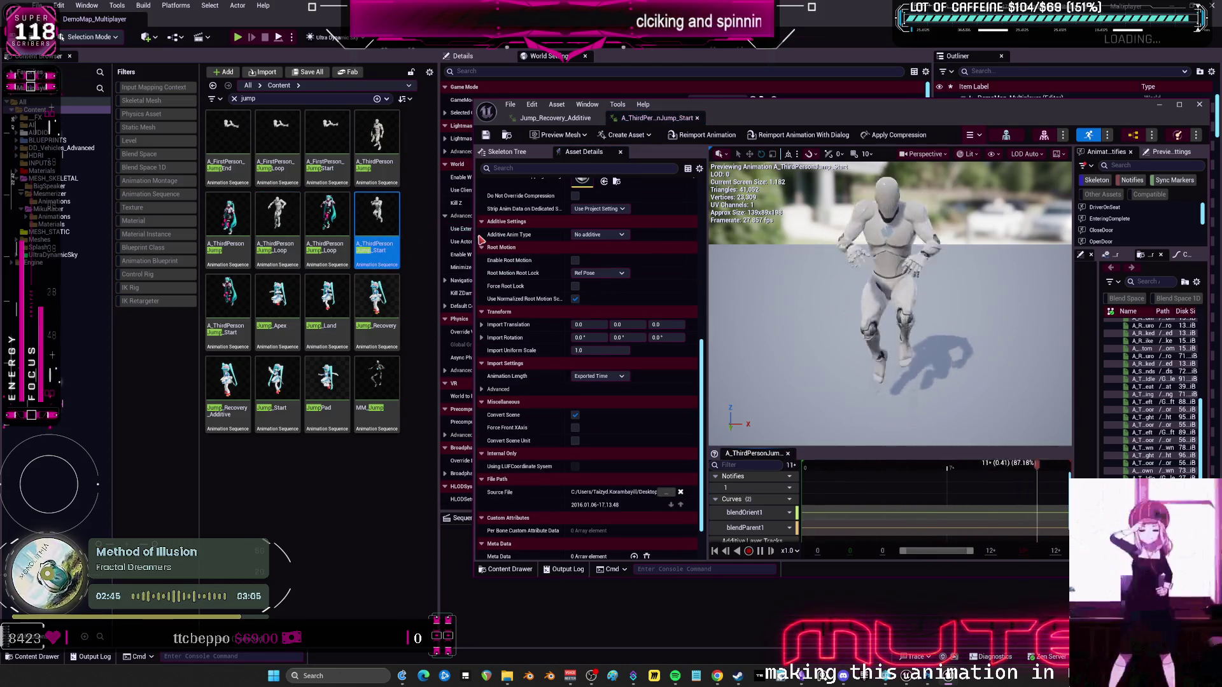
left_click(554, 117)
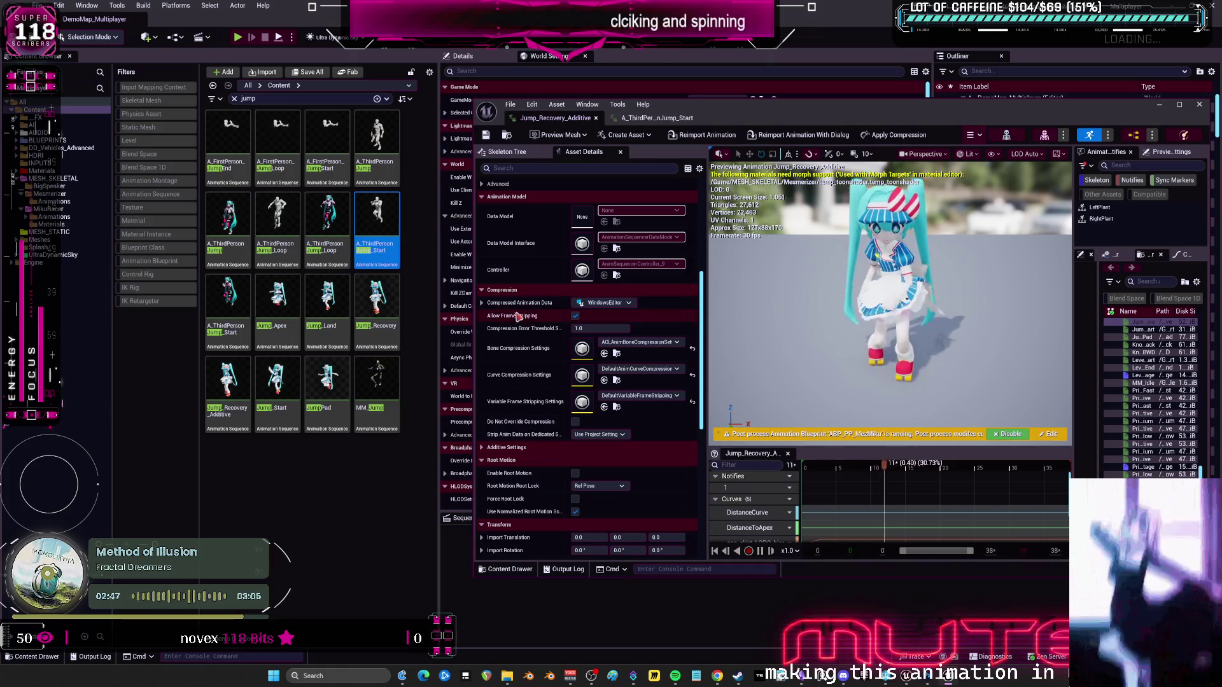
Set Jump_Recovery_Additive's Additive Anim Type to Mesh Space.
left_click(498, 356)
left_click(483, 356)
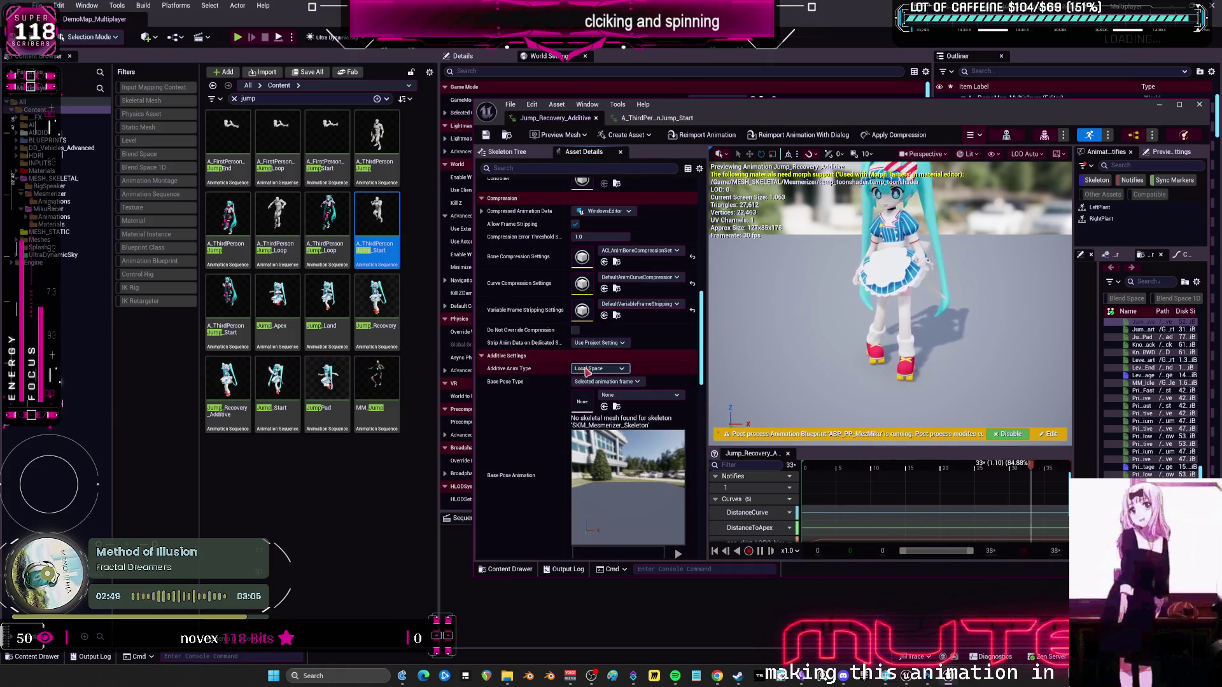
scroll(588, 371, "down", 3)
left_click(598, 323)
left_click(603, 351)
Assign Jump_Recovery as Base Pose Animation and set Ref Frame Index to 37.
left_click(634, 350)
left_click(634, 352)
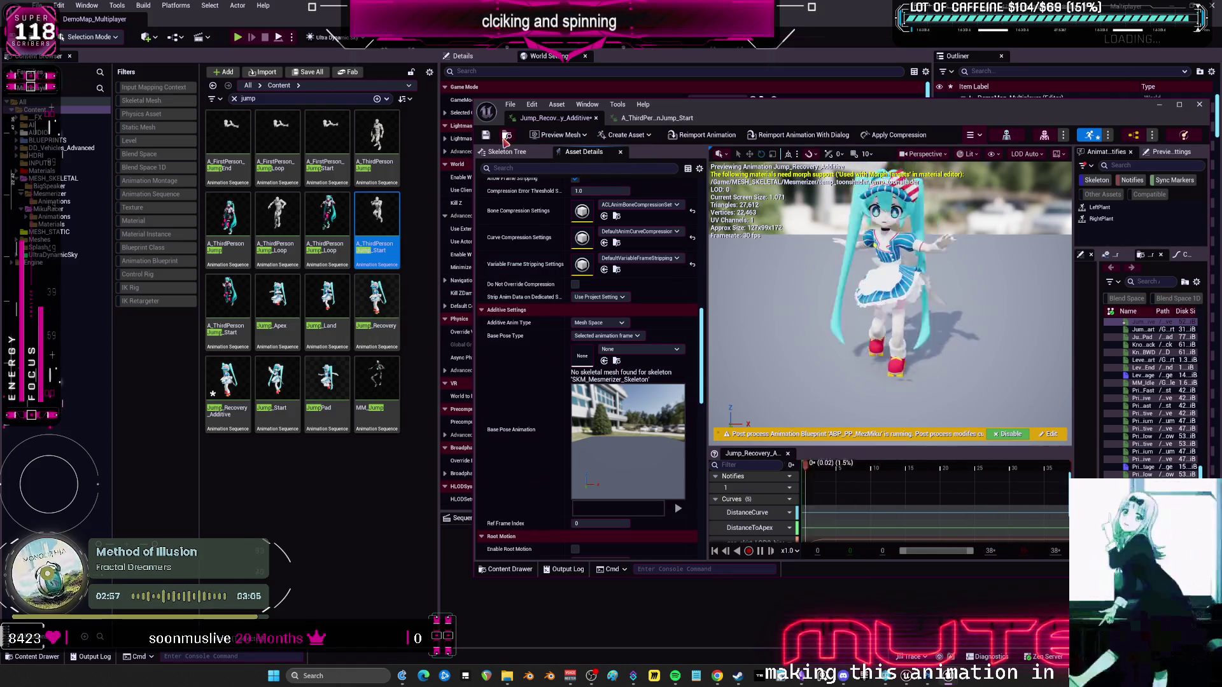
left_click(505, 136)
left_click(392, 287)
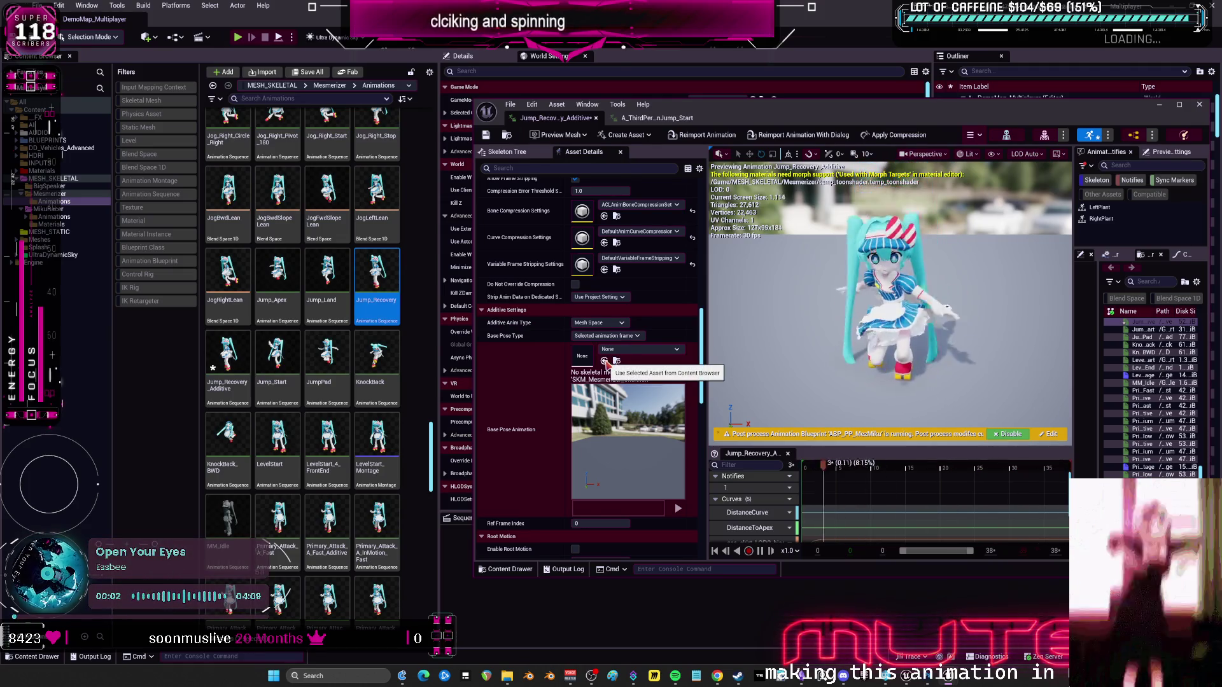
left_click(605, 361)
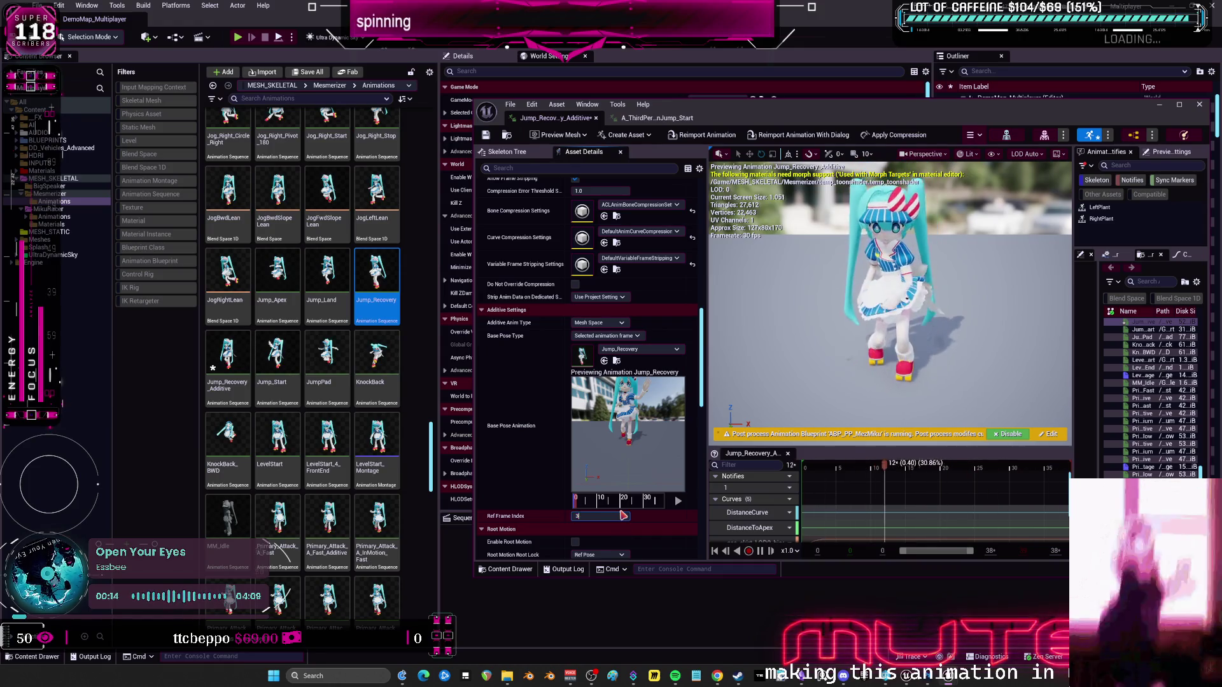
type("7")
key("Return")
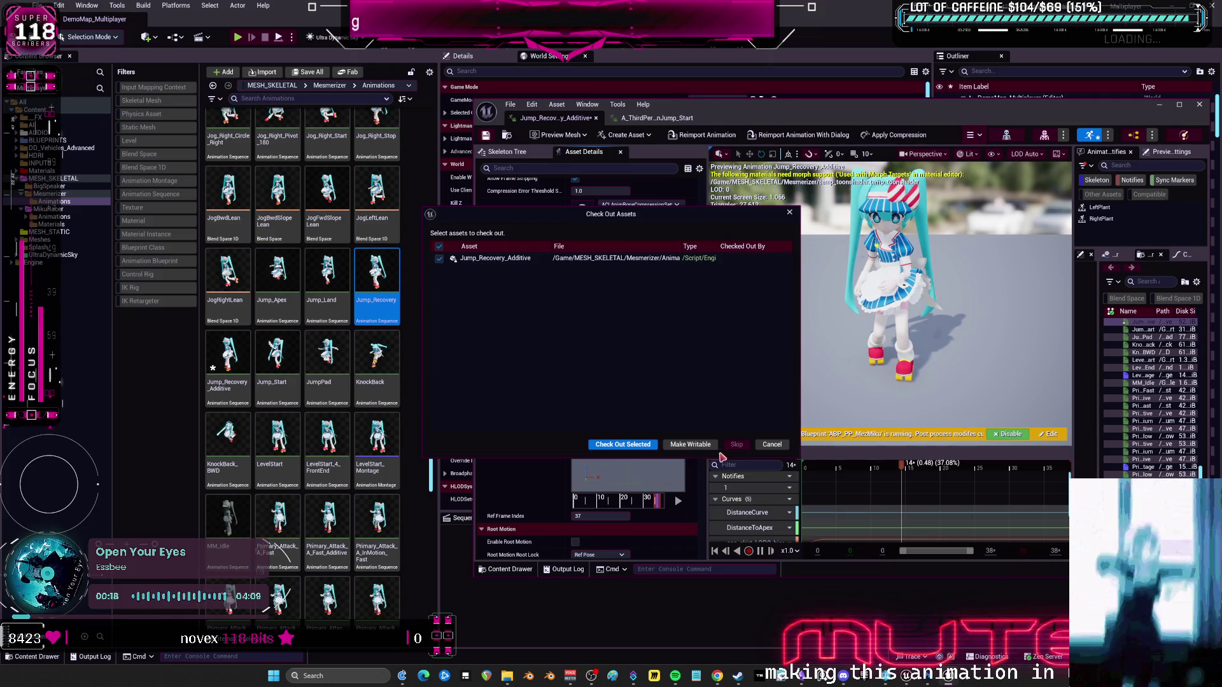
Close the Jump_Recovery_Additive editor, skip checking out the asset in Save All, and discard the changes.
left_click(704, 445)
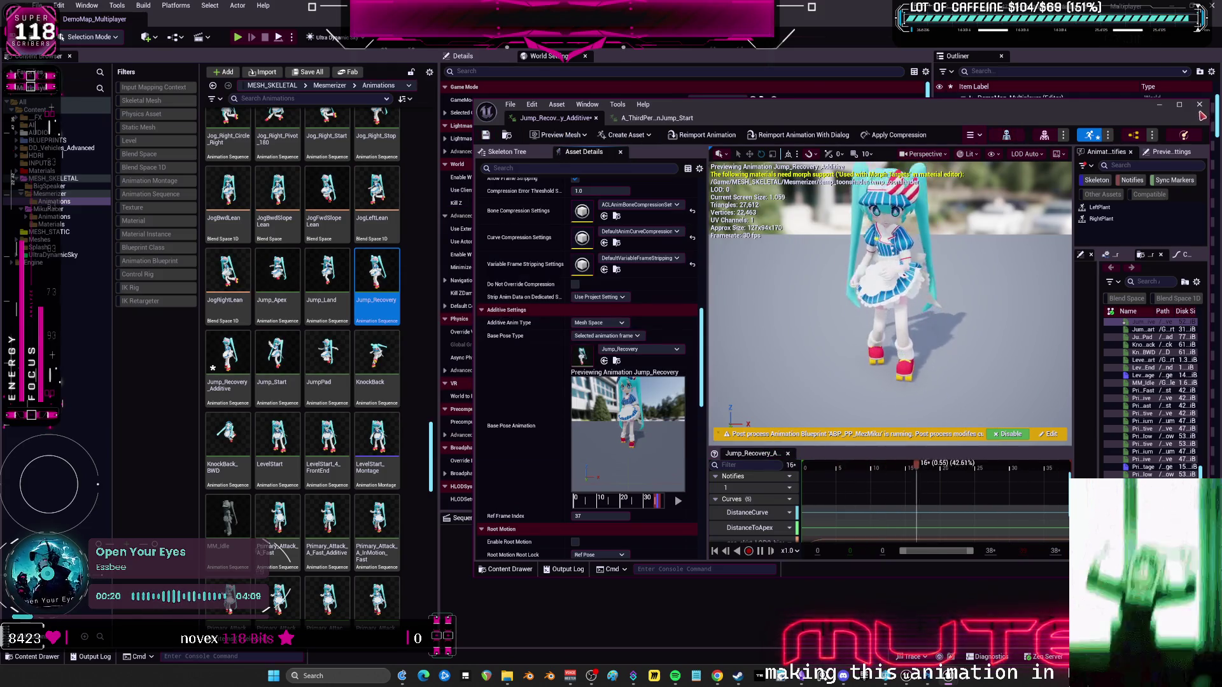
left_click(1200, 105)
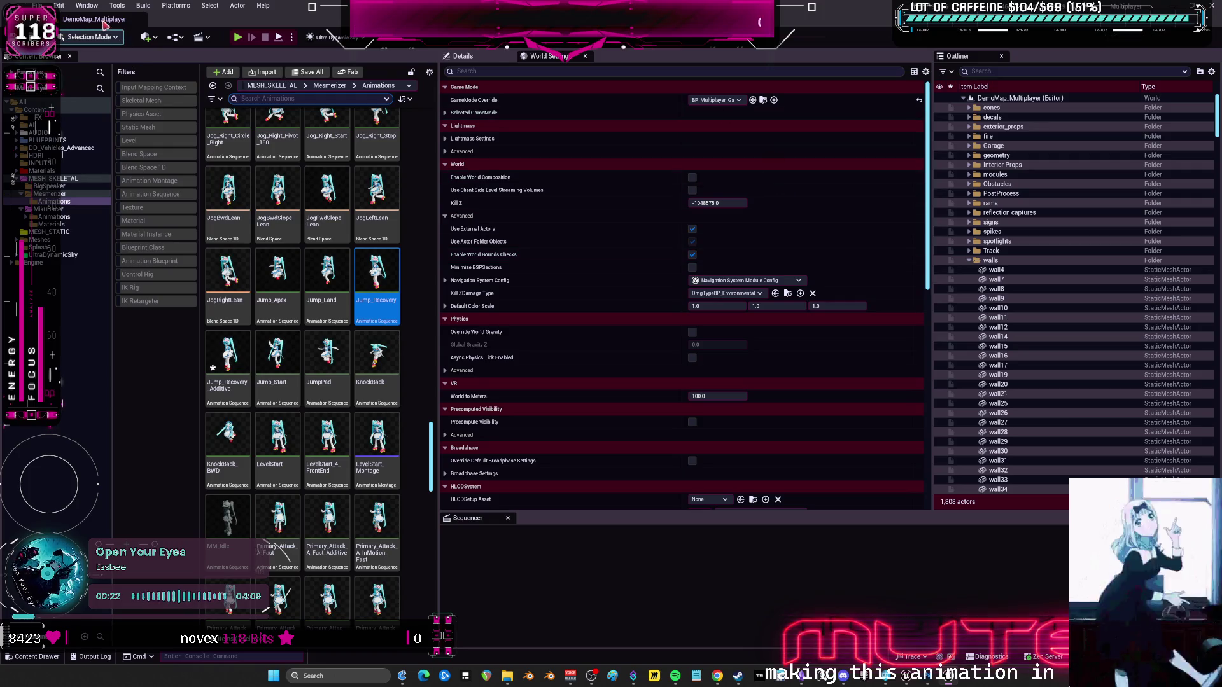
left_click(38, 5)
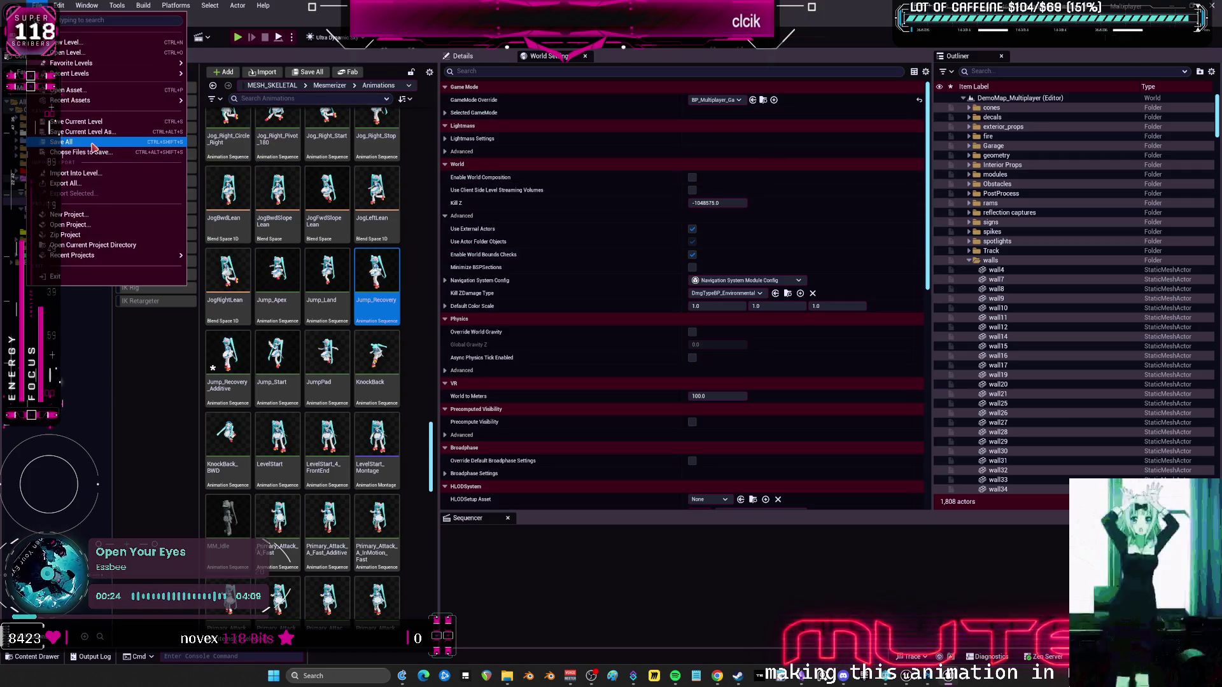
left_click(70, 150)
left_click(440, 259)
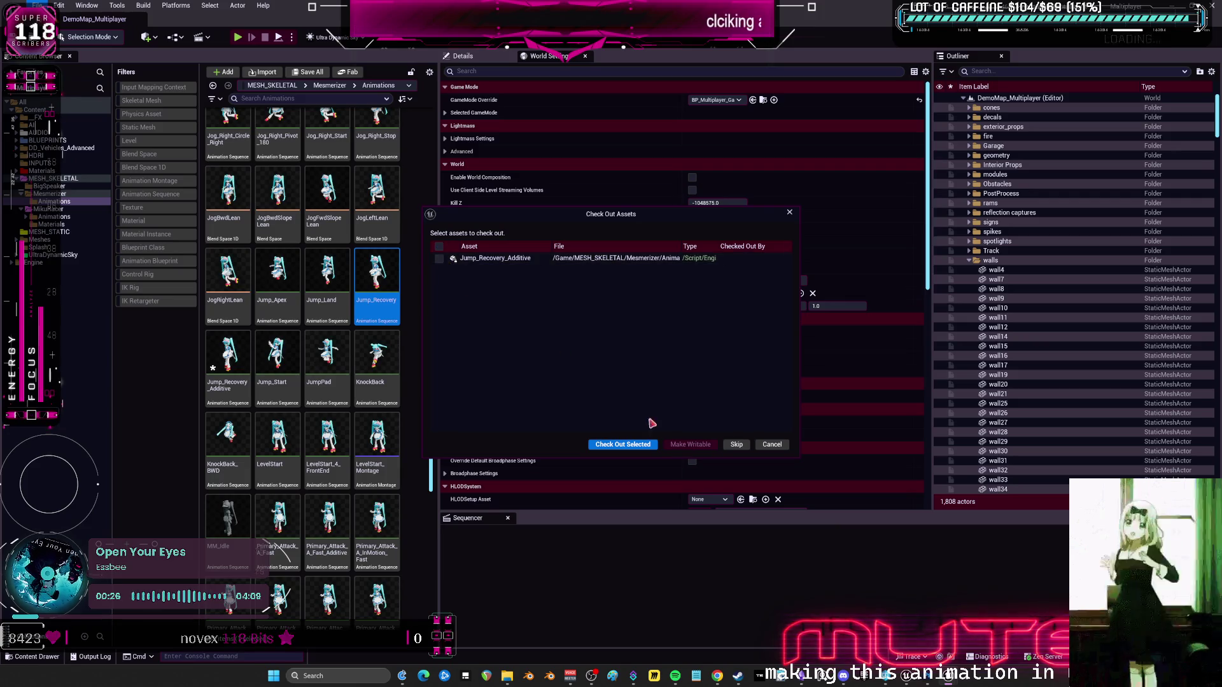
left_click(737, 445)
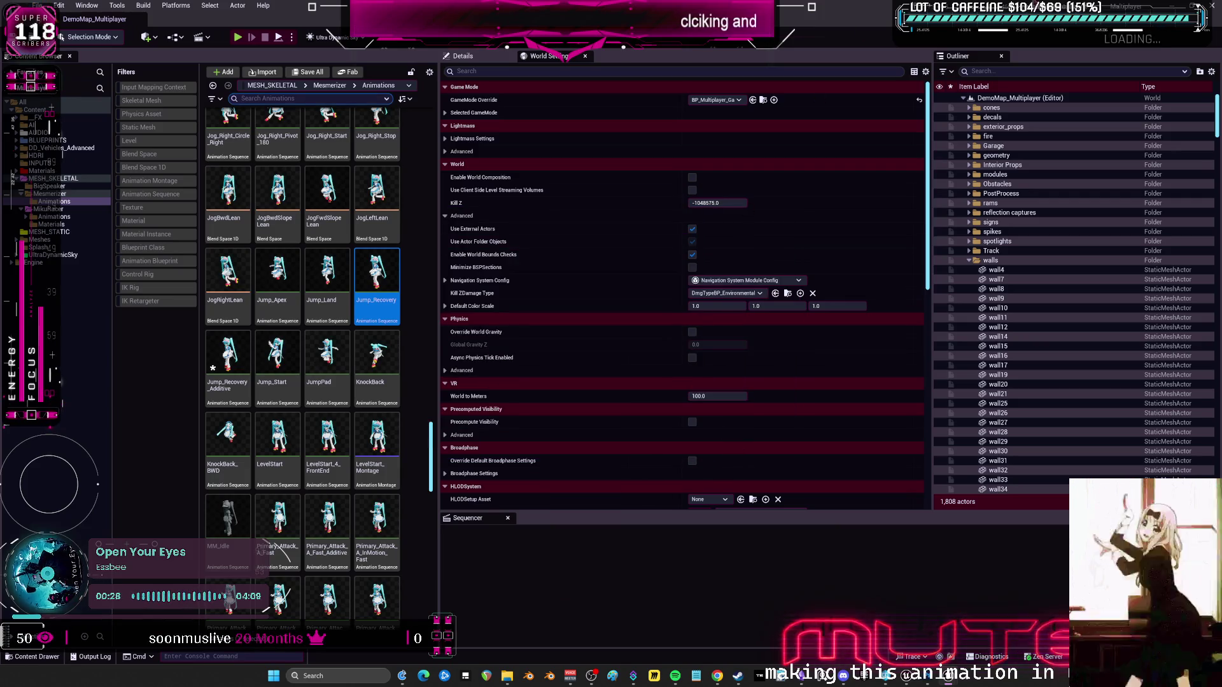
left_click(701, 444)
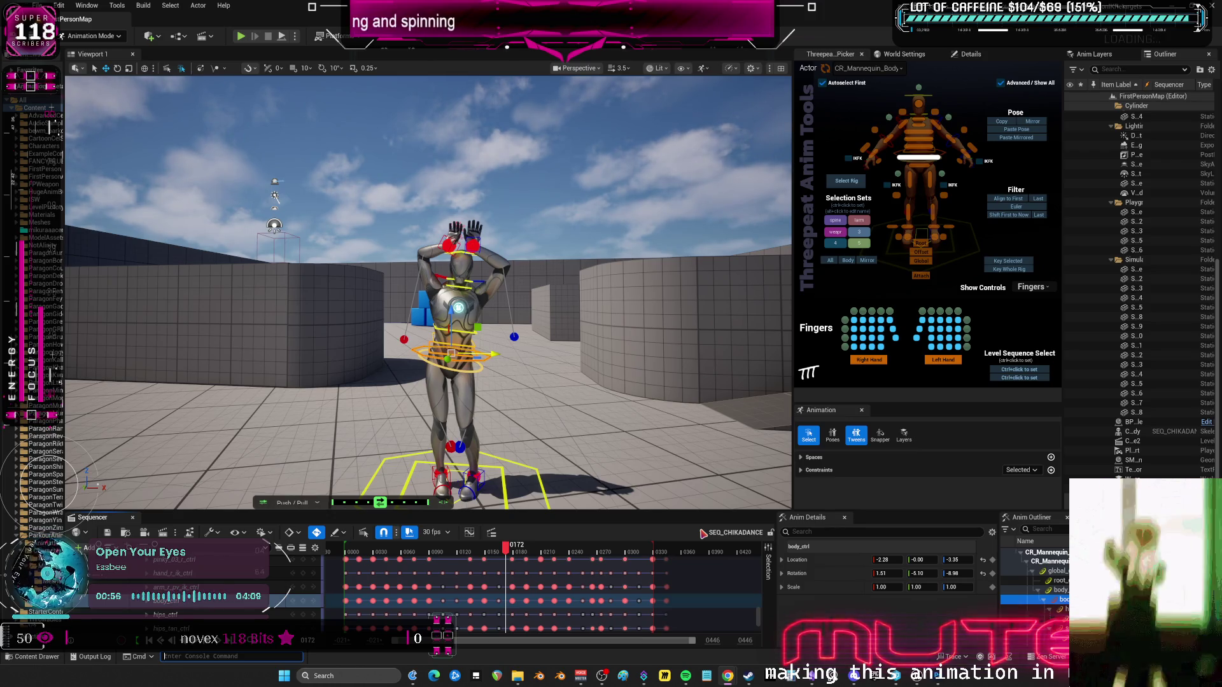
Move the playback start slightly later and scrub SEQ_CHIKADANCE forward to frame 311.
left_click_drag(345, 550, 350, 550)
mouse_move(506, 549)
left_mouse_down()
mouse_move(654, 560)
mouse_move(636, 553)
left_mouse_up()
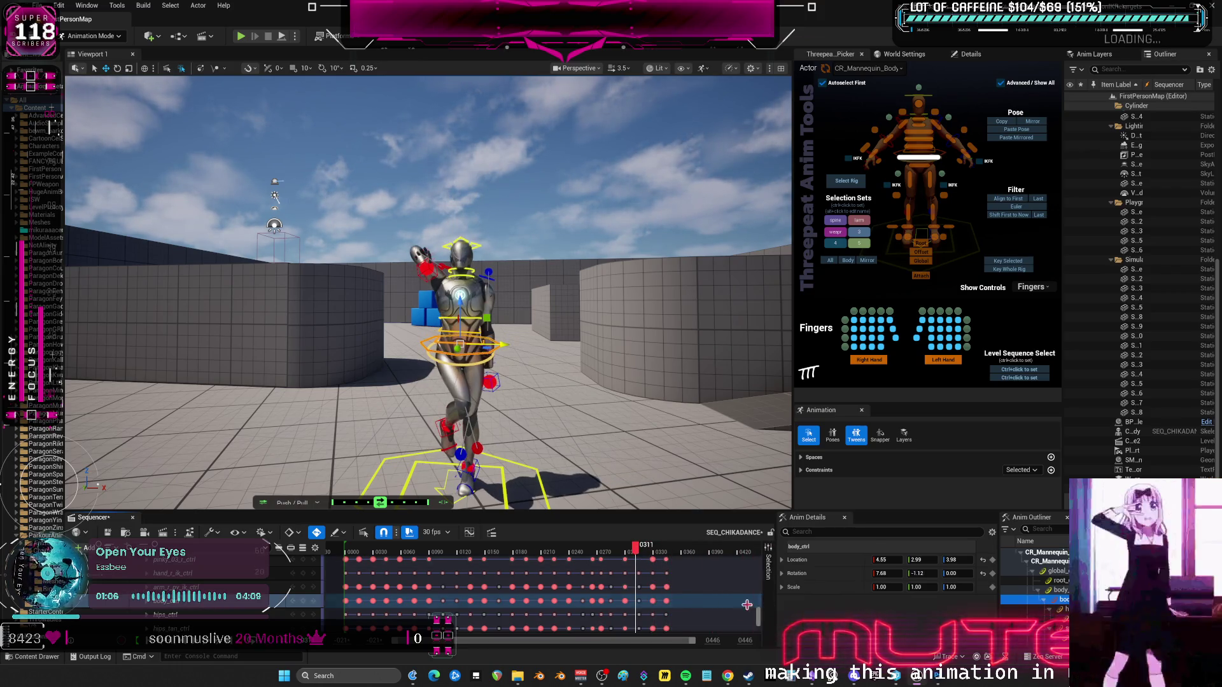
scroll(754, 604, "down", 5)
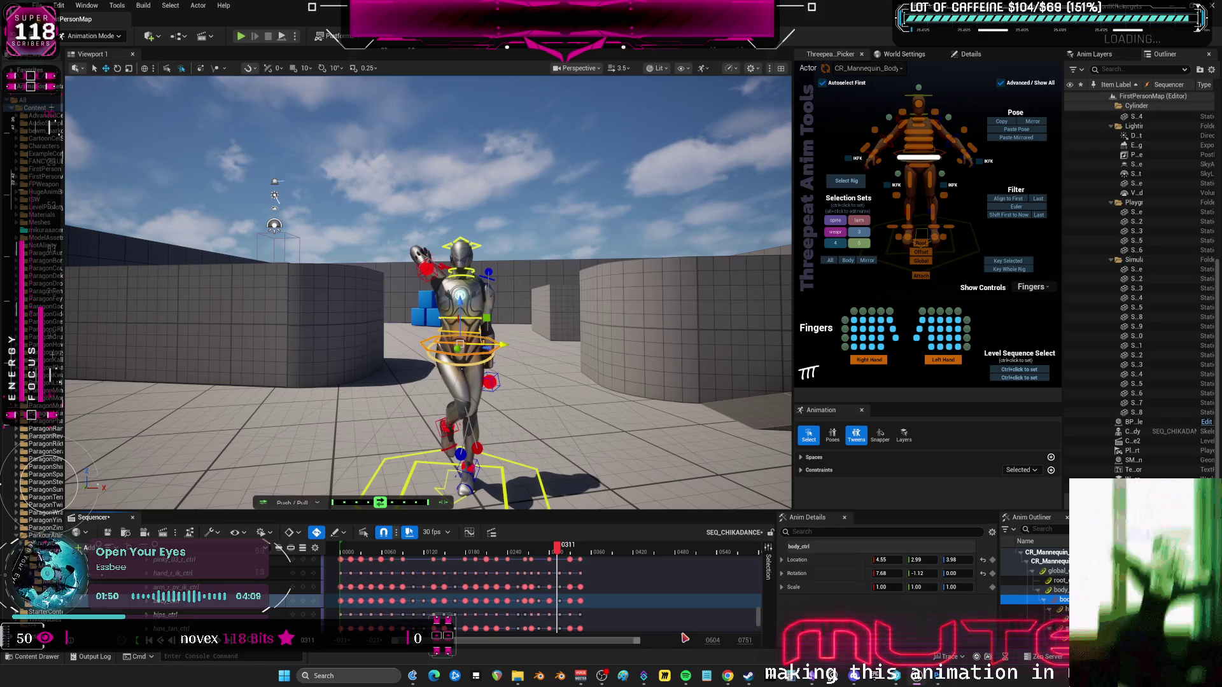
Jump the Sequencer to frame 67, then scrub forward to frame 345 and zoom the timeline in.
left_click(191, 657)
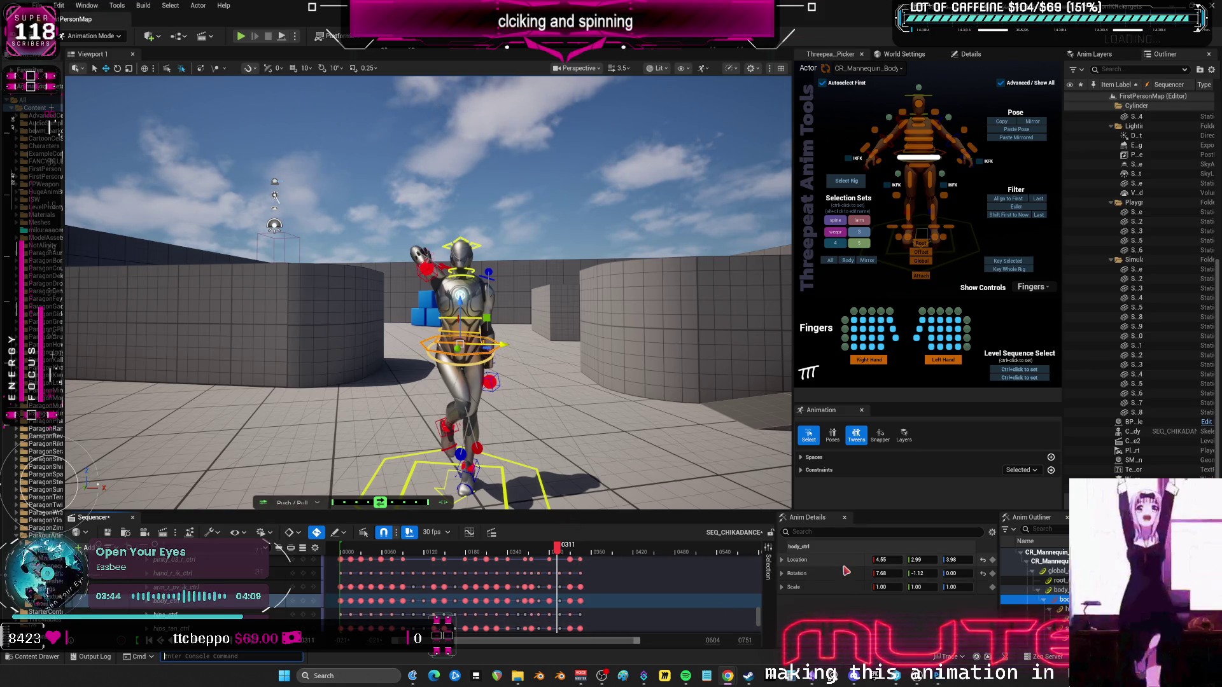
left_click(385, 551)
mouse_move(385, 560)
left_mouse_down()
mouse_move(560, 558)
mouse_move(583, 575)
left_mouse_up()
scroll(583, 576, "up", 3)
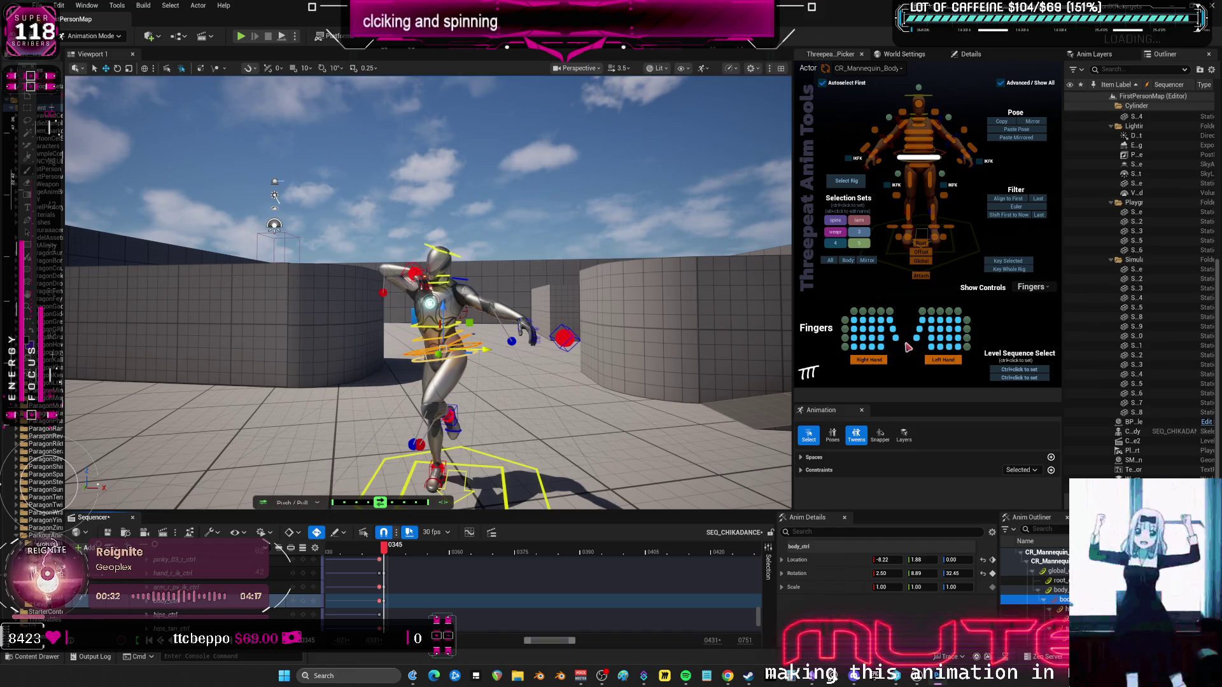
At frame 359, try raising the body control slightly, then undo it.
left_click_drag(386, 551, 451, 563)
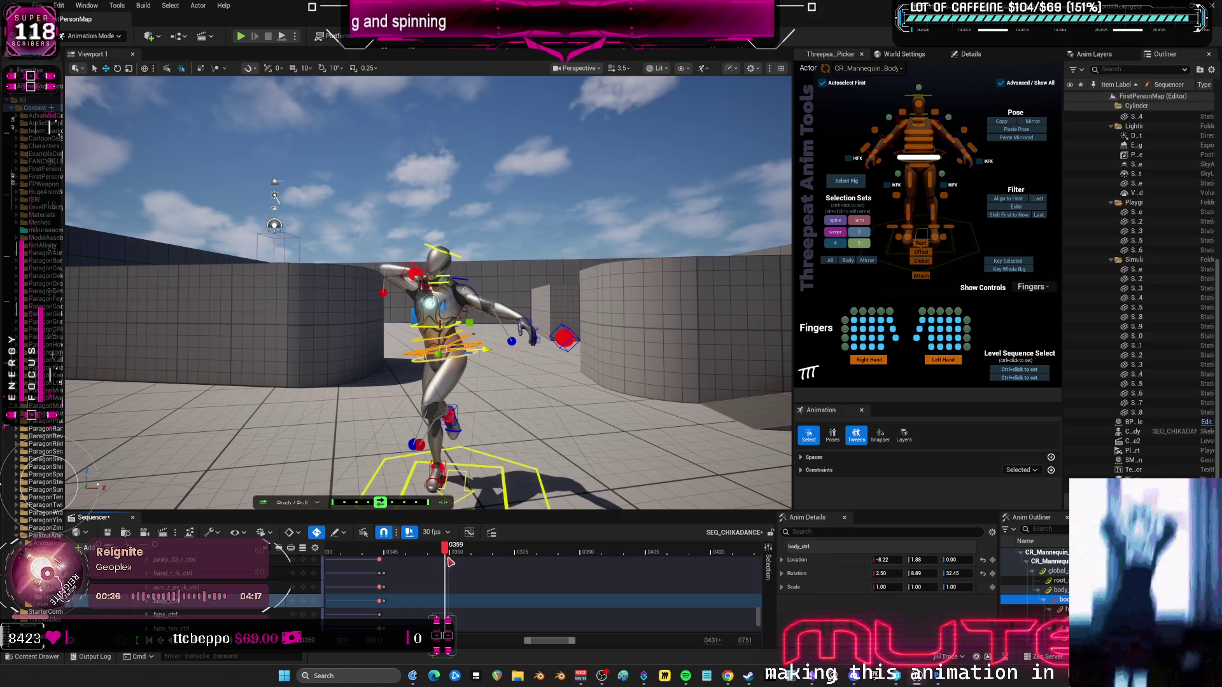
left_click_drag(477, 382, 458, 376)
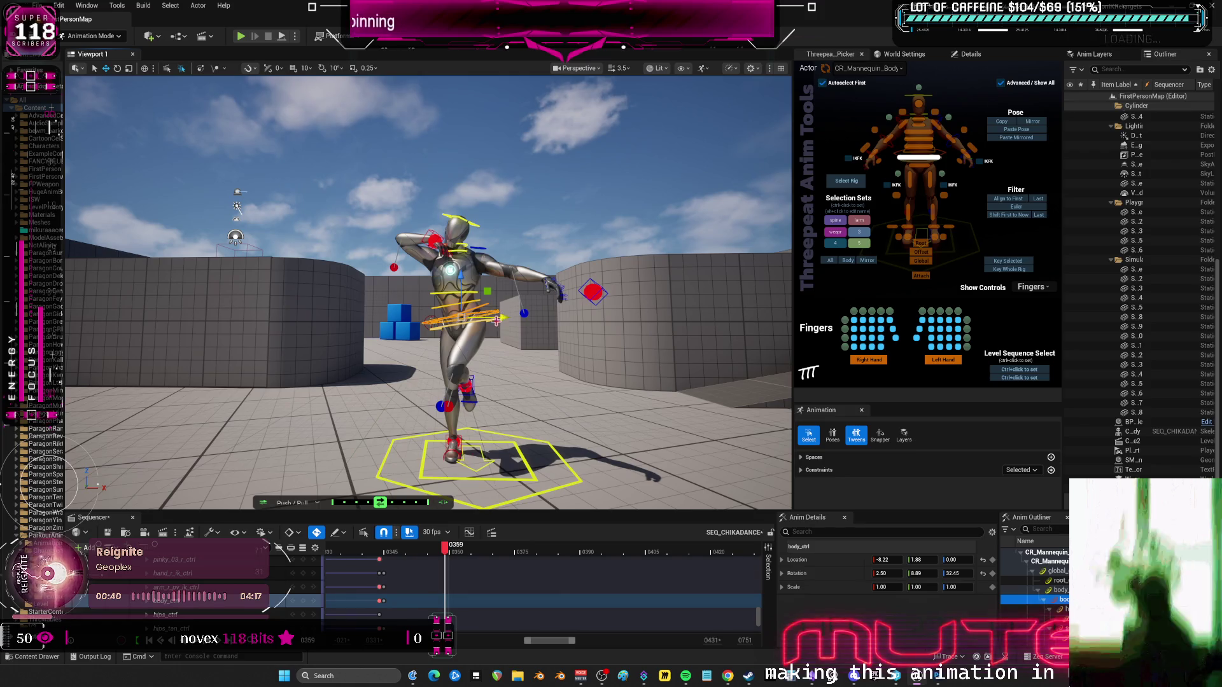
left_click(507, 343)
mouse_move(508, 343)
left_mouse_down()
mouse_move(509, 363)
mouse_move(509, 338)
left_mouse_up()
left_click(500, 269)
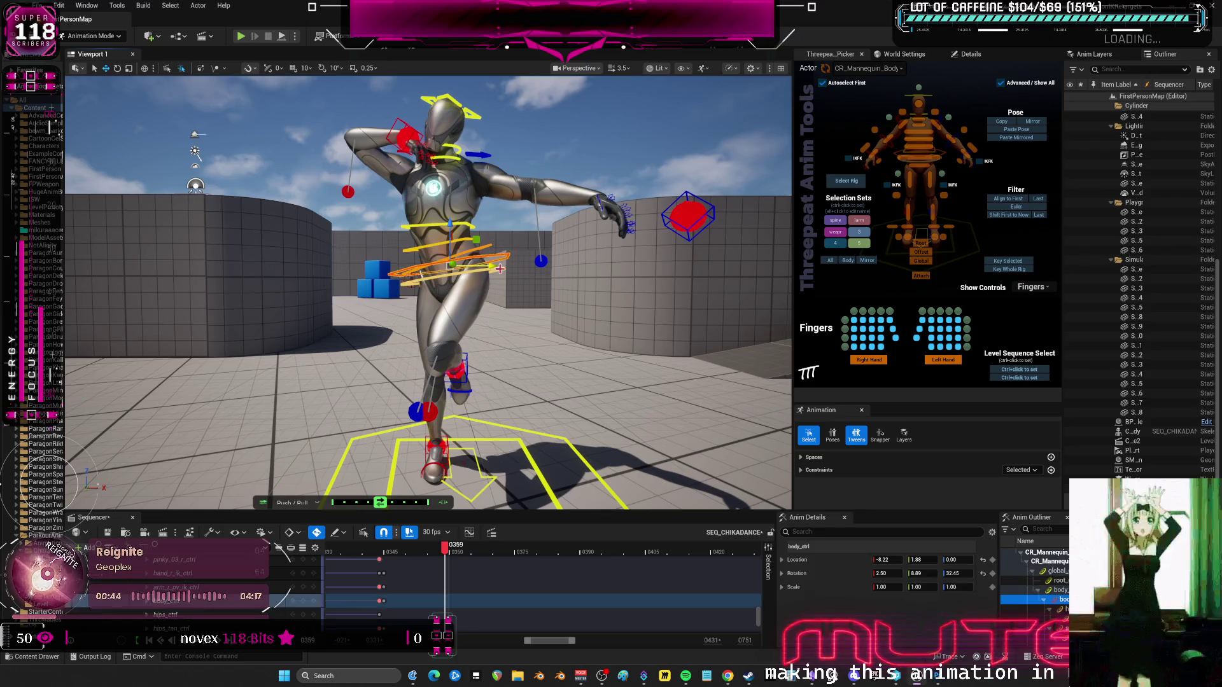
left_click_drag(459, 225, 449, 223)
key("ctrl+z")
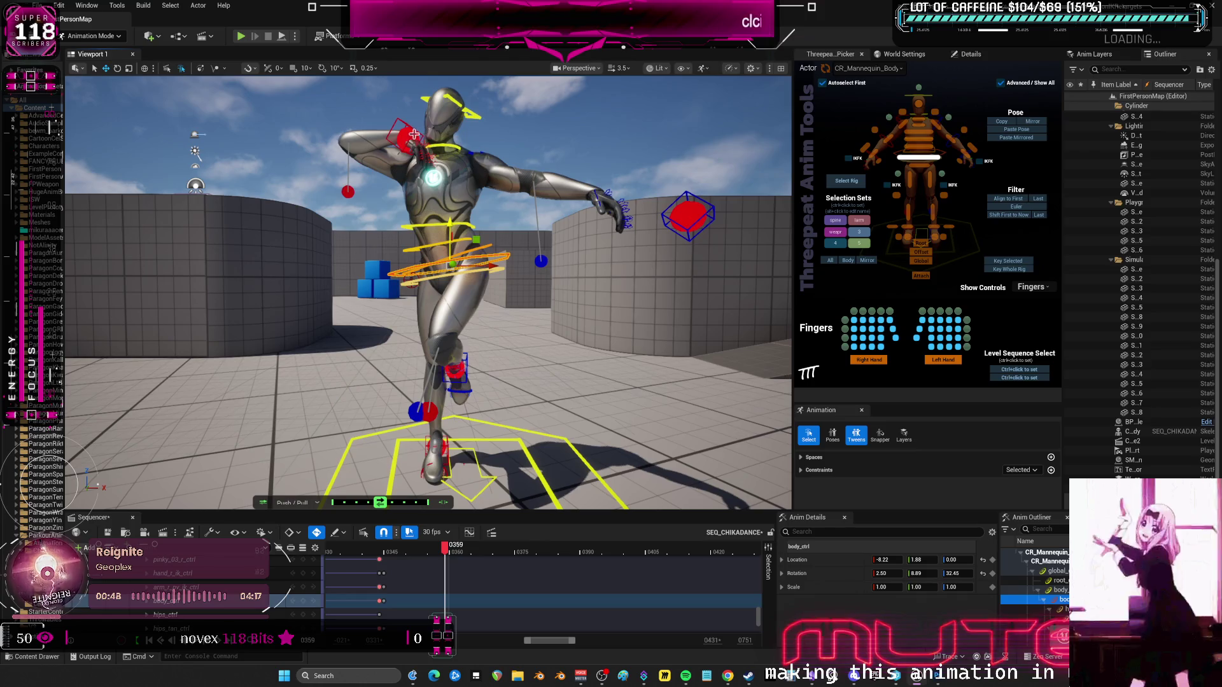
Rotate the body, right hand IK, left arm and left hand controls together into a new upper-body pose.
left_click(413, 135, "shift")
left_click(506, 254)
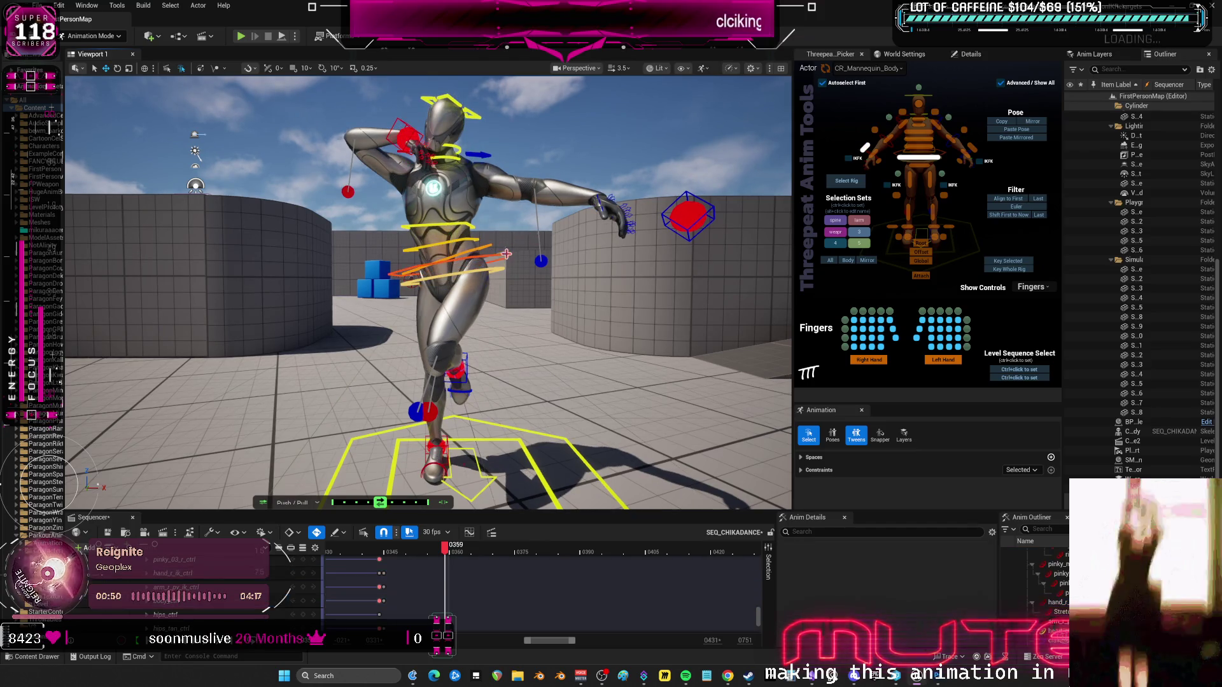
left_click(444, 185)
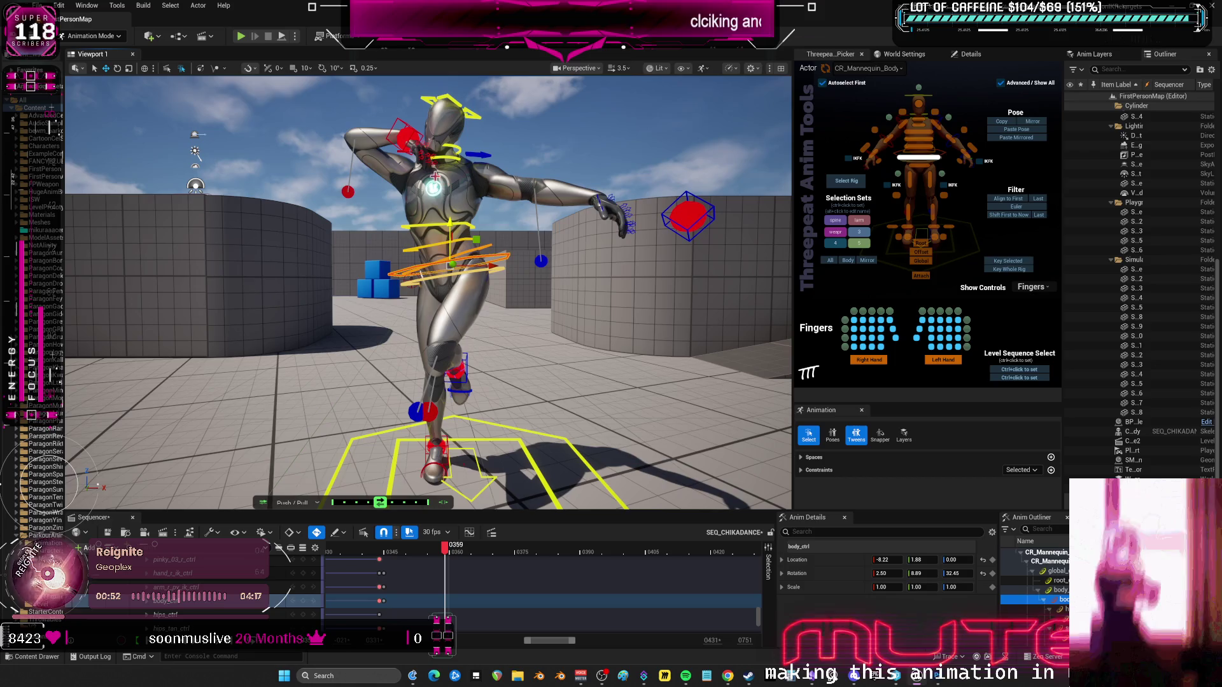
left_click(397, 123, "shift")
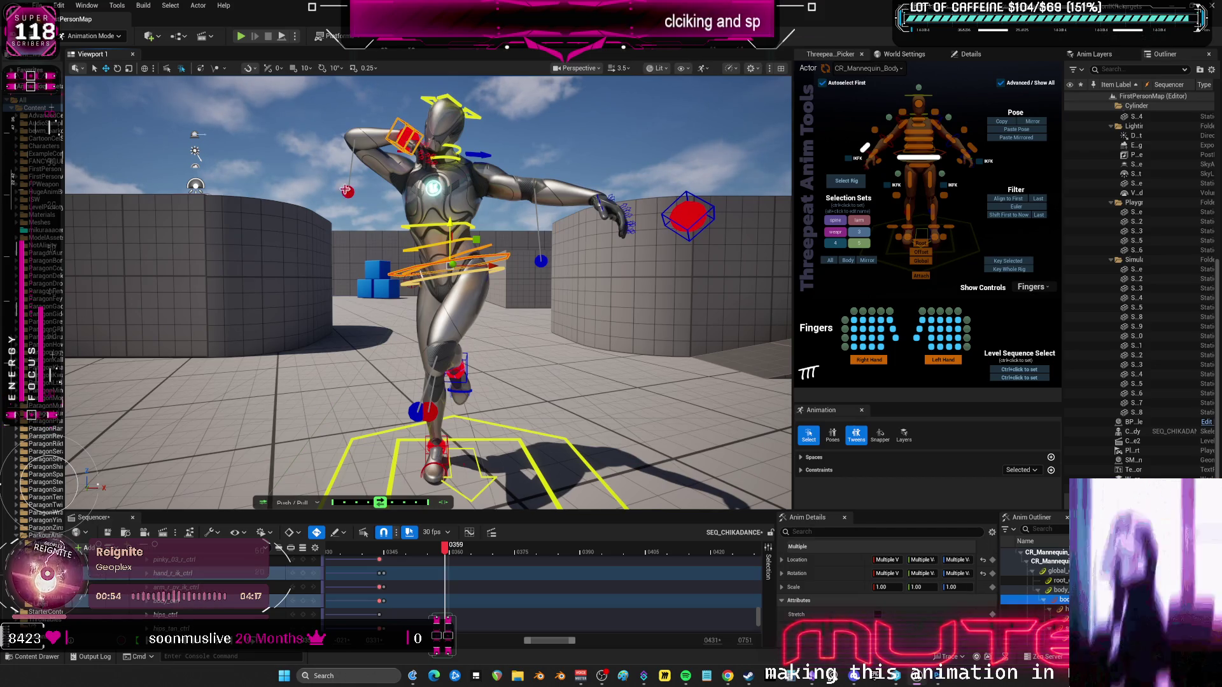
left_click(630, 205, "shift")
left_click(665, 216, "shift")
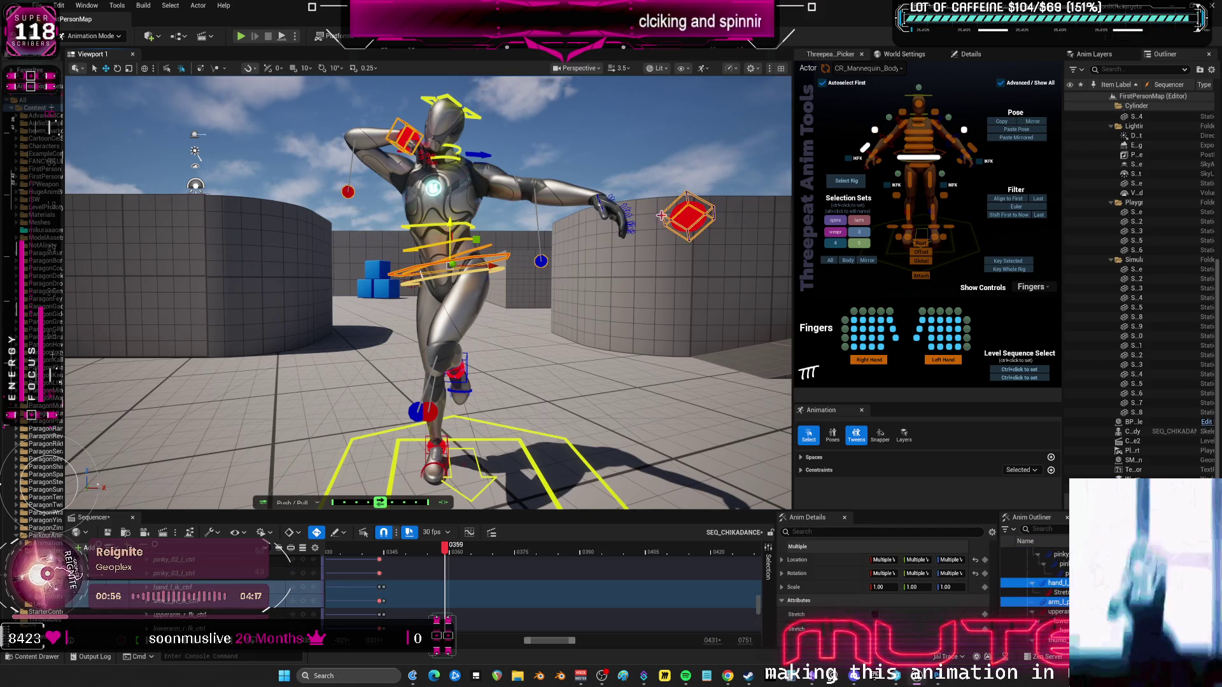
left_click_drag(445, 226, 456, 216)
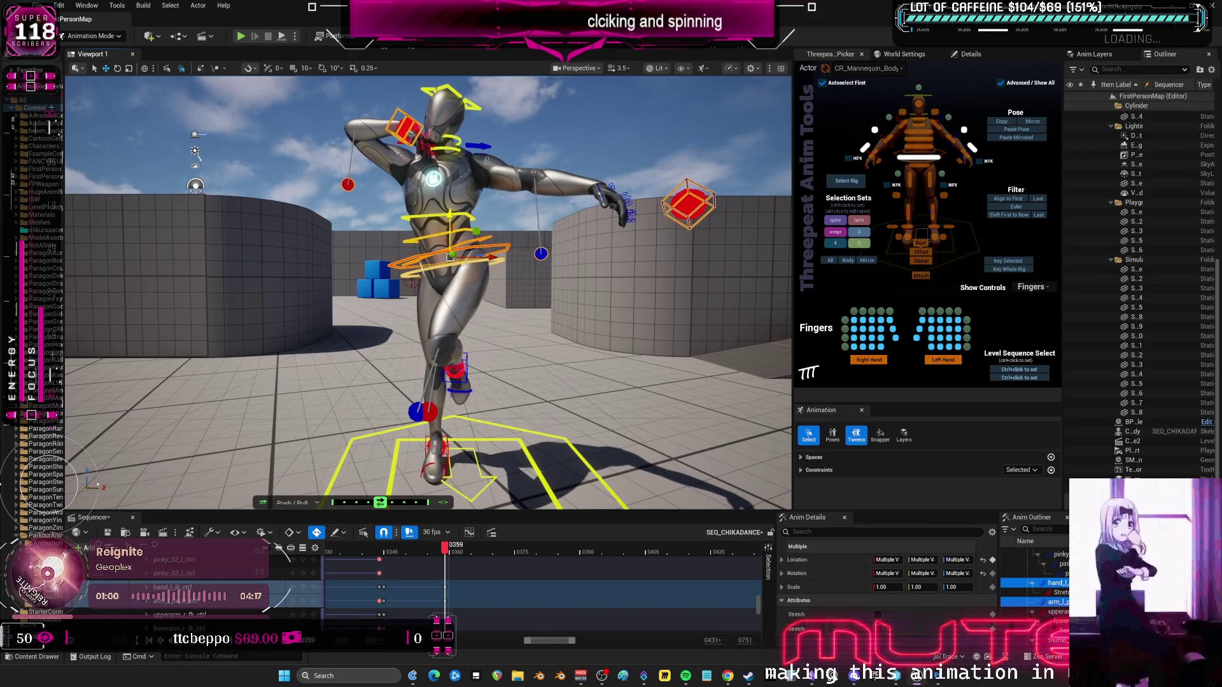
Lift the left foot IK control slightly, then step to frame 360 and select every rig control.
left_click(456, 368)
left_click_drag(455, 326, 455, 320)
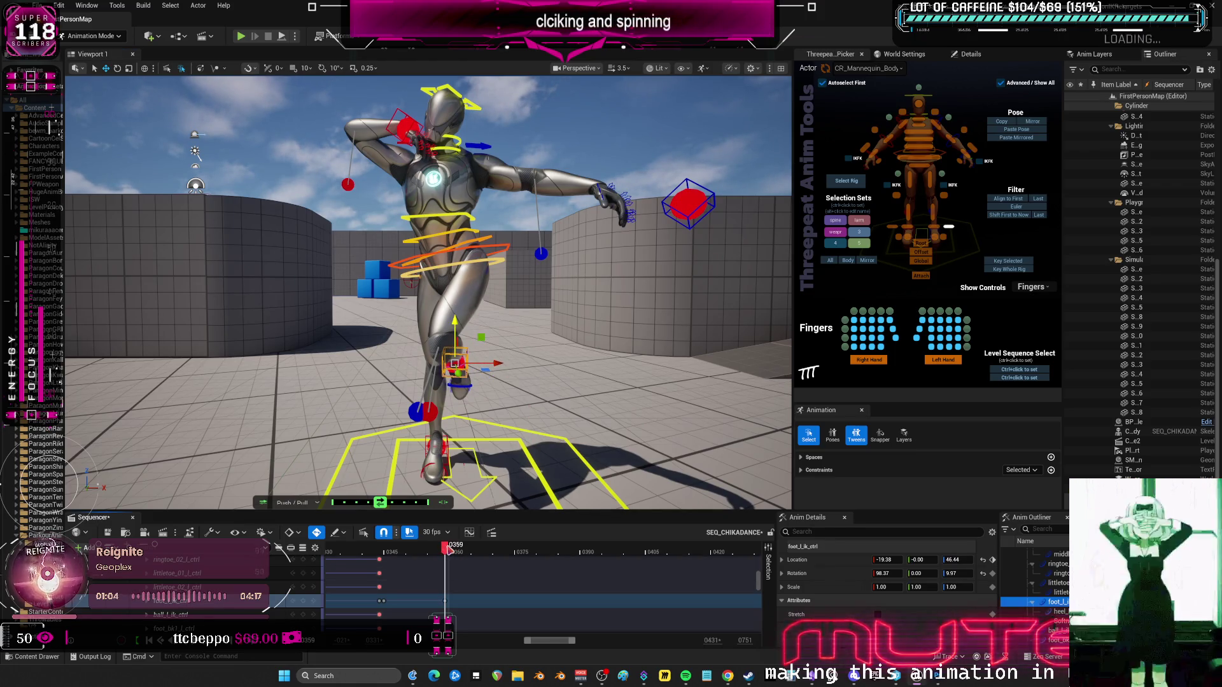
left_click(451, 554)
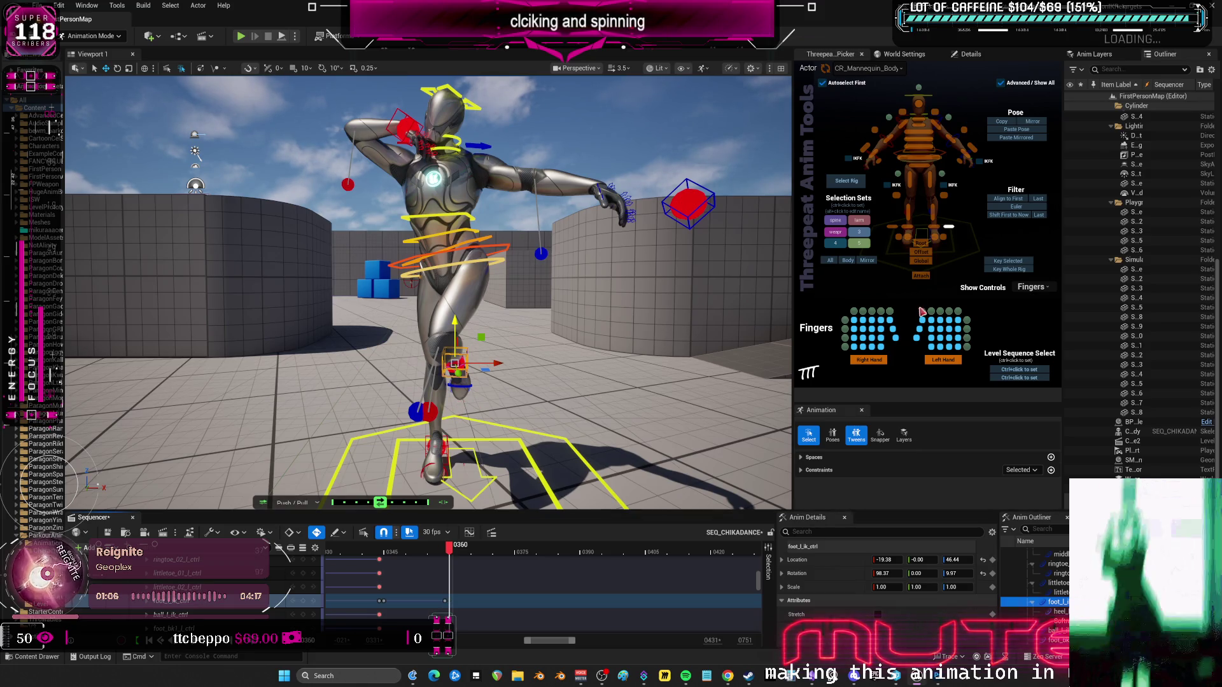
left_click(830, 261)
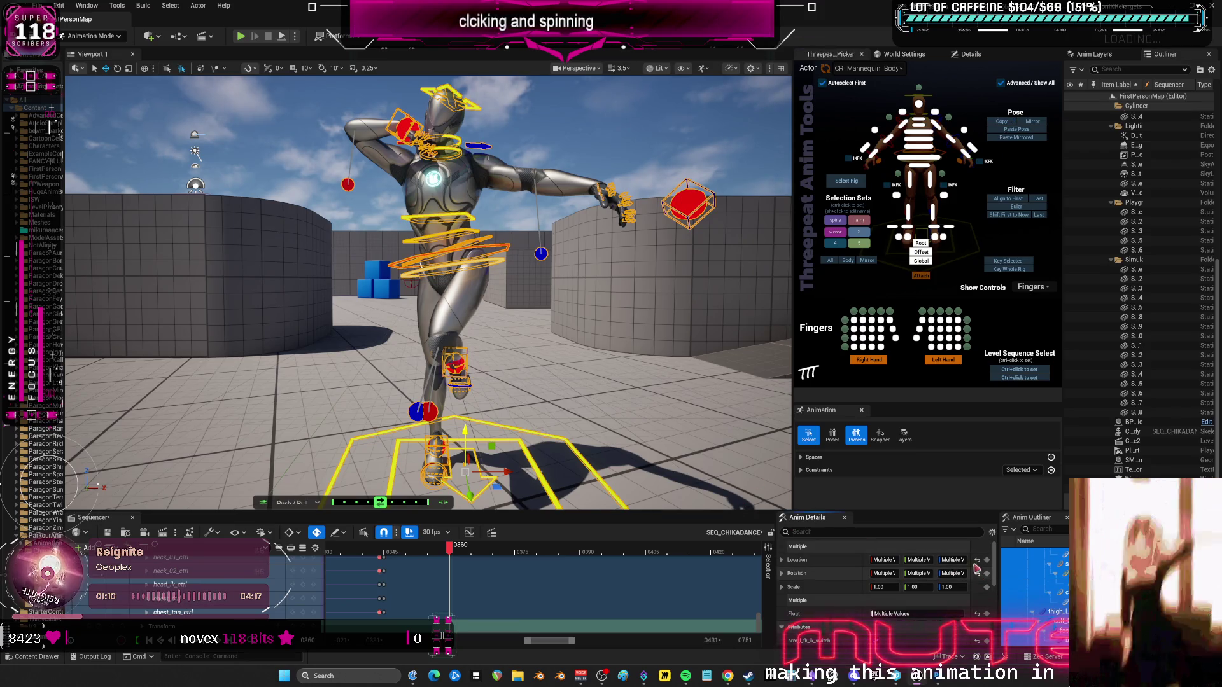
Reset all controls to the rest pose and move the left foot outward to widen the stance.
key("ctrl+g")
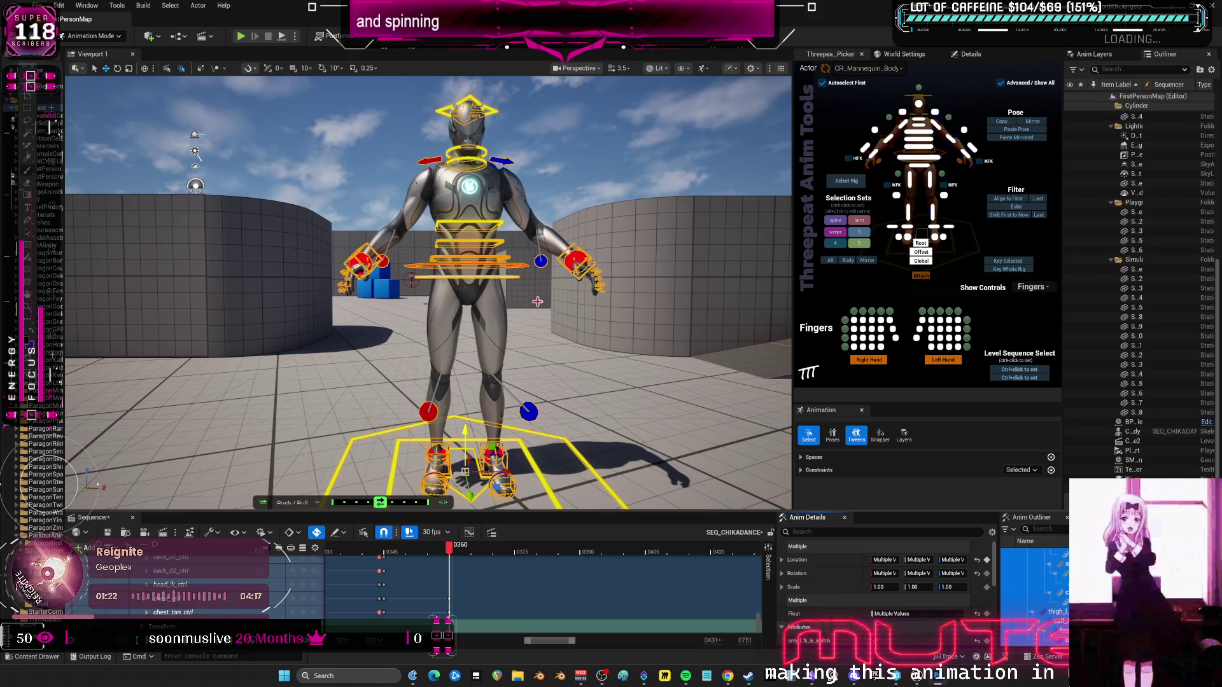
left_click(509, 455)
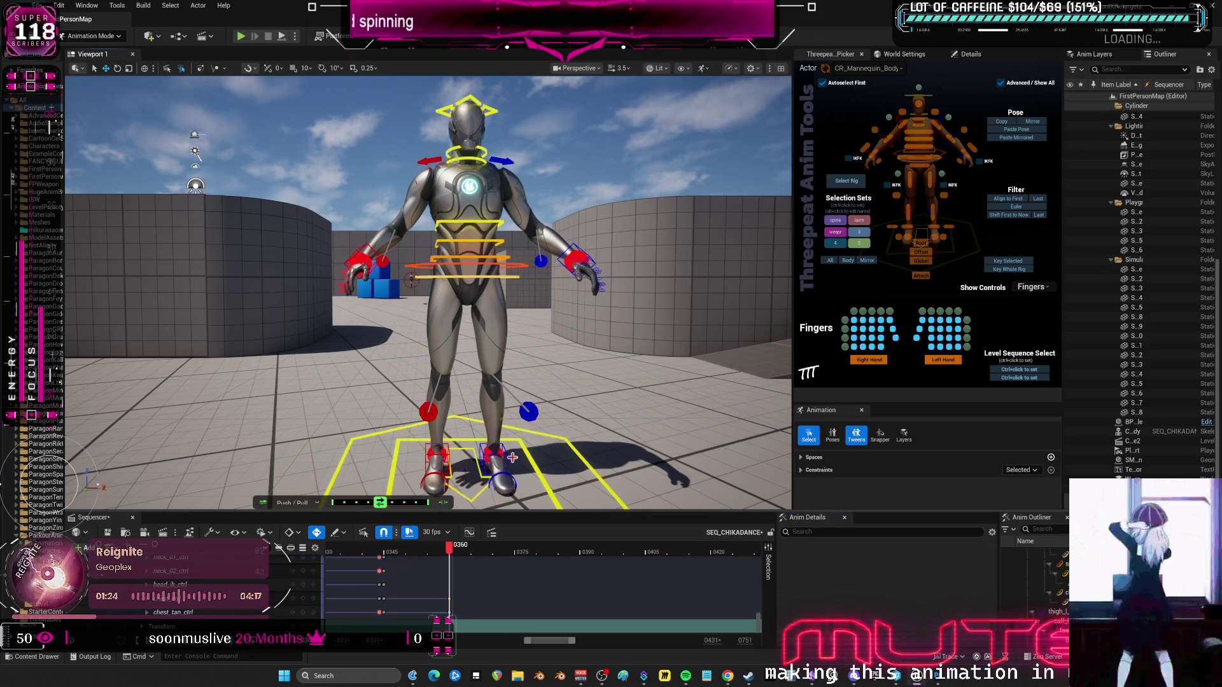
left_click_drag(532, 455, 527, 421)
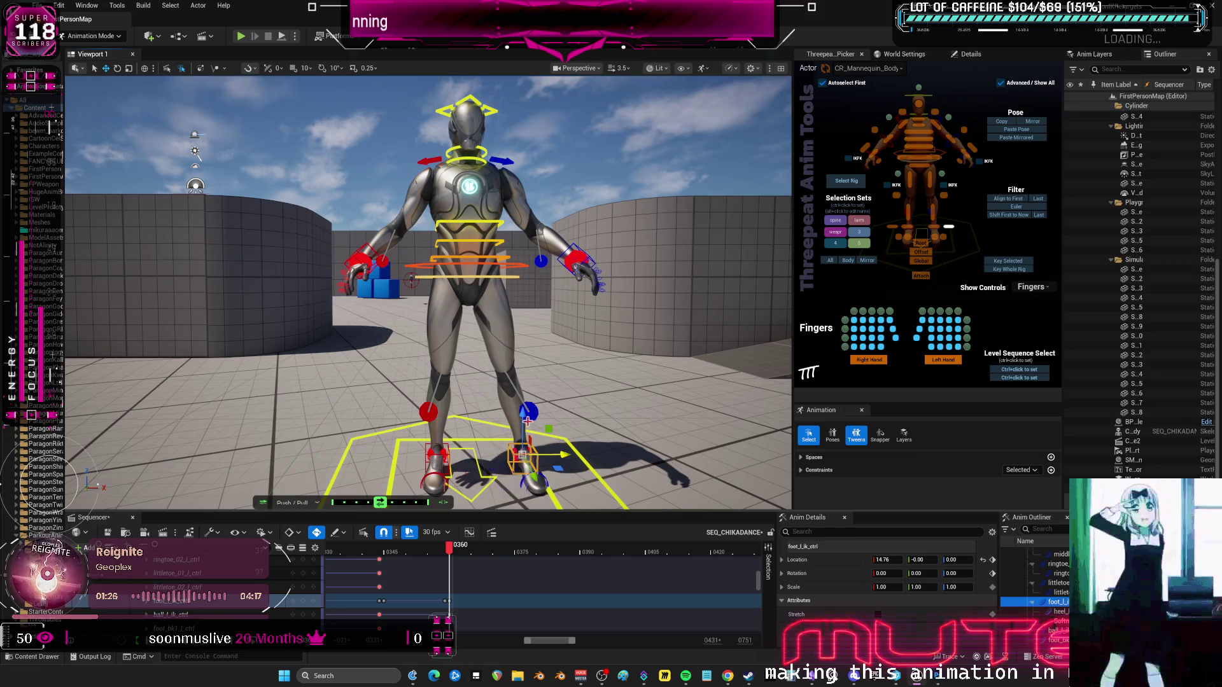
Raise the hips and body controls slightly.
left_click(500, 272)
left_click_drag(467, 234, 467, 227)
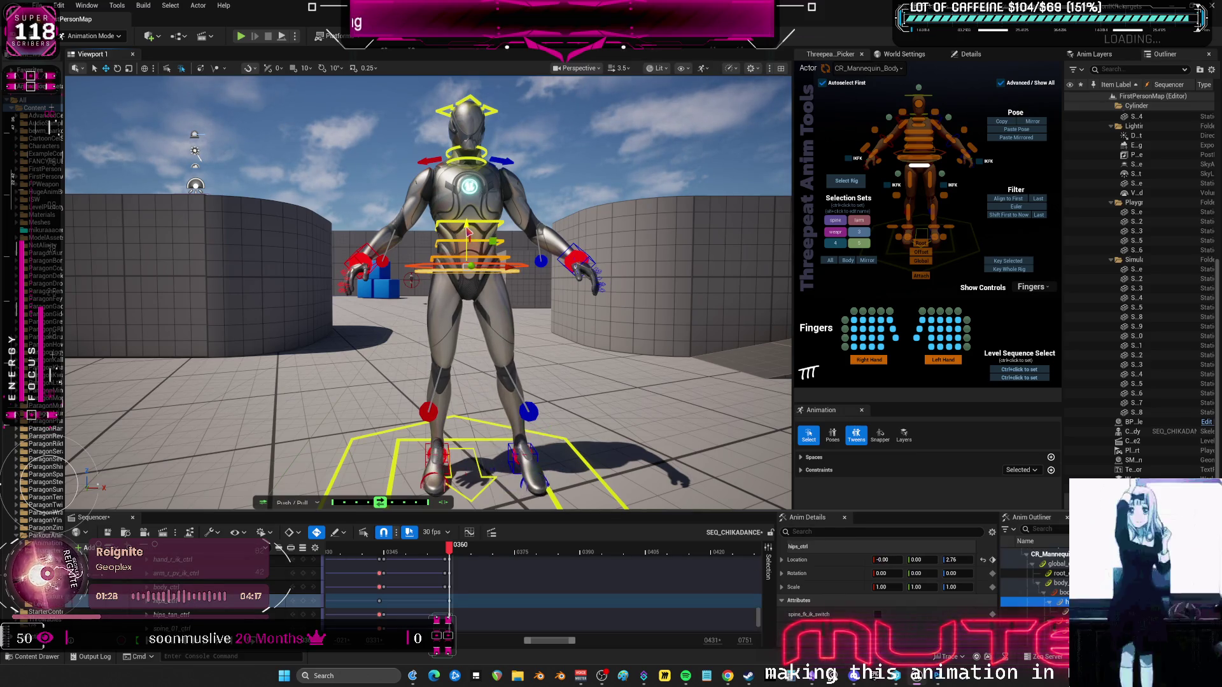
left_click(524, 265)
left_click_drag(471, 234, 467, 215)
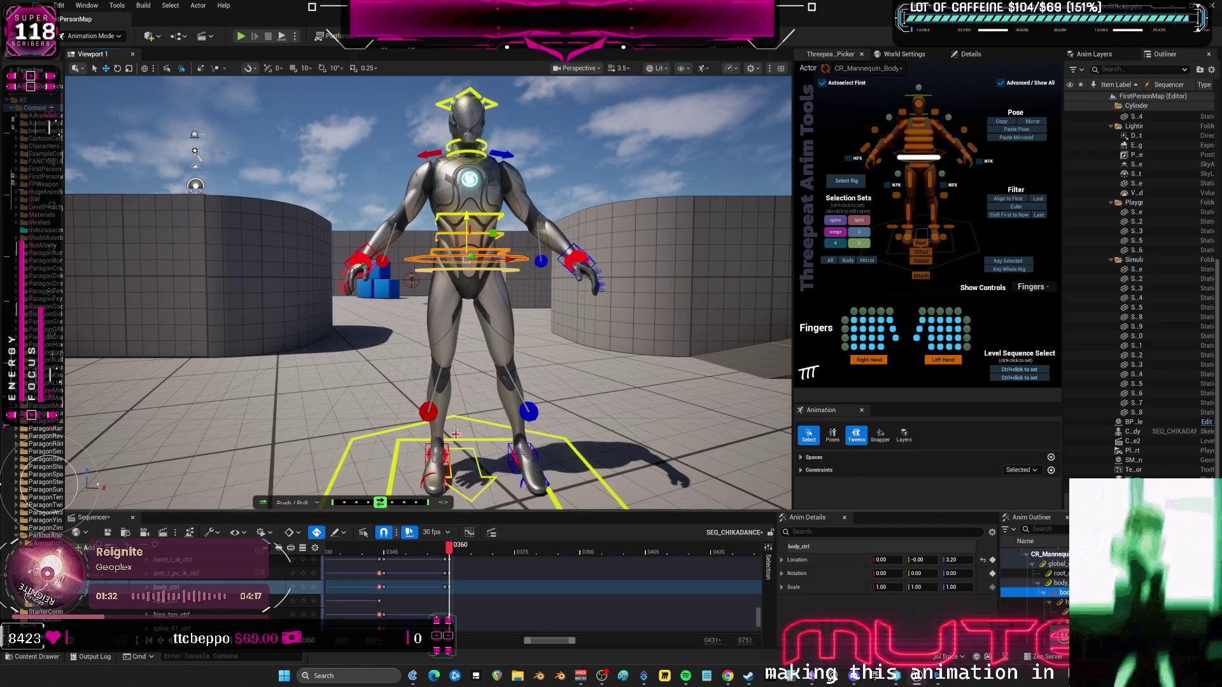
left_click(438, 455)
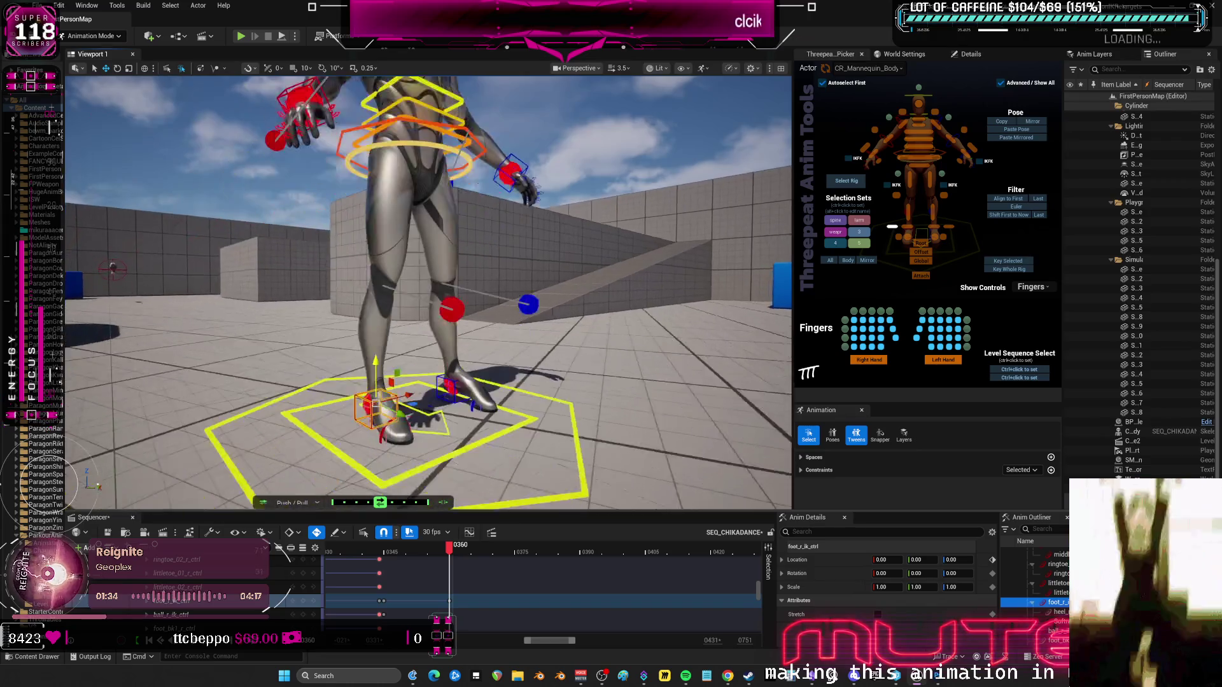
Lift and tilt the right foot, then lift and tilt the left foot.
left_click_drag(396, 342, 477, 355)
key("e")
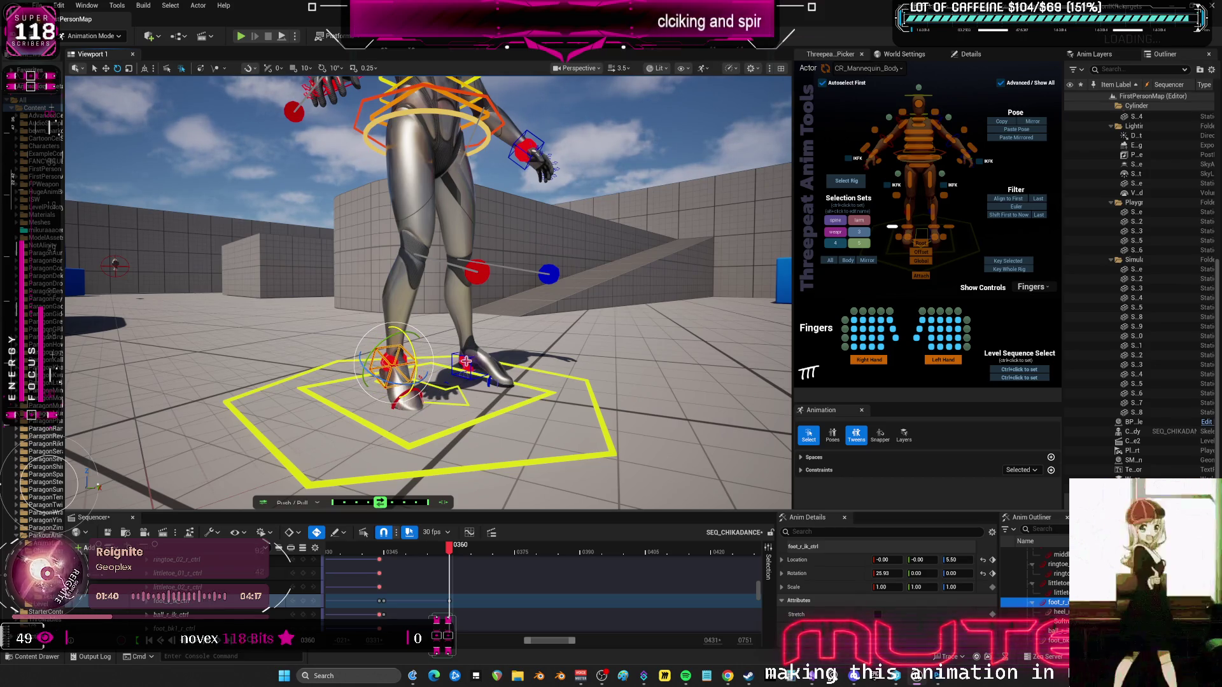
key("Escape")
left_click(462, 353)
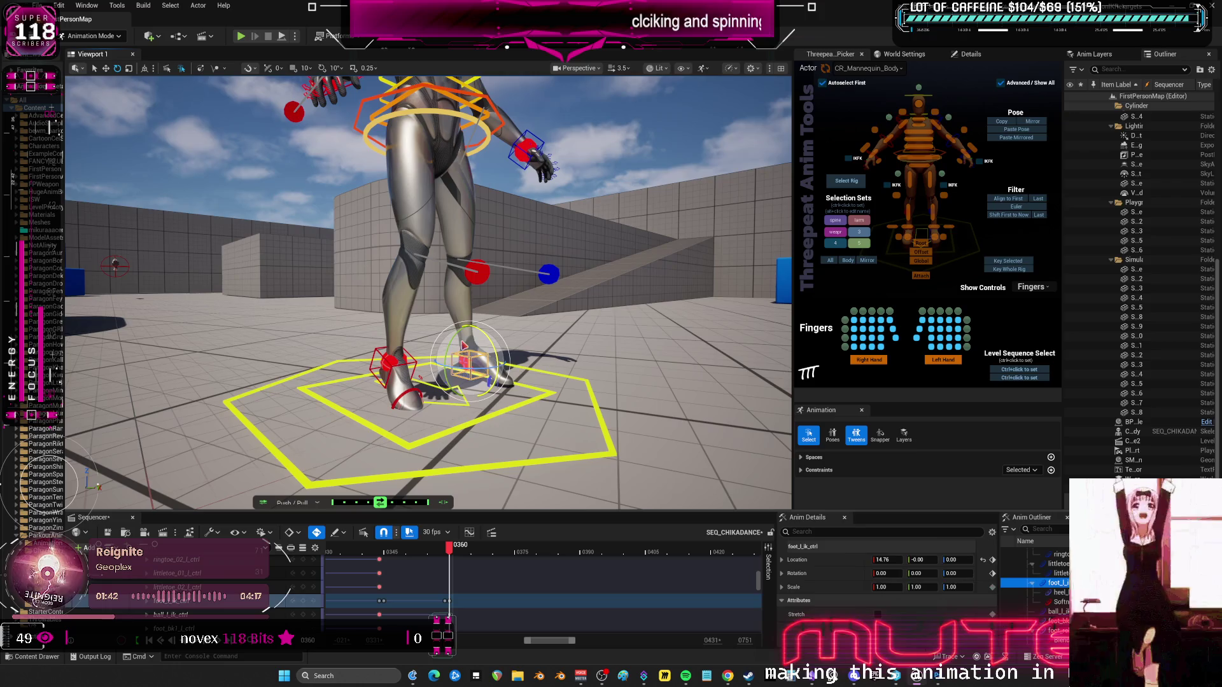
key("w")
mouse_move(473, 320)
left_mouse_down()
mouse_move(473, 307)
mouse_move(494, 338)
left_mouse_up()
key("e")
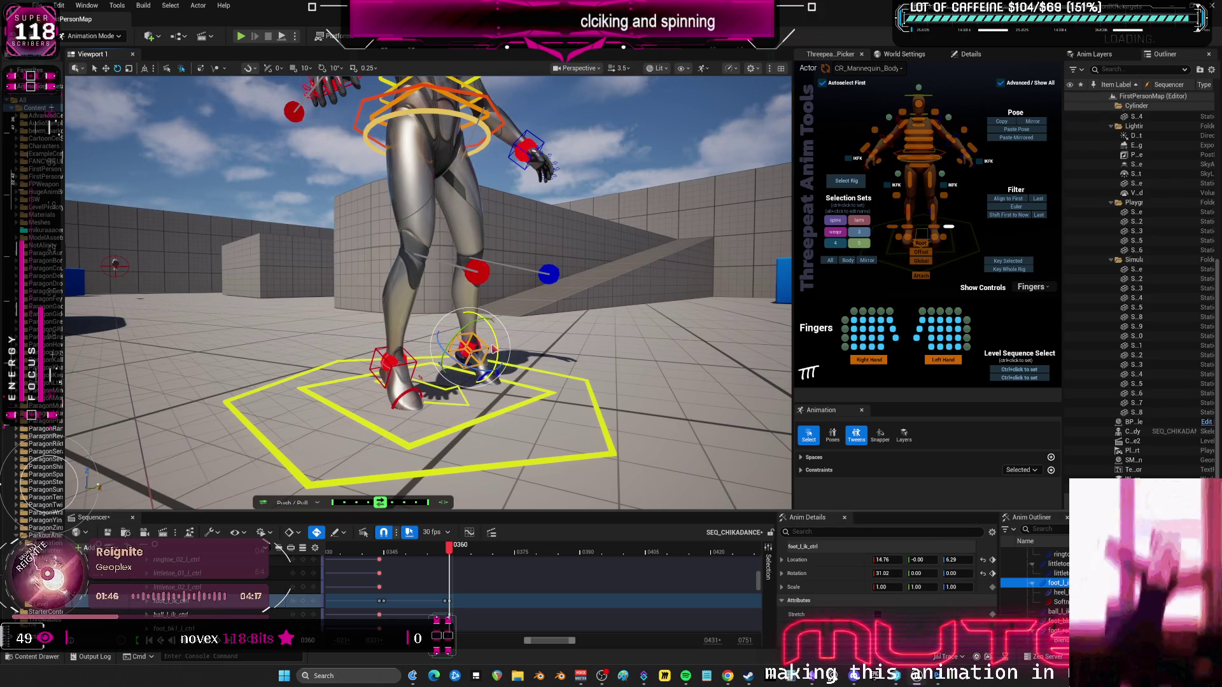
Bend both feet onto their toes with the ball controls and raise the body a little more.
left_click(415, 397)
mouse_move(442, 381)
left_mouse_down()
mouse_move(487, 373)
mouse_move(506, 395)
left_mouse_up()
left_click(469, 350)
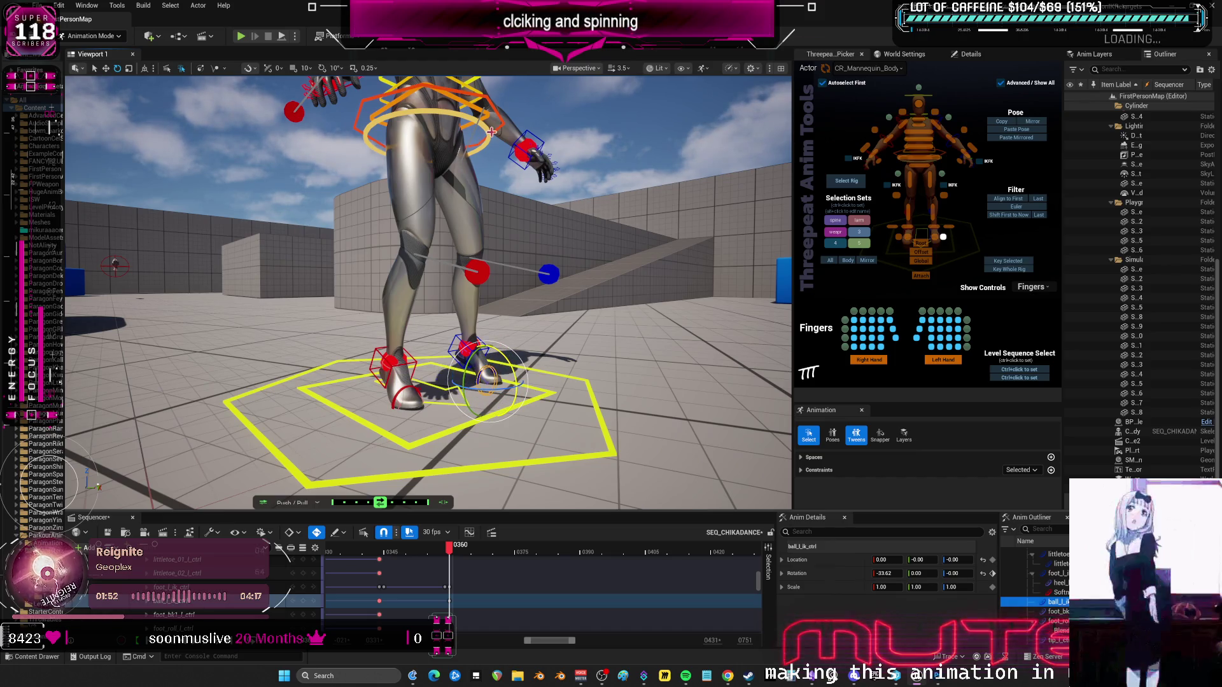
left_click_drag(489, 263, 506, 185)
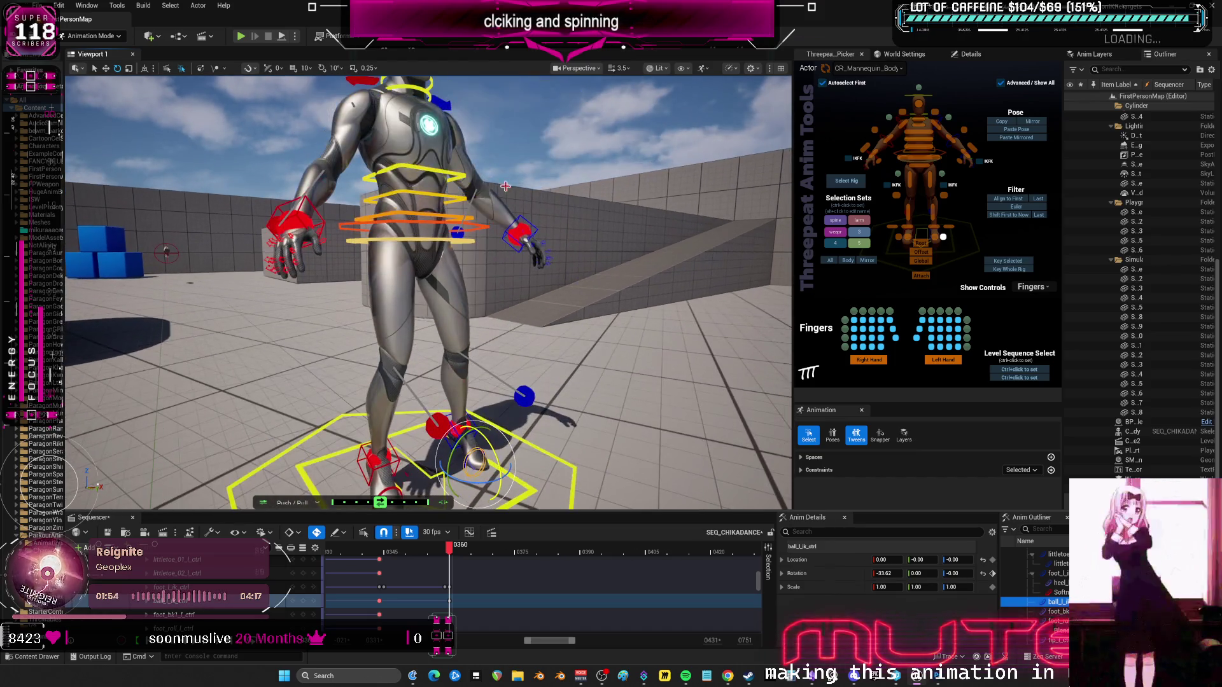
left_click(479, 224)
mouse_move(412, 189)
left_mouse_down()
mouse_move(655, 350)
mouse_move(530, 184)
mouse_move(475, 208)
left_mouse_up()
left_click(530, 183)
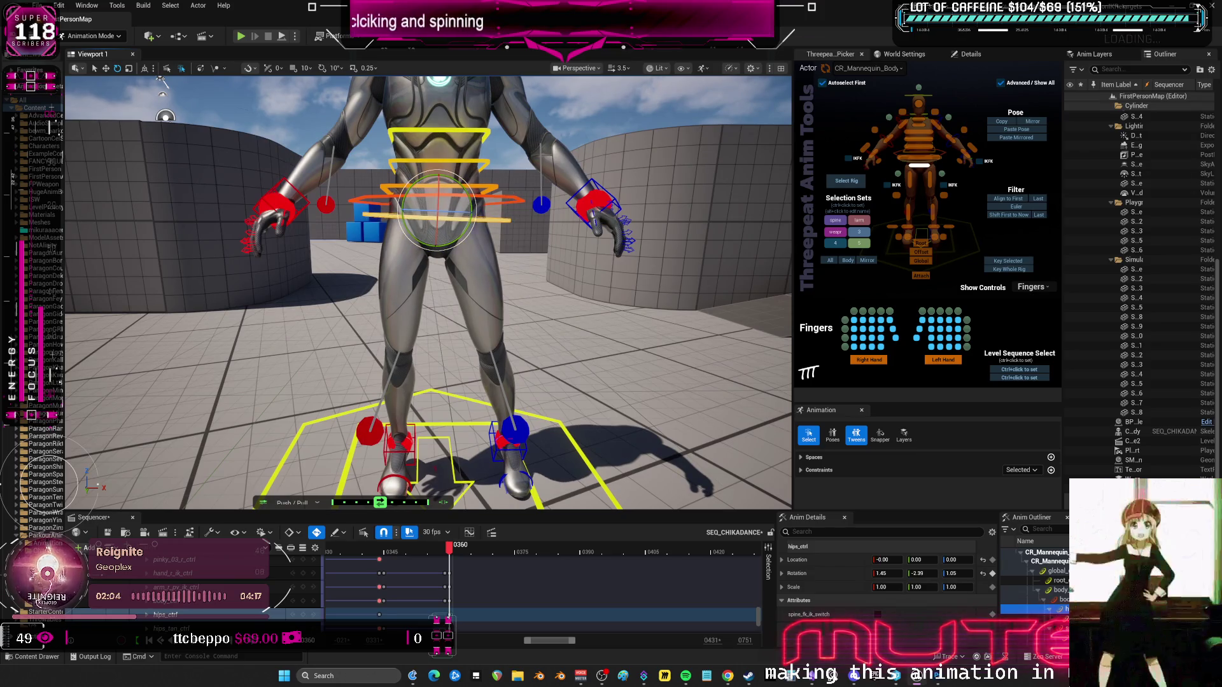
Rotate the body control slightly and twist the upper spine control.
left_click(467, 200)
left_click_drag(467, 200, 469, 204)
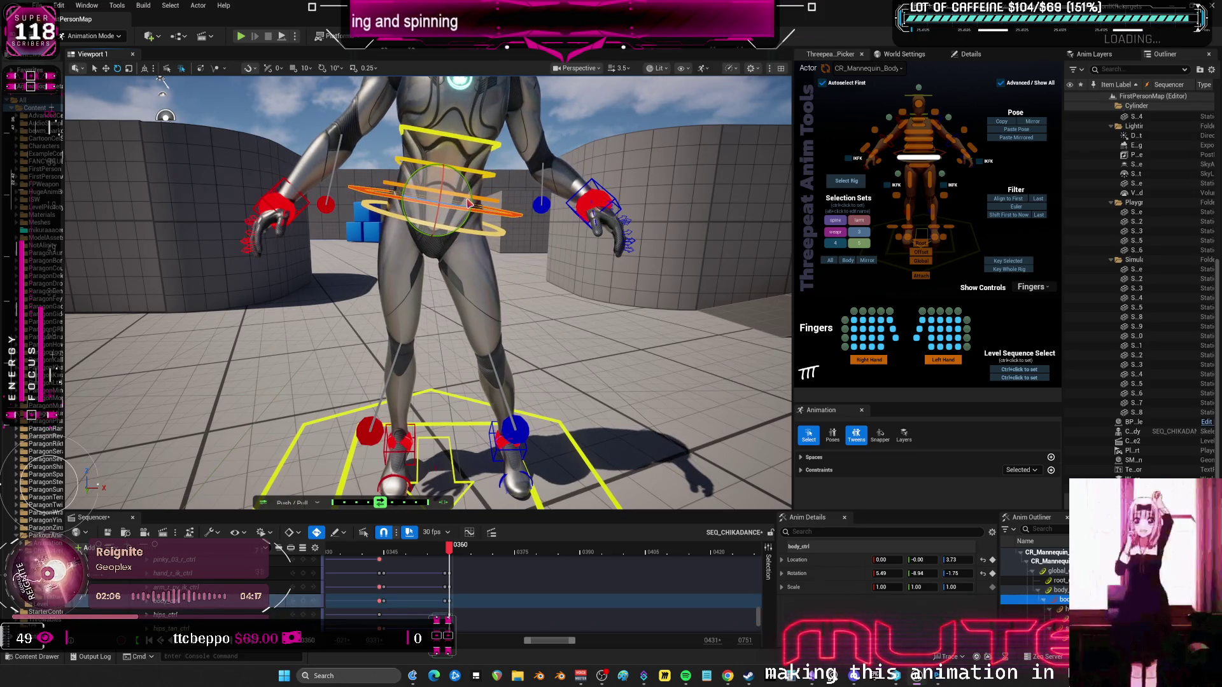
mouse_move(547, 210)
left_mouse_down()
mouse_move(456, 272)
mouse_move(456, 254)
left_mouse_up()
left_click(457, 273)
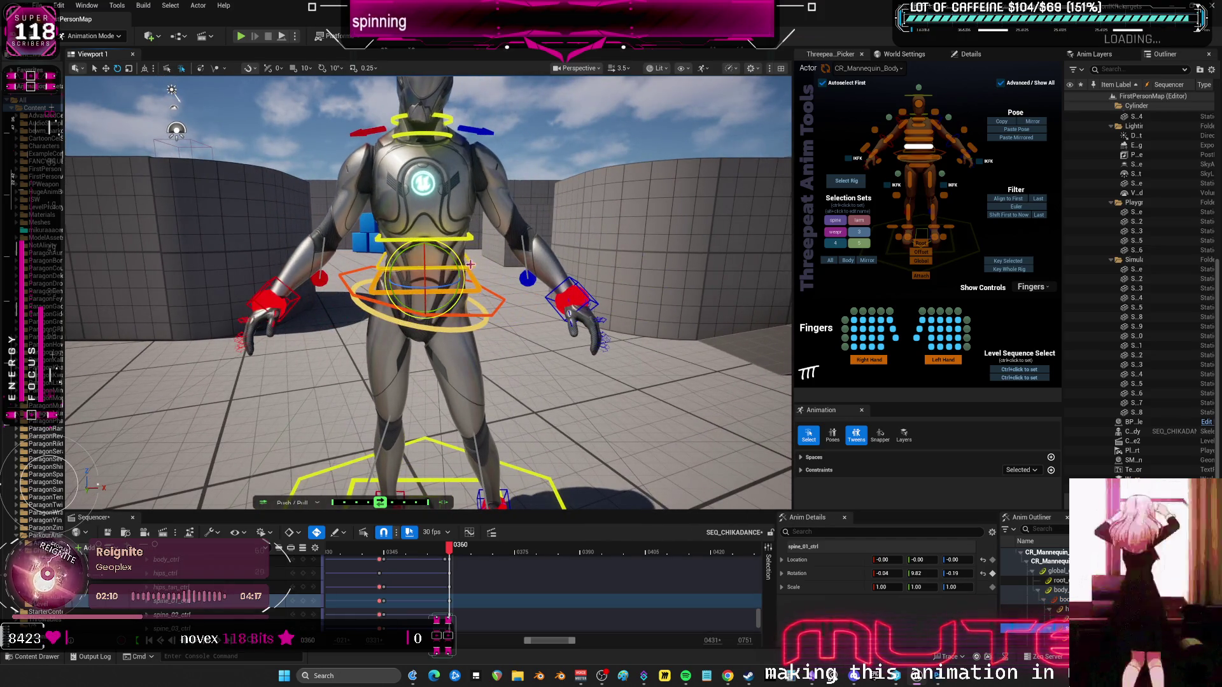
left_click(456, 254)
left_click(451, 237)
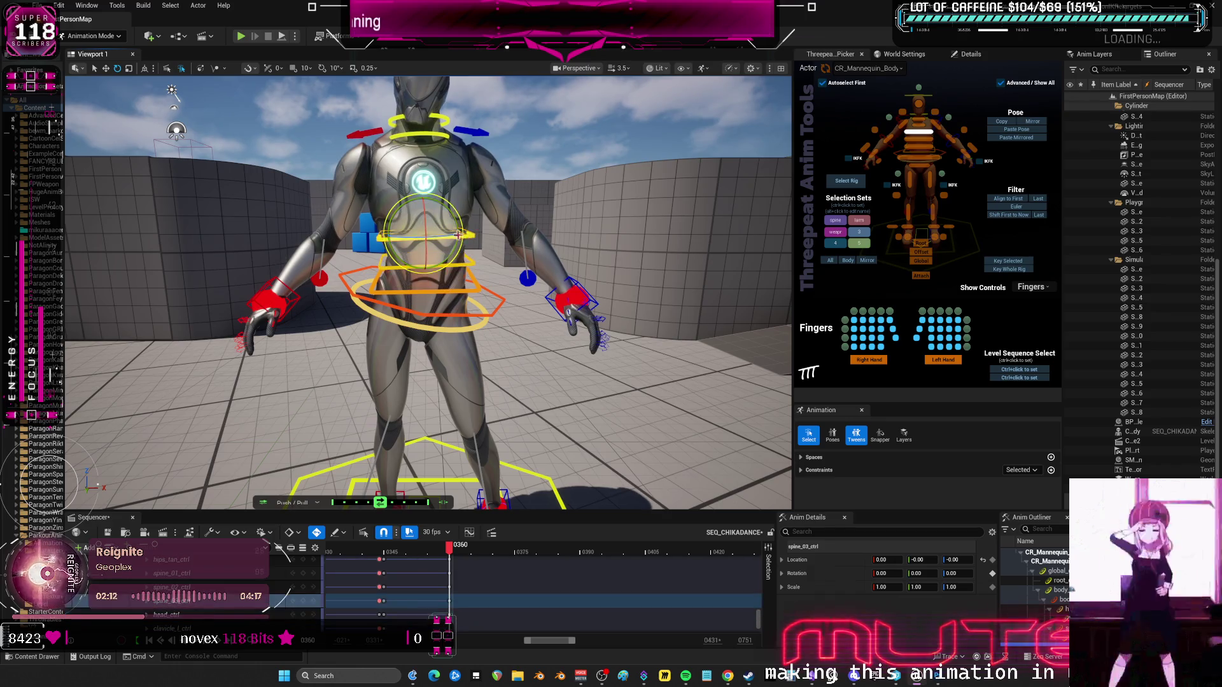
left_click_drag(450, 237, 451, 237)
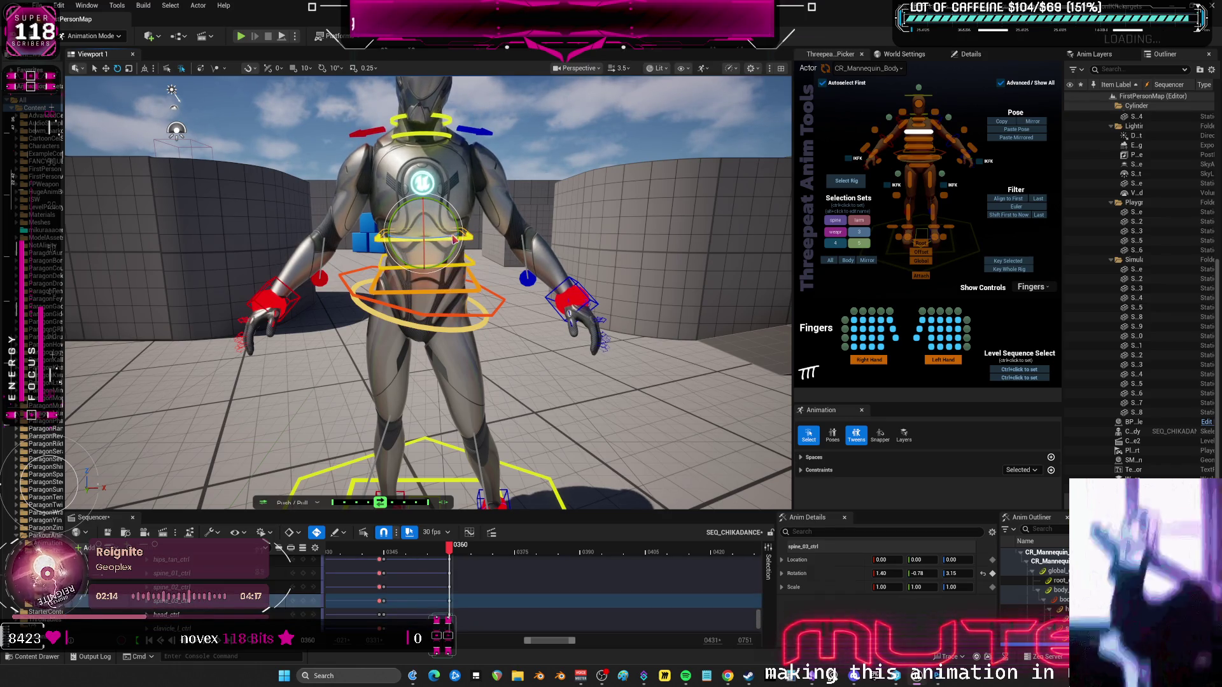
Raise both hand IK controls to shoulder height and rotate them.
left_click(571, 280)
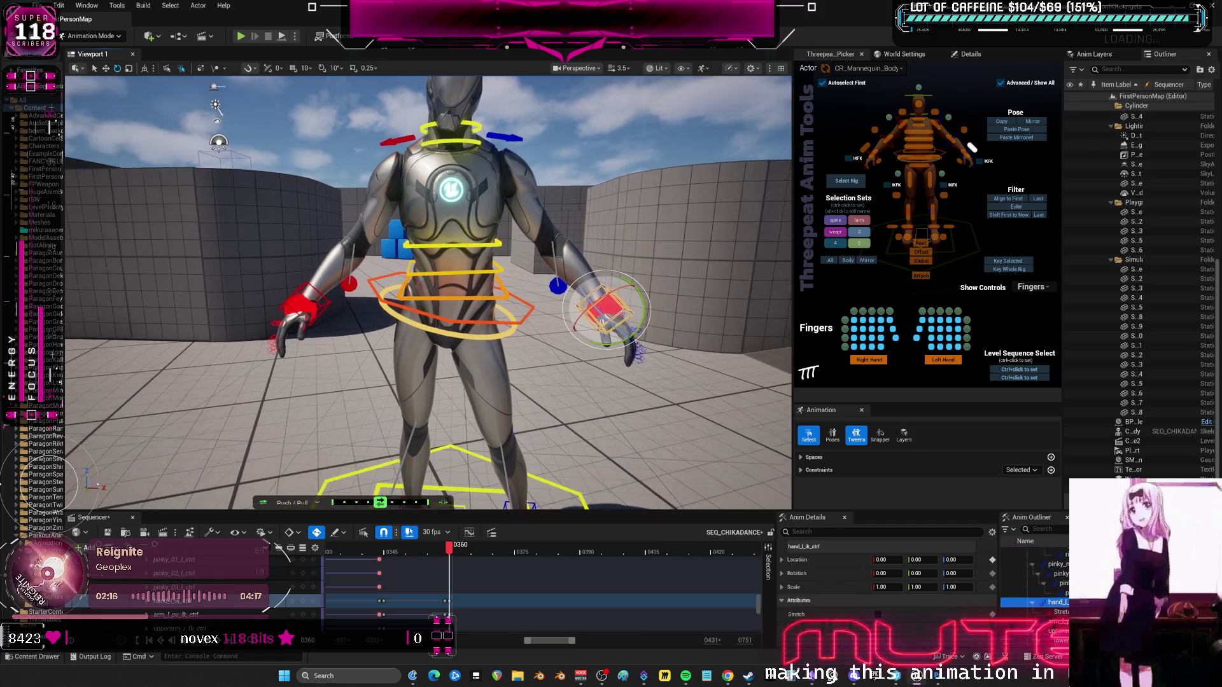
left_click_drag(546, 364, 502, 154)
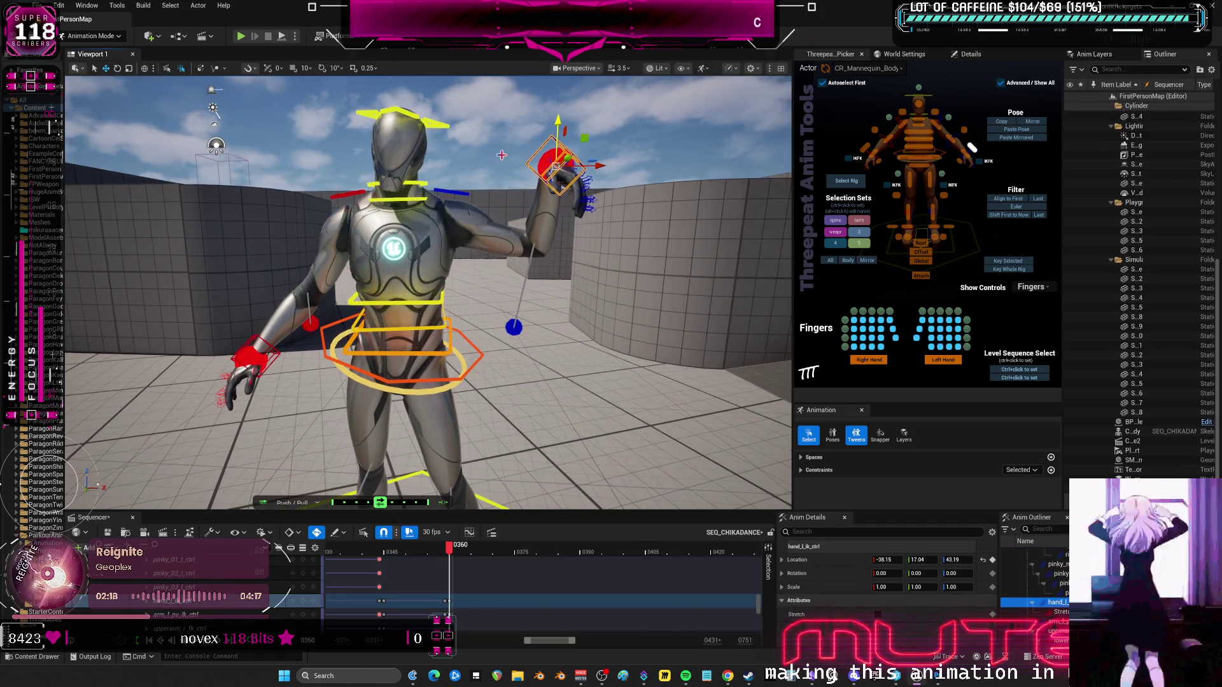
left_click(278, 349)
mouse_move(254, 355)
left_mouse_down()
mouse_move(268, 170)
mouse_move(258, 154)
mouse_move(283, 136)
mouse_move(292, 150)
mouse_move(271, 122)
left_mouse_up()
key("e")
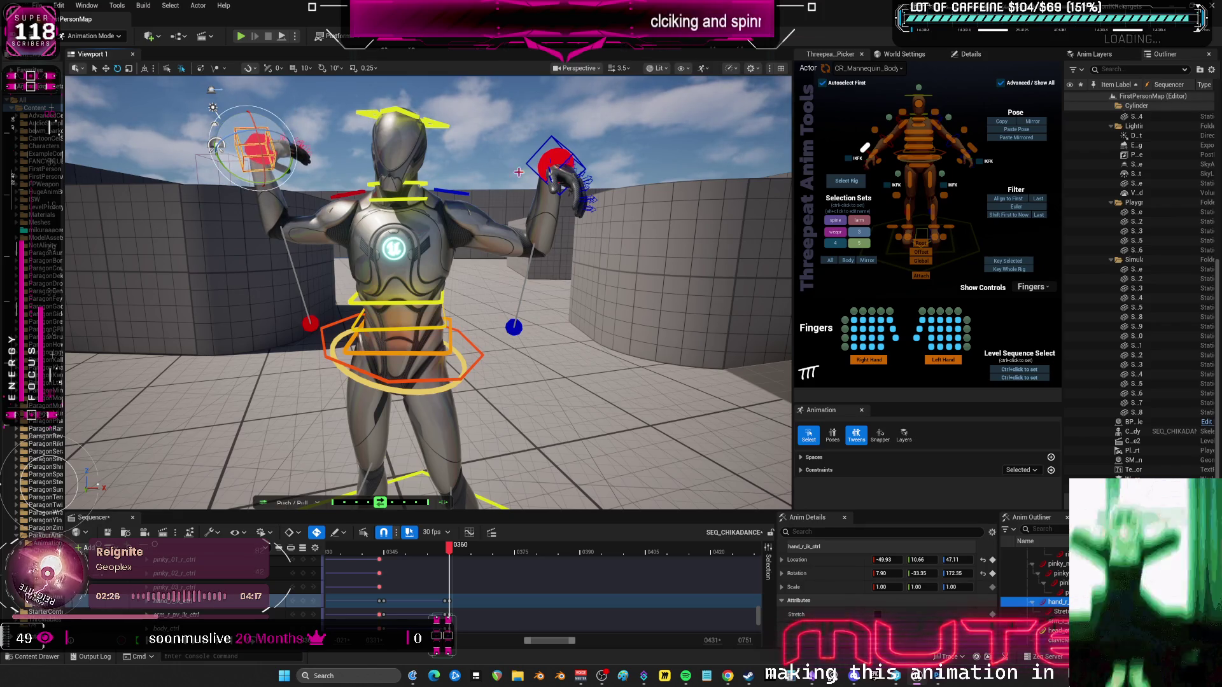
left_click(564, 145)
mouse_move(564, 145)
left_mouse_down()
mouse_move(489, 108)
mouse_move(571, 161)
left_mouse_up()
Tilt the right collarbone upward, then rotate it again.
left_click(453, 200)
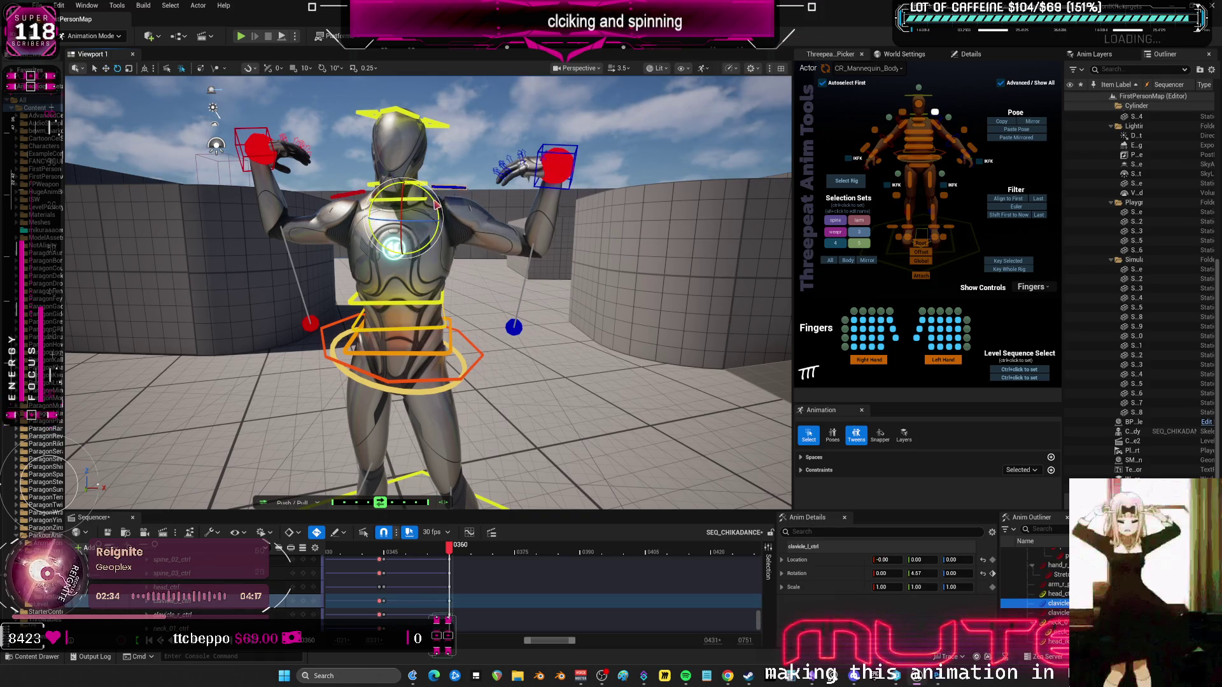
left_click(374, 195)
left_click(380, 189)
mouse_move(382, 191)
left_mouse_down()
mouse_move(480, 227)
mouse_move(519, 198)
mouse_move(600, 190)
mouse_move(611, 155)
mouse_move(631, 191)
left_mouse_up()
left_click(622, 206)
key("w")
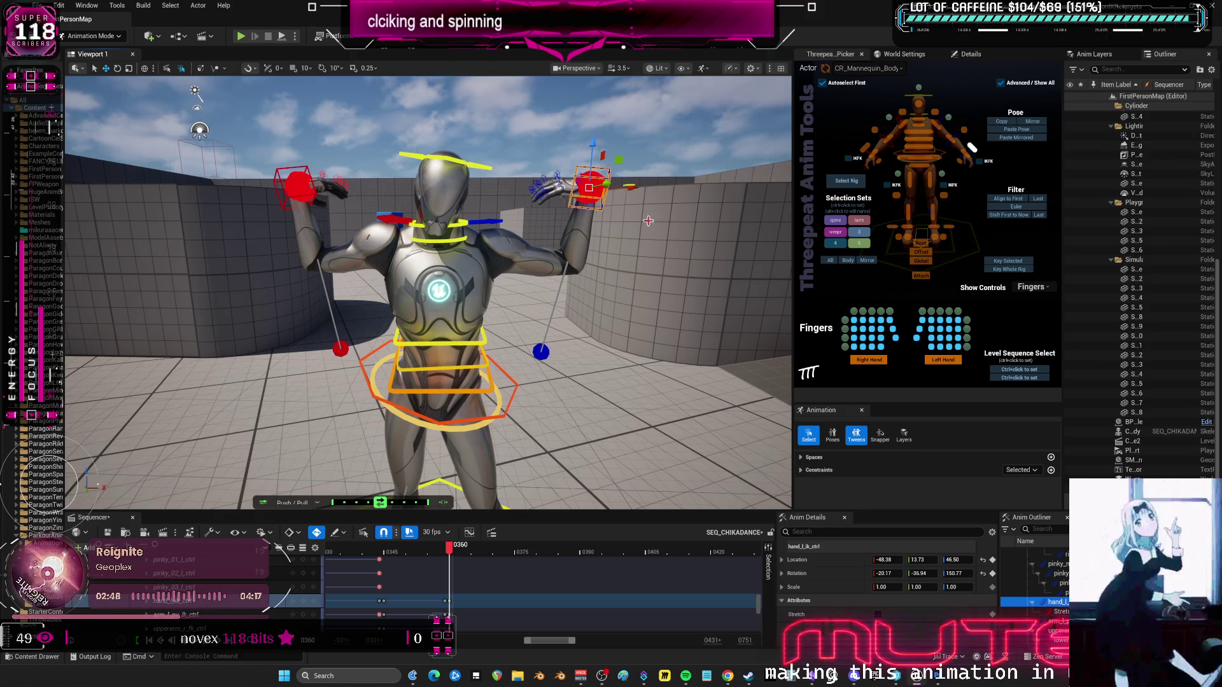
left_click(901, 112)
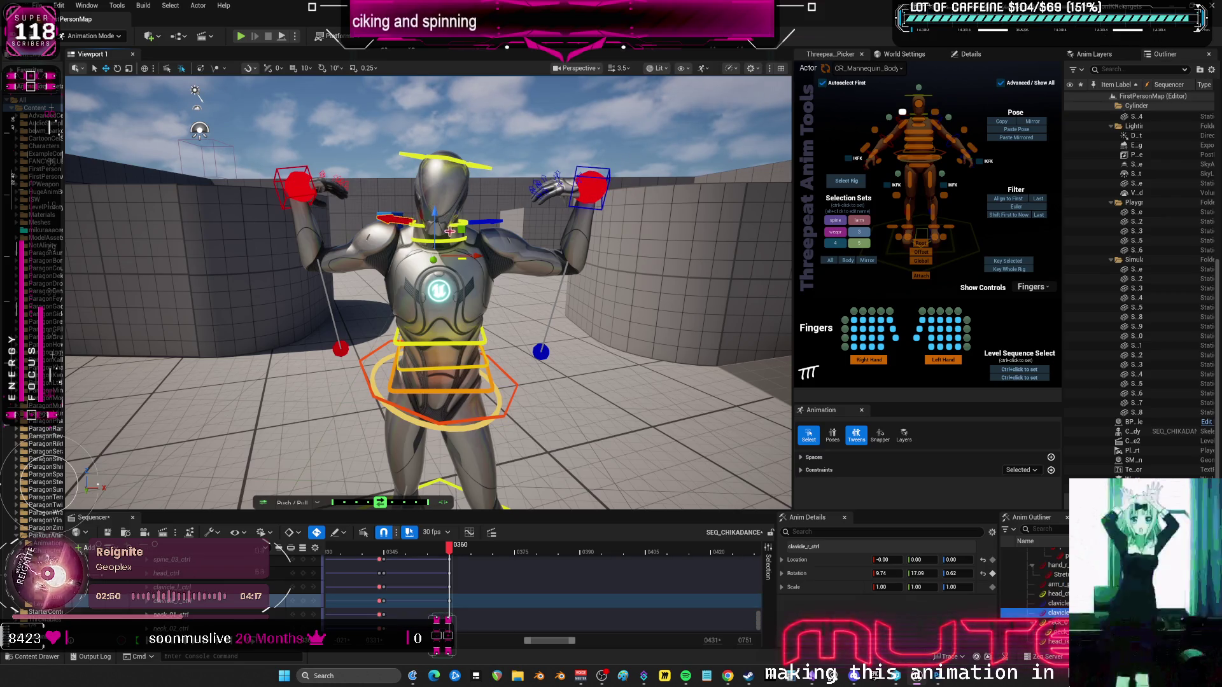
key("e")
left_click_drag(445, 220, 434, 216)
left_click(971, 147)
left_click_drag(628, 192, 509, 191)
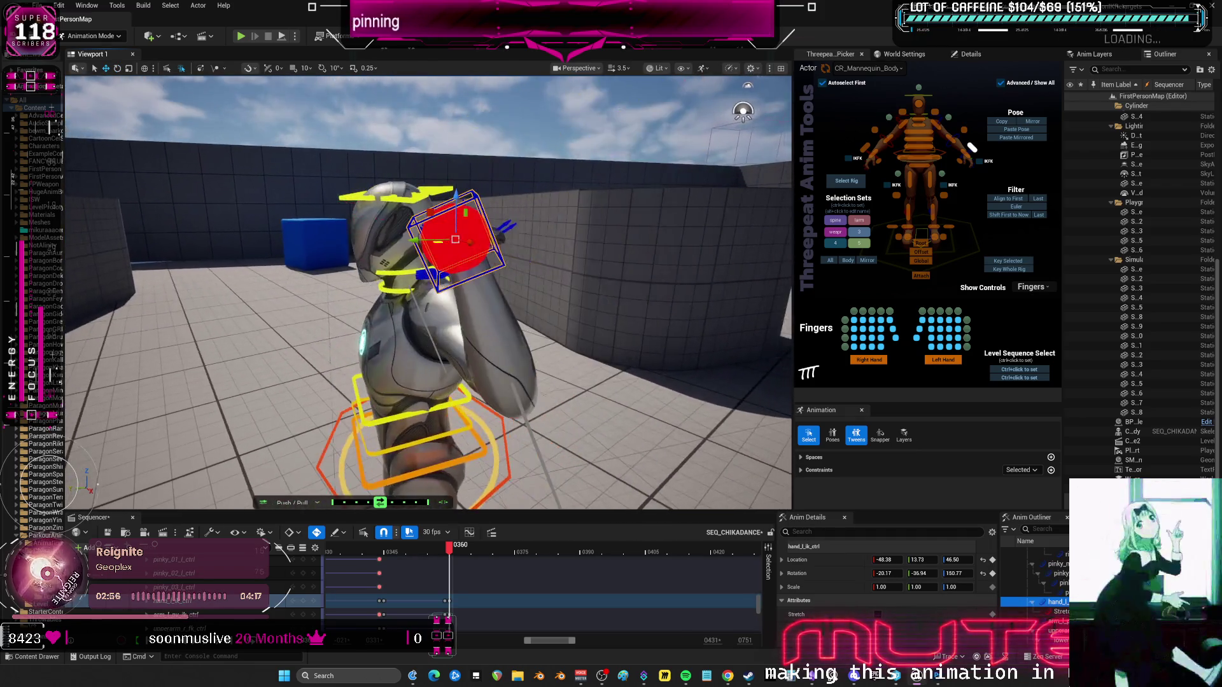
Raise the right hand IK higher and rotate the right collarbone a little further.
scroll(583, 291, "down", 4)
left_click(496, 403)
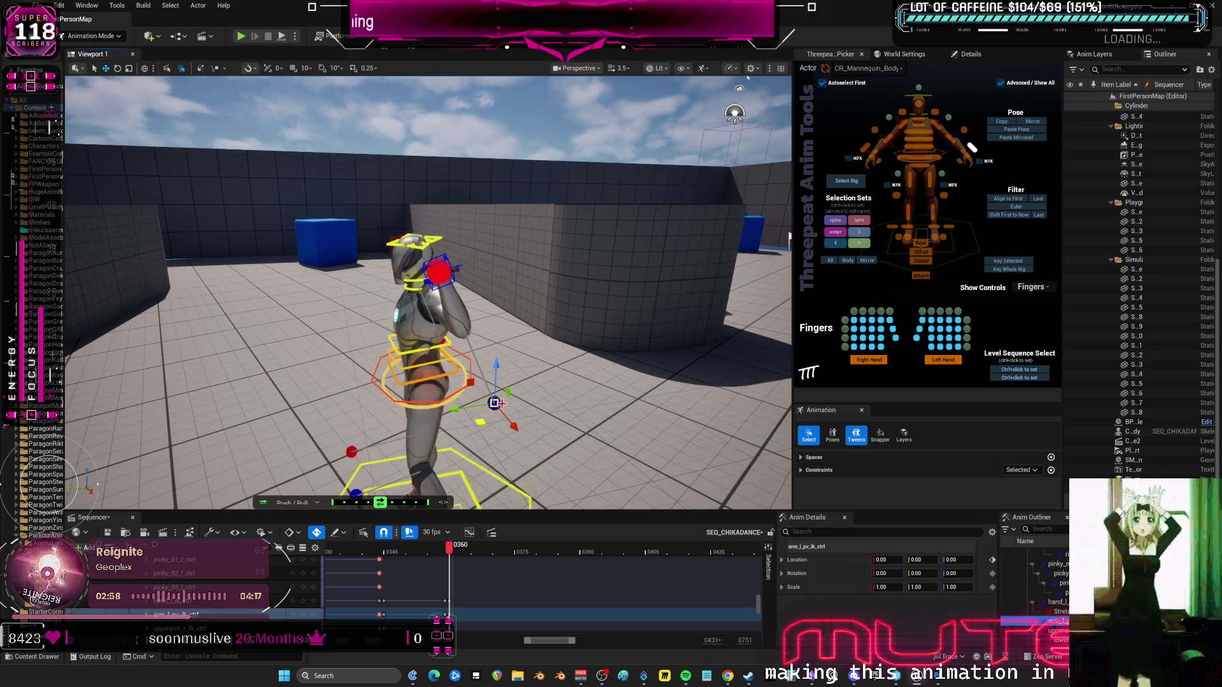
left_click_drag(446, 382, 480, 394)
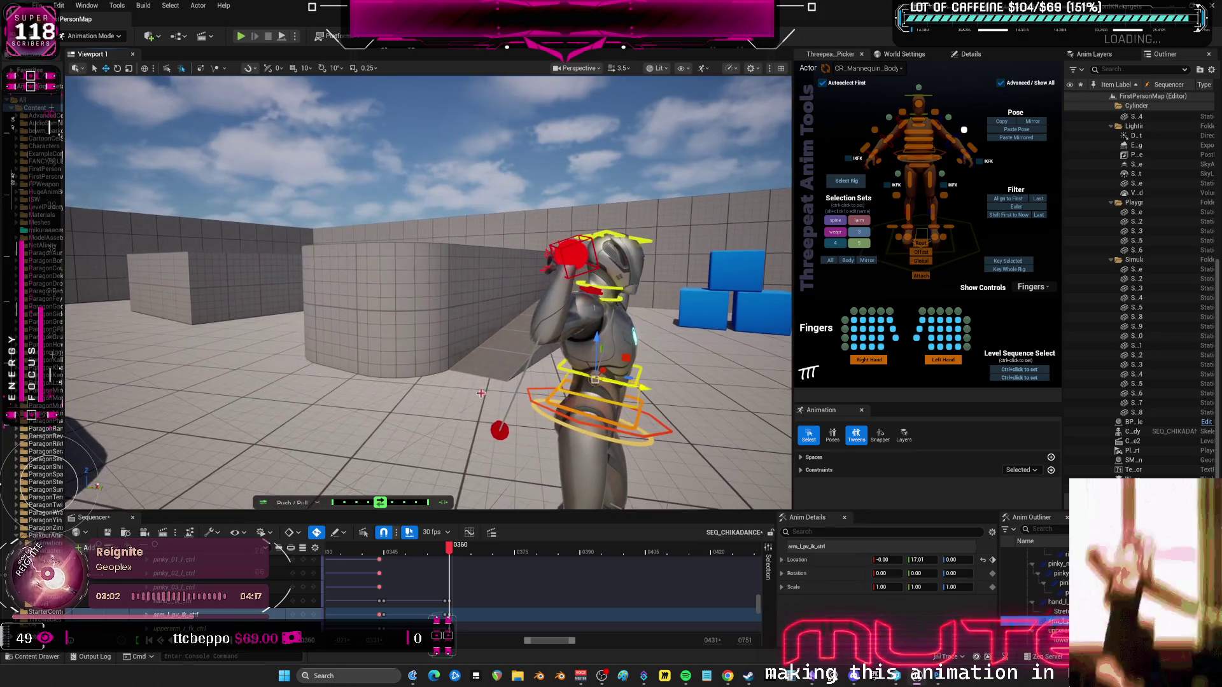
left_click(503, 423)
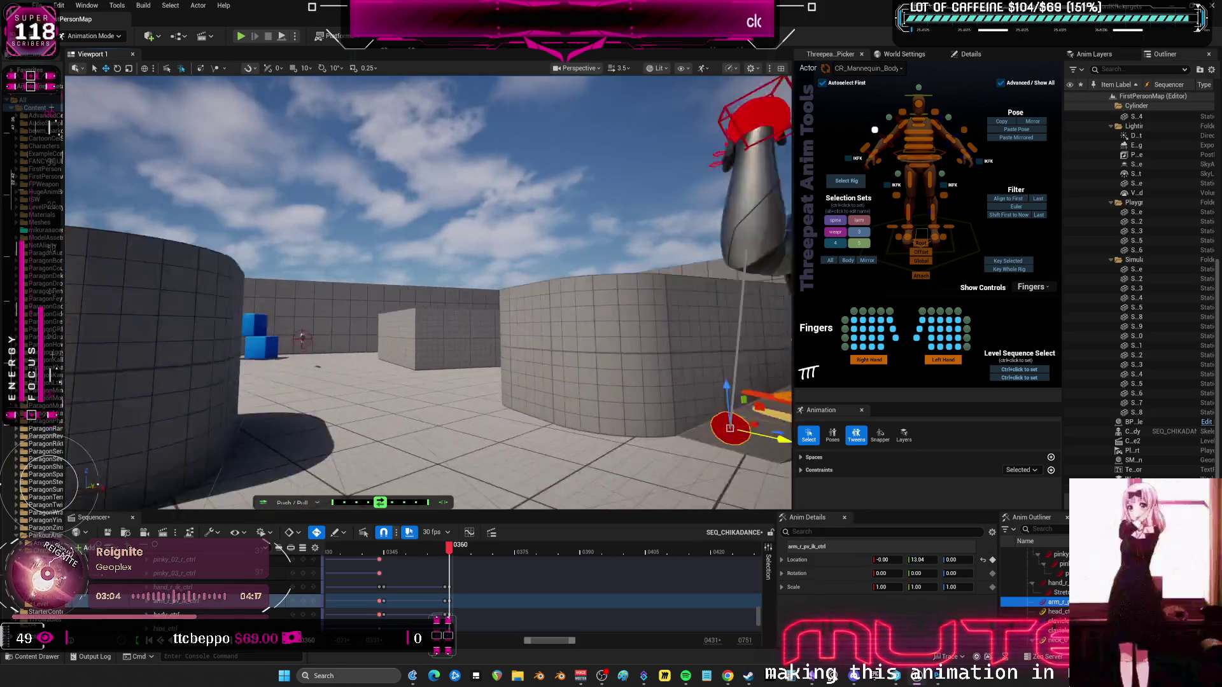
left_click_drag(302, 338, 570, 354)
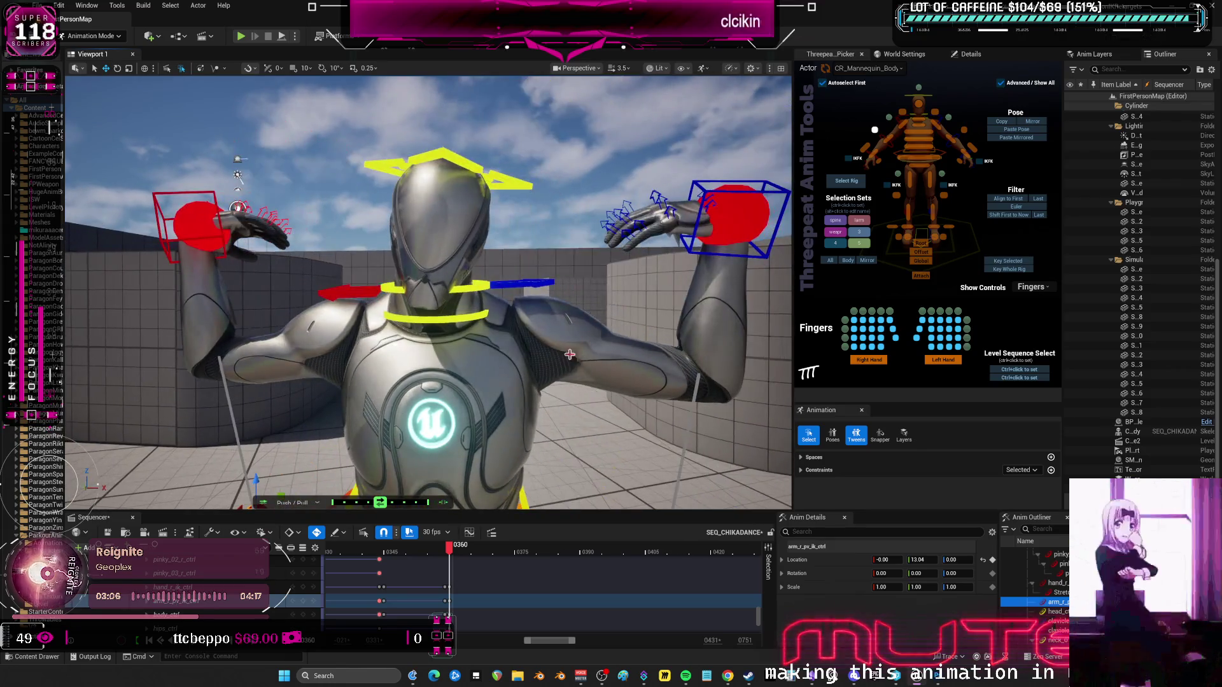
left_click(210, 219)
left_click_drag(203, 186, 205, 161)
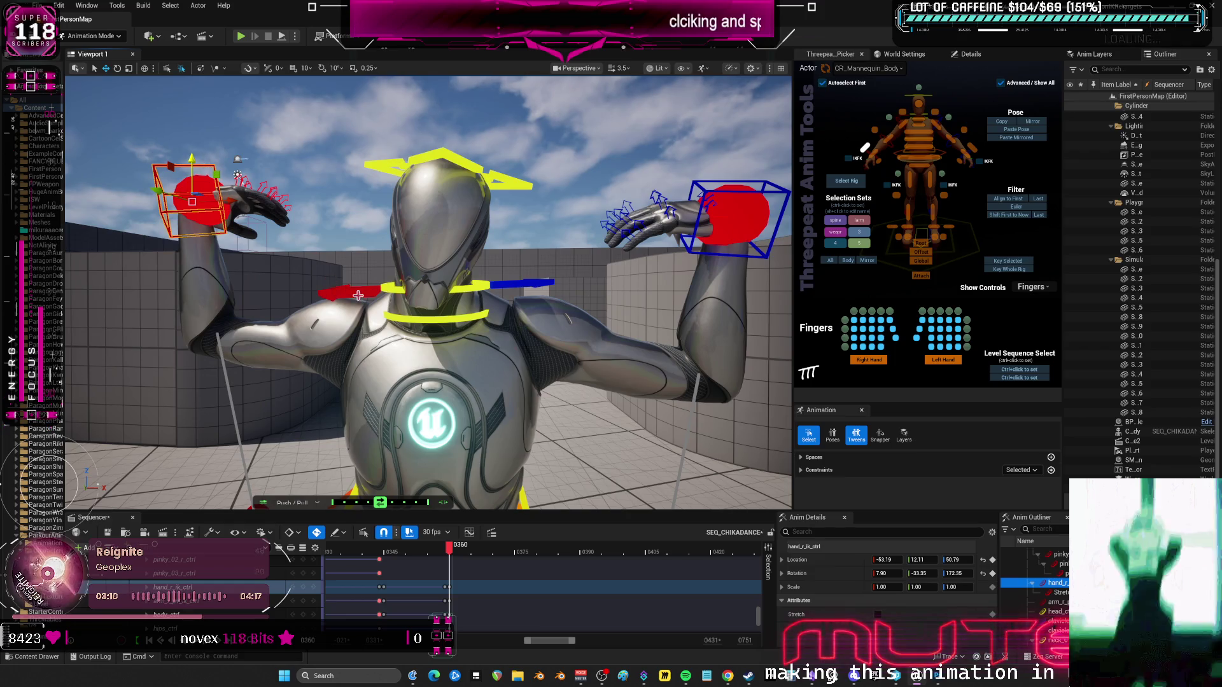
left_click(449, 317)
mouse_move(449, 316)
left_mouse_down()
mouse_move(496, 331)
mouse_move(445, 210)
mouse_move(430, 208)
left_mouse_up()
Rotate the right hand IK control and shift it slightly outward.
left_click(445, 204)
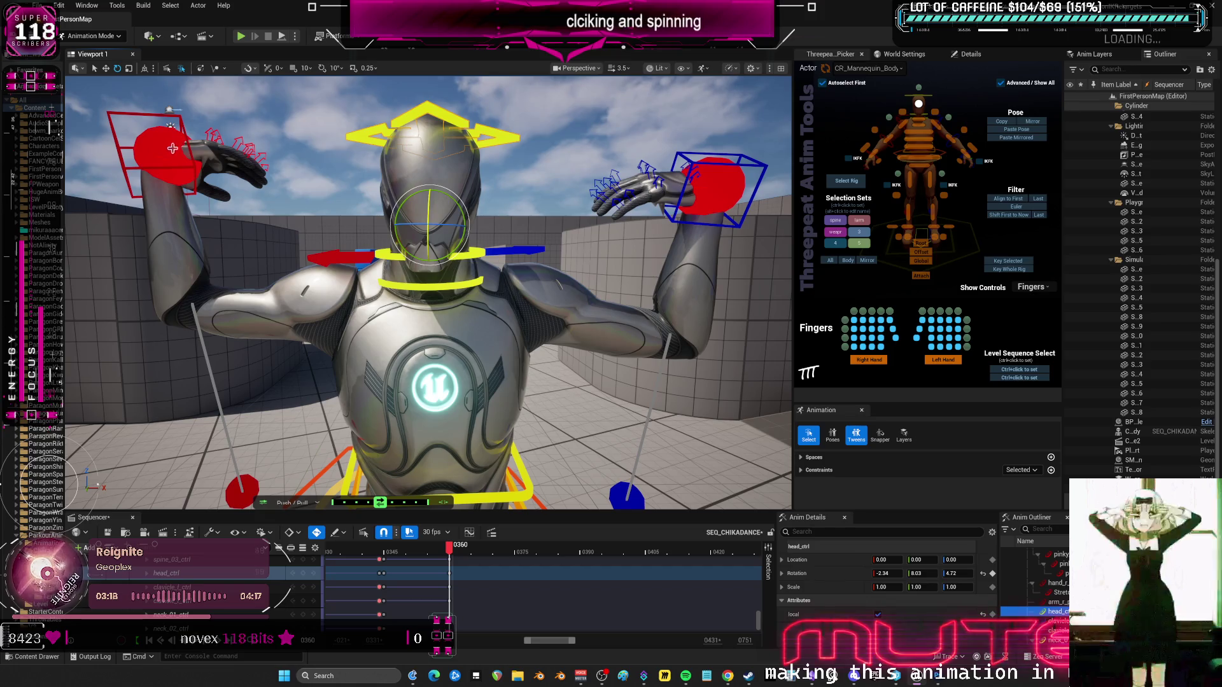
left_click(191, 173)
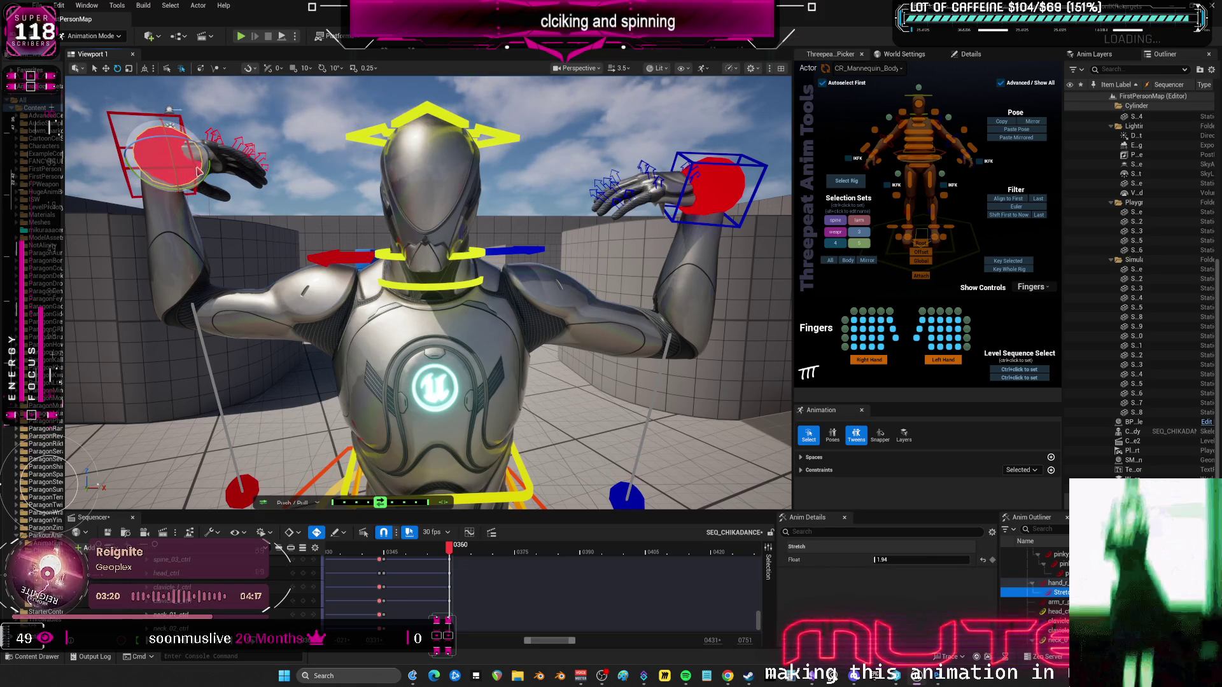
left_click(118, 127)
left_click(162, 149)
mouse_move(162, 150)
left_mouse_down()
mouse_move(156, 167)
mouse_move(339, 201)
left_mouse_up()
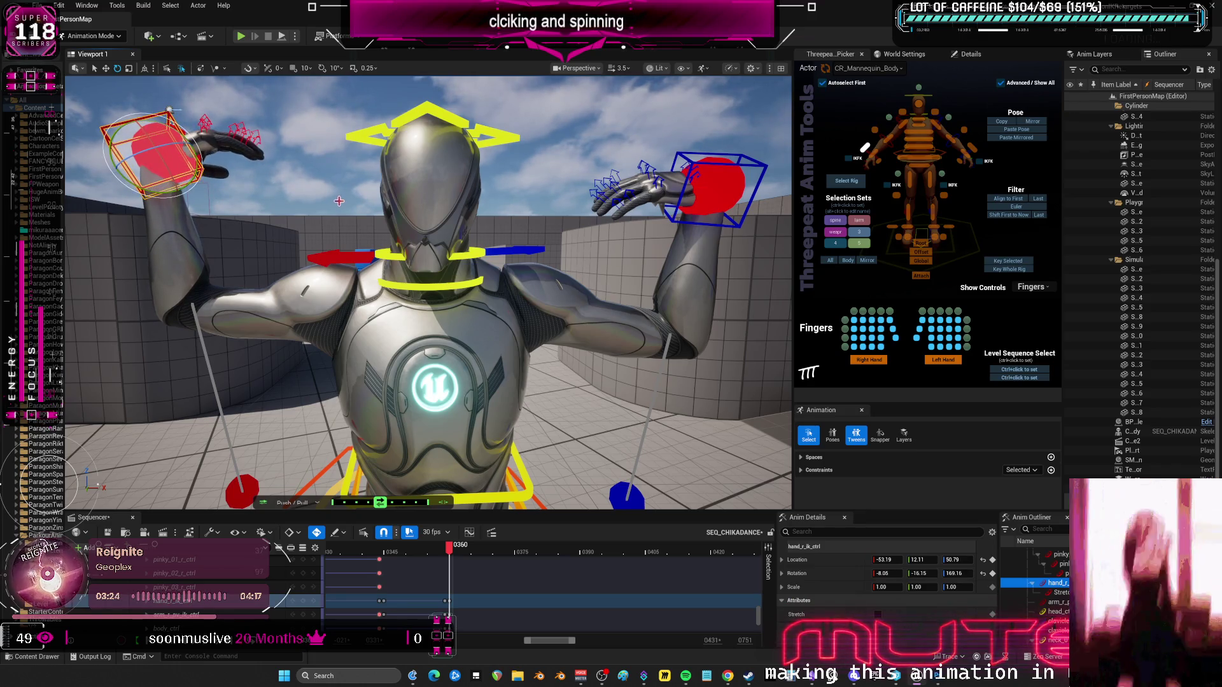
key("w")
left_click_drag(156, 157, 172, 157)
left_click(690, 204)
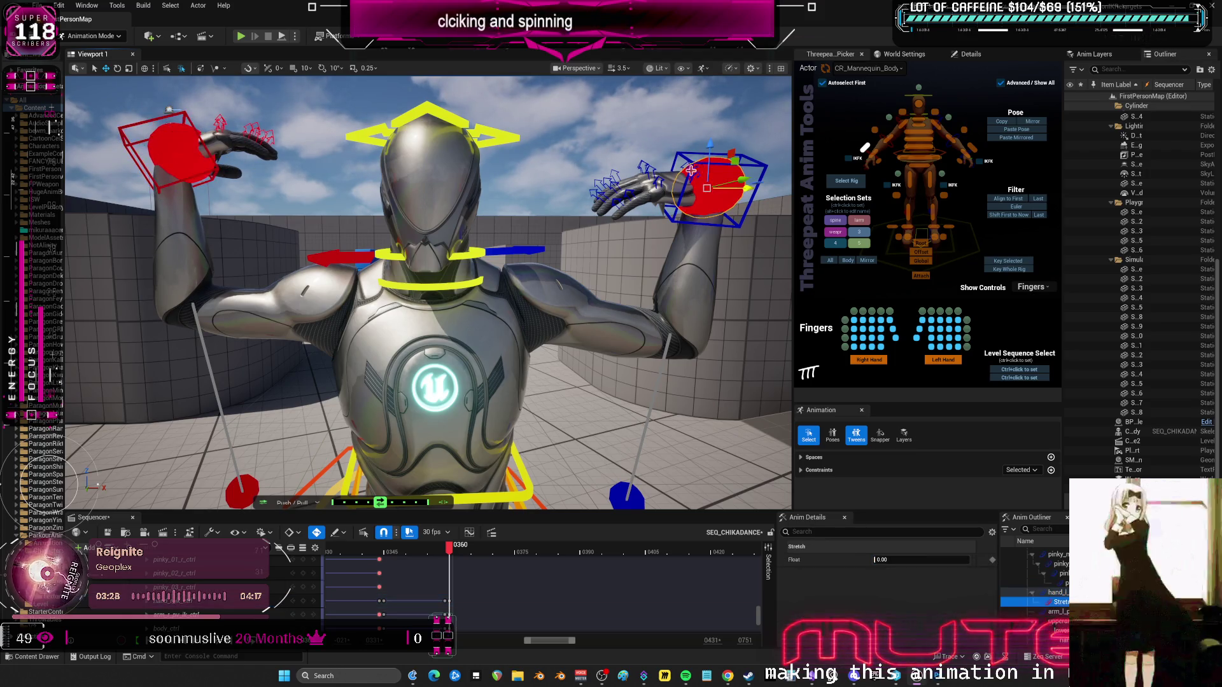
scroll(690, 204, "down", 5)
scroll(507, 255, "up", 4)
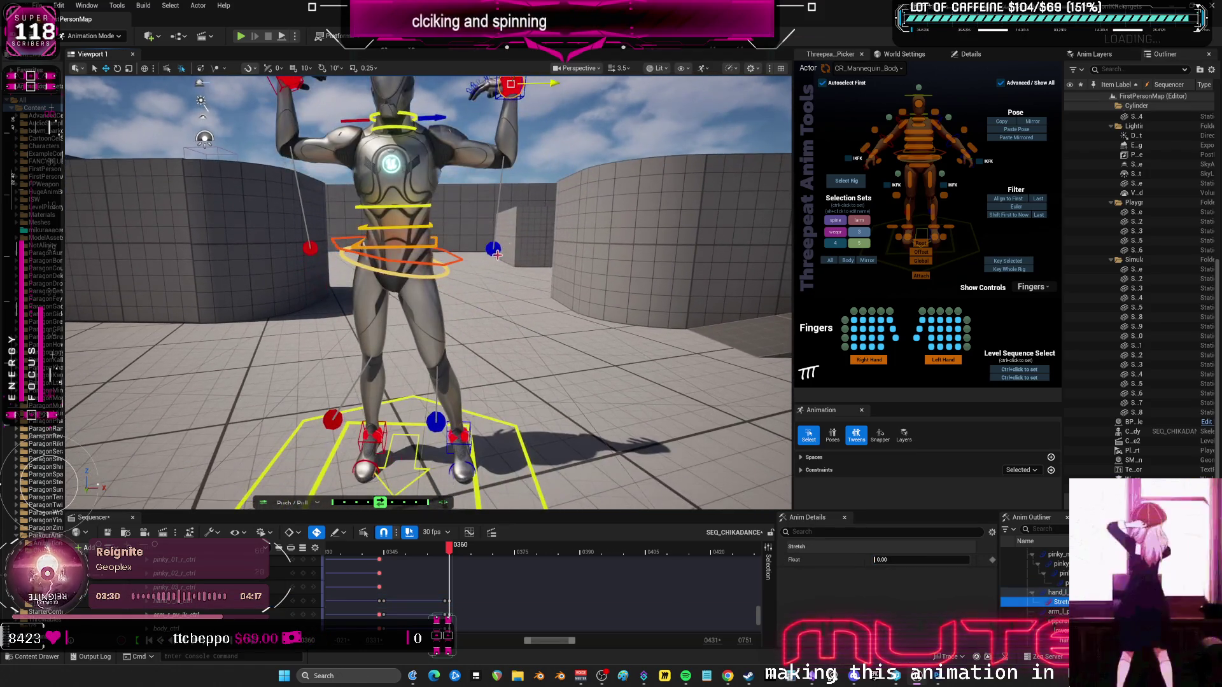
Go to frame 0374 and twist the torso body control to key it there.
left_click_drag(506, 256, 524, 248)
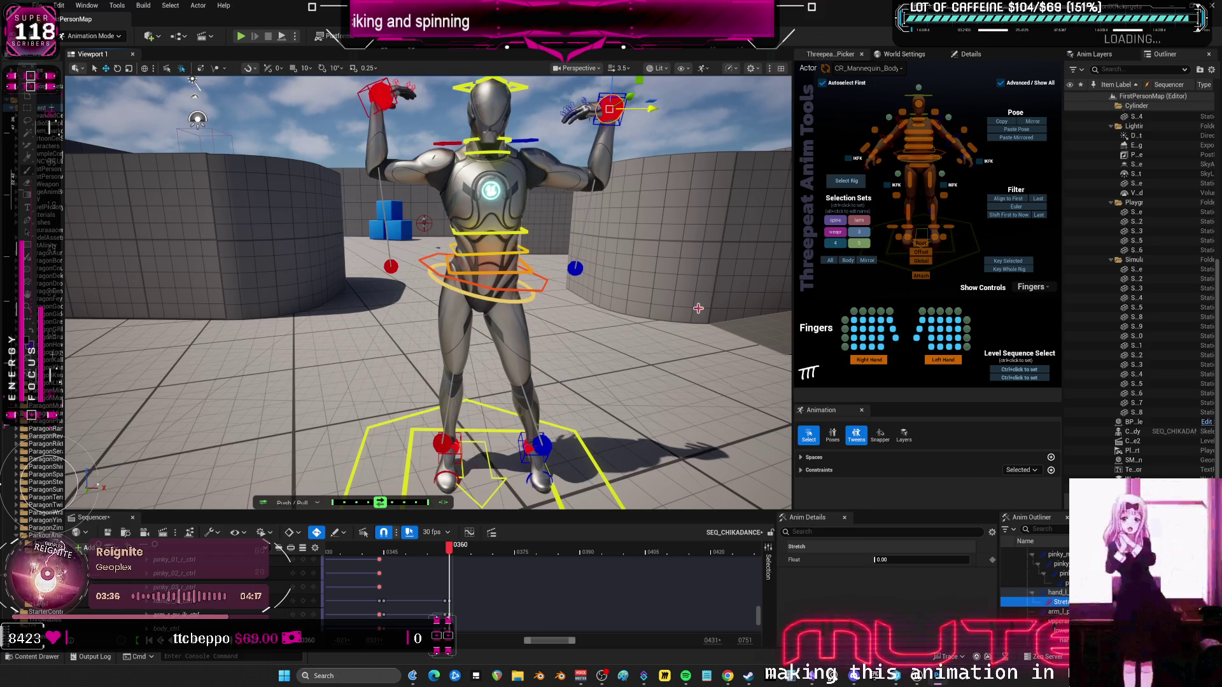
mouse_move(625, 267)
left_mouse_down()
mouse_move(621, 235)
mouse_move(617, 255)
left_mouse_up()
left_click_drag(445, 563, 514, 564)
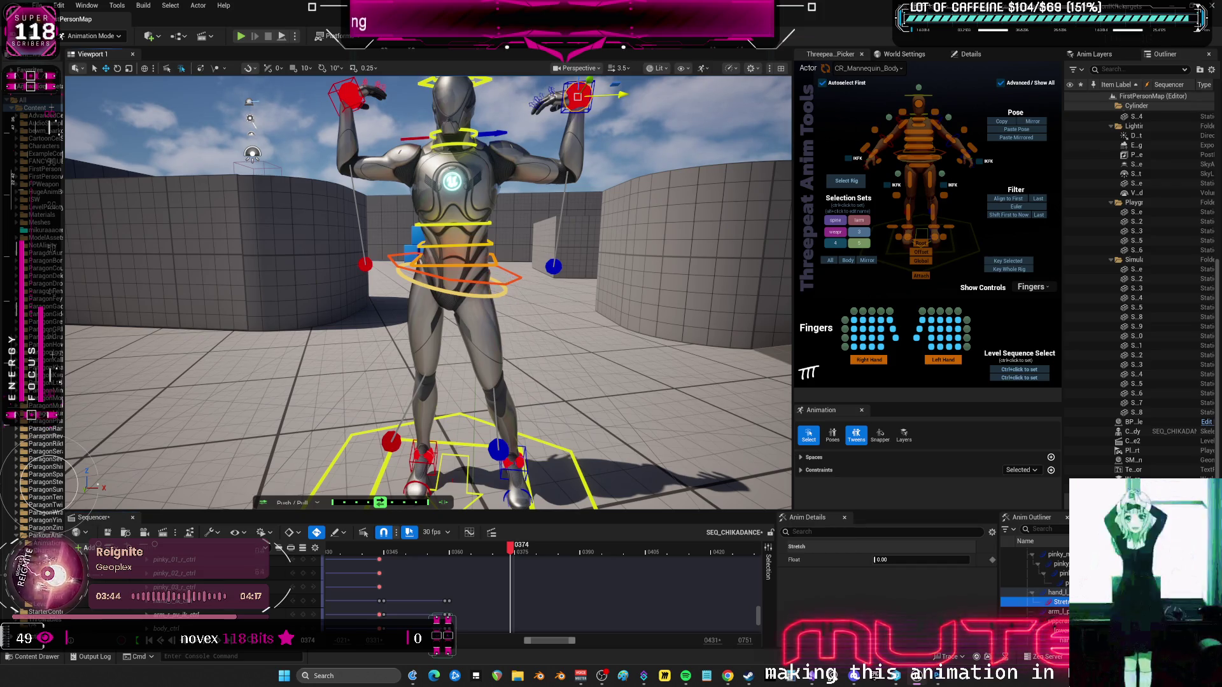
left_click(509, 280)
left_click_drag(490, 260, 494, 264)
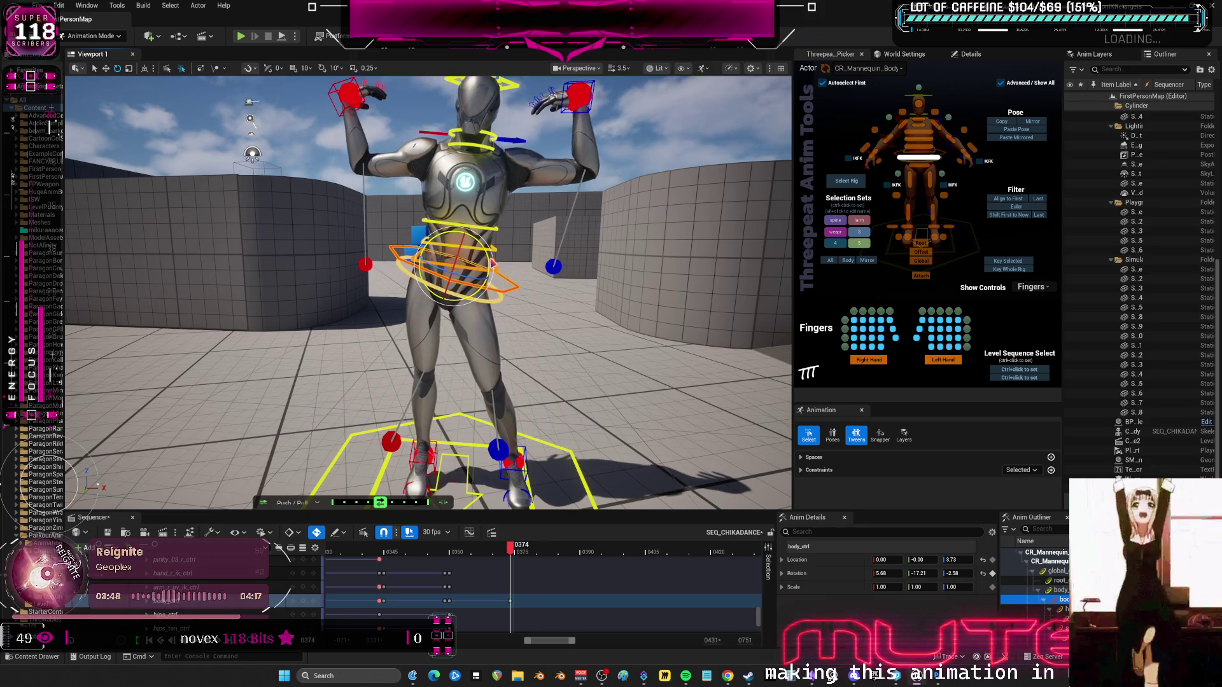
key("w")
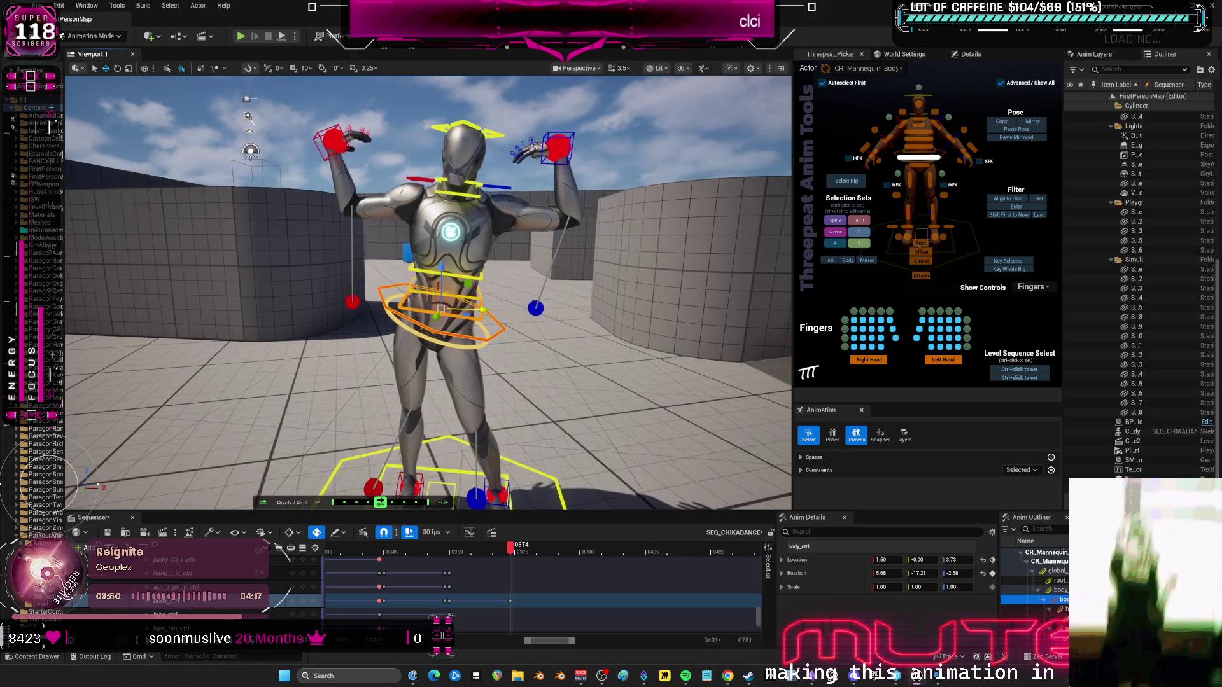
Reposition the right hand and move the left hand up and left.
left_click(333, 141)
left_click_drag(334, 143, 369, 137)
left_click(375, 136)
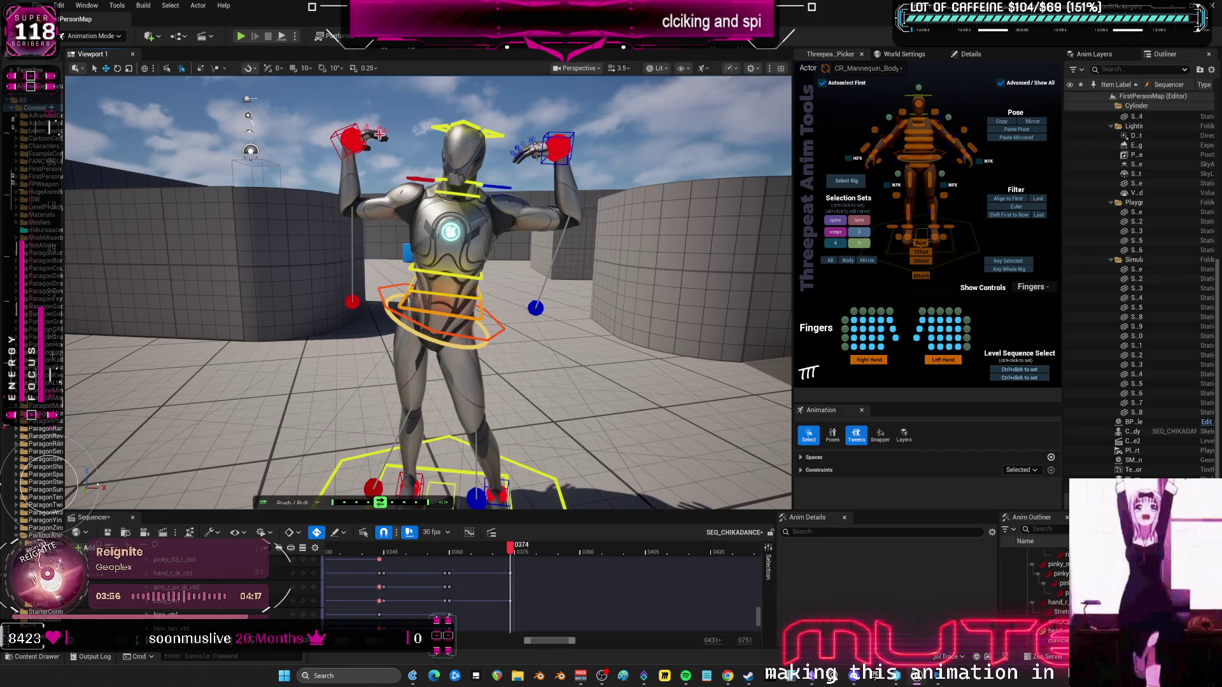
left_click(352, 127)
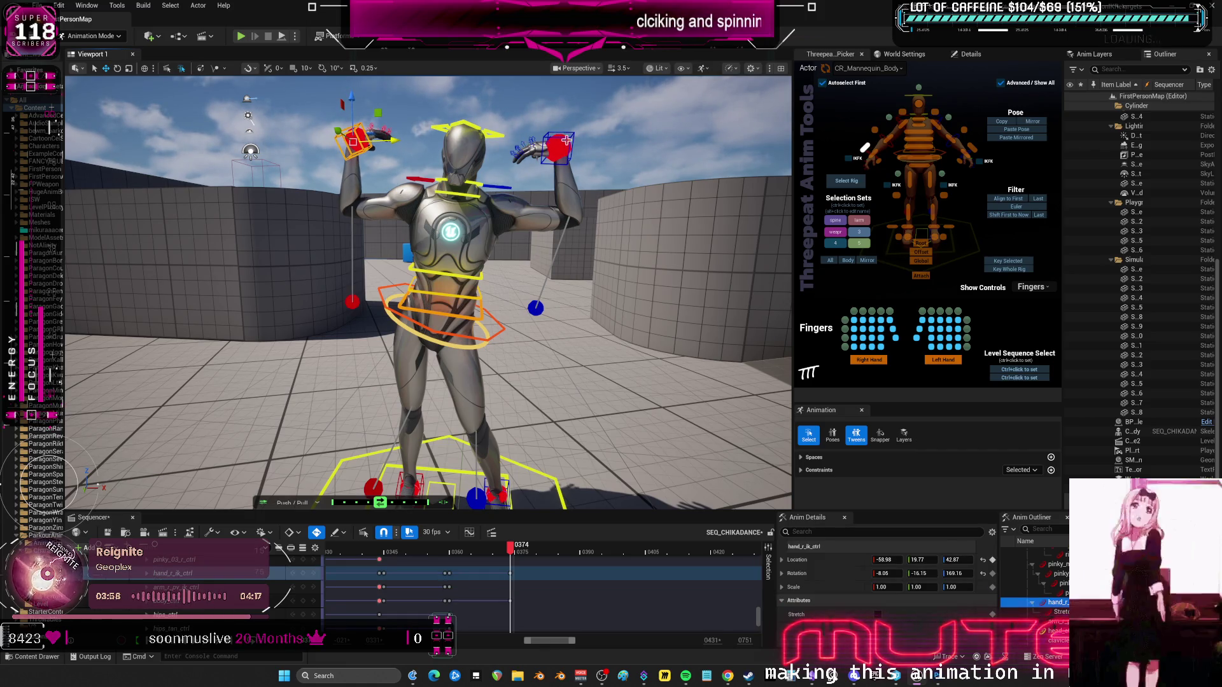
left_click(558, 148)
left_click_drag(603, 149, 546, 102)
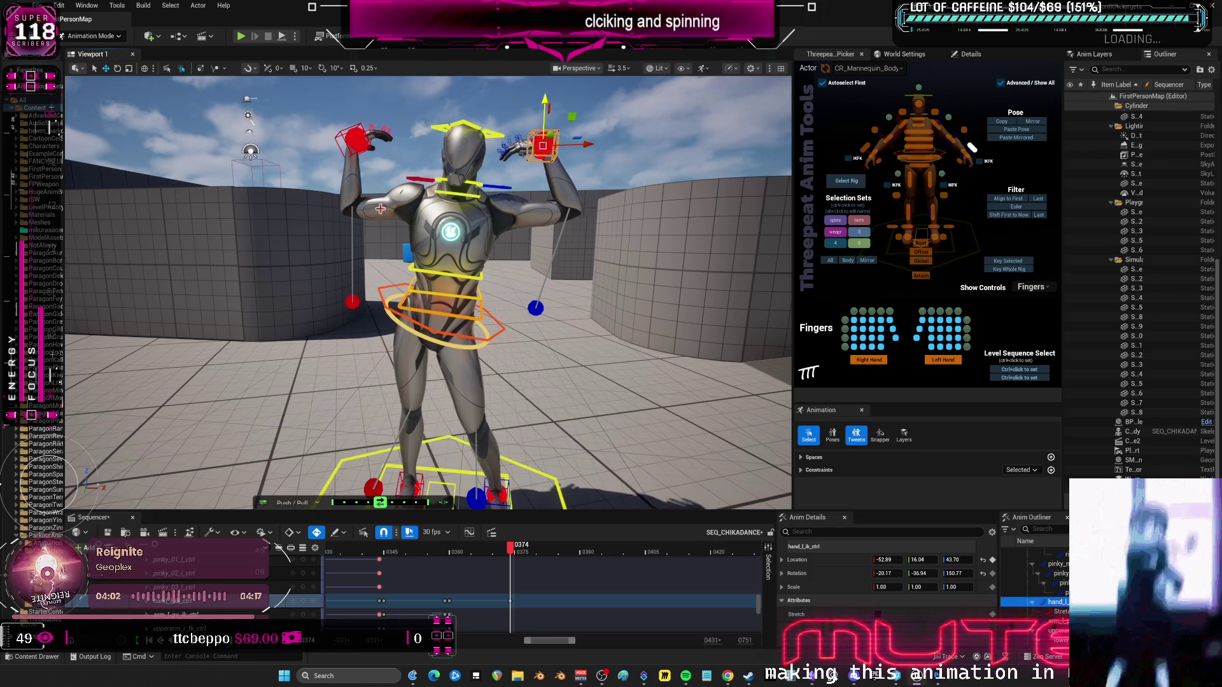
Nudge the right elbow pole down-left and the left elbow pole outward, then preview from frame 0365.
left_click(352, 302)
left_click_drag(333, 303, 322, 305)
left_click(537, 309)
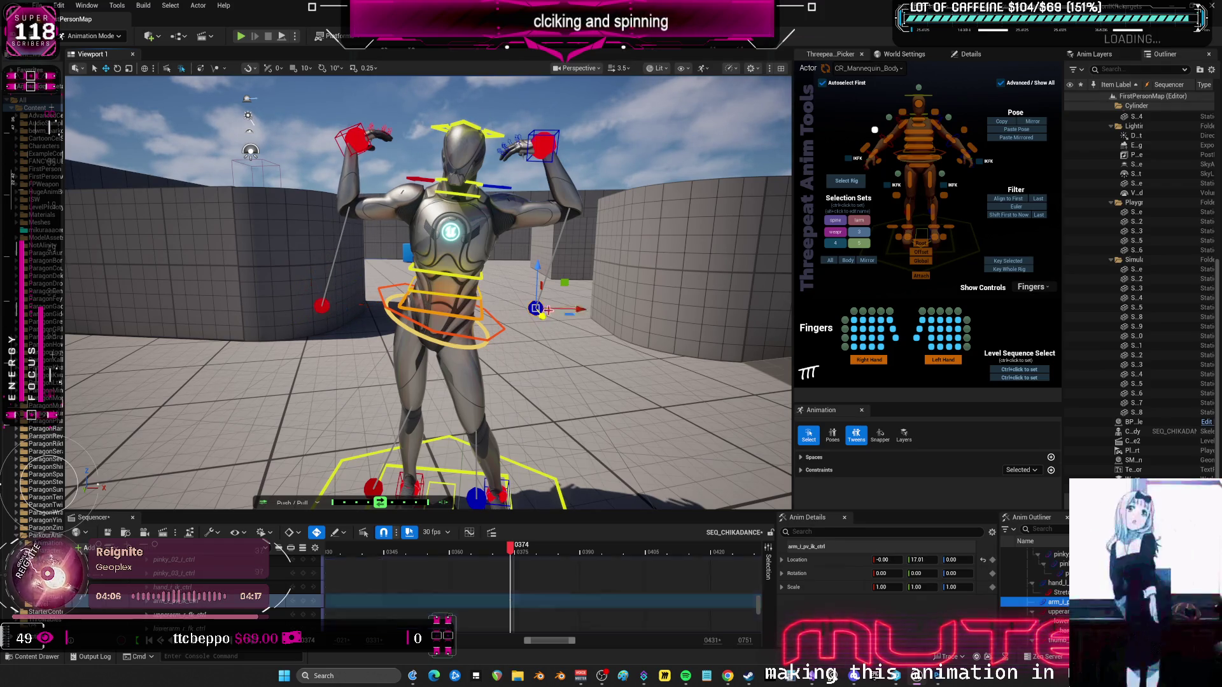
left_click_drag(548, 310, 562, 314)
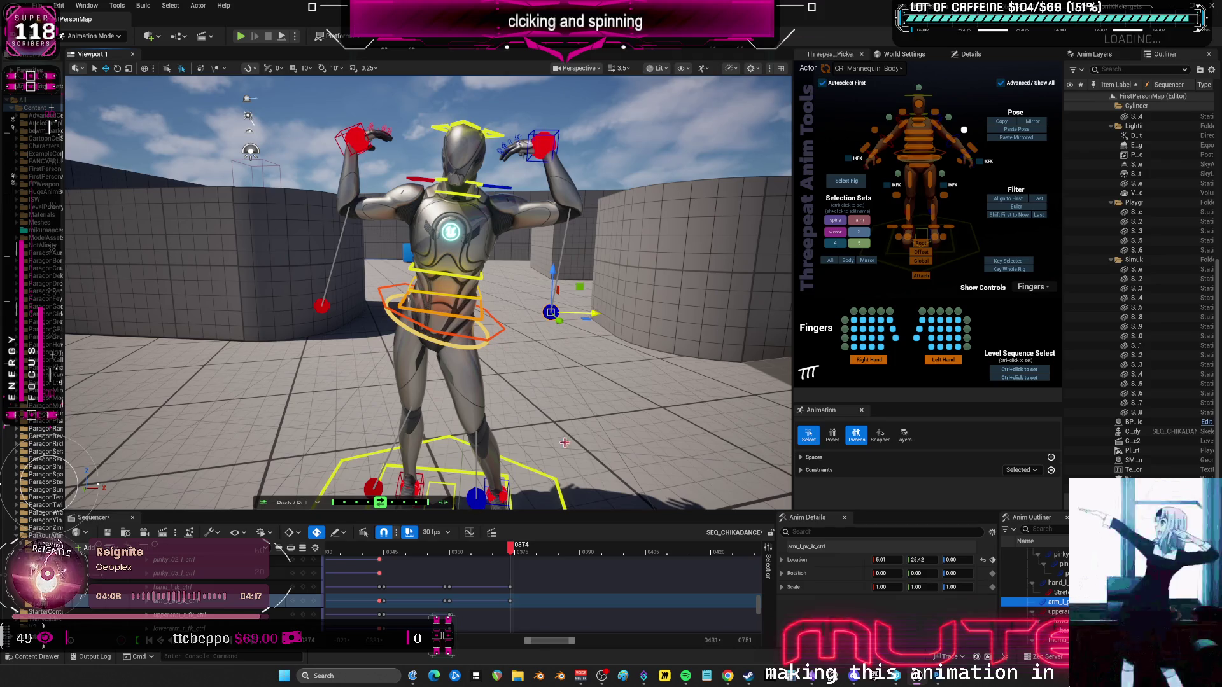
mouse_move(510, 553)
left_mouse_down()
mouse_move(460, 555)
mouse_move(517, 562)
left_mouse_up()
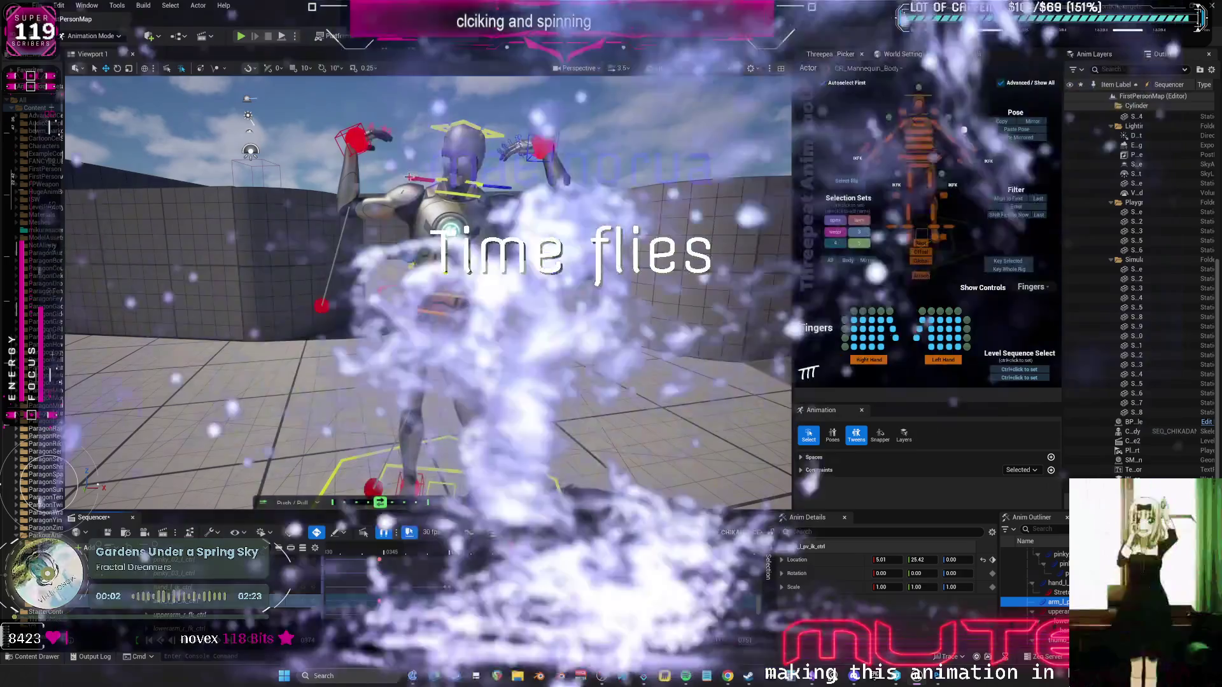
left_click(408, 148)
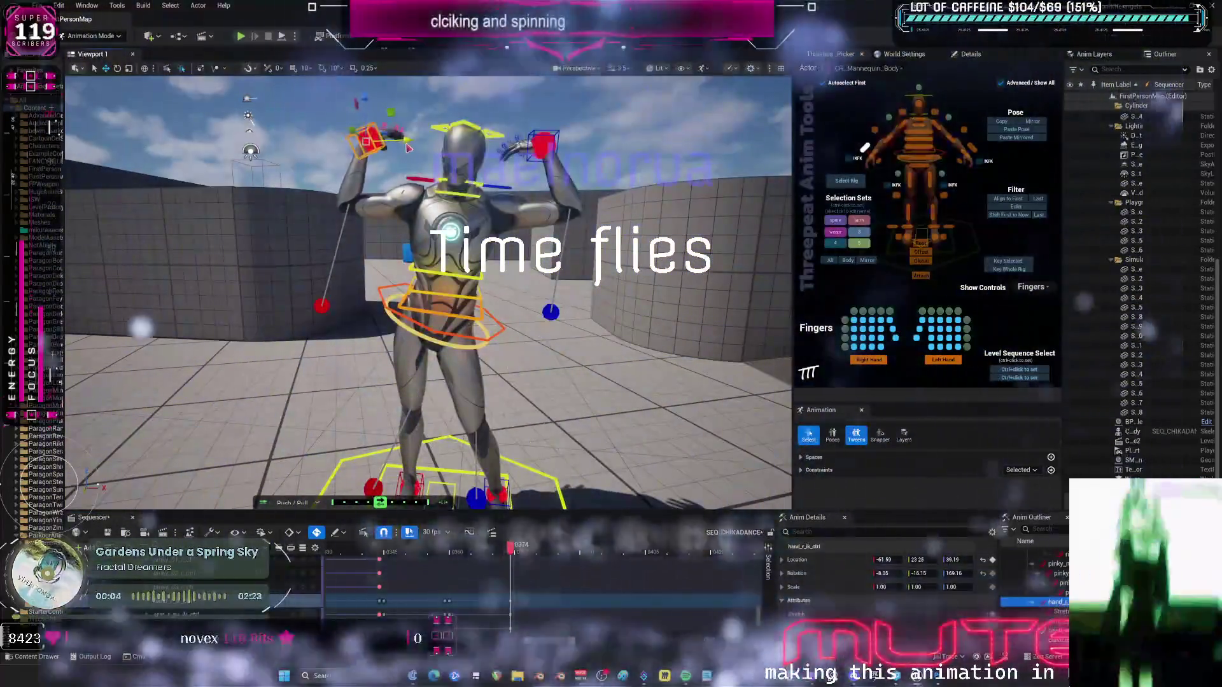
Raise the right hand IK control up and outward.
left_click_drag(408, 148, 415, 138)
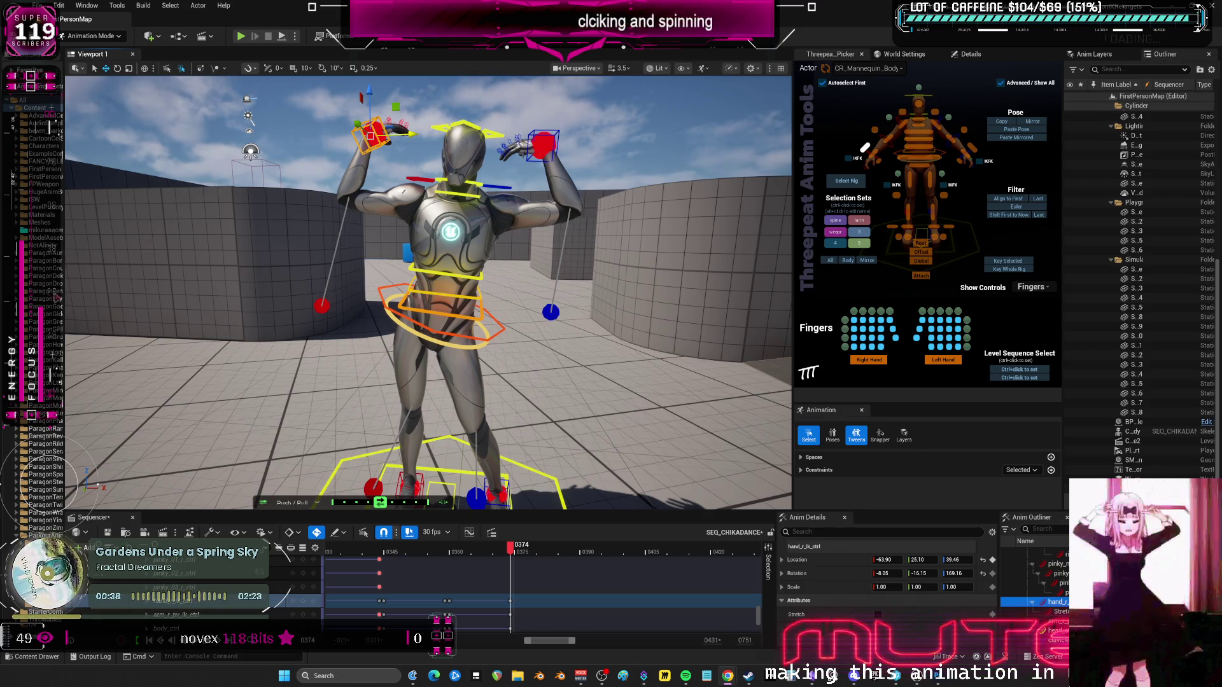
scroll(429, 292, "up", 6)
scroll(428, 293, "down", 4)
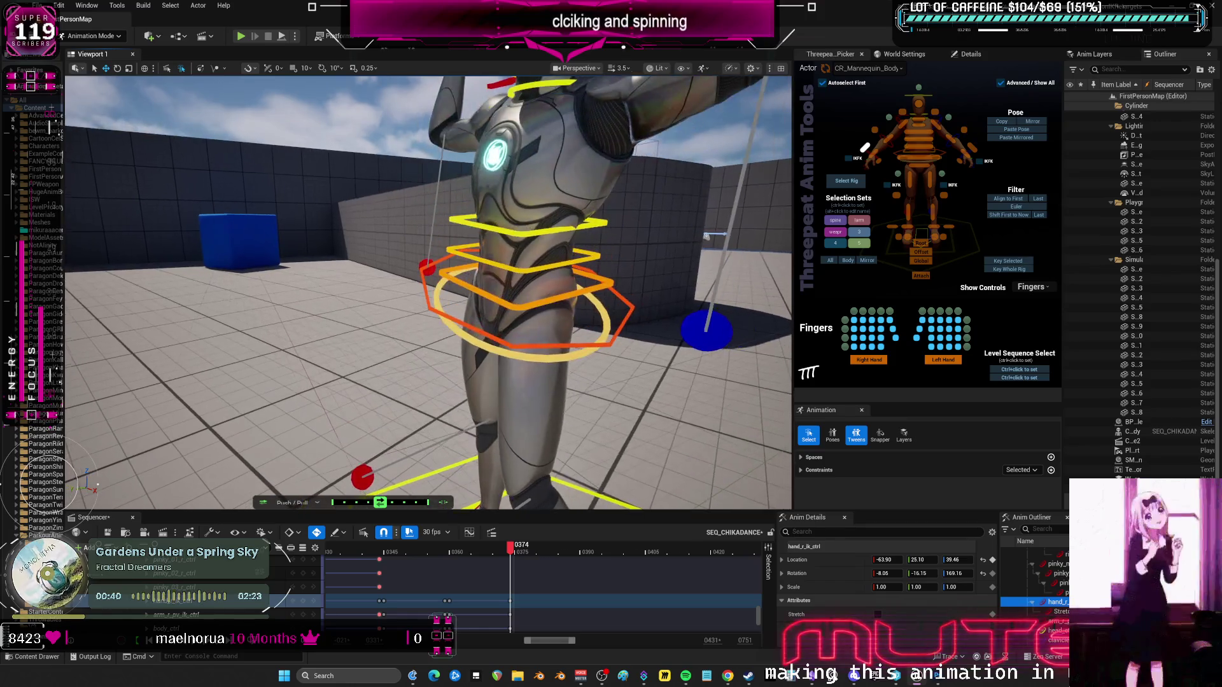
Rotate the torso to reduce the hips' forward tilt, rotate the upper spine slightly, then check from frame 0367.
left_click(554, 266)
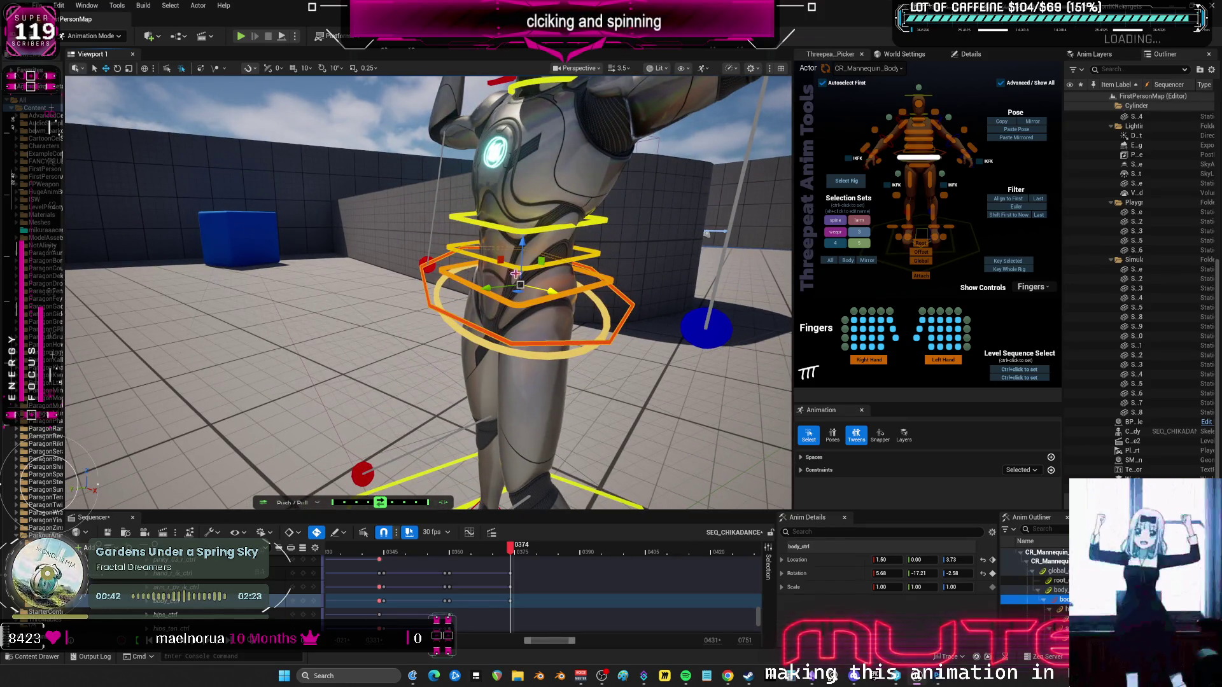
key("e")
mouse_move(500, 285)
left_mouse_down()
mouse_move(498, 302)
mouse_move(468, 300)
mouse_move(422, 95)
left_mouse_up()
key("w")
key("e")
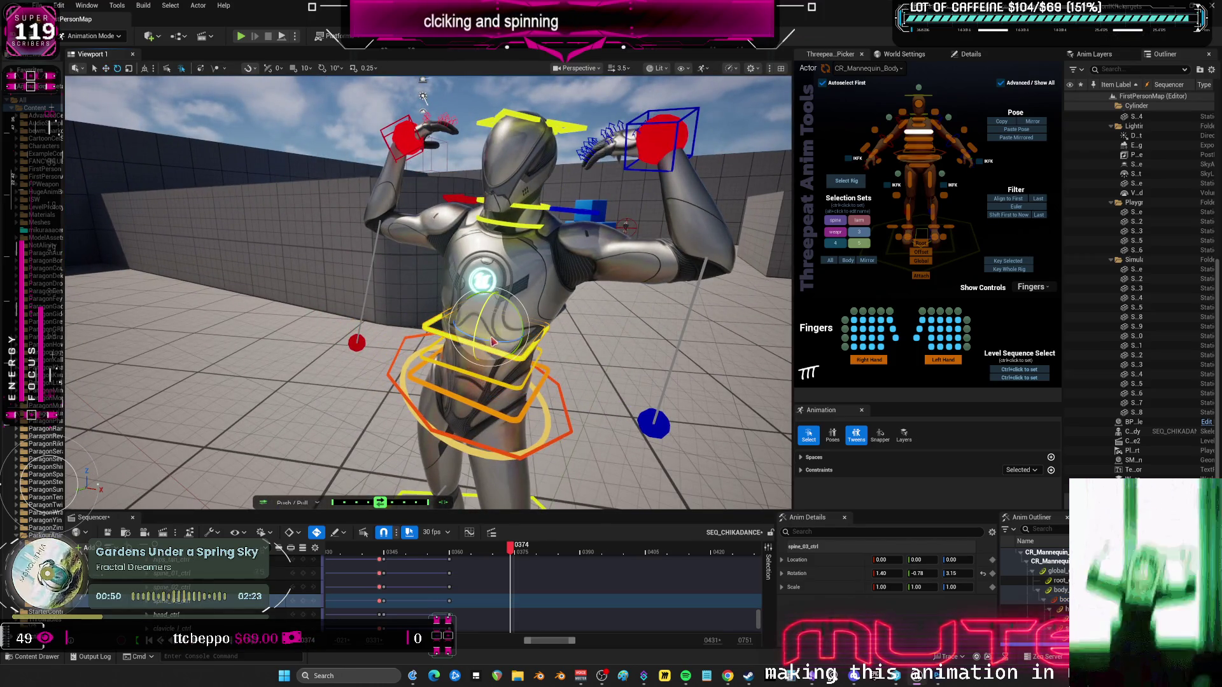
left_click_drag(484, 337, 479, 335)
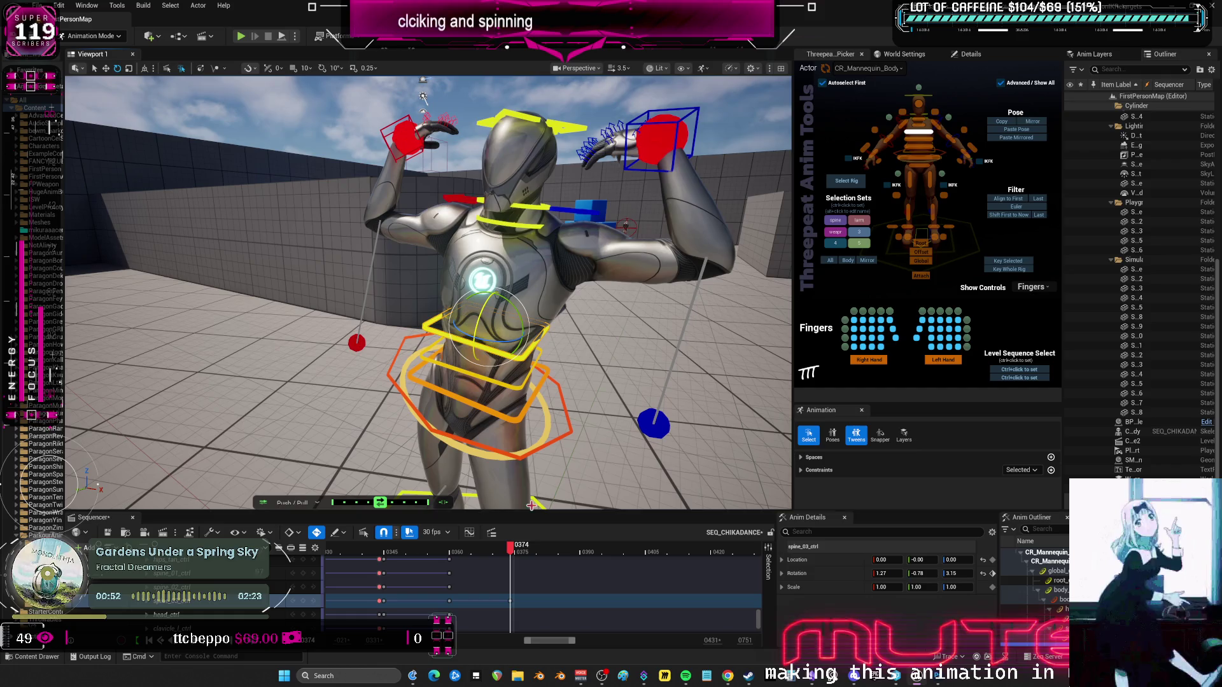
mouse_move(509, 552)
left_mouse_down()
mouse_move(487, 559)
mouse_move(506, 555)
left_mouse_up()
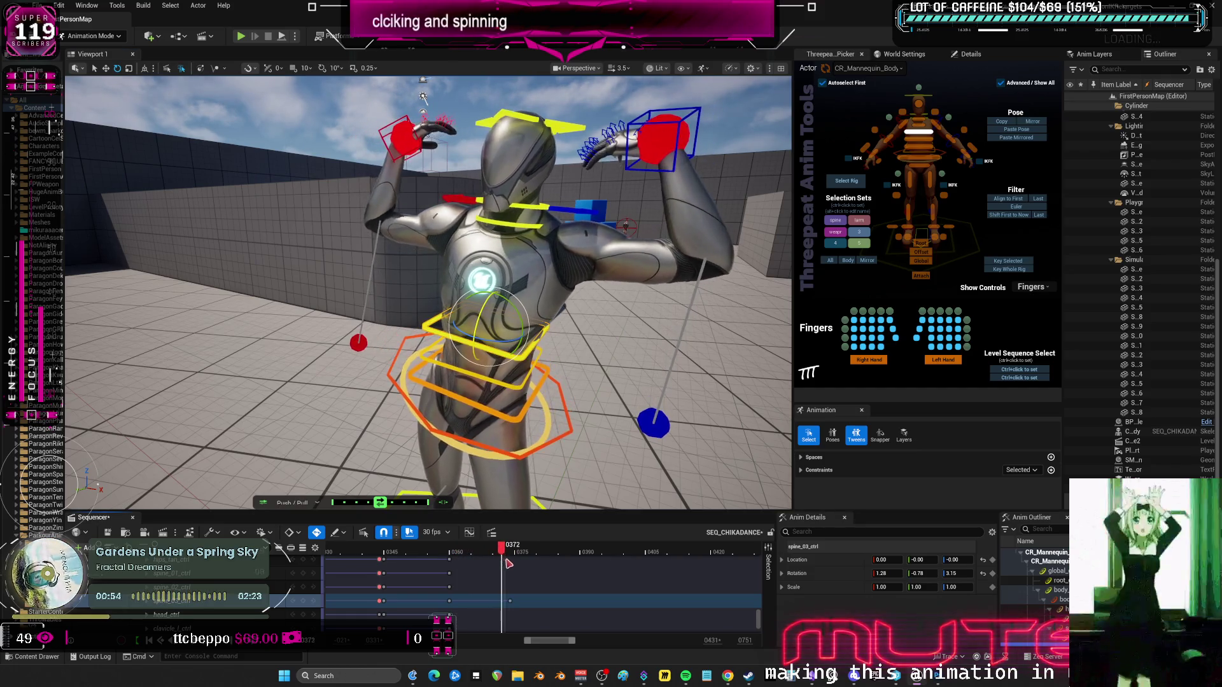
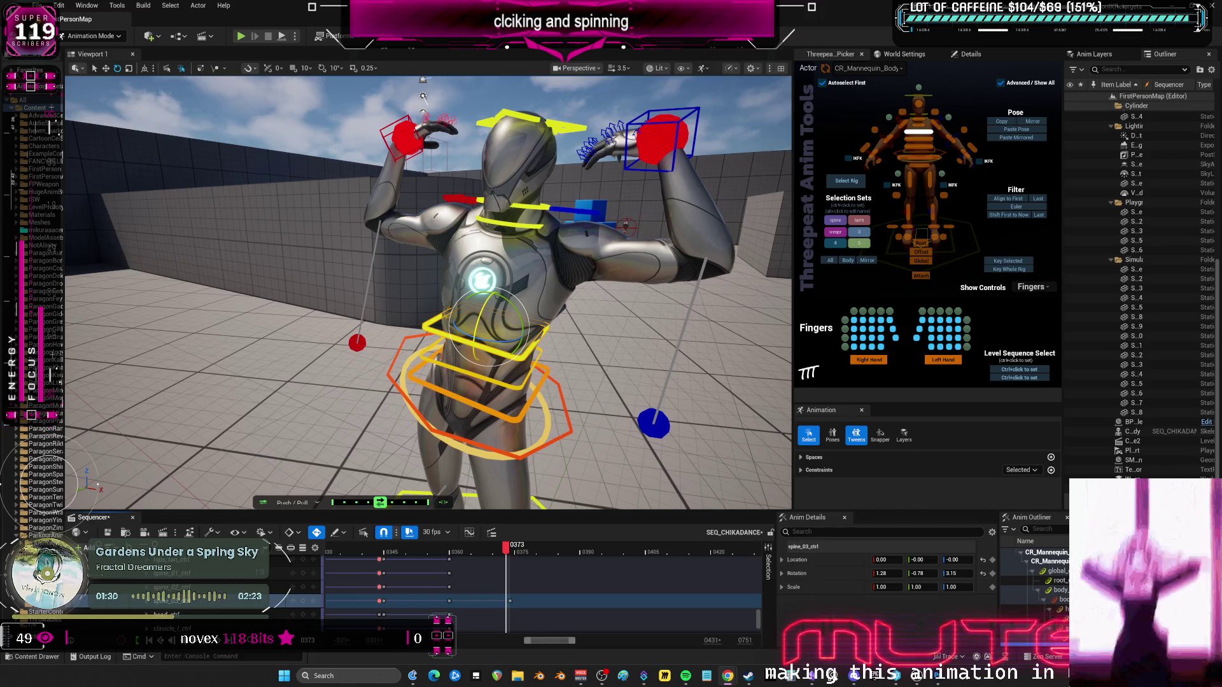
Rotate the body_ctrl hips at frame 373 to ease the torso twist, undoing a stray move.
mouse_move(446, 286)
left_mouse_down()
mouse_move(617, 287)
mouse_move(611, 319)
mouse_move(598, 321)
left_mouse_up()
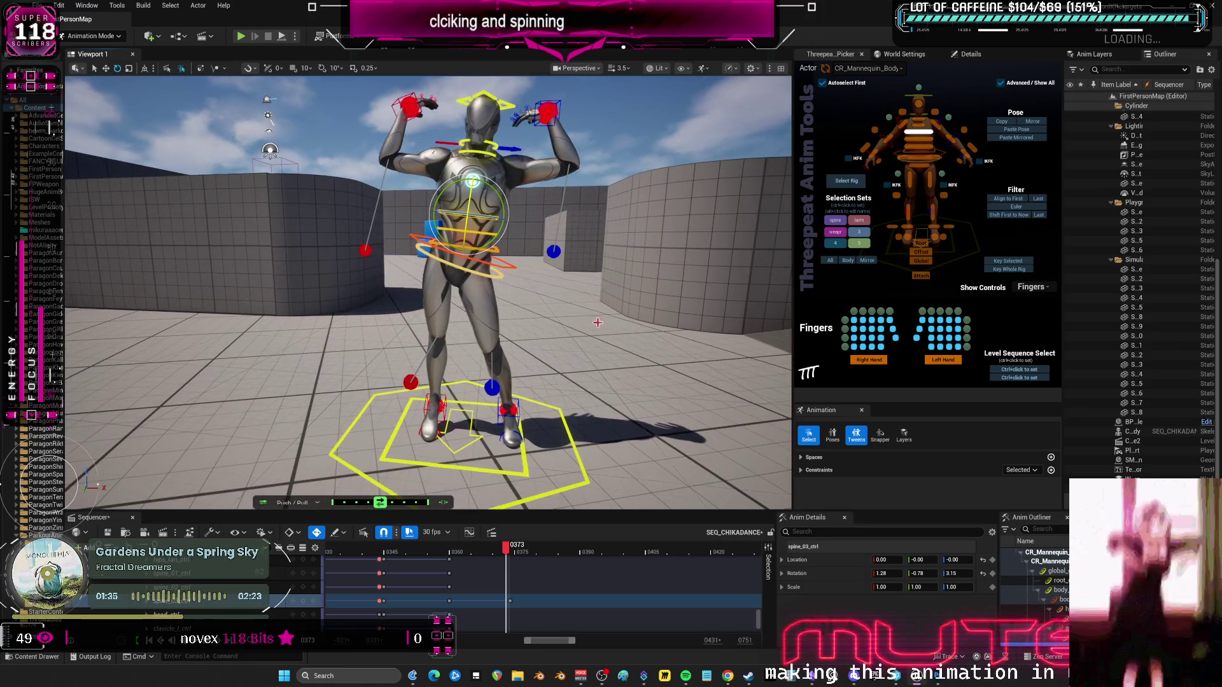
left_click(510, 266)
left_click_drag(501, 253, 511, 252)
key("w")
key("ctrl+z")
key("ctrl+z")
key("ctrl+z")
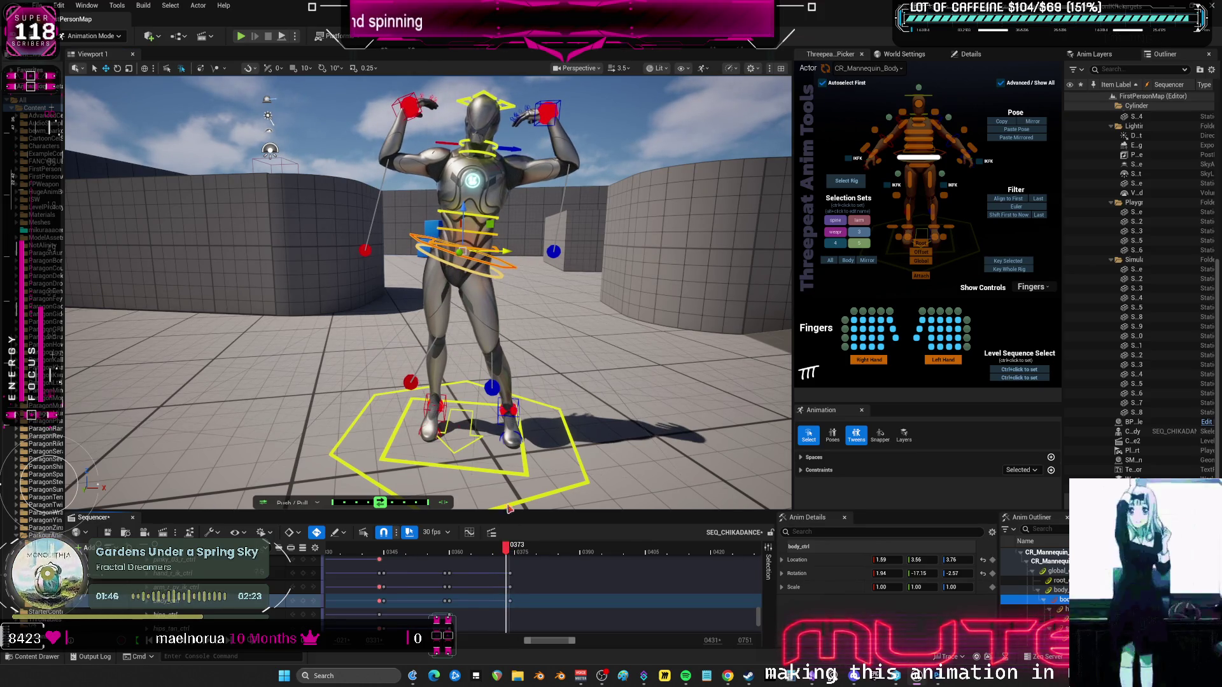
left_click_drag(501, 245, 498, 245)
mouse_move(518, 539)
left_mouse_down()
mouse_move(438, 549)
mouse_move(506, 579)
left_mouse_up()
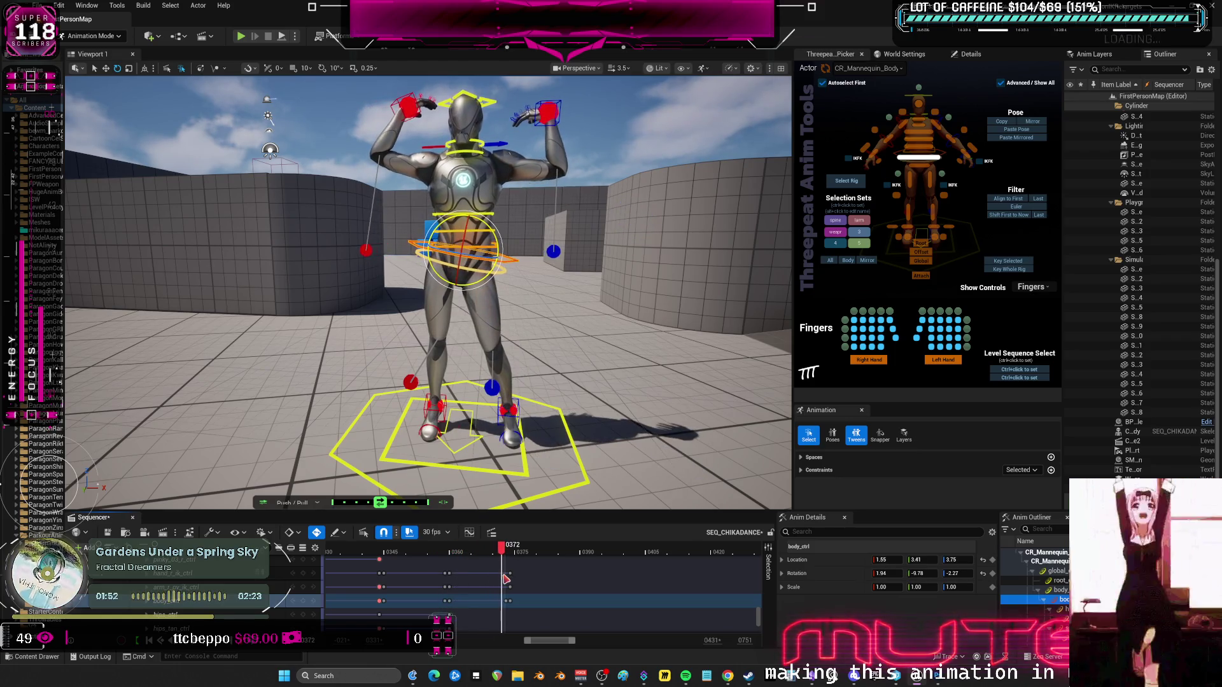
key("Left")
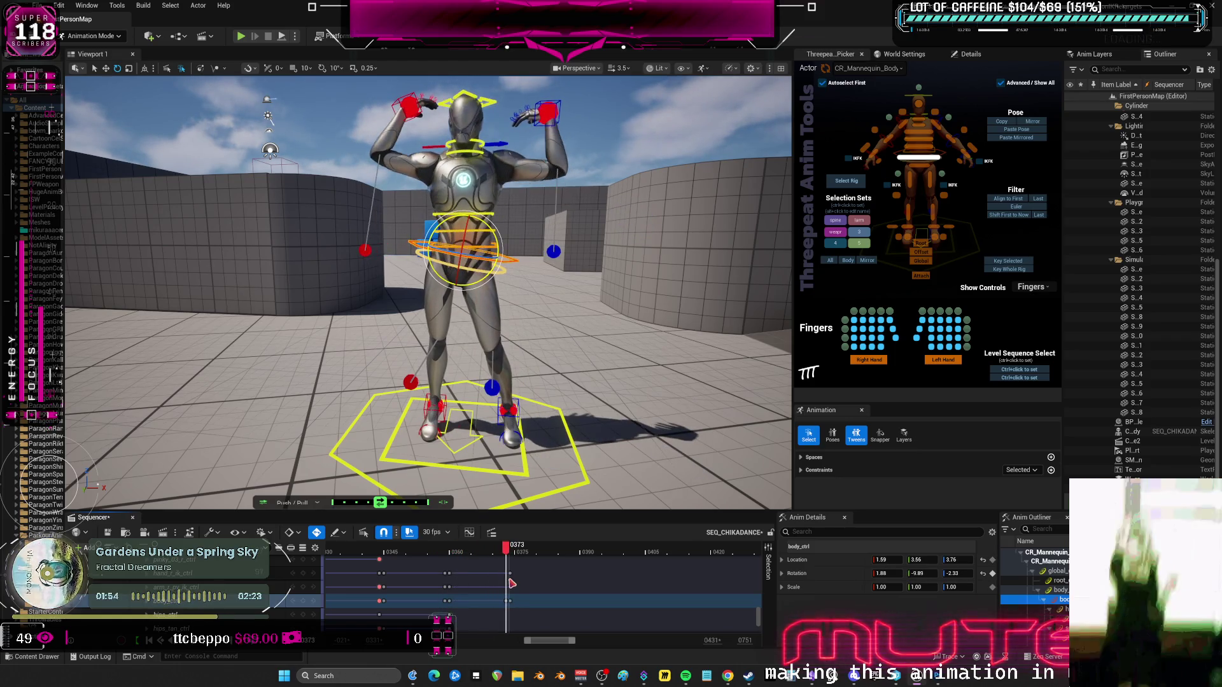
left_click_drag(445, 287, 471, 273)
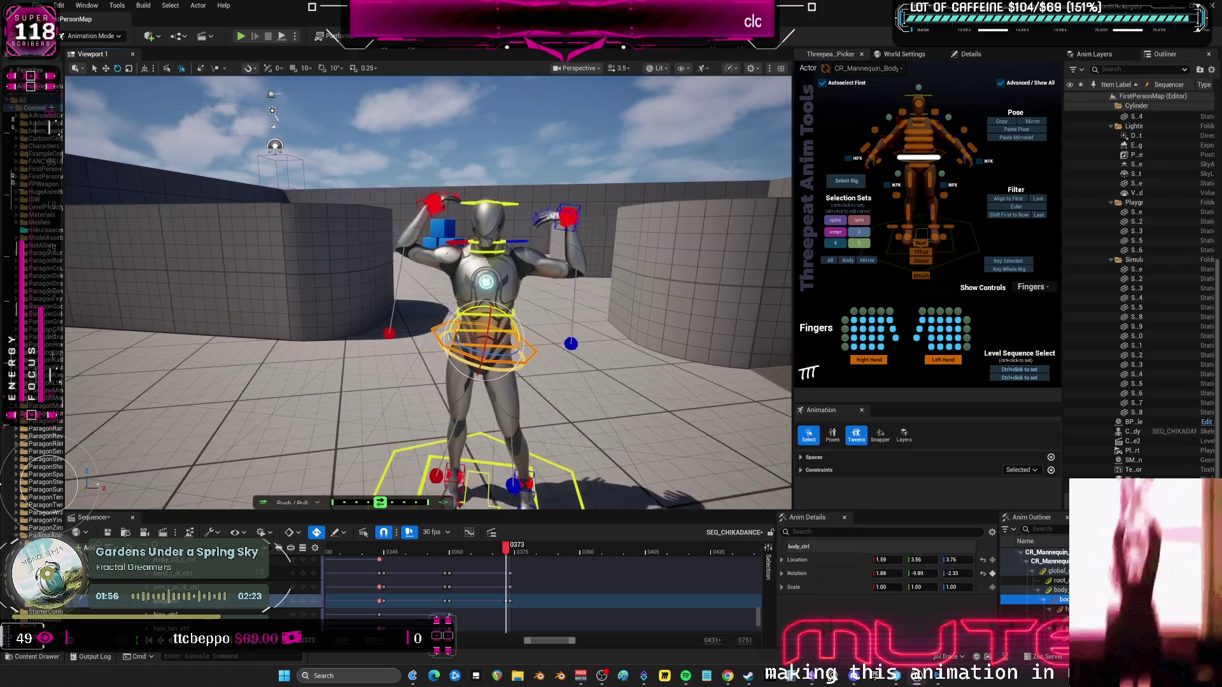
Raise the left hand IK control up and outward with the move gizmo.
left_click(578, 207)
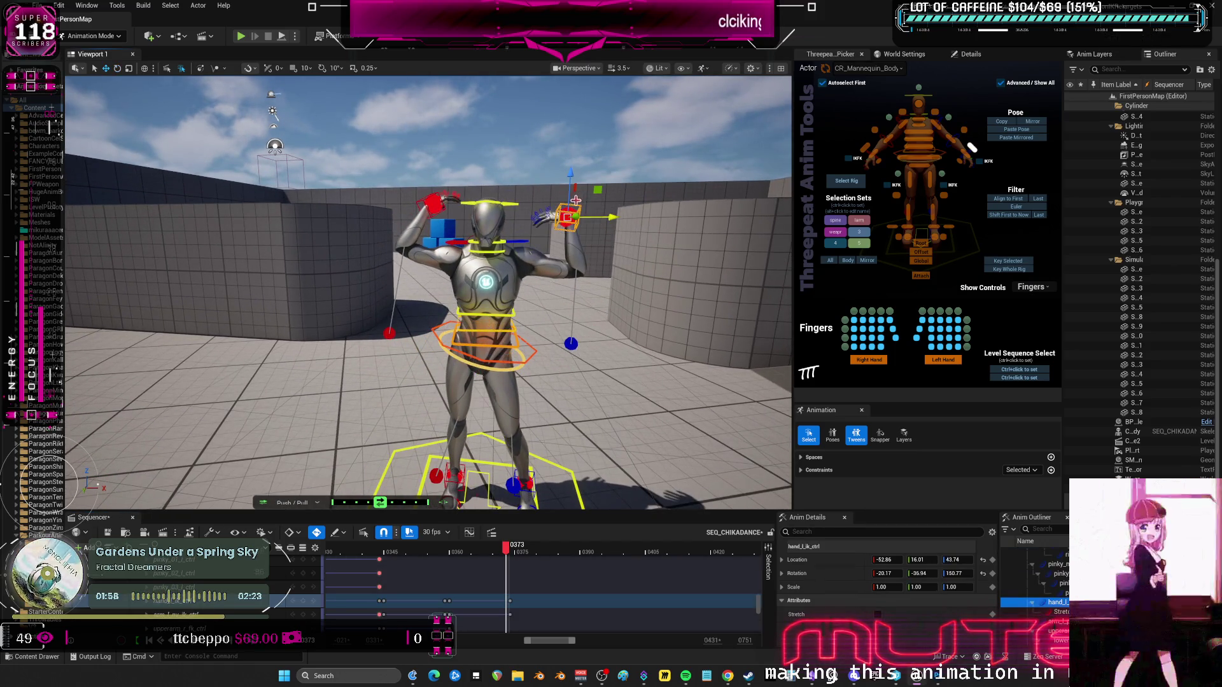
left_click_drag(571, 177, 576, 167)
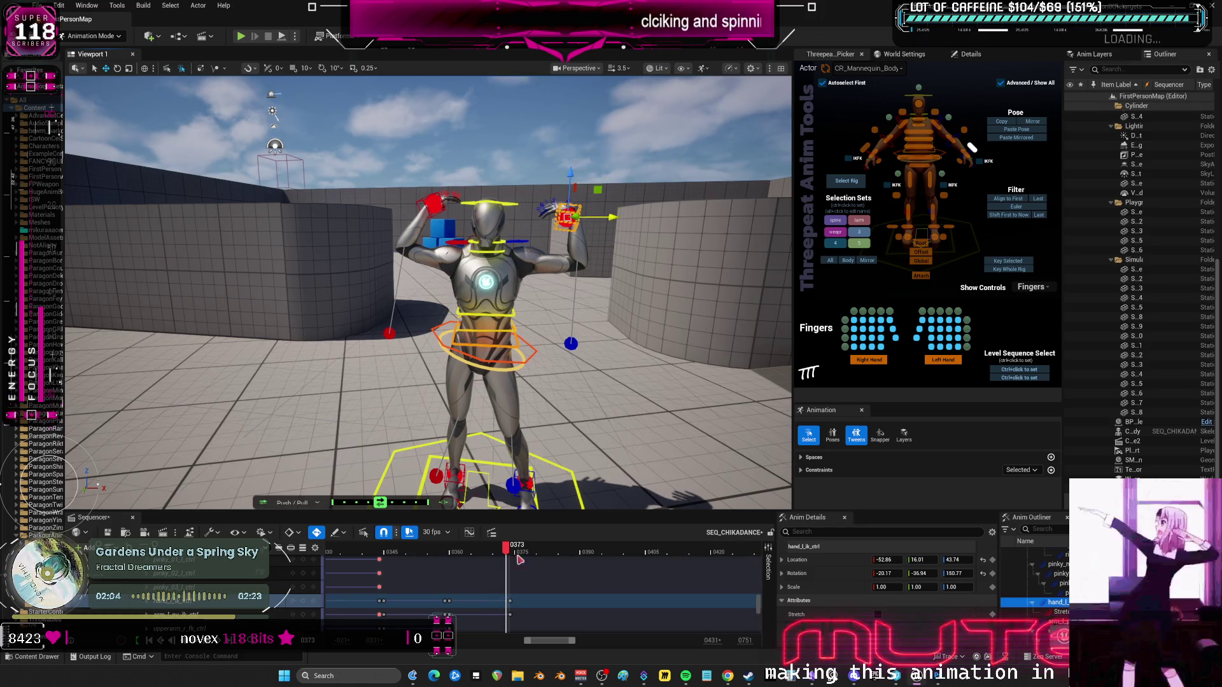
mouse_move(510, 548)
left_mouse_down()
mouse_move(492, 549)
mouse_move(511, 553)
left_mouse_up()
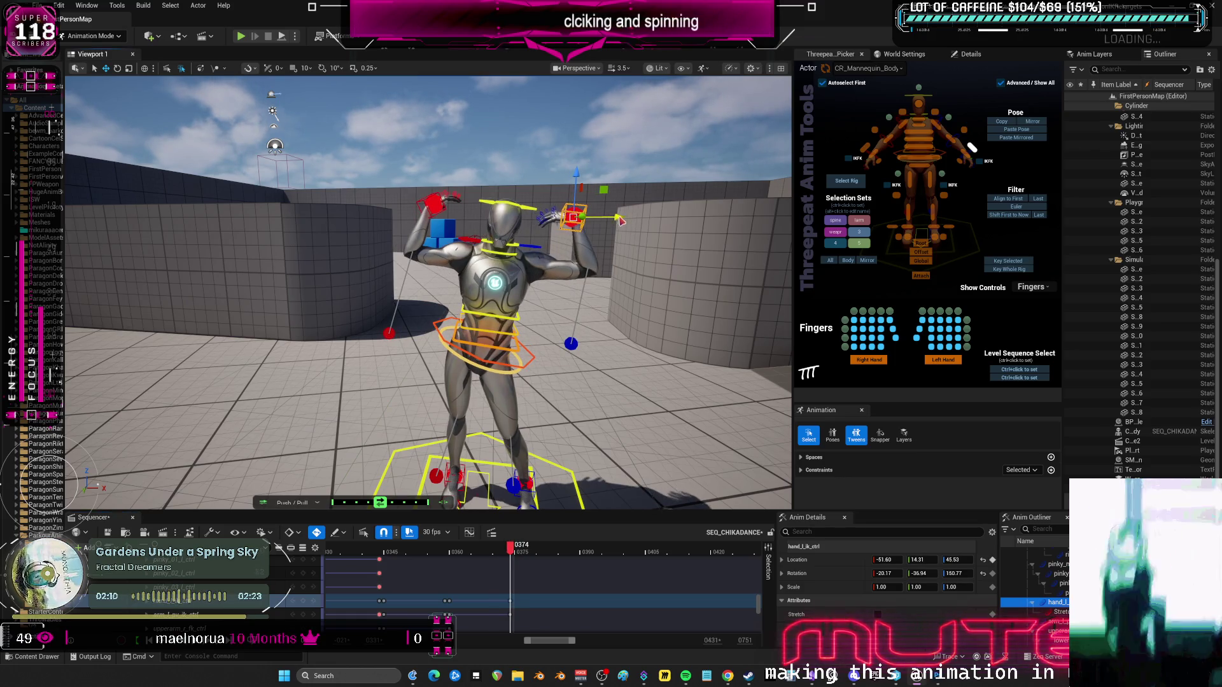
left_click(422, 201)
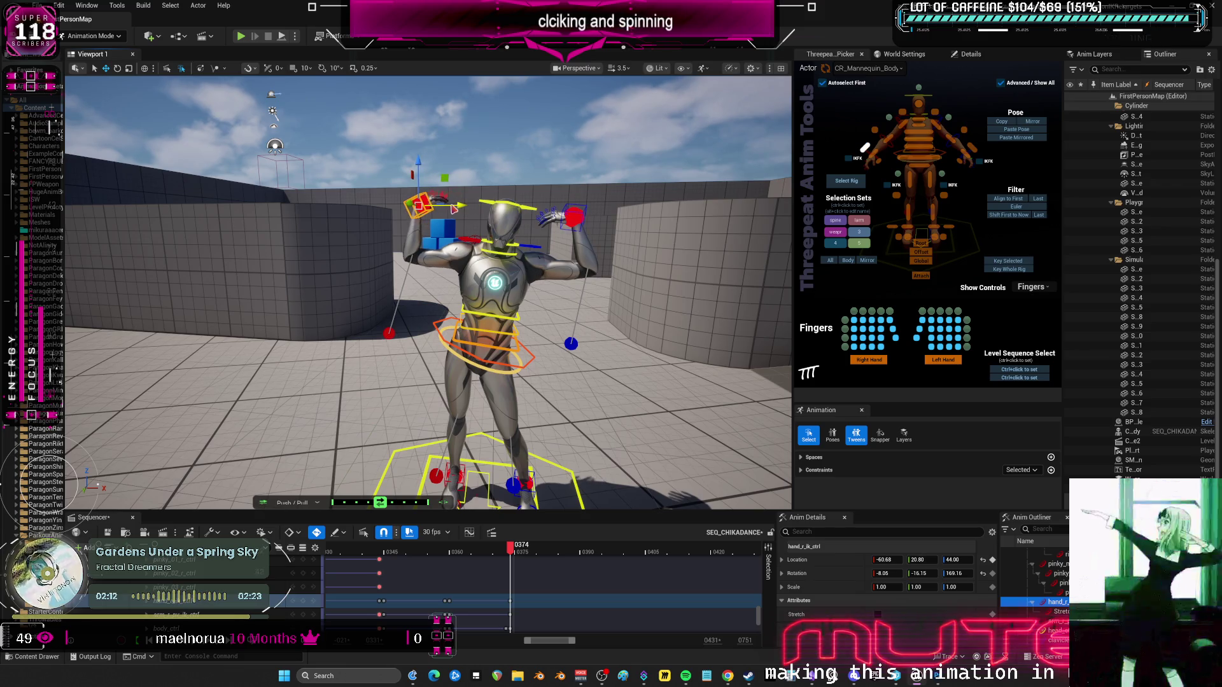
left_click(585, 217)
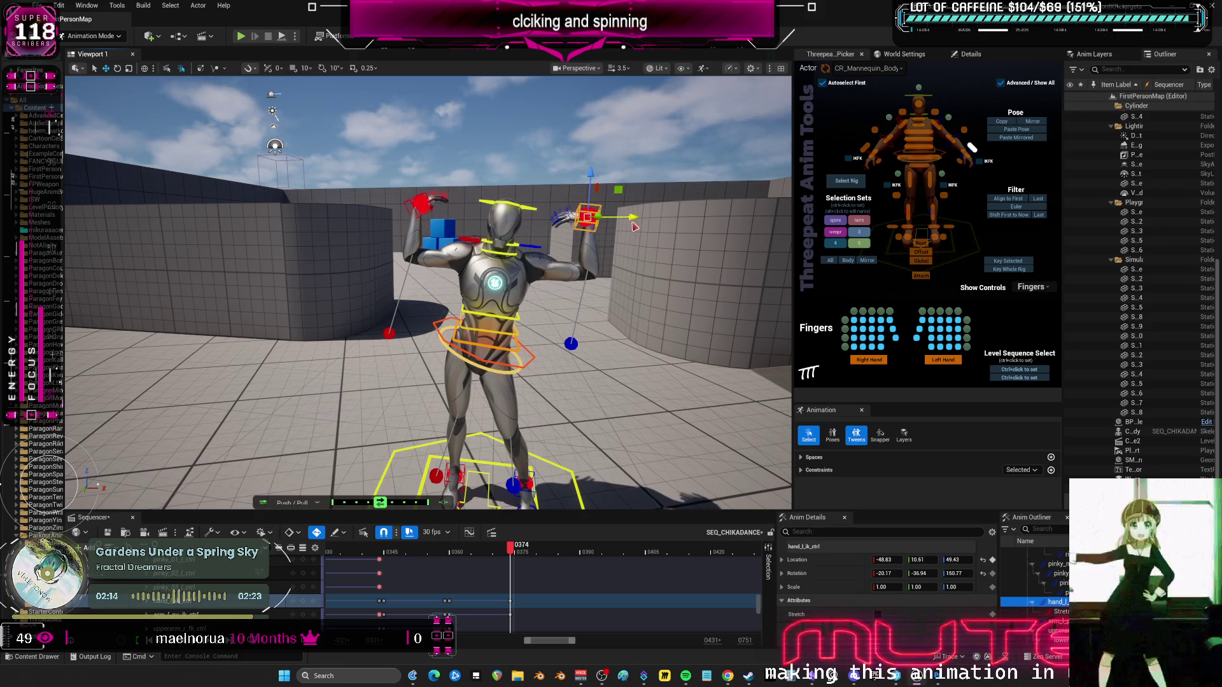
Compare the pose between frames 373 and 374, then select all rig controls.
mouse_move(513, 550)
left_mouse_down()
mouse_move(468, 554)
mouse_move(506, 555)
left_mouse_up()
key("Right")
key("Left")
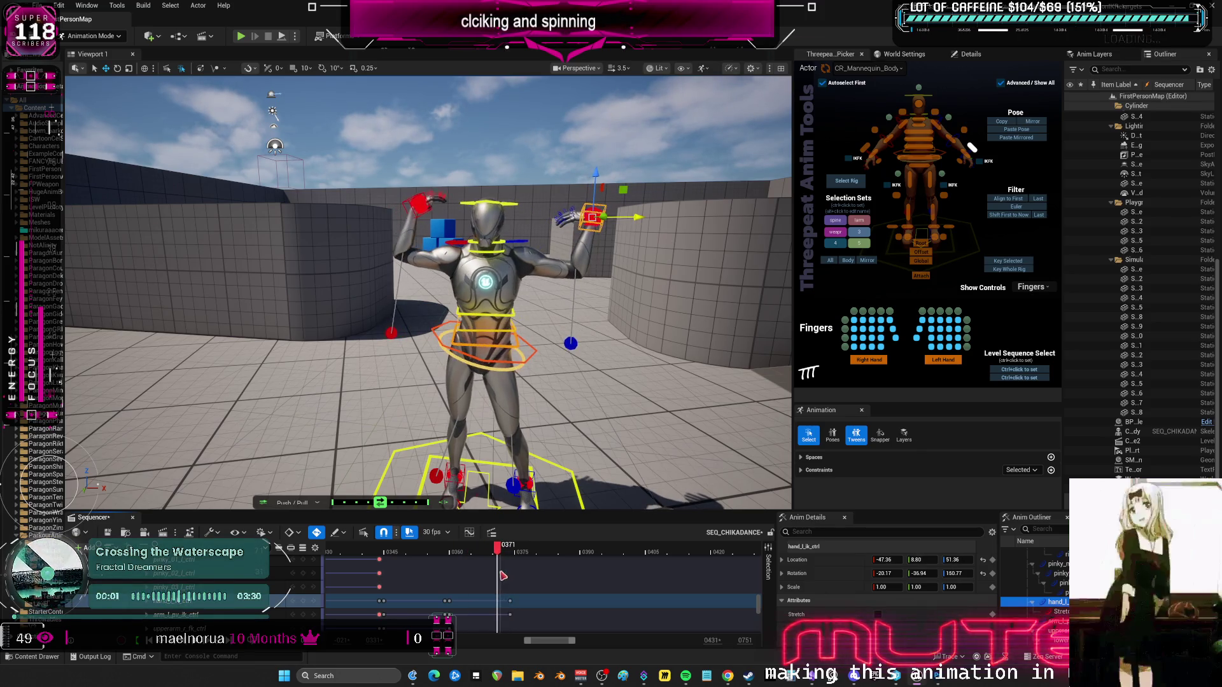
key("Right")
key("Left")
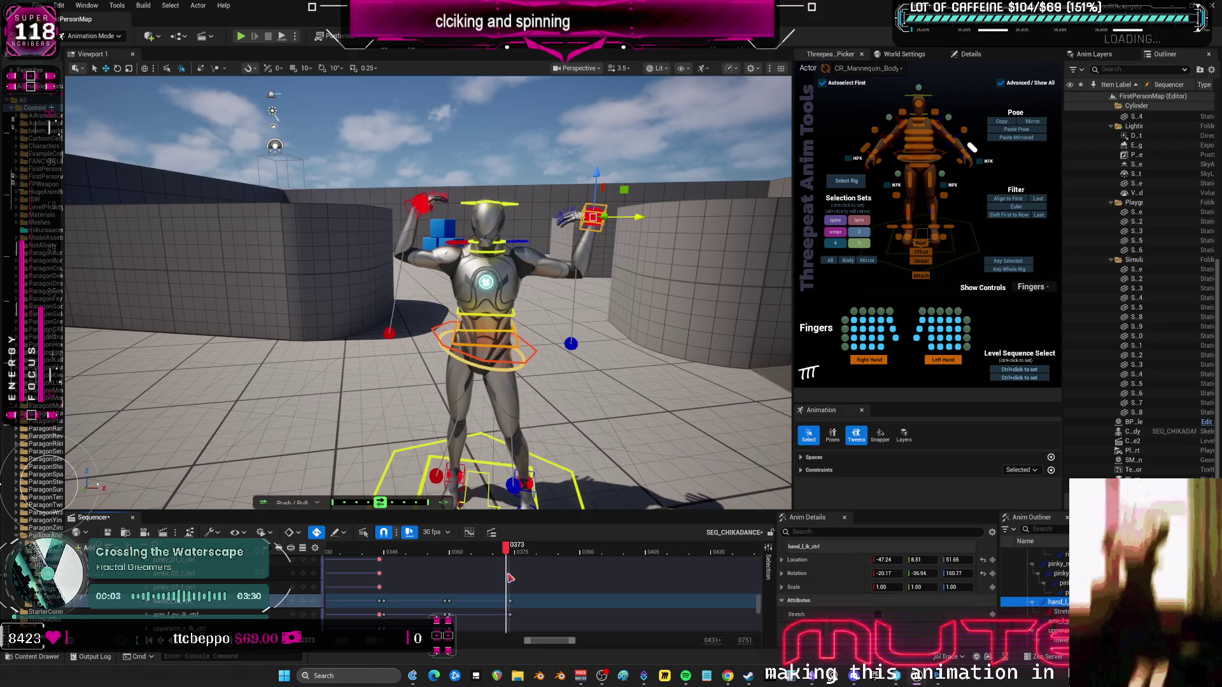
left_click_drag(503, 552, 513, 552)
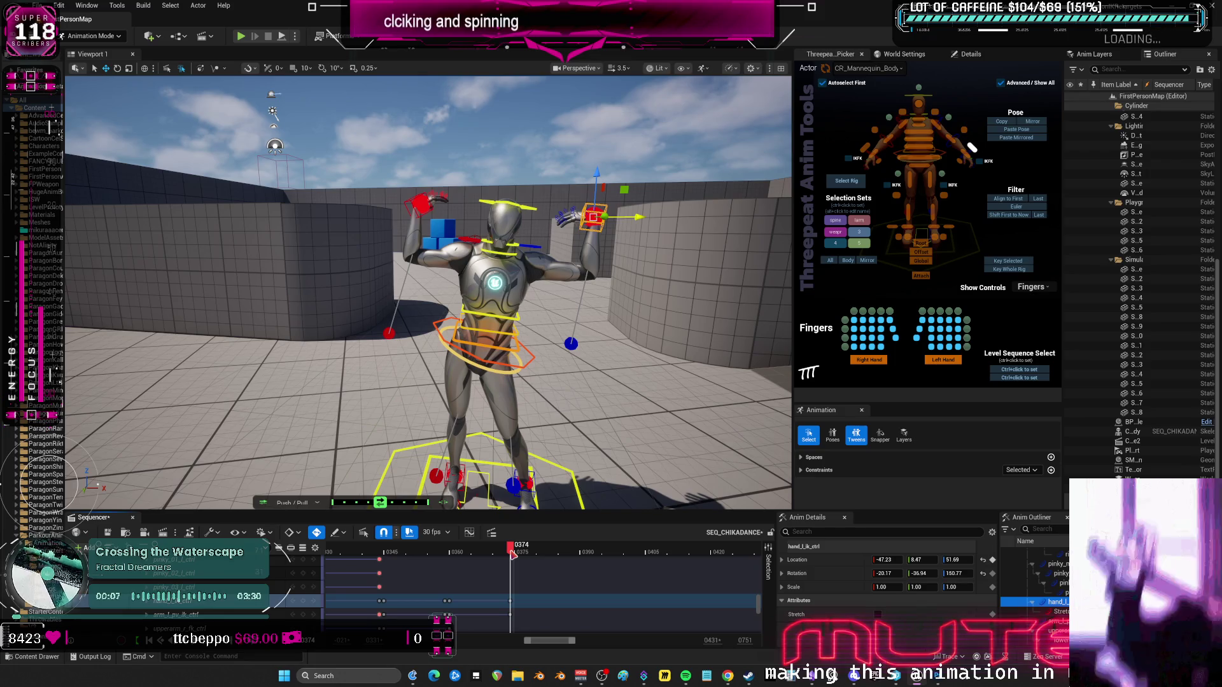
key("Left")
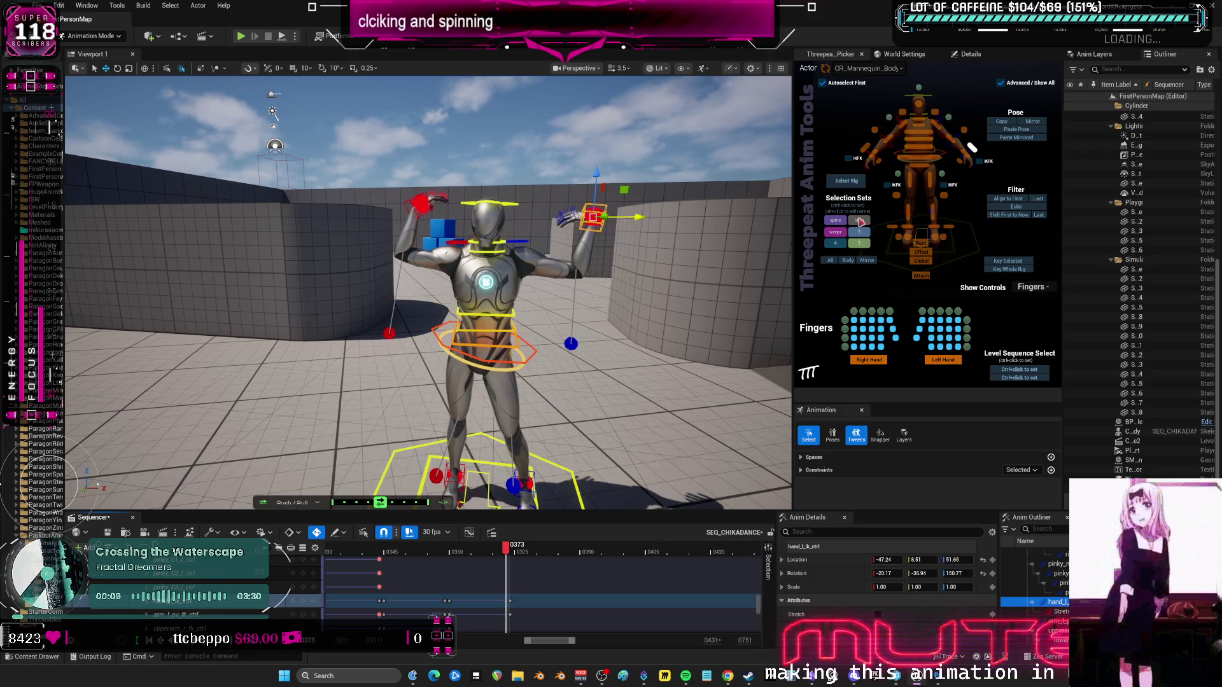
left_click(830, 261)
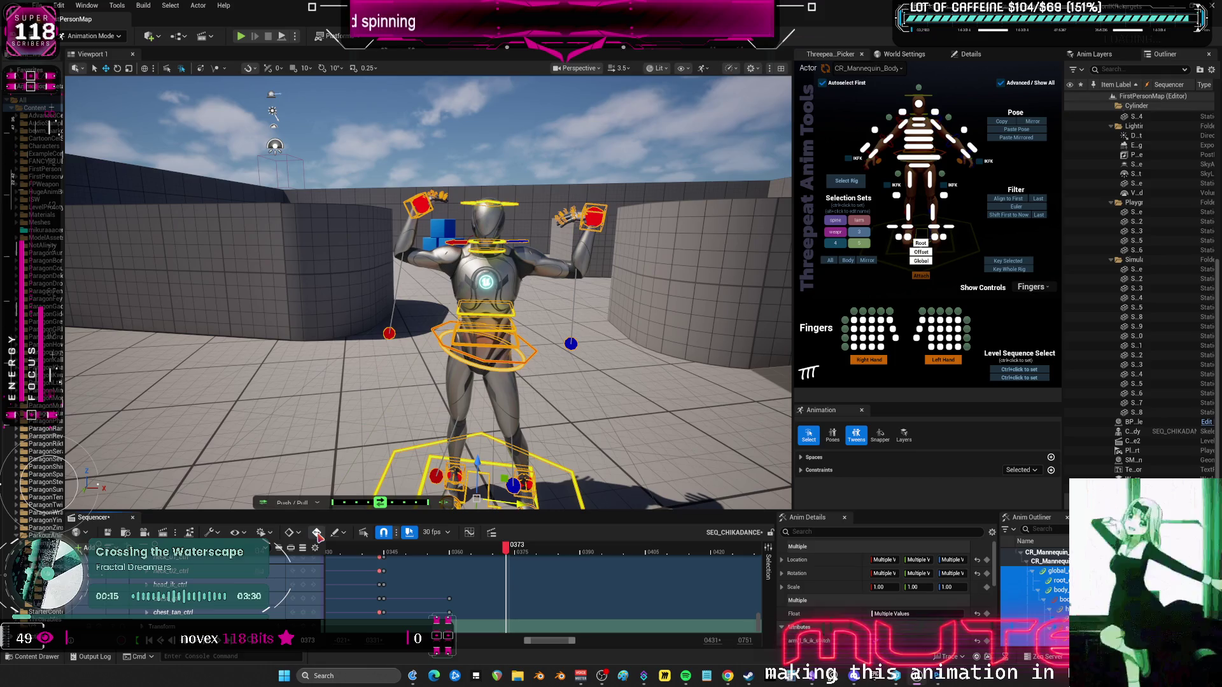
Key every CR_Mannequin_Body control at frame 373 in Sequencer.
left_click(297, 532)
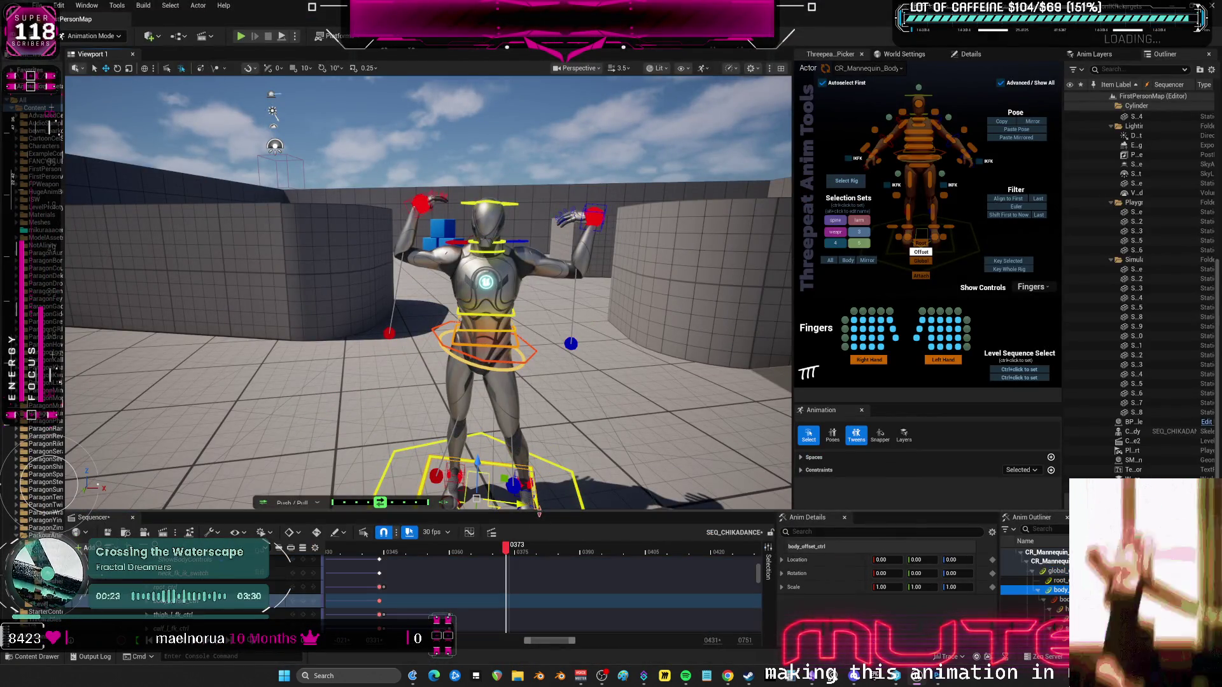
left_click_drag(541, 511, 589, 197)
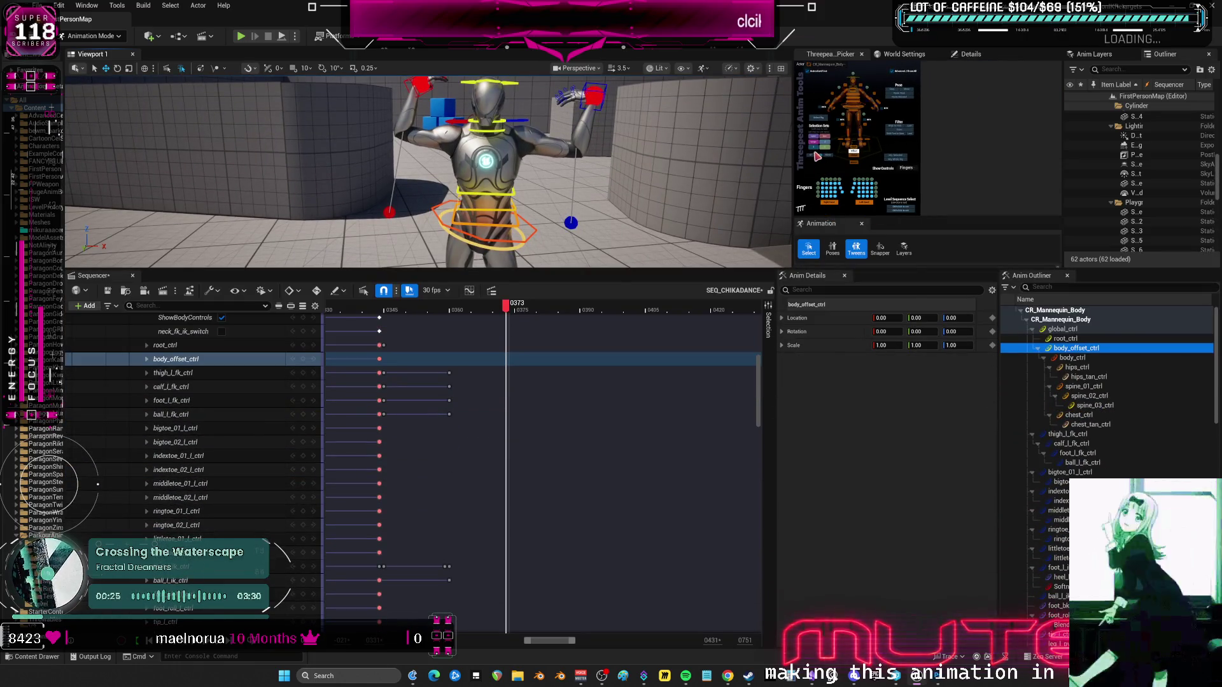
left_click(816, 152)
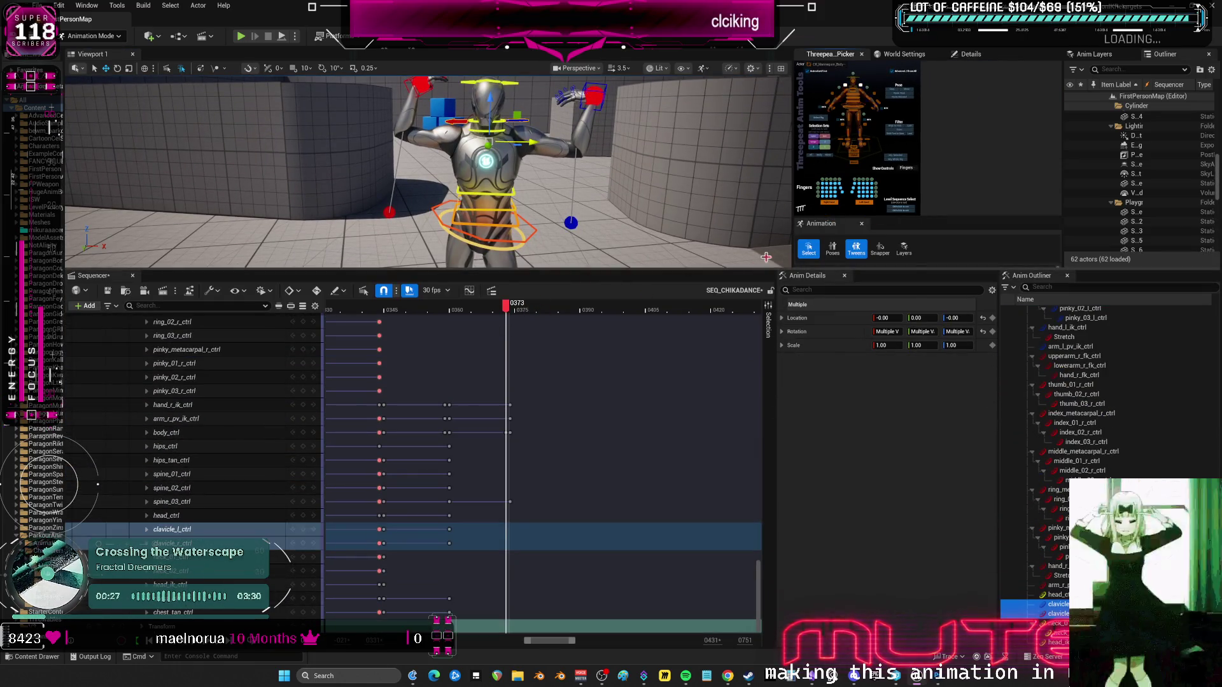
mouse_move(796, 271)
left_mouse_down()
mouse_move(787, 465)
mouse_move(790, 288)
left_mouse_up()
left_click(812, 165)
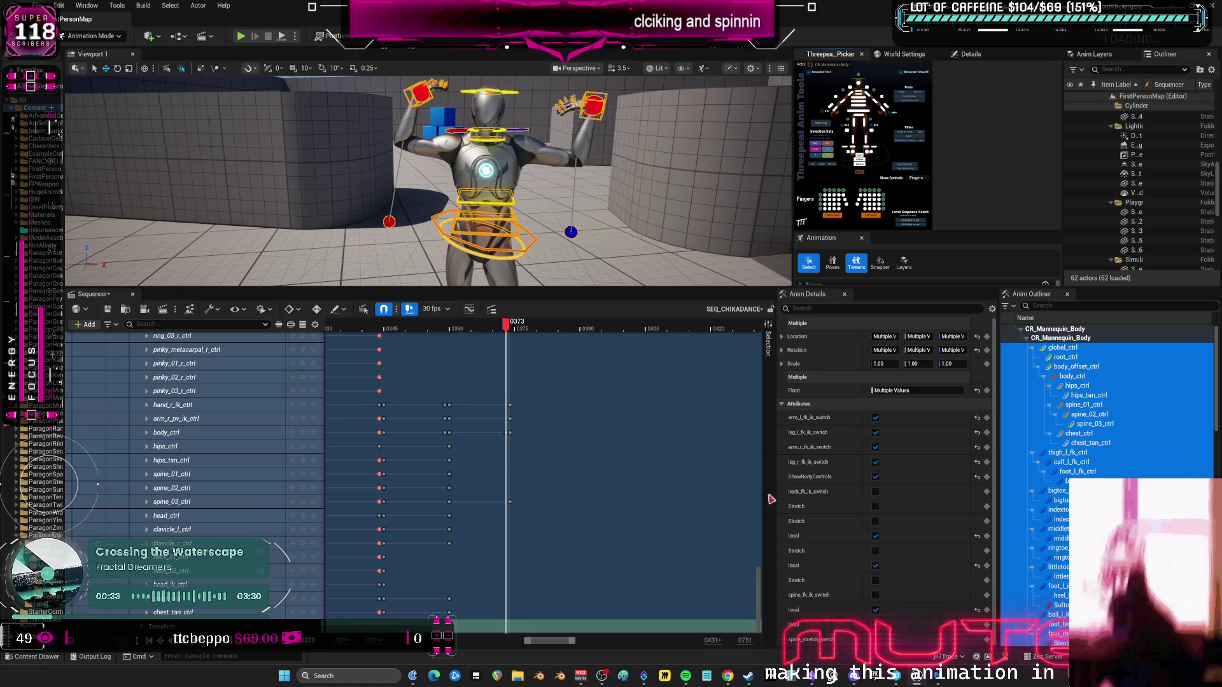
left_click_drag(758, 595, 780, 309)
scroll(541, 414, "down", 15)
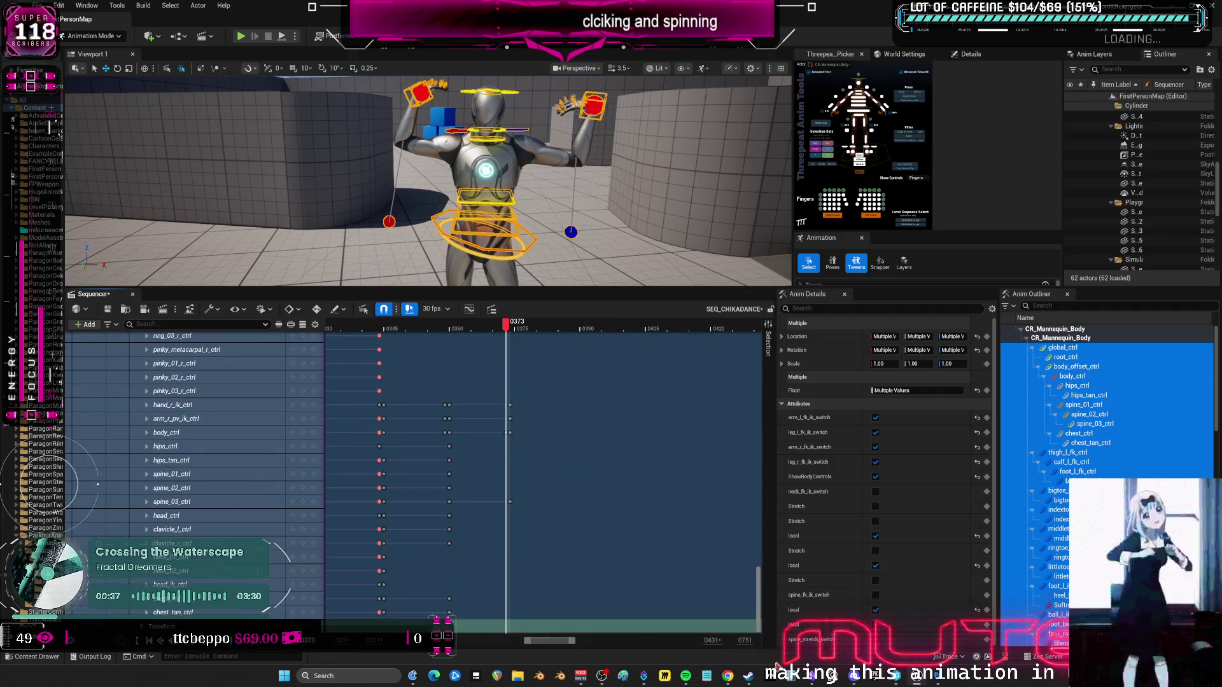
left_click_drag(758, 582, 748, 325)
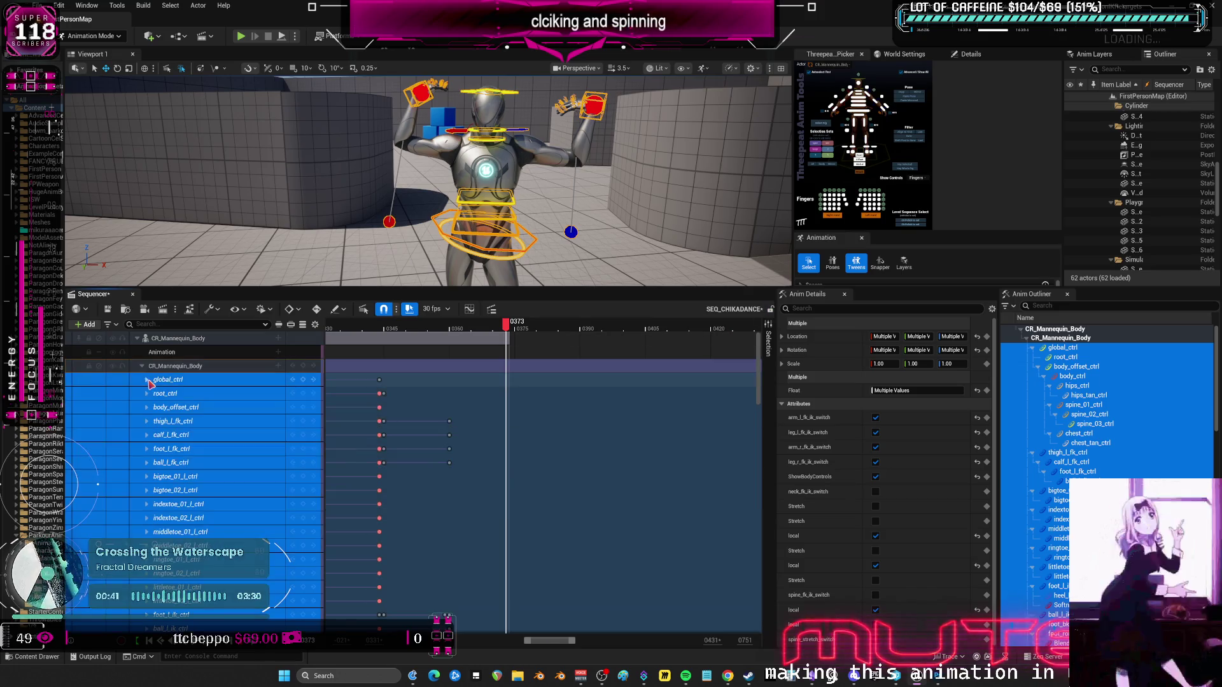
left_click(142, 366)
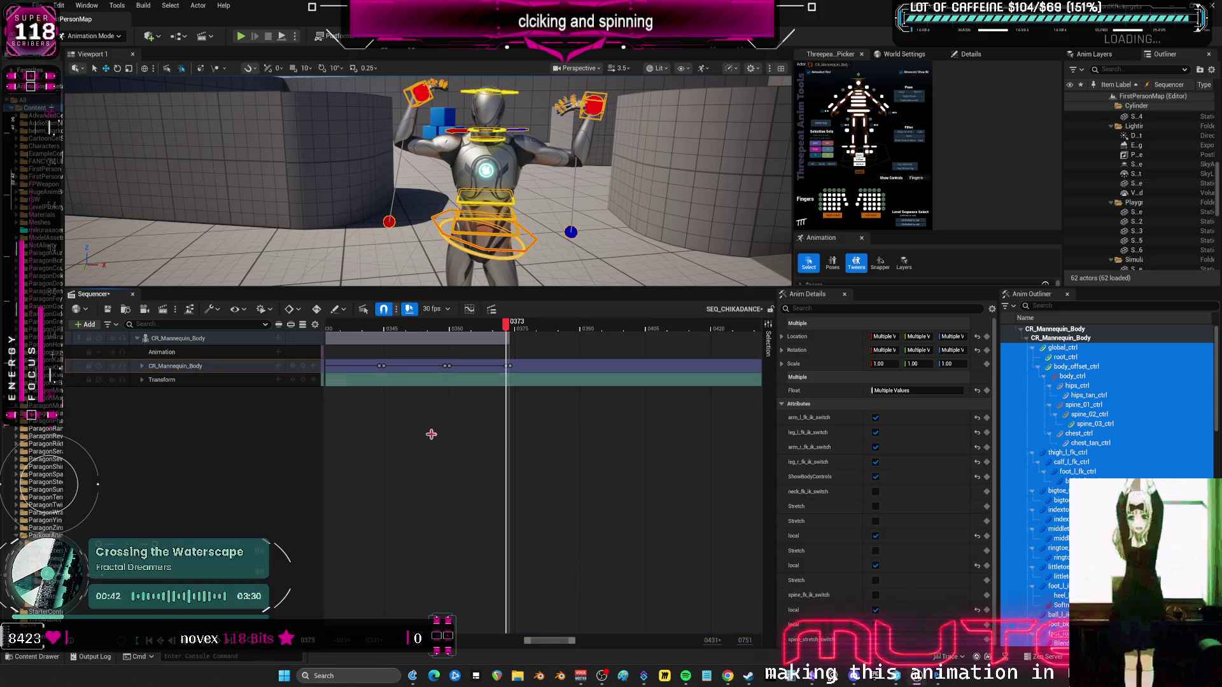
left_click(505, 365)
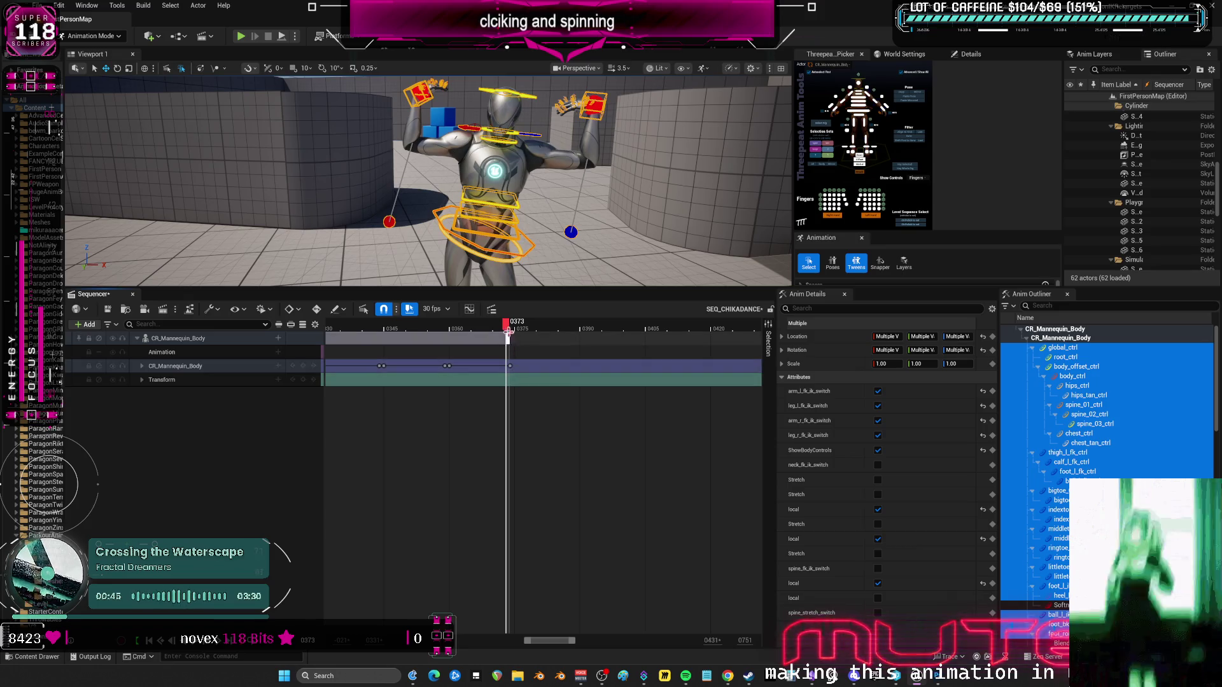
At frame 374, rotate clavicle_l_ctrl to adjust the left shoulder.
mouse_move(506, 332)
left_mouse_down()
mouse_move(453, 334)
mouse_move(513, 354)
left_mouse_up()
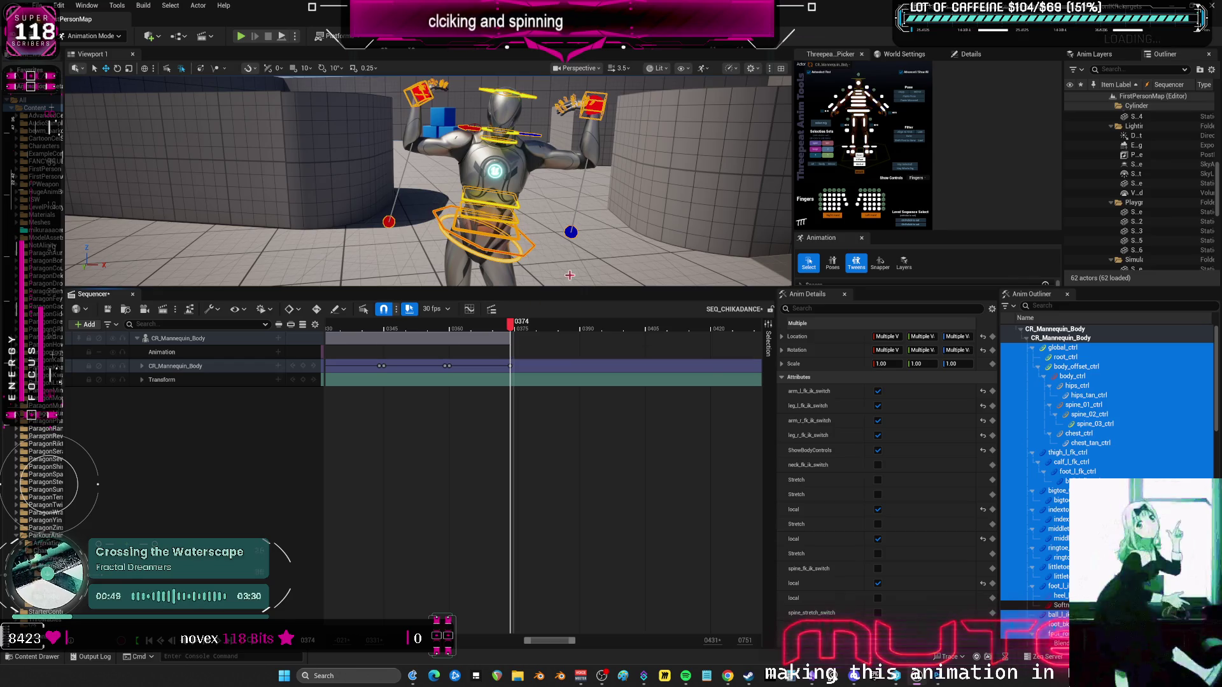
left_click(542, 134)
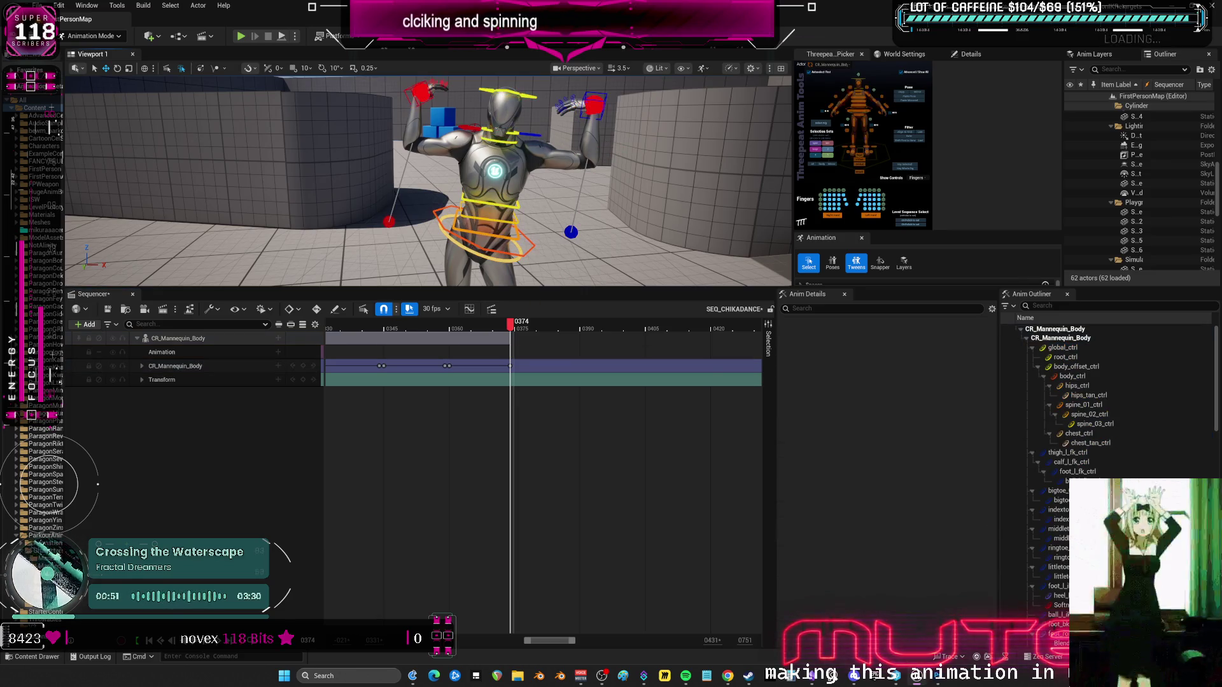
left_click_drag(545, 130, 604, 128)
left_click(594, 105)
Raise the right hand IK control up and to the left at frame 374.
key("w")
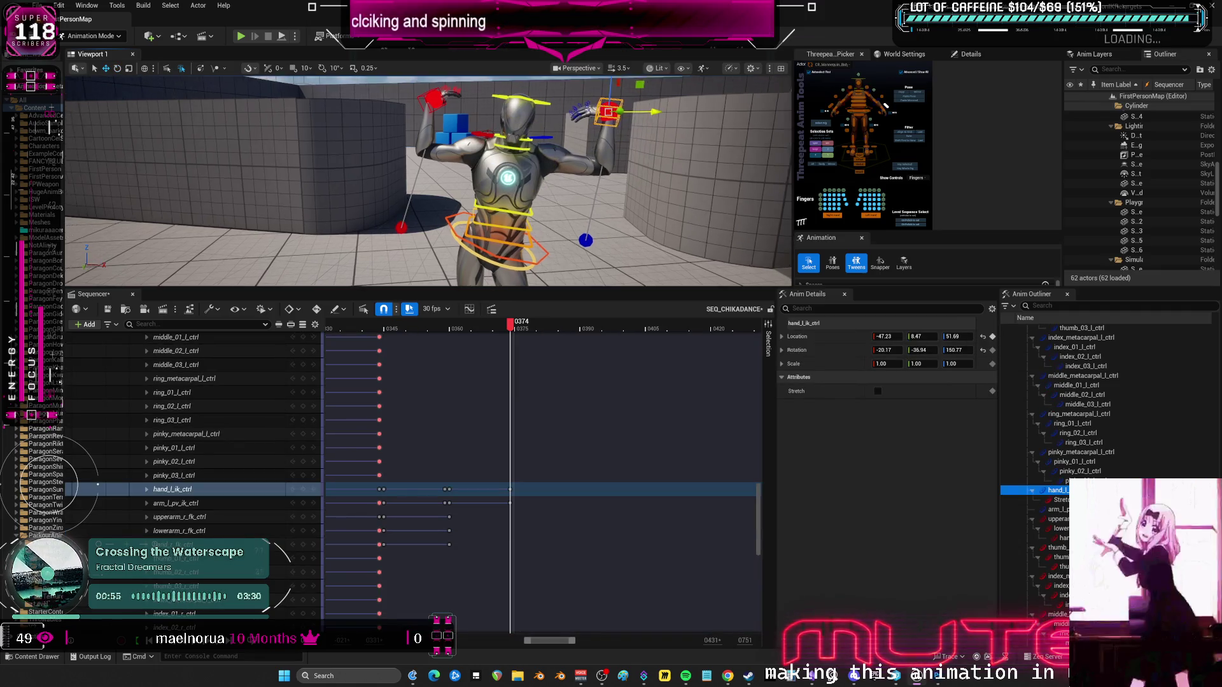
mouse_move(568, 102)
left_mouse_down()
mouse_move(595, 132)
mouse_move(569, 104)
left_mouse_up()
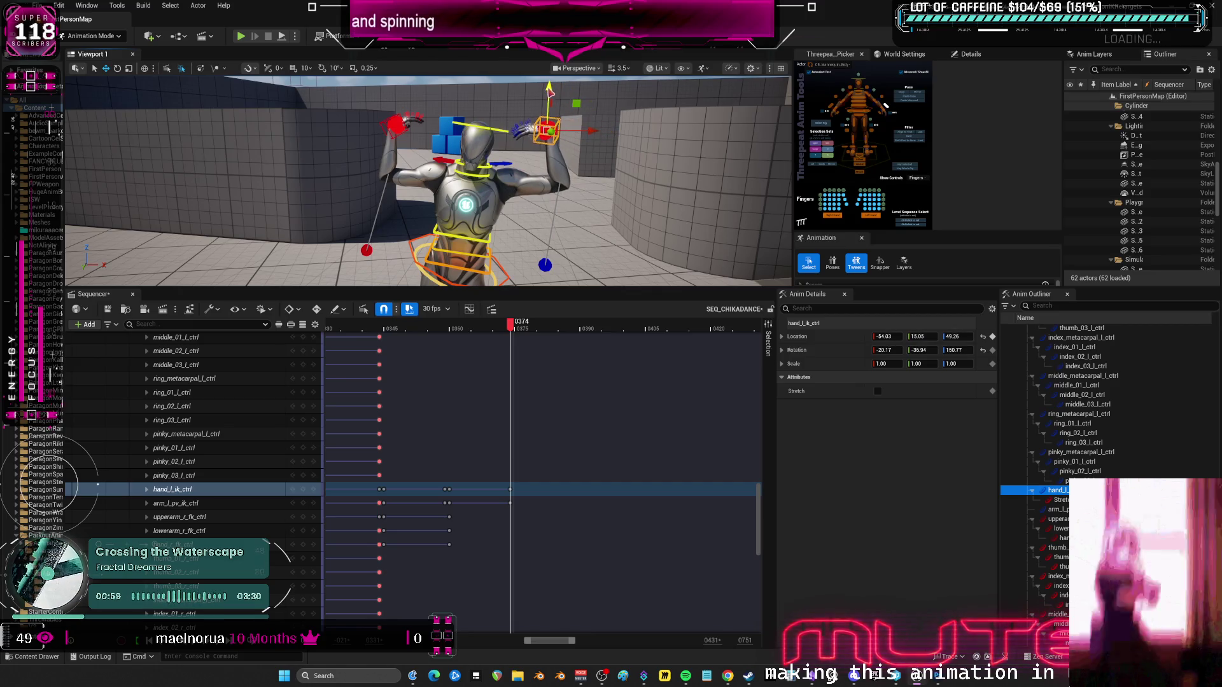
left_click(442, 161)
key("e")
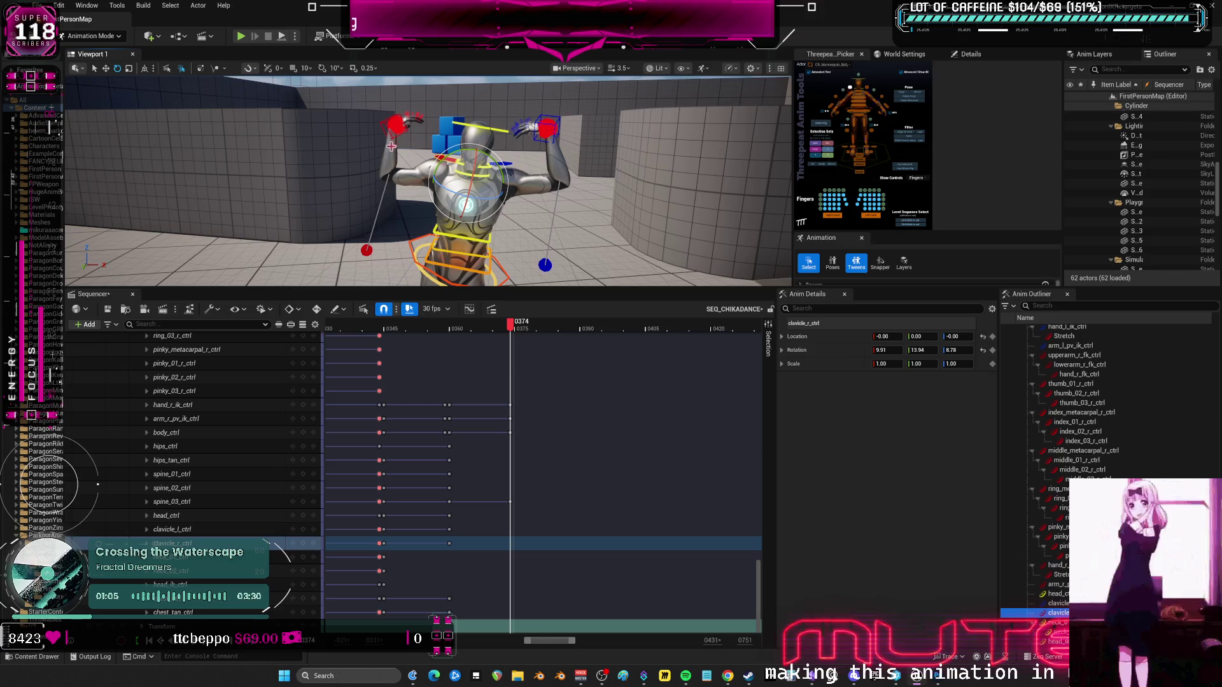
left_click(398, 126)
key("w")
left_click_drag(385, 125, 438, 132)
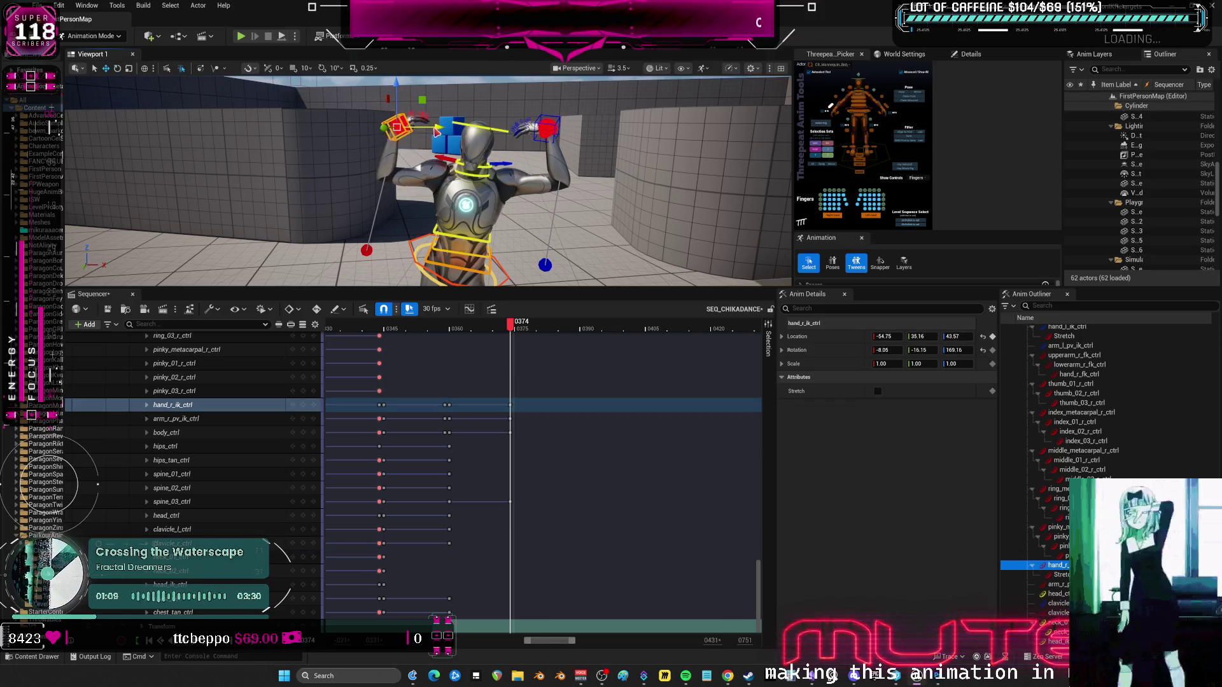
left_click_drag(397, 90, 399, 83)
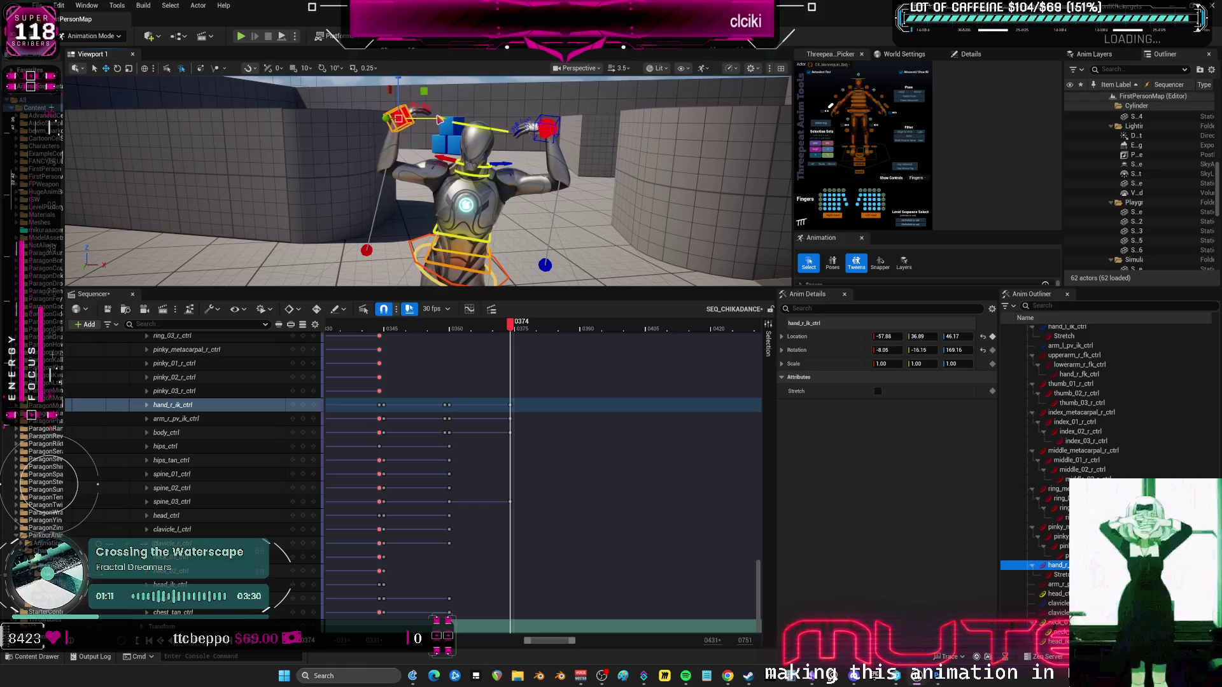
left_click_drag(440, 119, 438, 116)
Nudge the left hand IK control to -47.23, 8.47, 51.69, then move to frame 375.
left_click(488, 240)
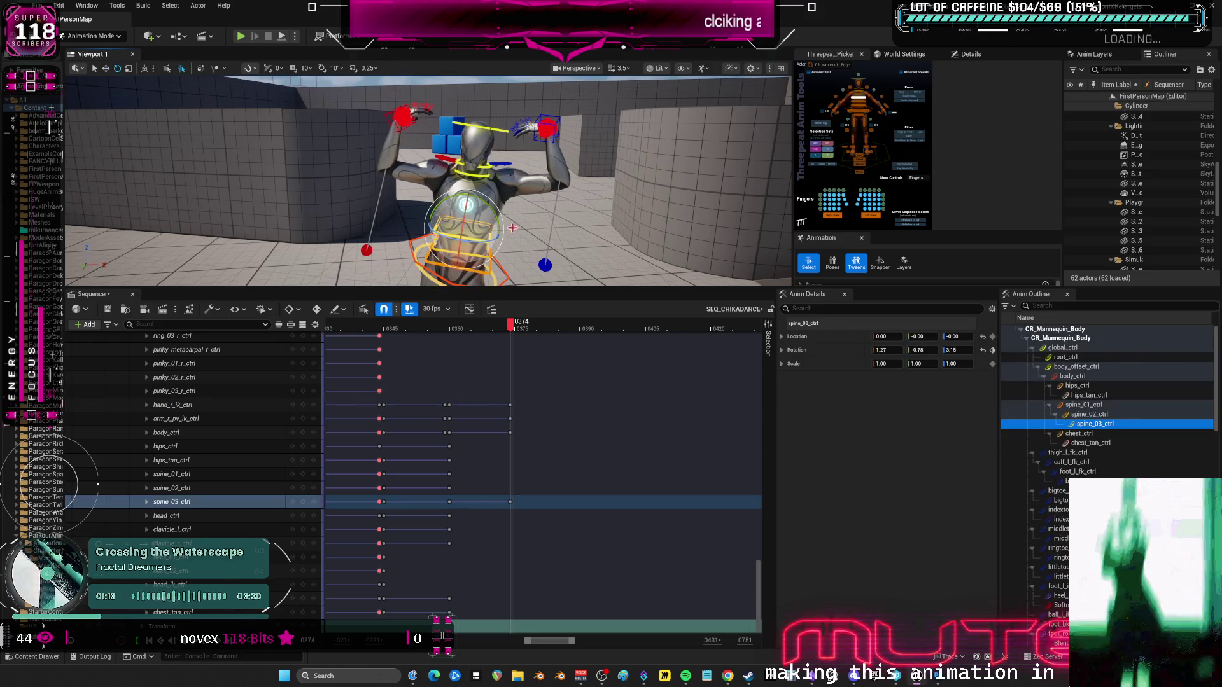
mouse_move(511, 331)
left_mouse_down()
mouse_move(469, 334)
mouse_move(518, 349)
left_mouse_up()
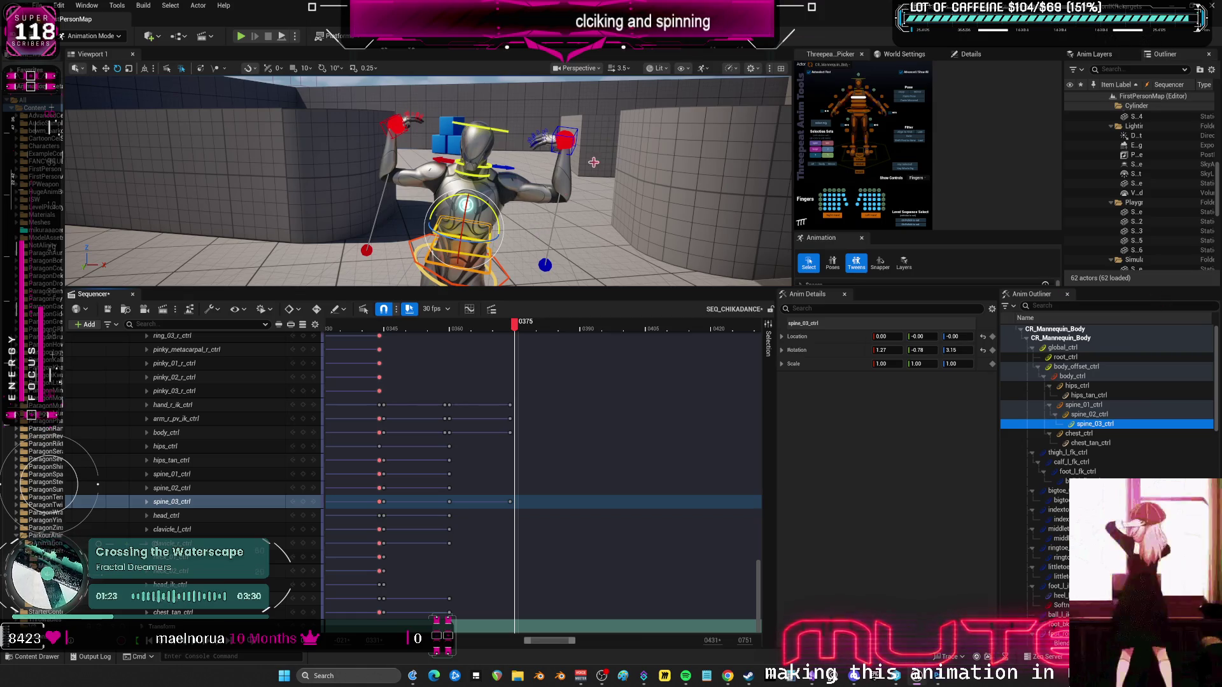
key("Left")
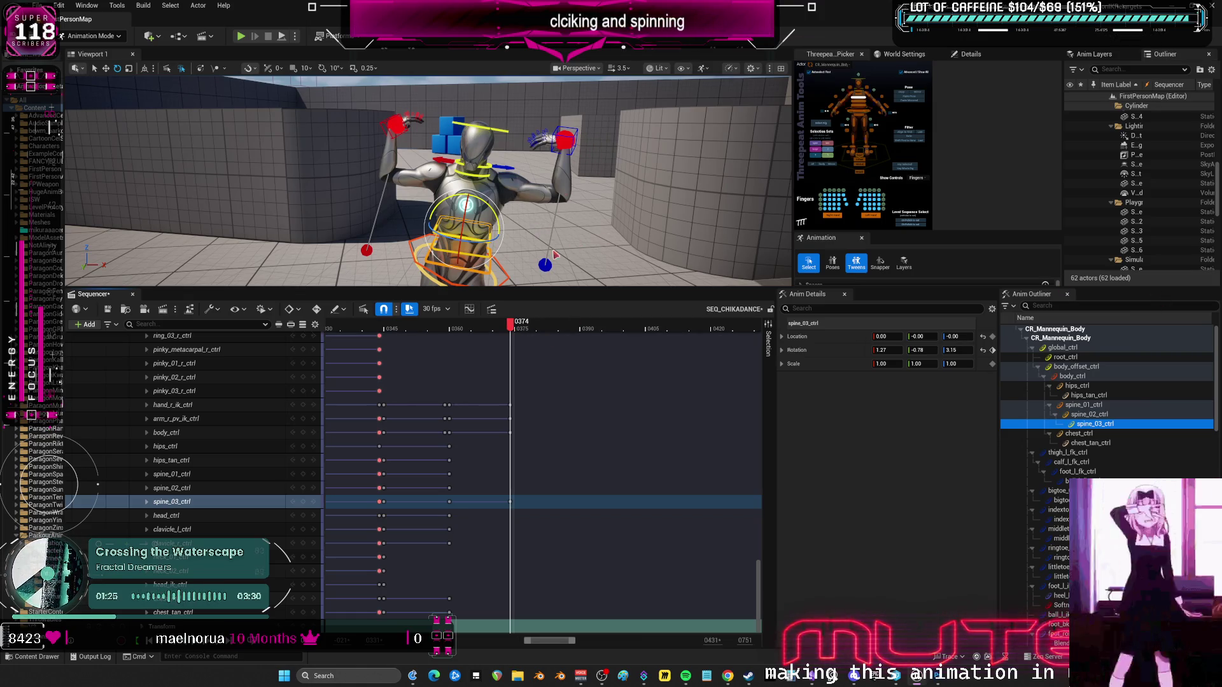
left_click(575, 130)
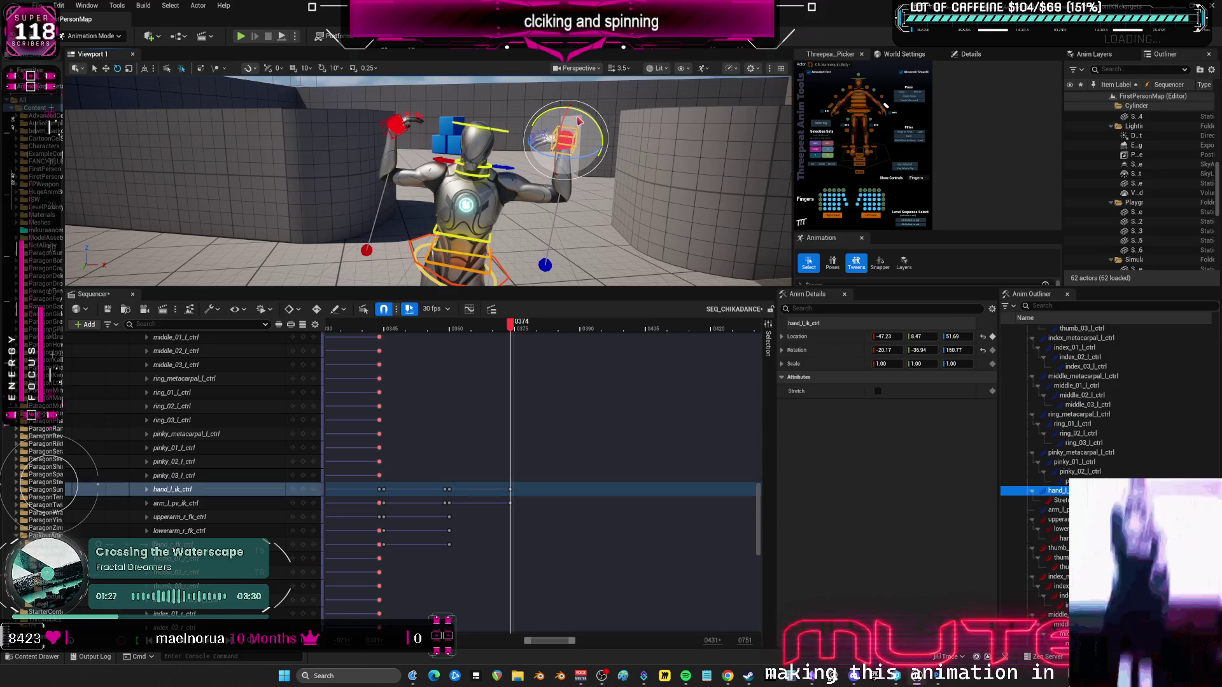
key("w")
left_click_drag(569, 102, 569, 91)
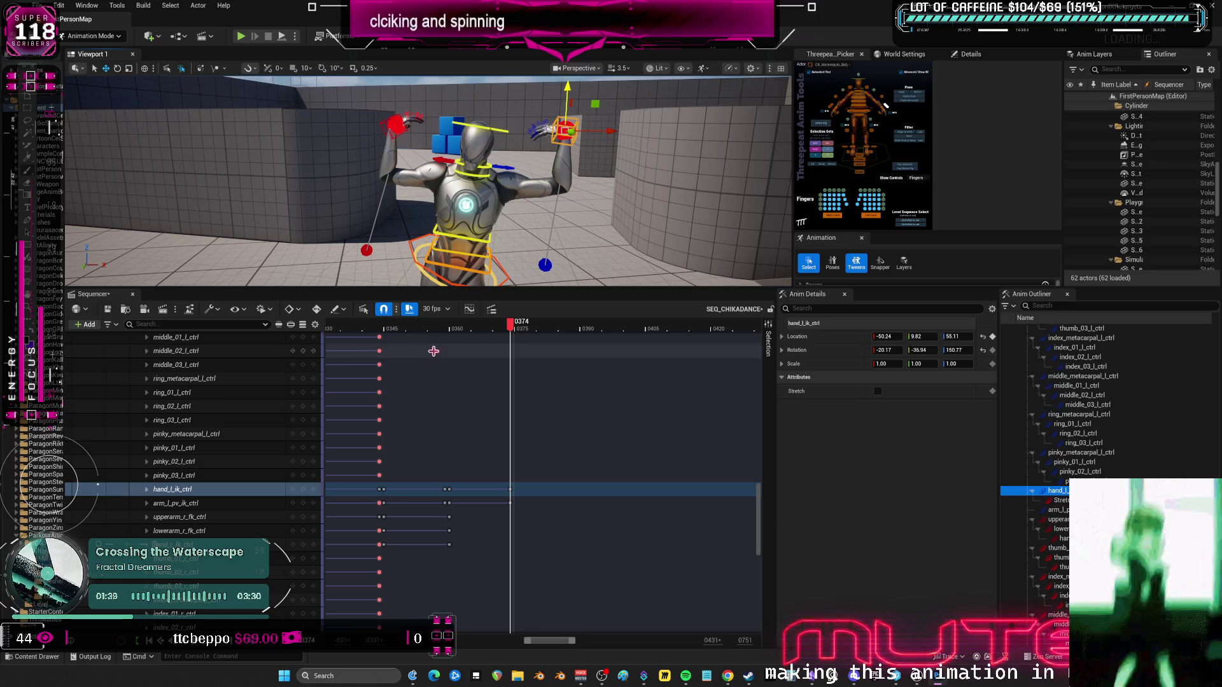
left_click(513, 326)
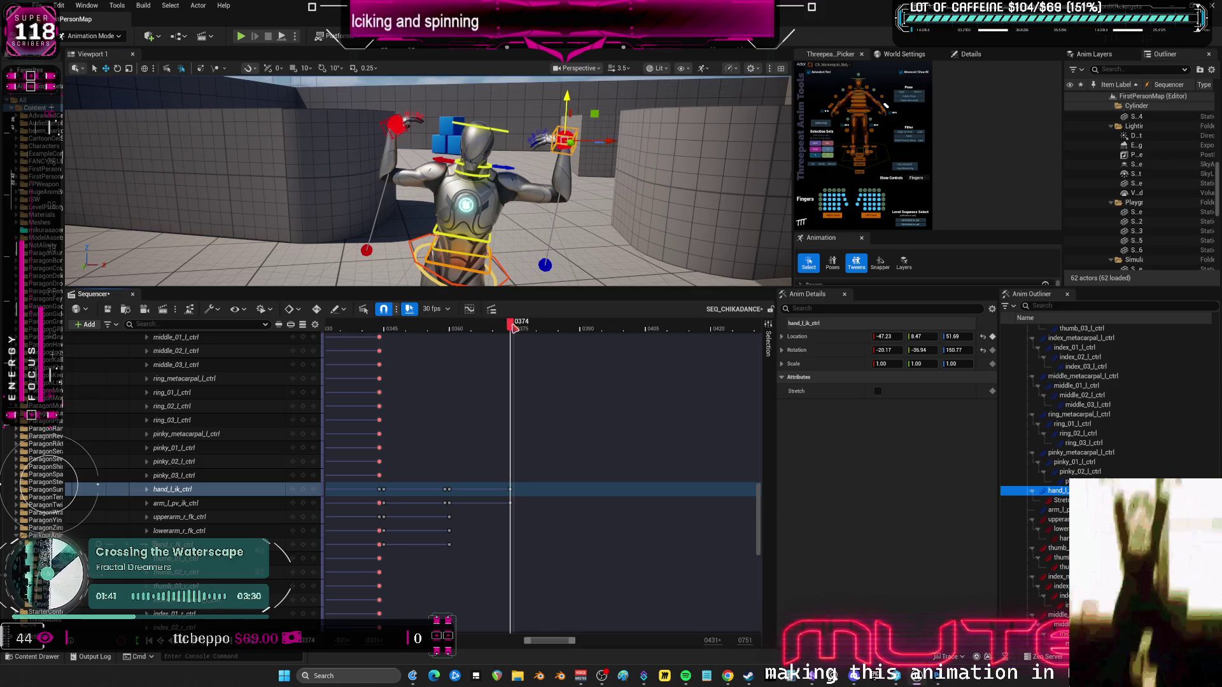
left_click_drag(513, 326, 517, 329)
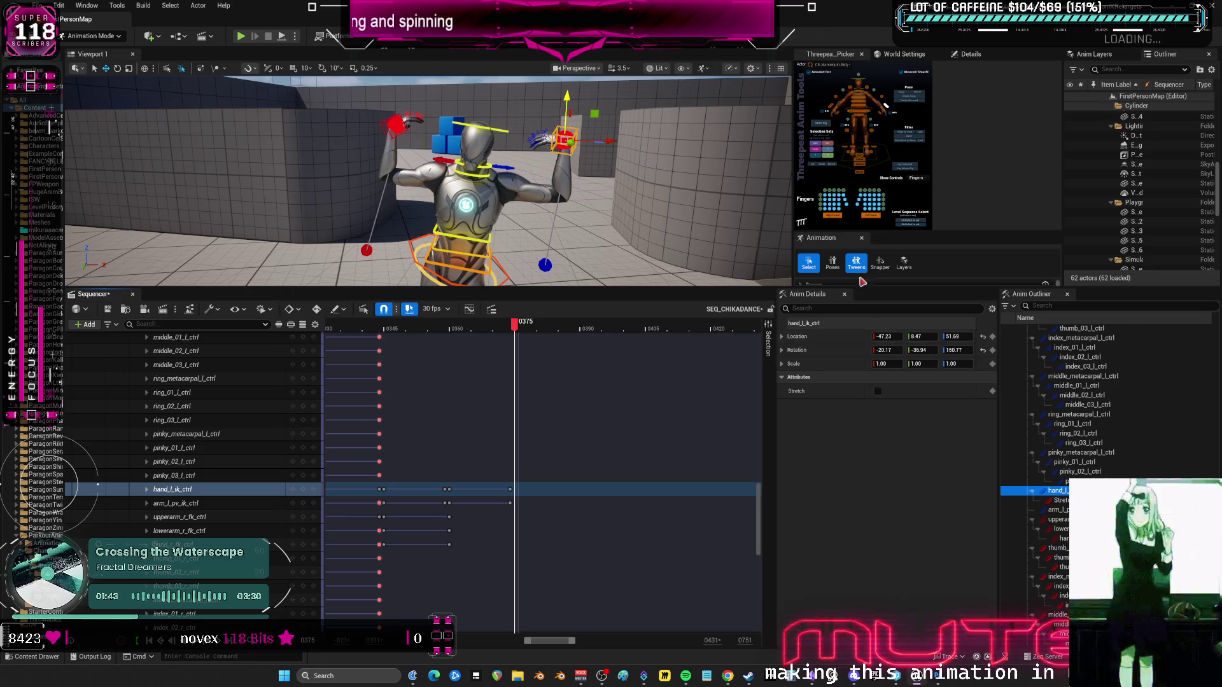
Select all rig controls and reset their rotation and location to defaults.
key("ctrl+a")
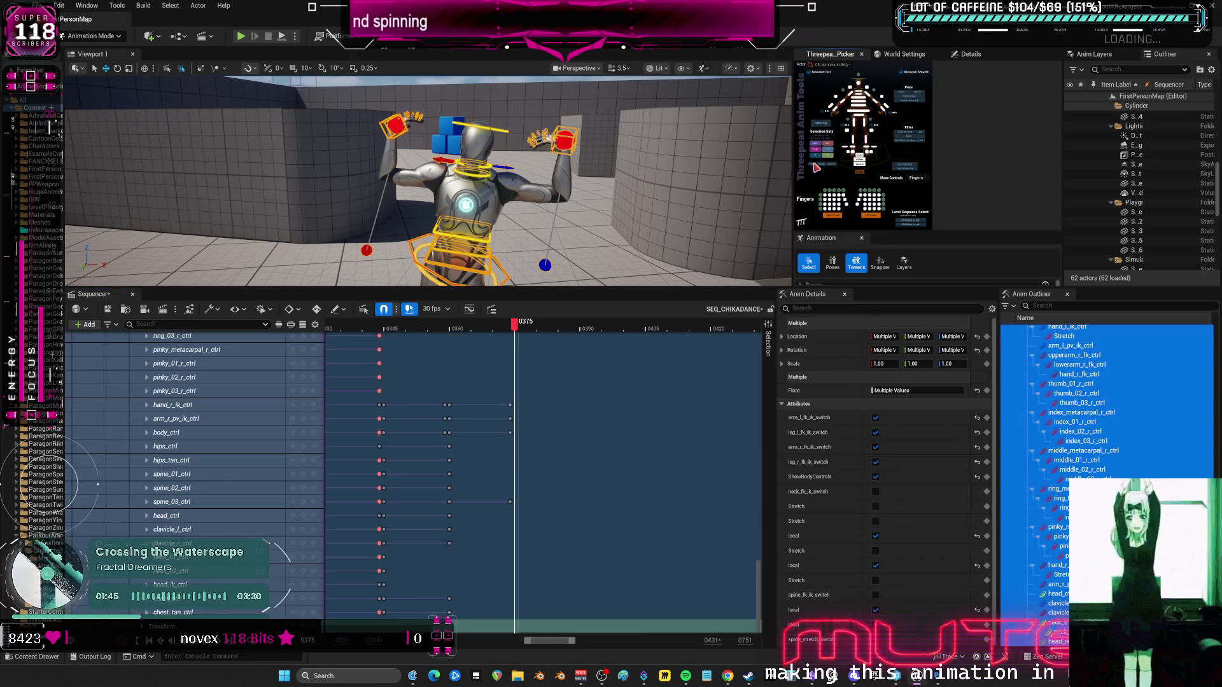
left_click(977, 350)
left_click(977, 337)
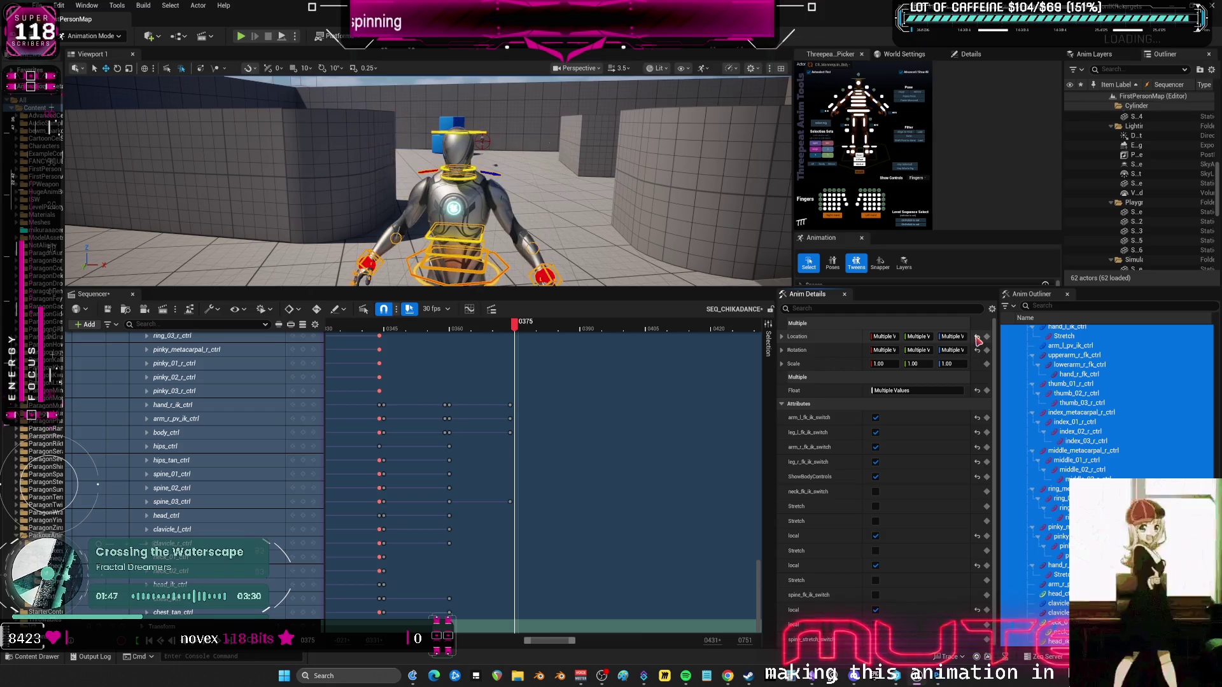
left_click_drag(620, 291, 621, 599)
left_click_drag(425, 333, 542, 440)
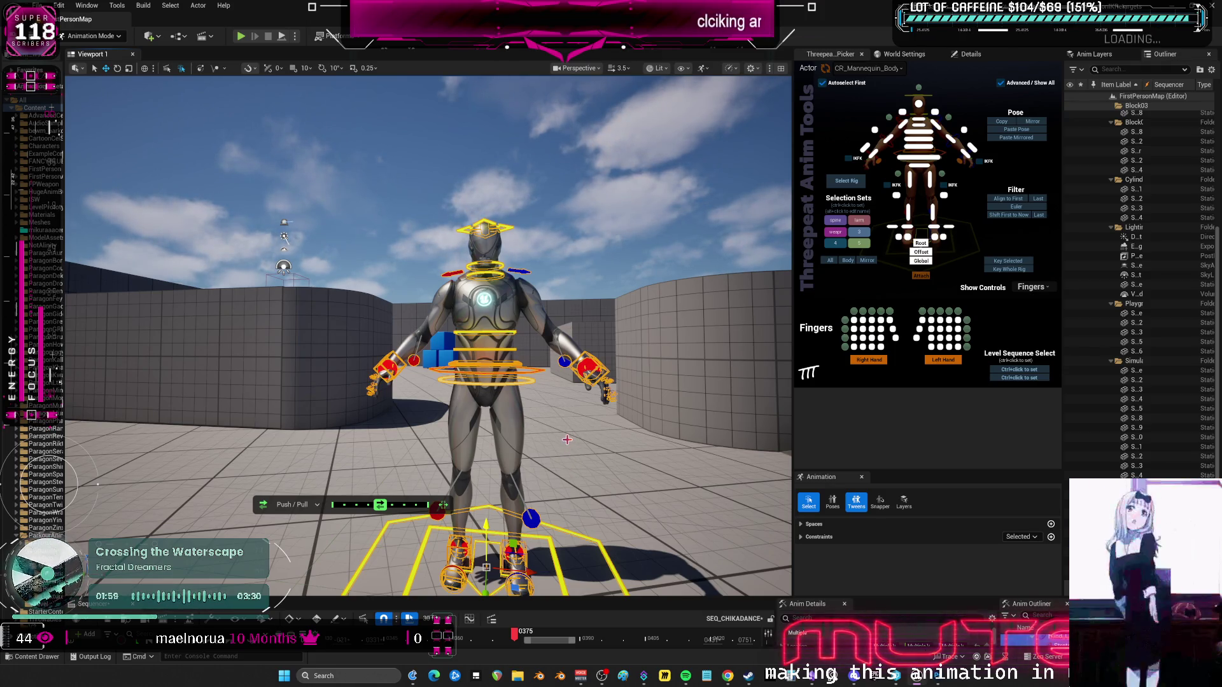
left_click_drag(620, 595, 620, 413)
Zoom the timeline to frames 0000–0420, select the body controls and paste the stored pose at 375.
left_click_drag(527, 646, 394, 641)
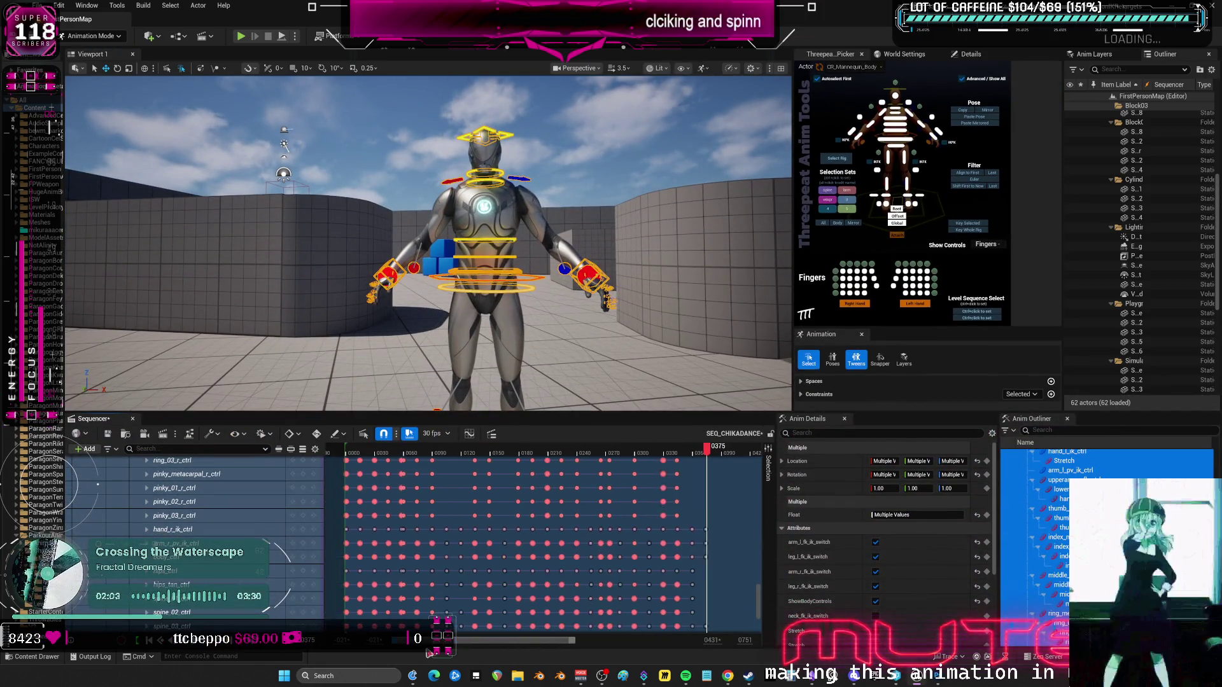
mouse_move(715, 449)
left_mouse_down()
mouse_move(352, 471)
mouse_move(454, 488)
mouse_move(441, 503)
mouse_move(472, 513)
mouse_move(606, 508)
mouse_move(354, 510)
mouse_move(389, 515)
left_mouse_up()
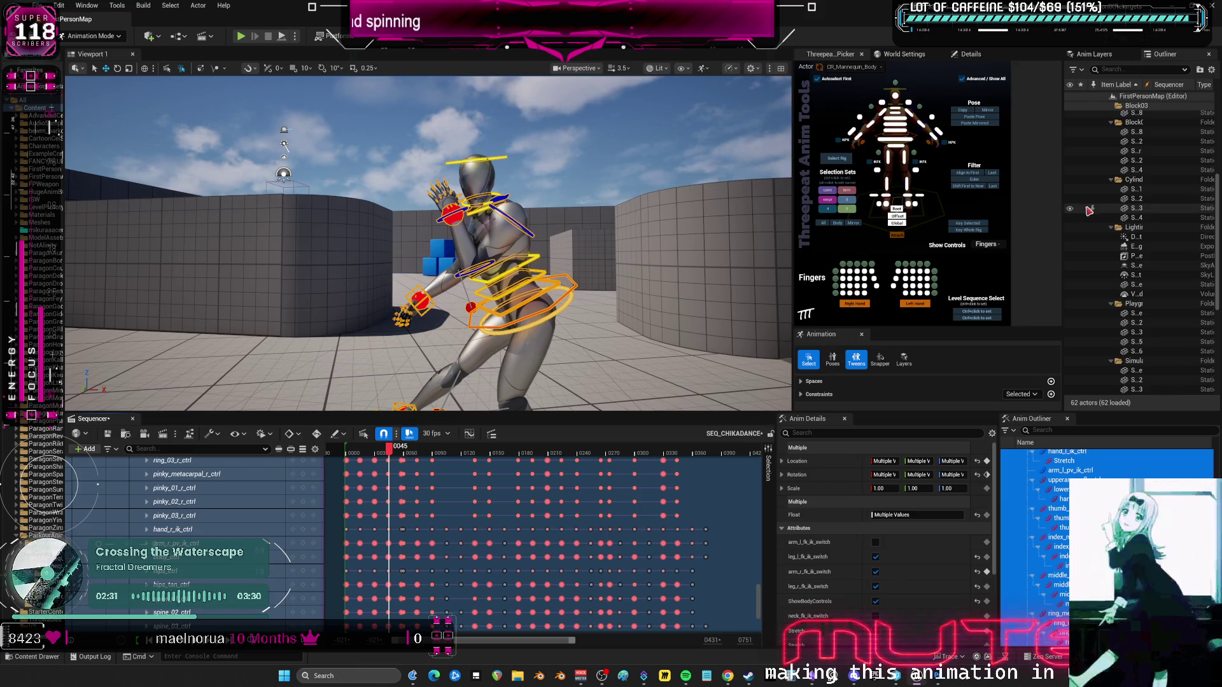
left_click(823, 223)
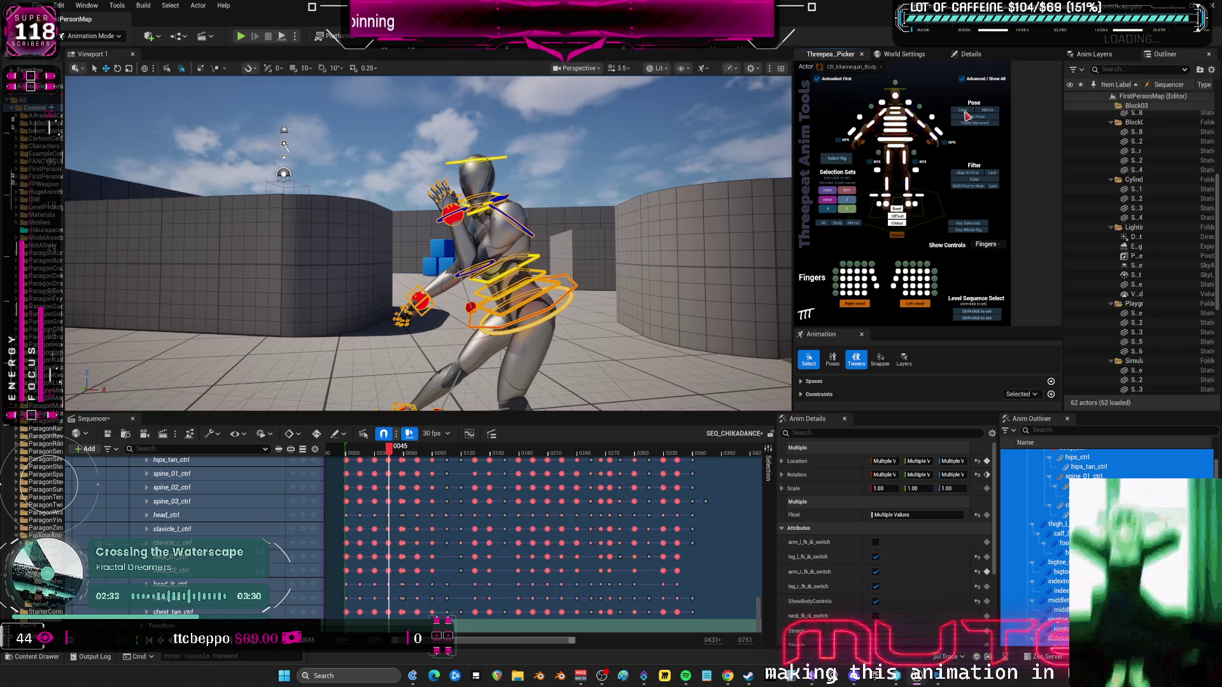
left_click_drag(572, 641, 625, 641)
left_click_drag(564, 453, 576, 461)
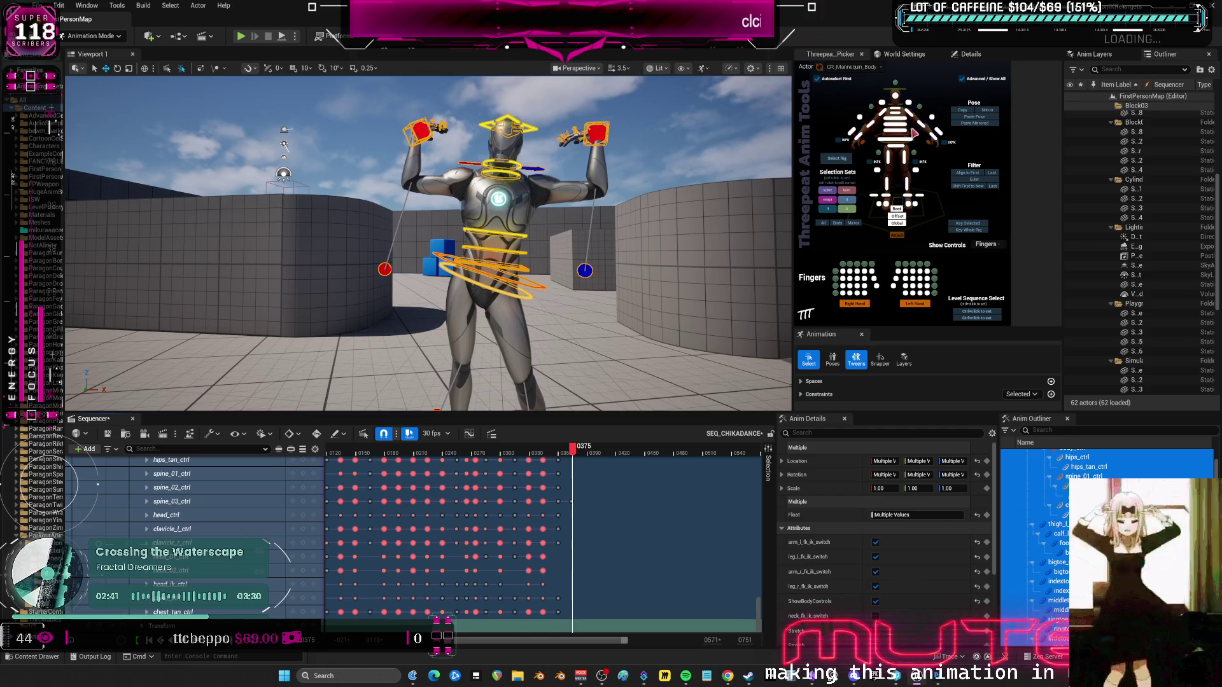
left_click(952, 118)
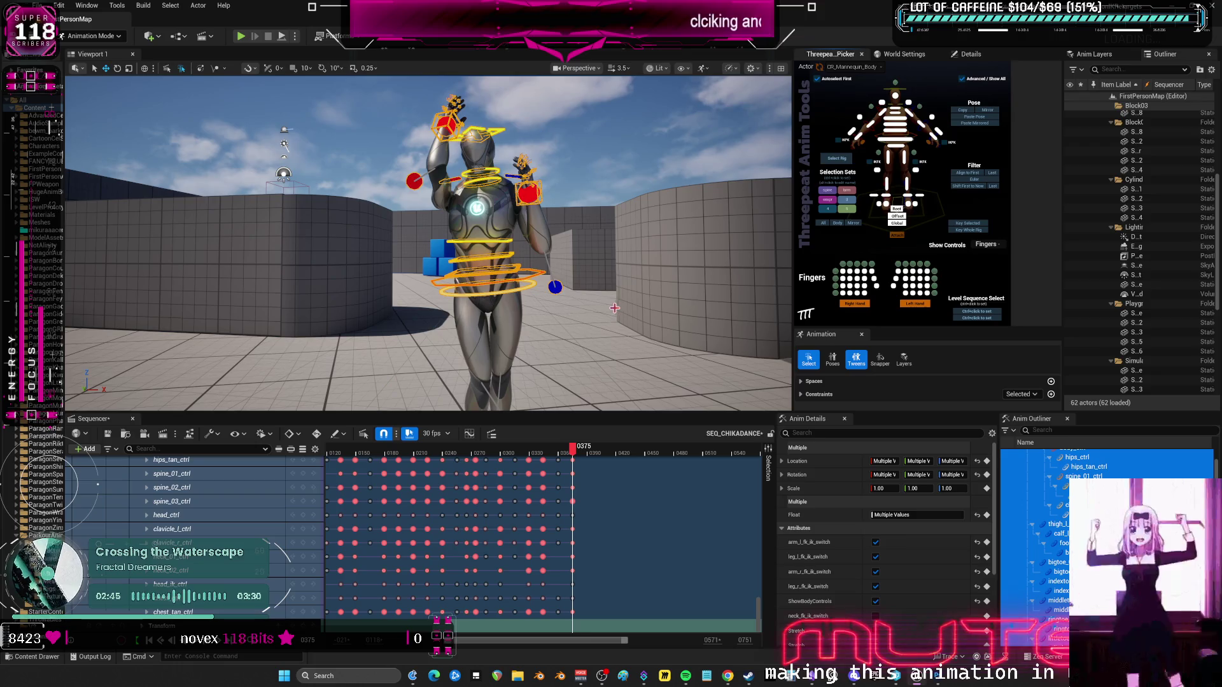
Reselect the entire rig and paste the stored pose again, keying every control.
left_click_drag(552, 308, 578, 401)
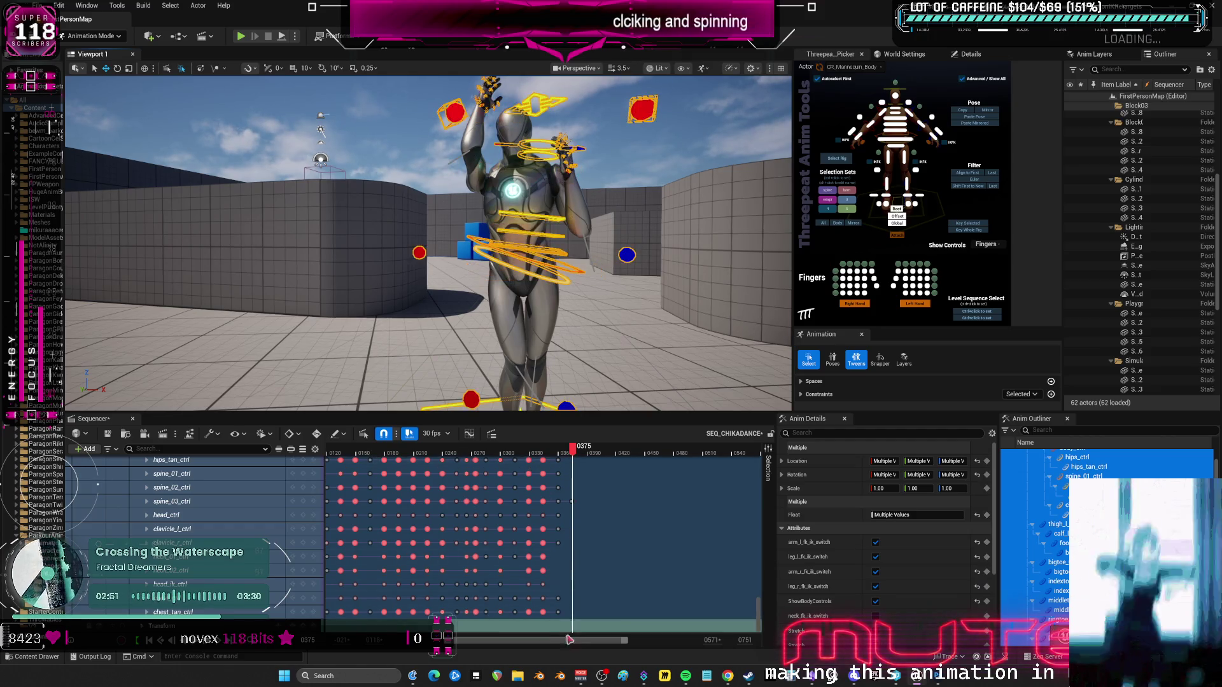
scroll(388, 458, "left", 3)
left_click_drag(376, 456, 390, 458)
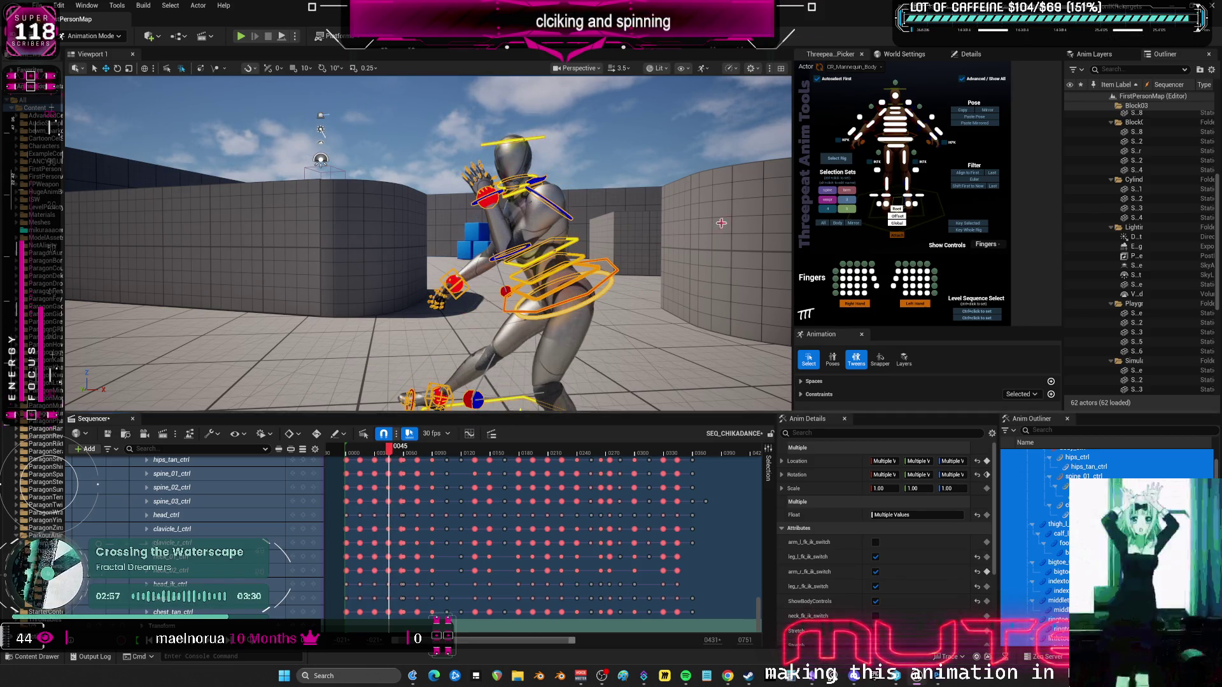
left_click(824, 224)
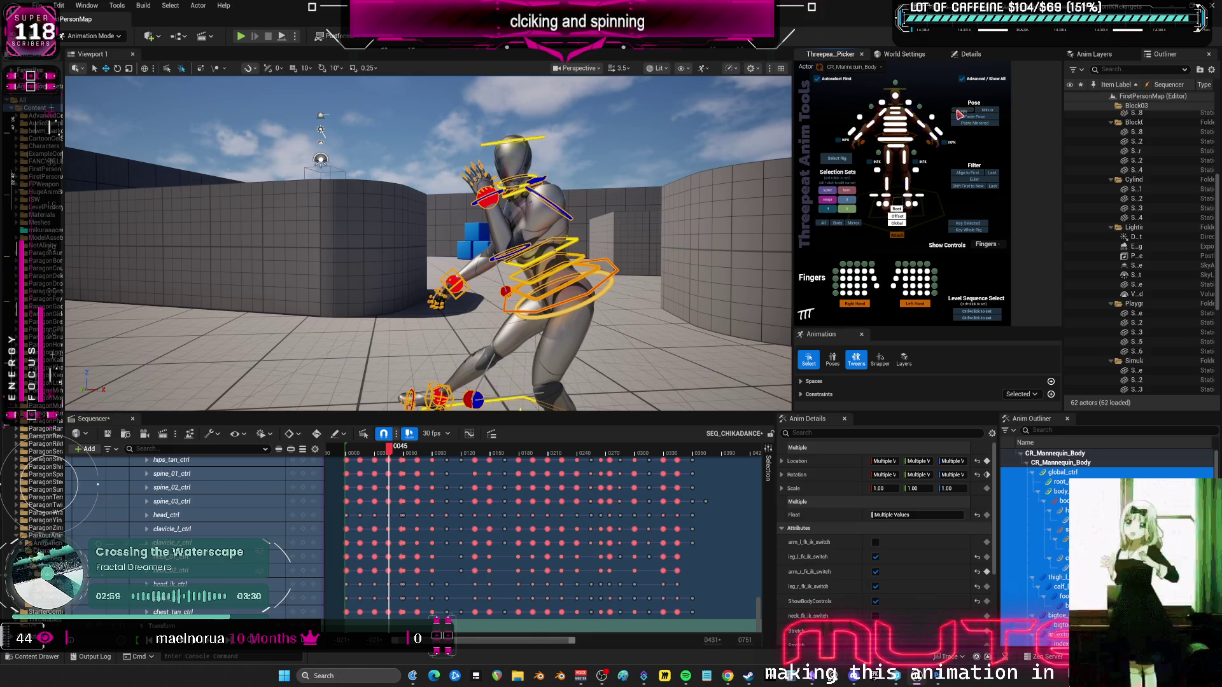
left_click(703, 457)
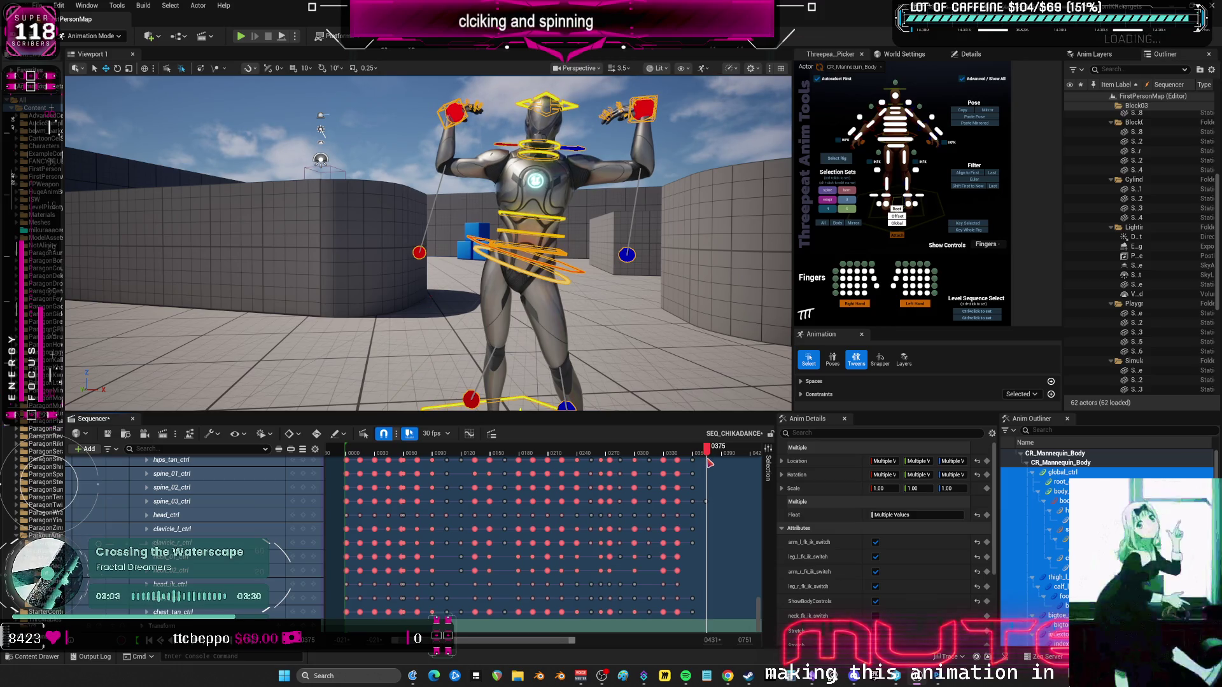
left_click(980, 117)
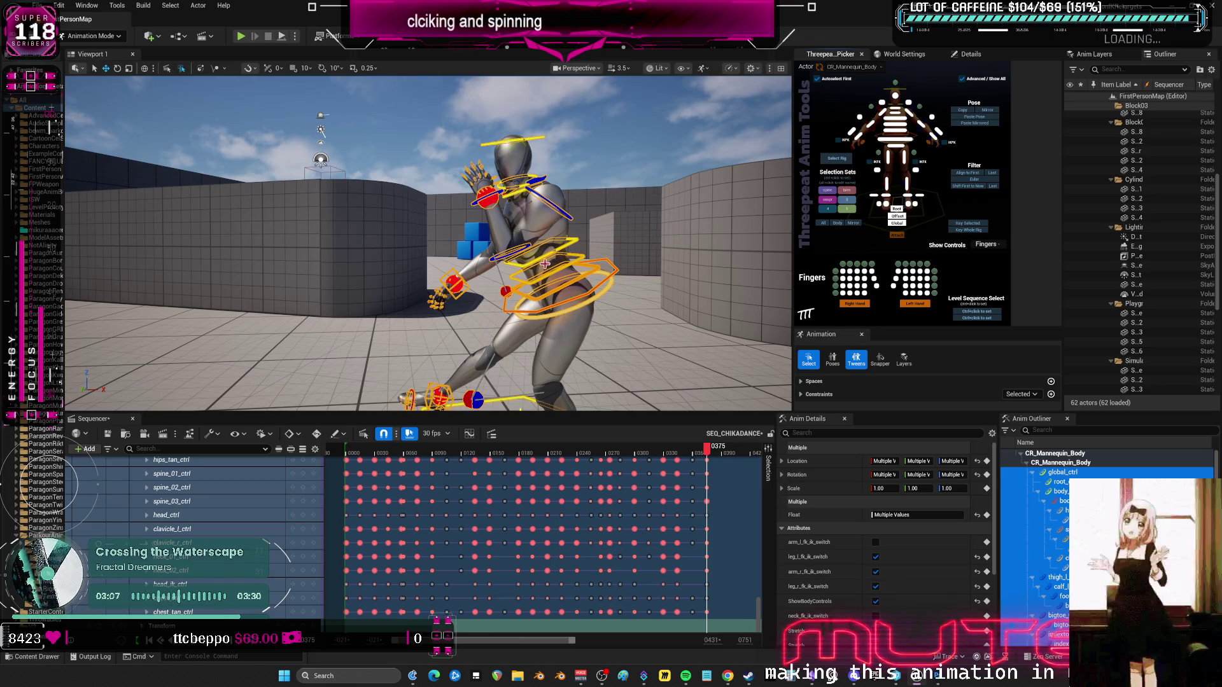
left_click(471, 204)
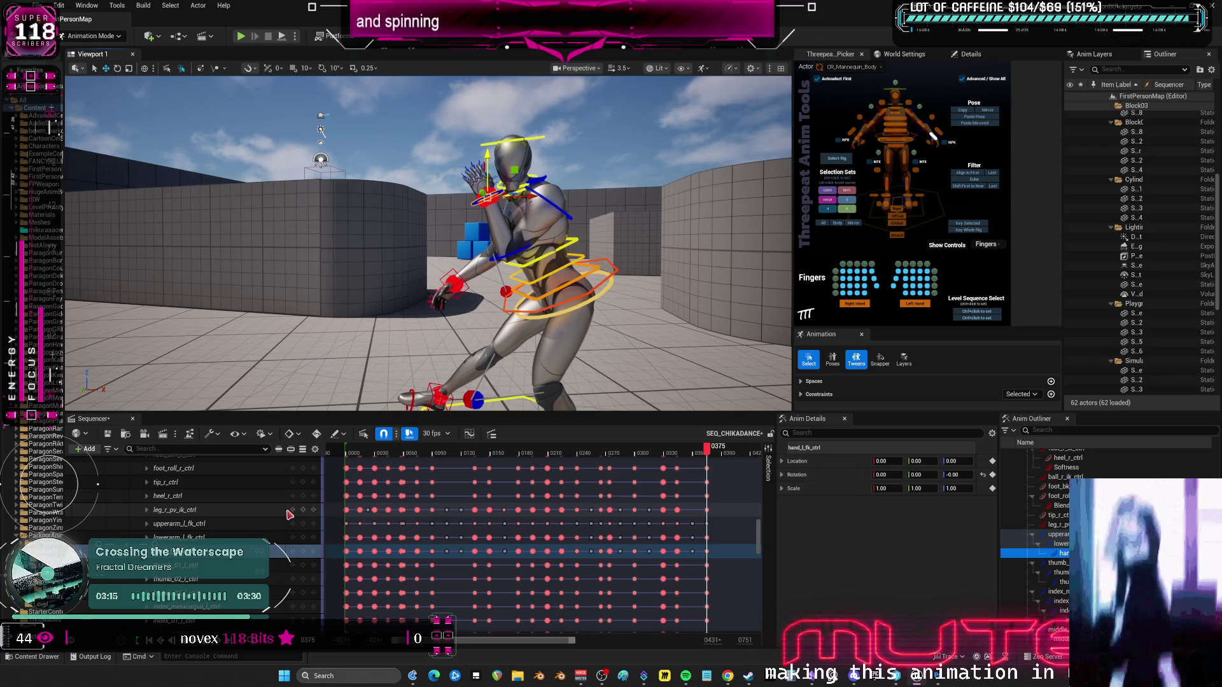
Turn on the left leg and left arm FK/IK switches under global_ctrl.
scroll(240, 569, "up", 3)
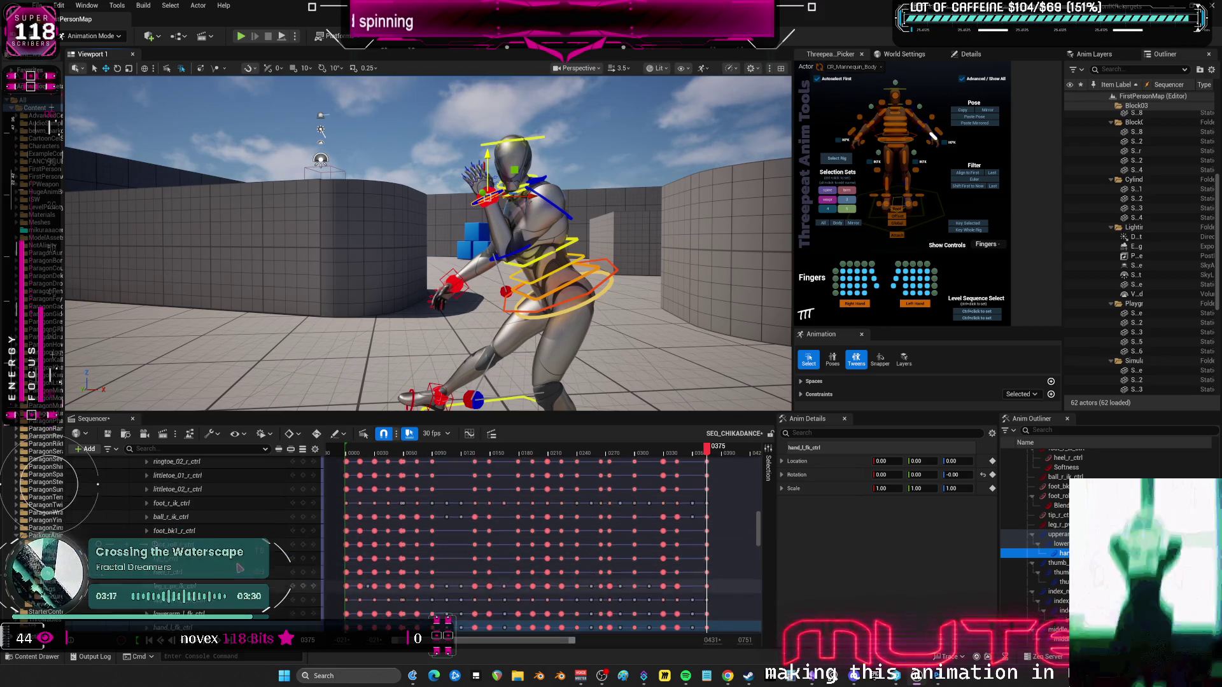
scroll(240, 569, "up", 5)
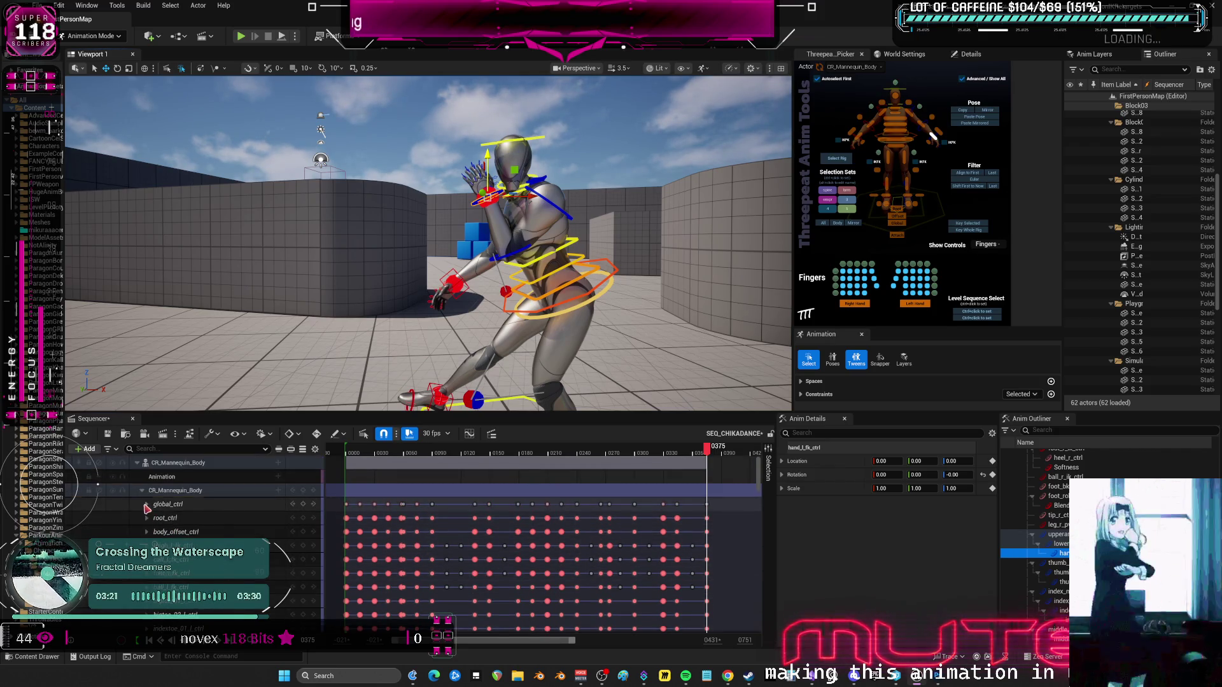
left_click(146, 506)
scroll(191, 506, "down", 4)
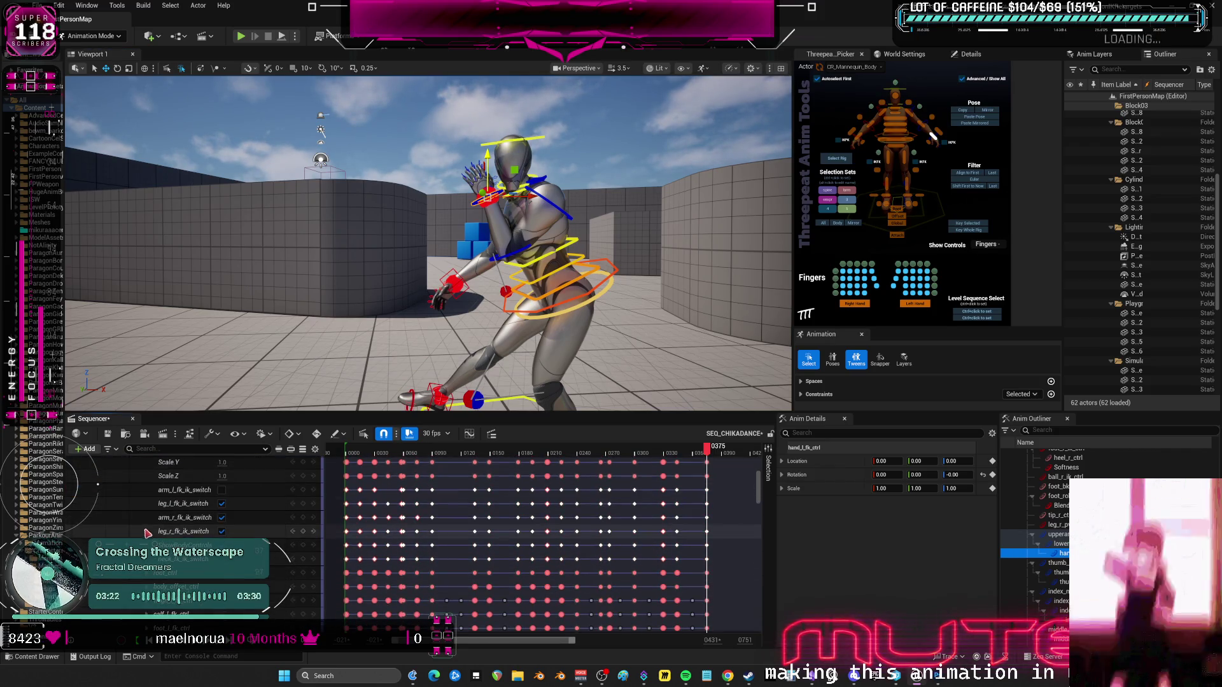
left_click(222, 505)
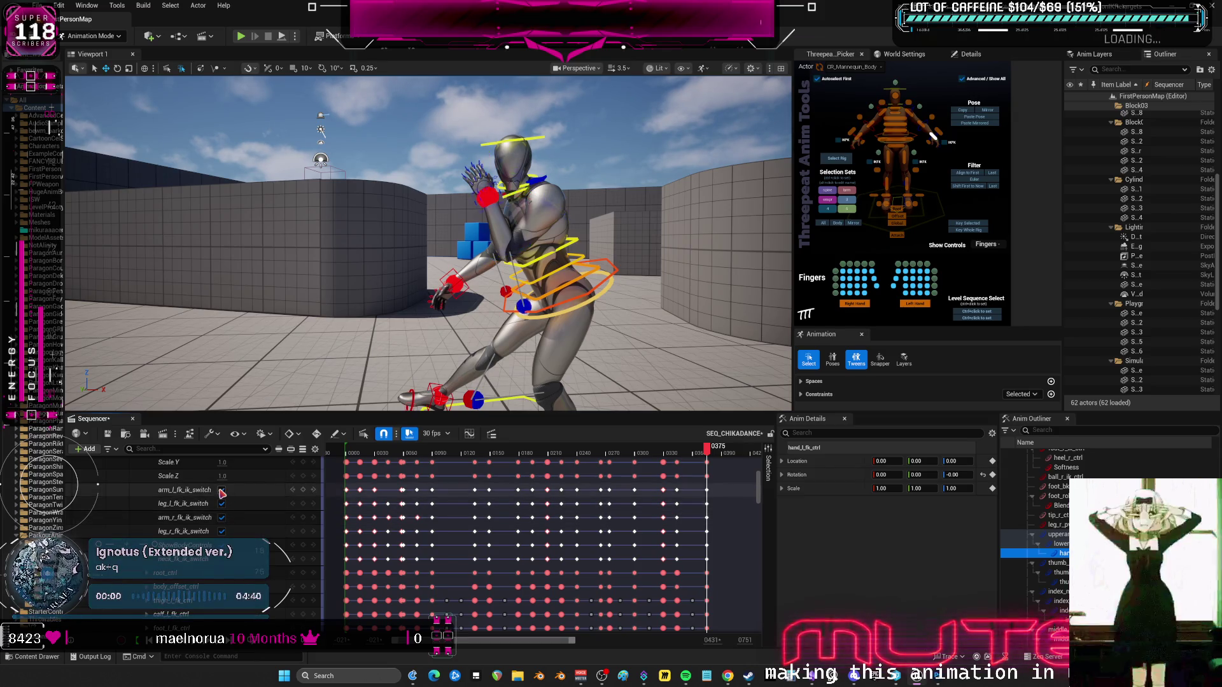
left_click(222, 491)
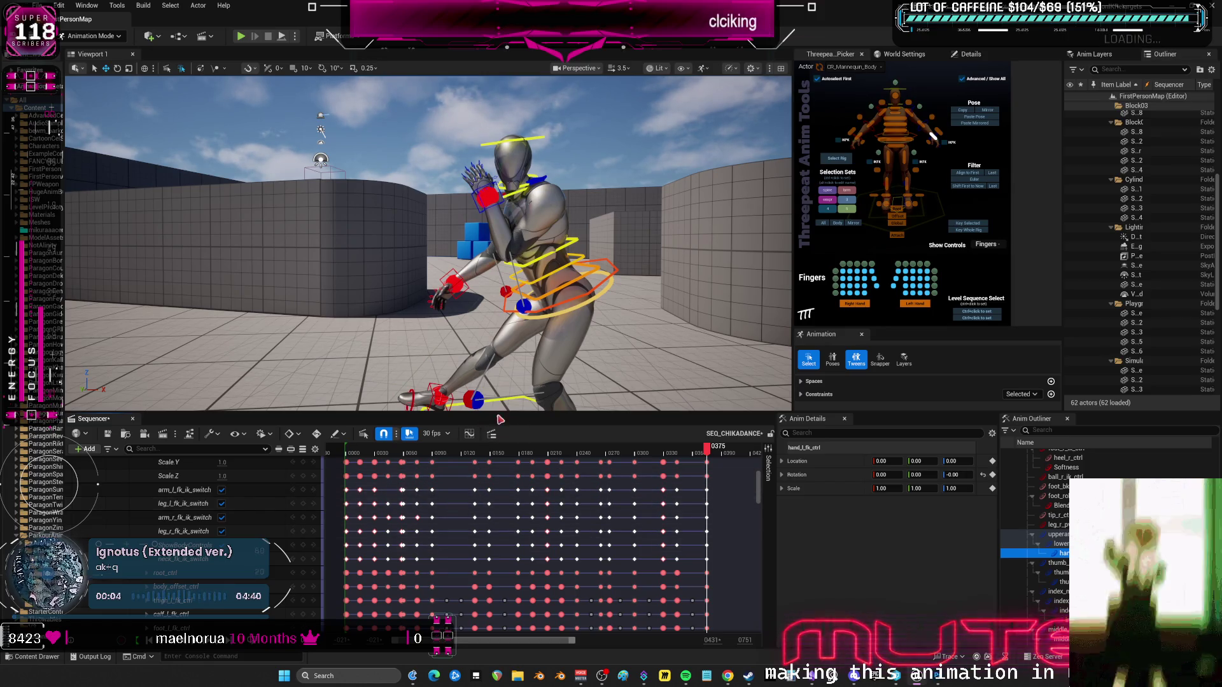
Raise hand_r_ik_ctrl and rotate it to 164.14, 67.45, 479.71.
left_click(461, 262)
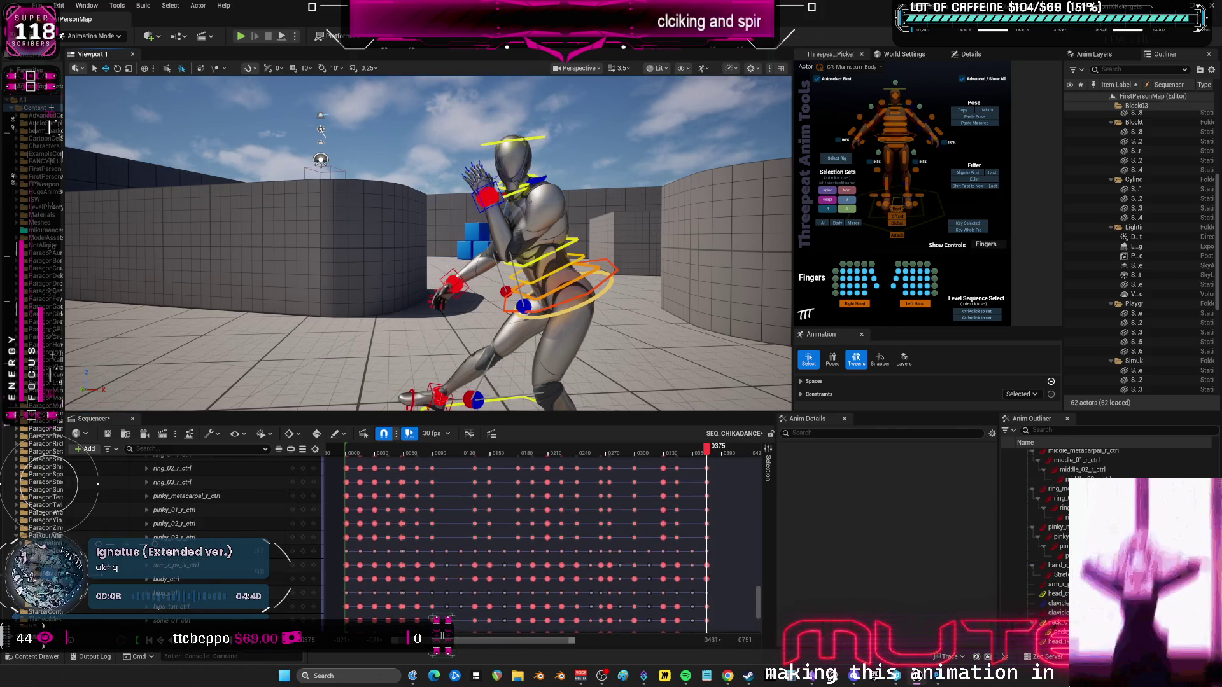
left_click(456, 283)
mouse_move(456, 282)
left_mouse_down()
mouse_move(464, 159)
mouse_move(453, 167)
mouse_move(473, 181)
mouse_move(417, 146)
left_mouse_up()
key("e")
Lower the left hand IK control and twist spine_03_ctrl to turn the upper body.
mouse_move(472, 212)
left_mouse_down()
mouse_move(465, 236)
mouse_move(446, 211)
left_mouse_up()
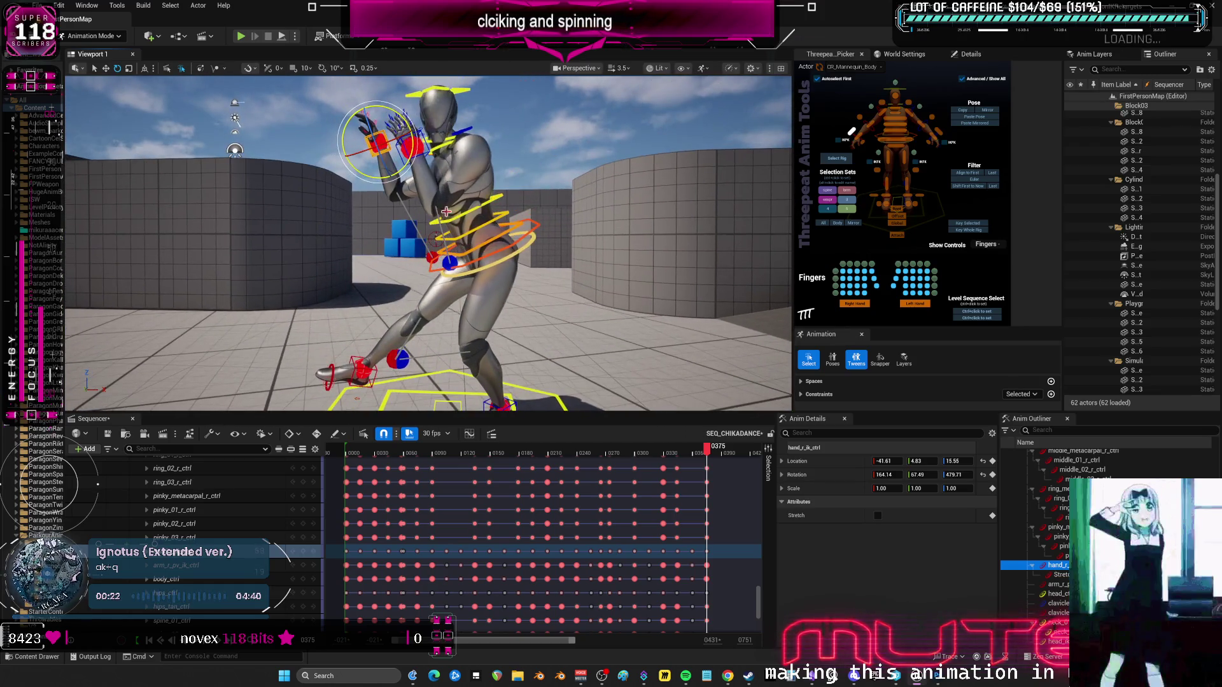
left_click(938, 131)
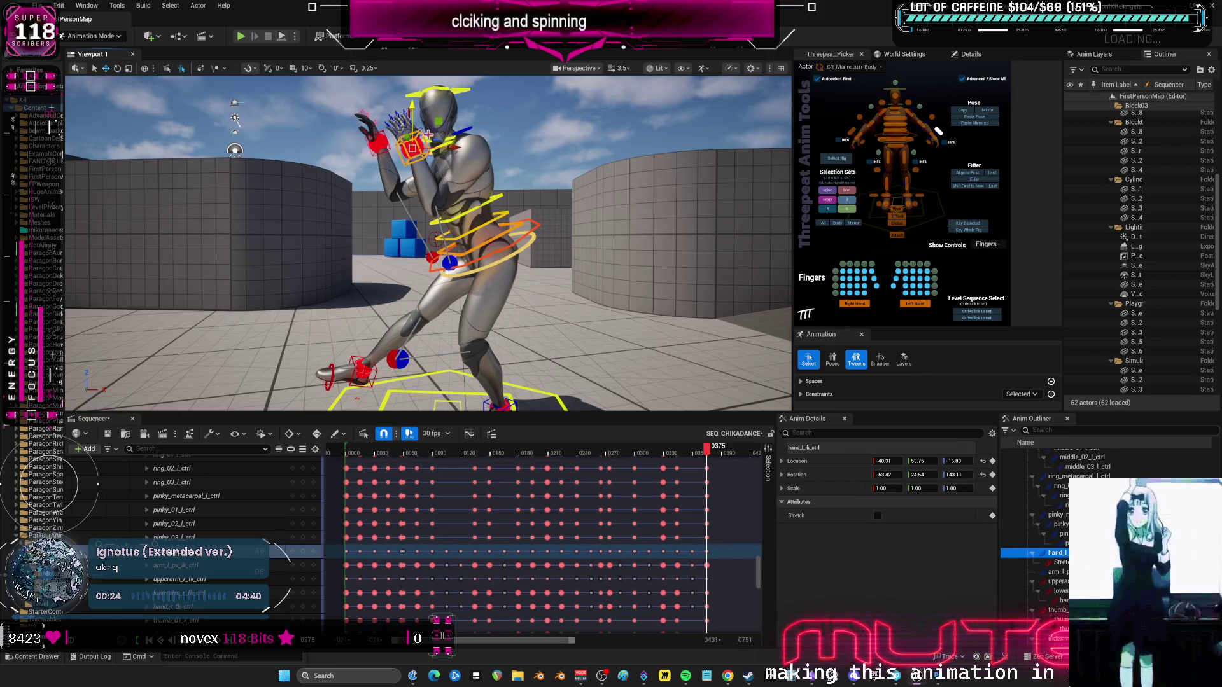
left_click_drag(419, 115, 452, 174)
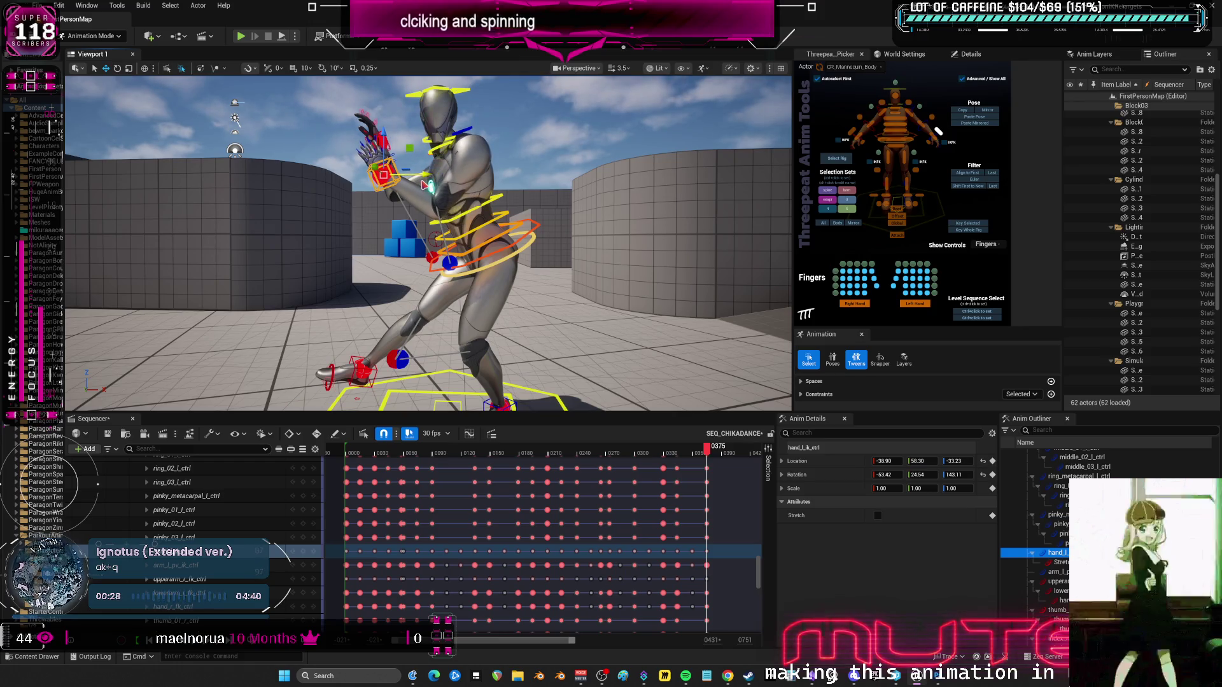
left_click(468, 191)
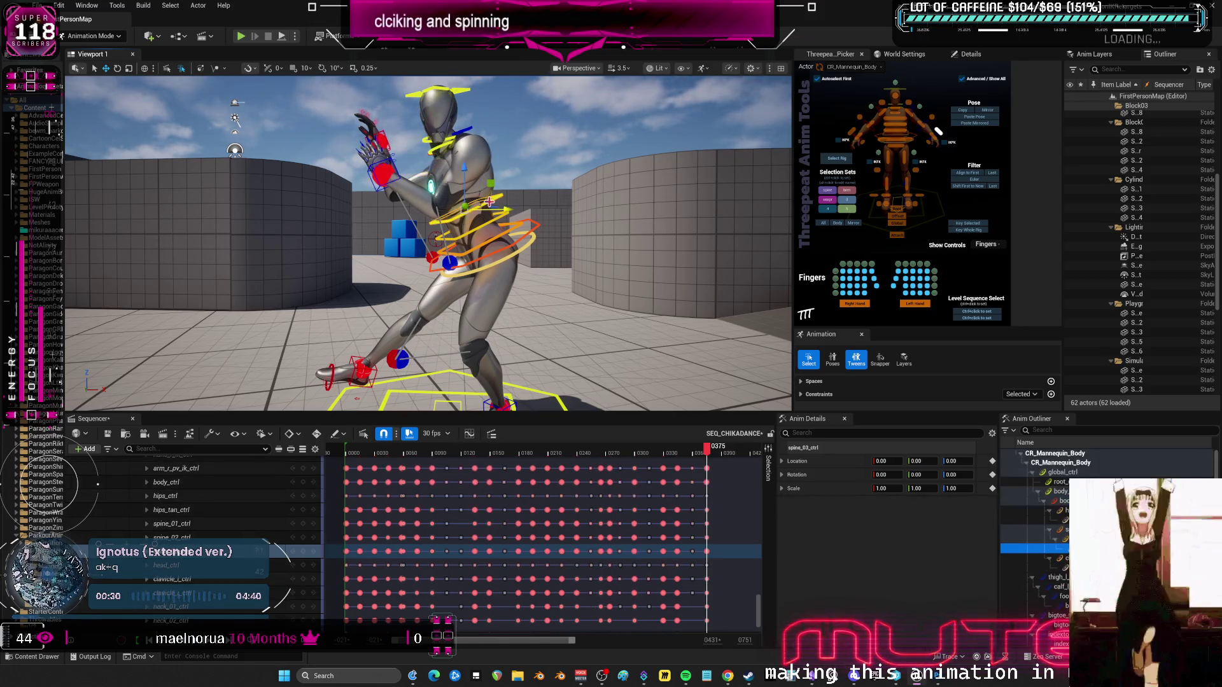
left_click_drag(488, 206, 481, 199)
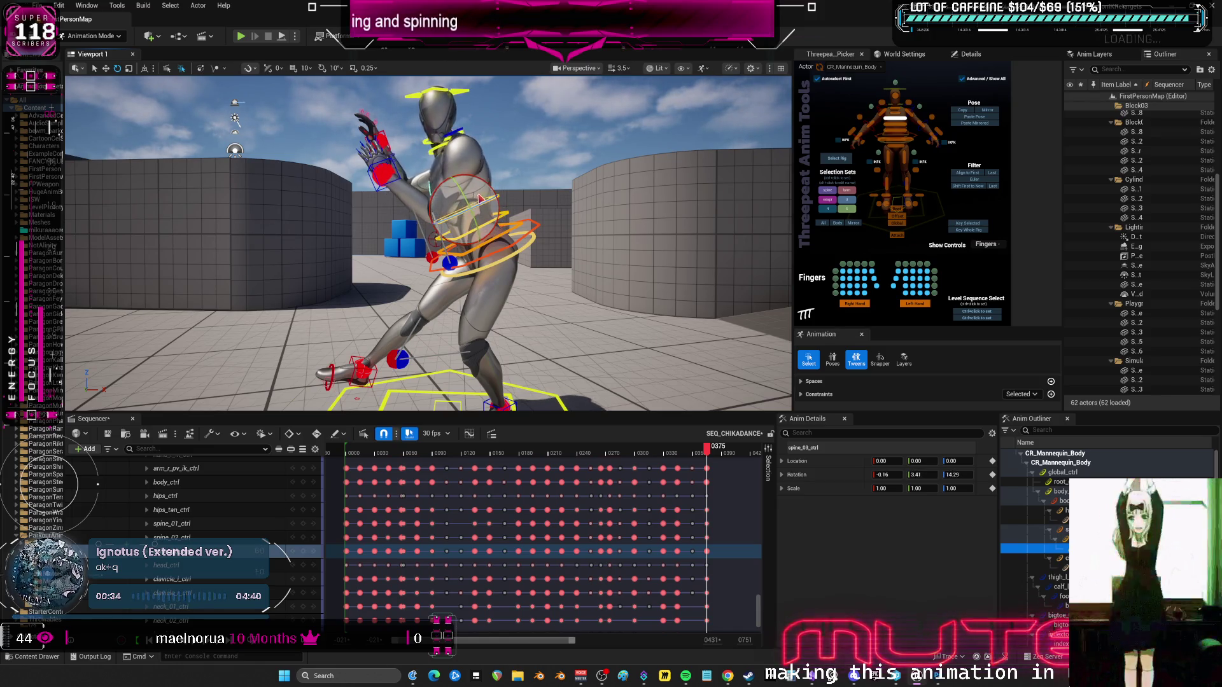
Shift body_ctrl to location 18.39, -0.00, -3.93, nudging the torso left.
left_click(513, 249)
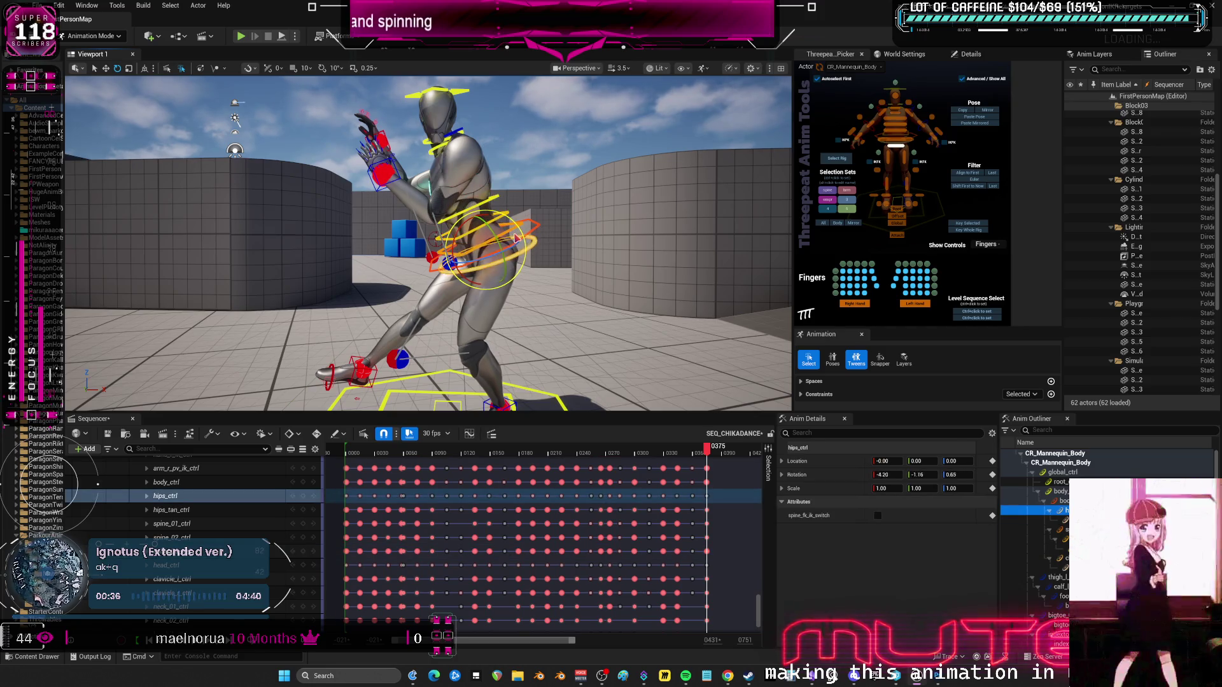
left_click(536, 221)
left_click(537, 224)
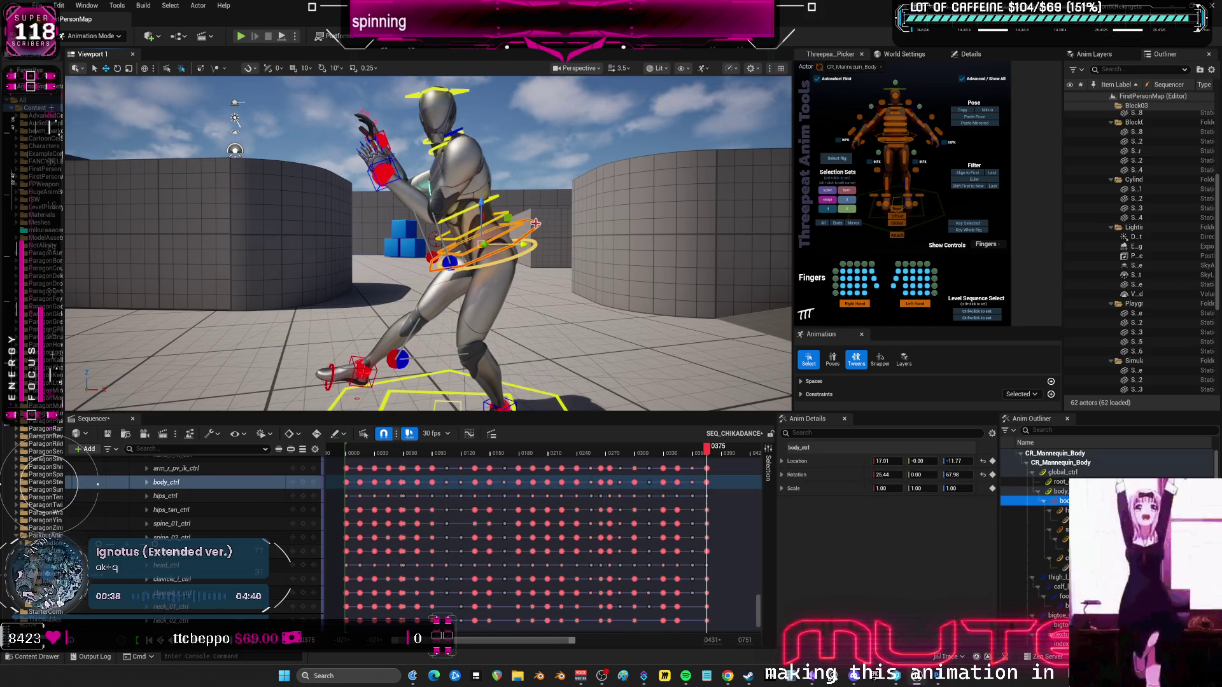
left_click(536, 225)
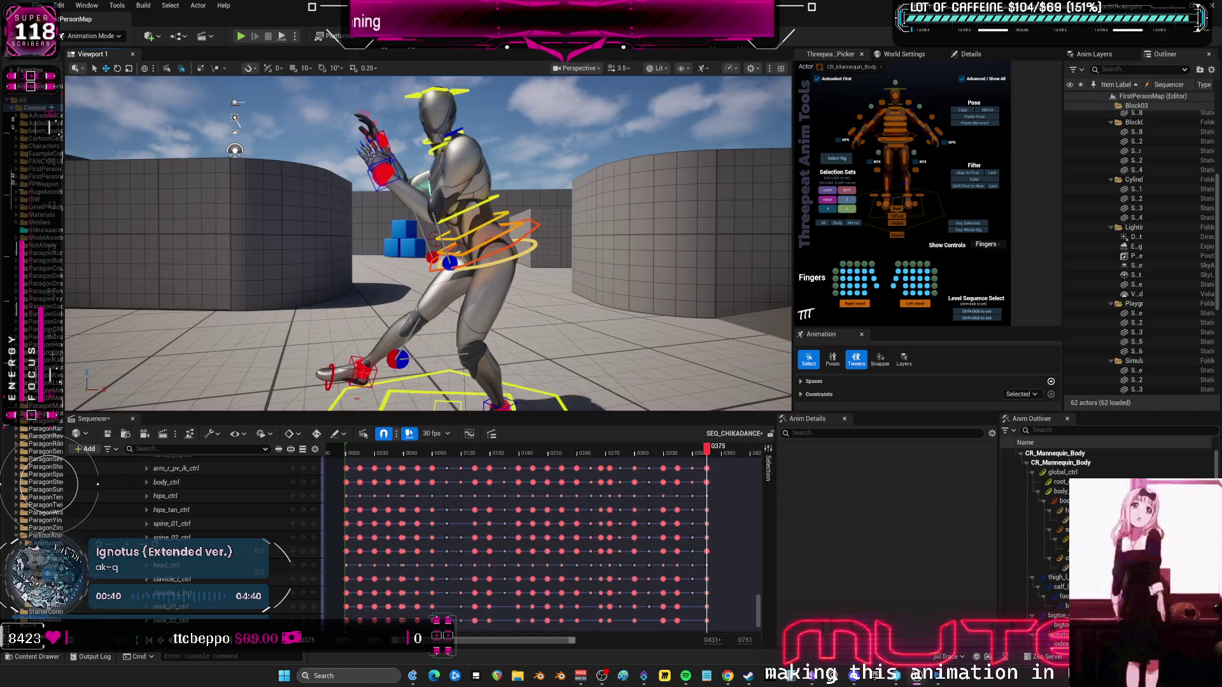
left_click(536, 225)
left_click_drag(490, 207, 490, 191)
left_click_drag(529, 231, 518, 235)
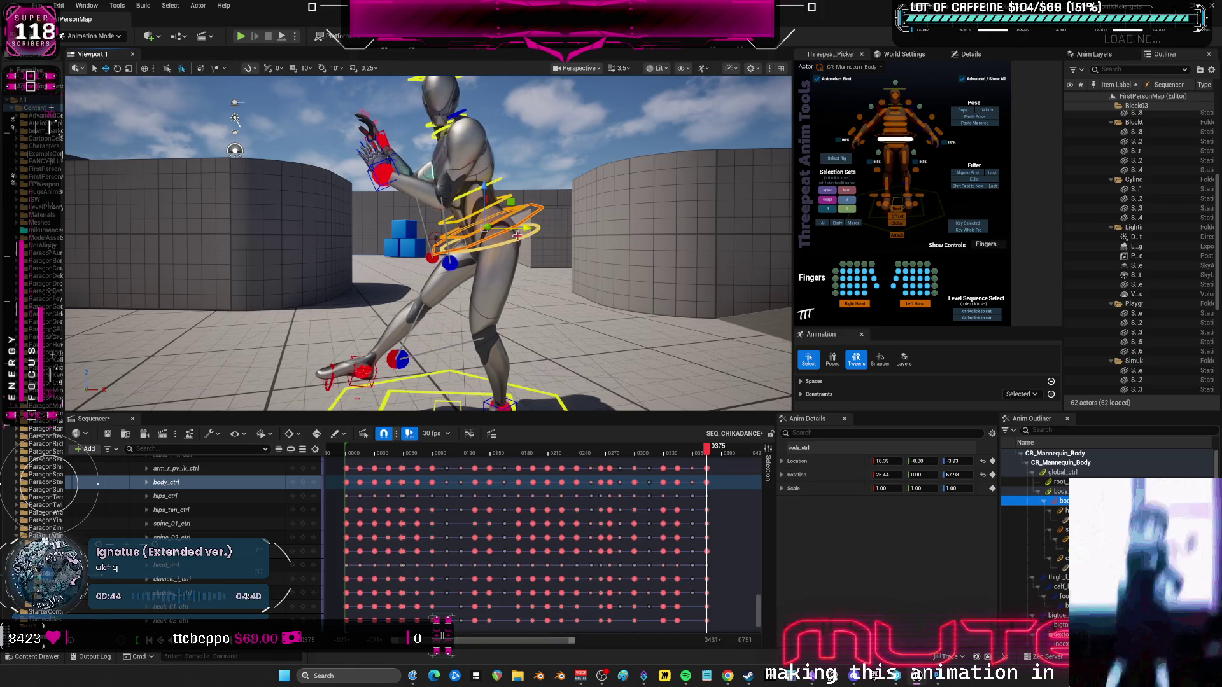
left_click(393, 365)
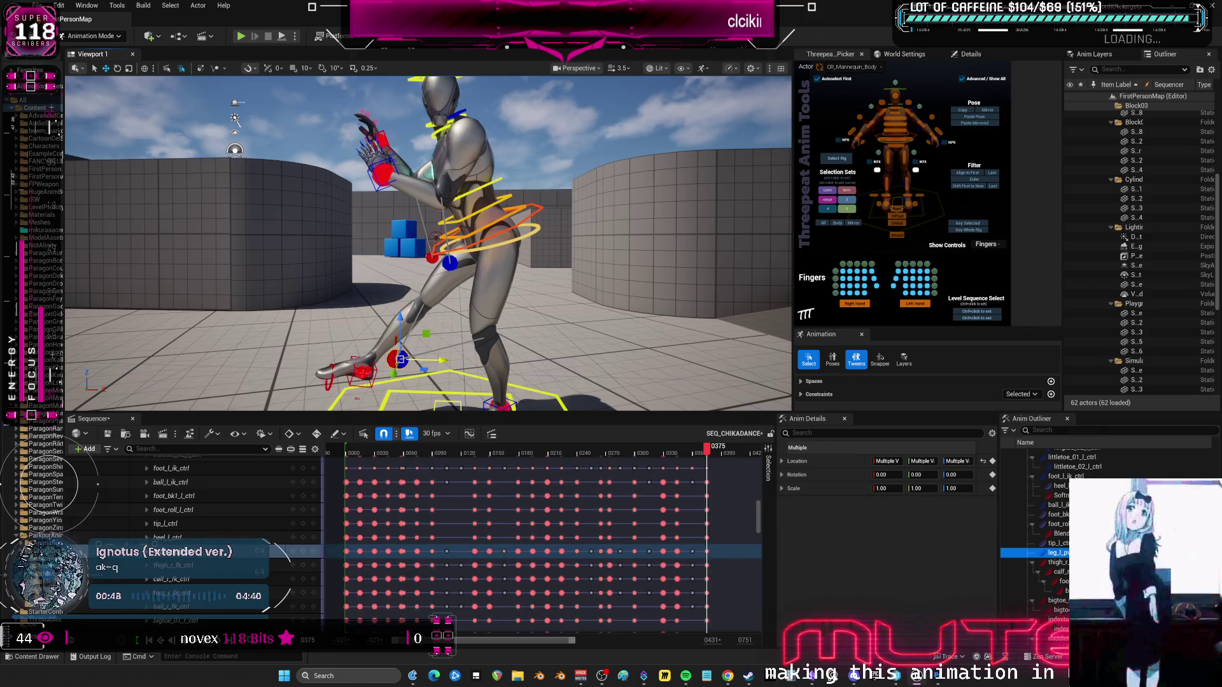
Tilt foot_r_ik_ctrl and lower it toward the floor to location 1.38, -0.00, 7.62.
left_click(364, 370)
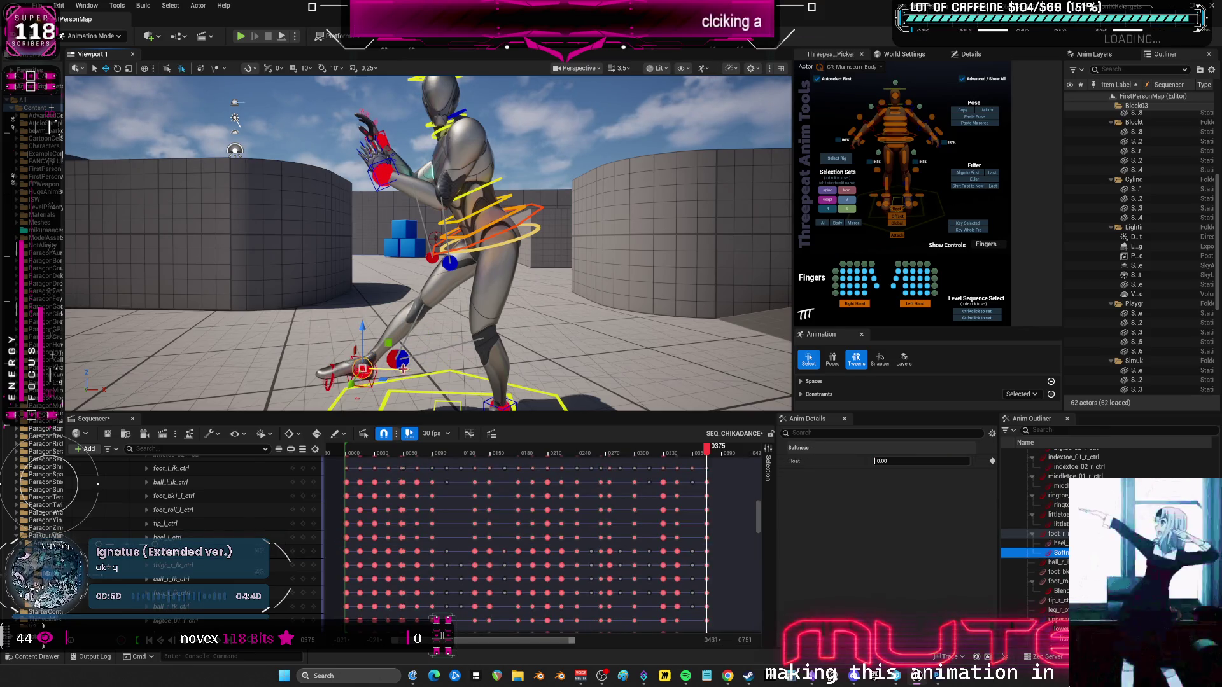
scroll(399, 372, "up", 5)
left_click(410, 278)
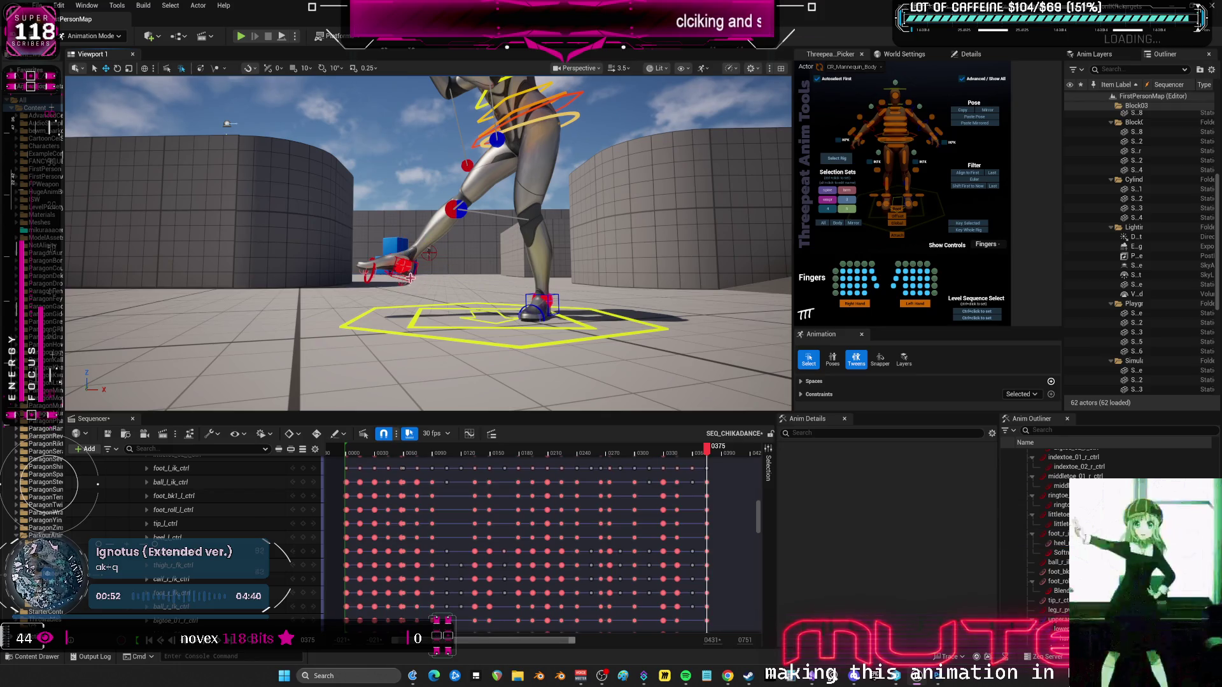
left_click(403, 266)
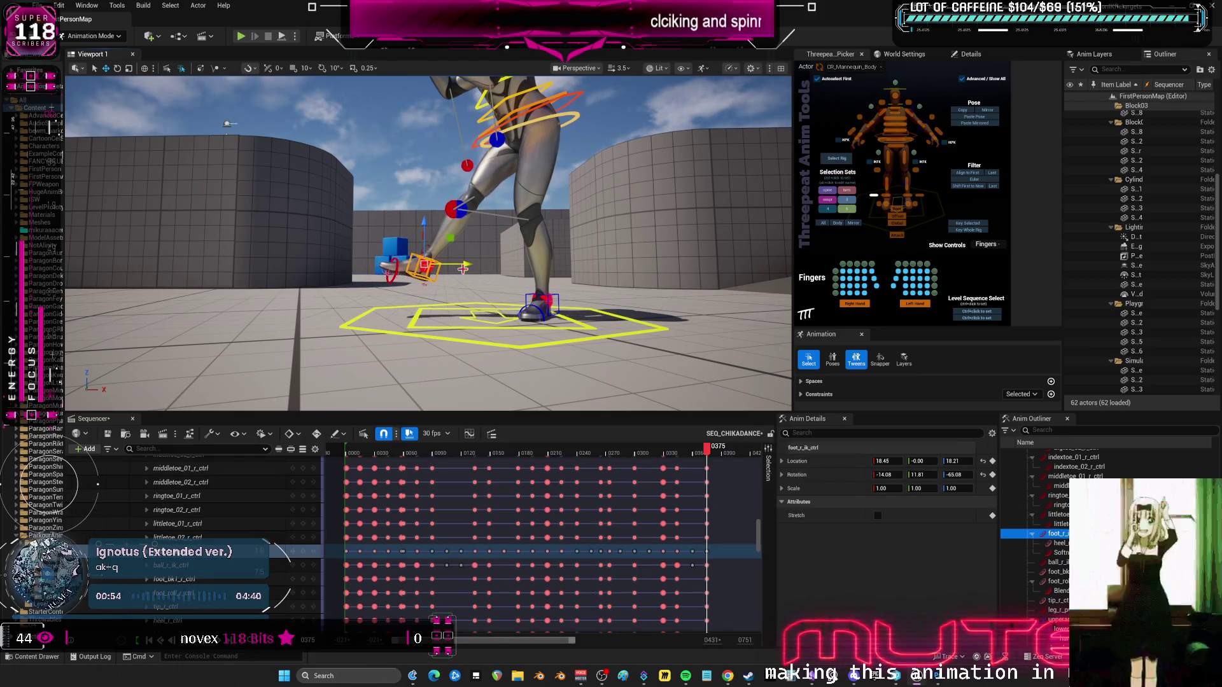
mouse_move(428, 244)
left_mouse_down()
mouse_move(464, 251)
mouse_move(433, 261)
mouse_move(438, 280)
mouse_move(429, 266)
mouse_move(473, 286)
left_mouse_up()
key("e")
key("w")
left_click_drag(439, 245, 445, 272)
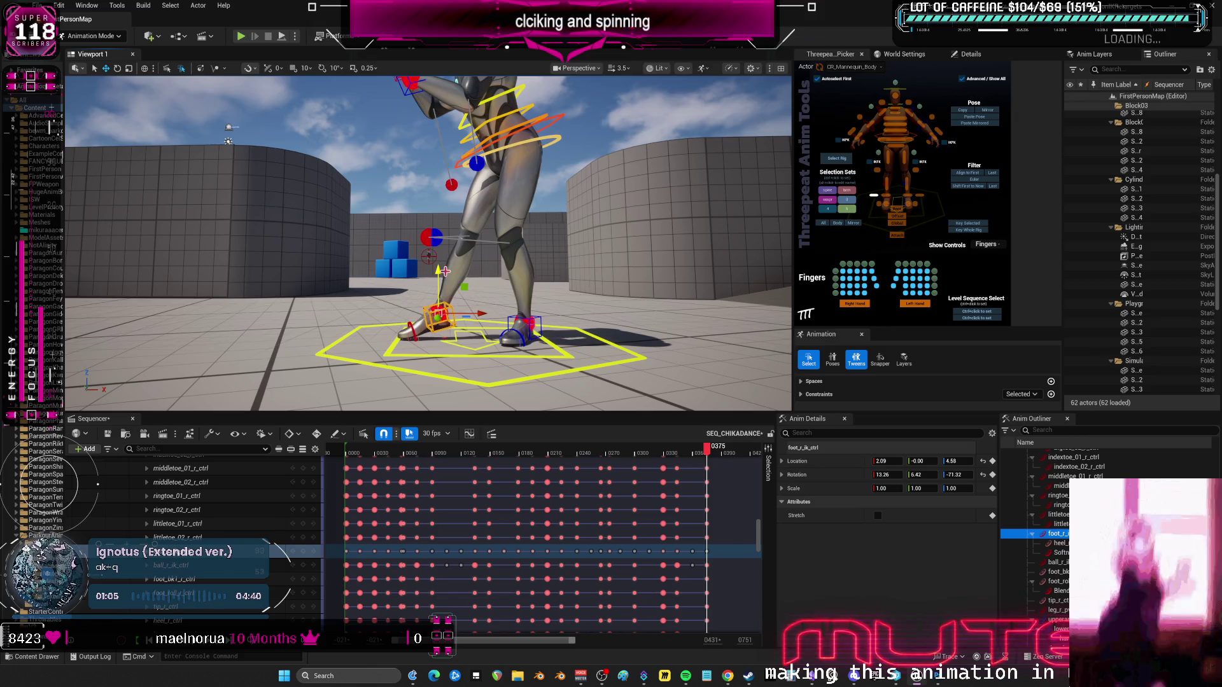
Rotate the right foot IK control to its final angle 39.89, -1.68, -78.54.
left_click(404, 323)
scroll(428, 244, "up", 5)
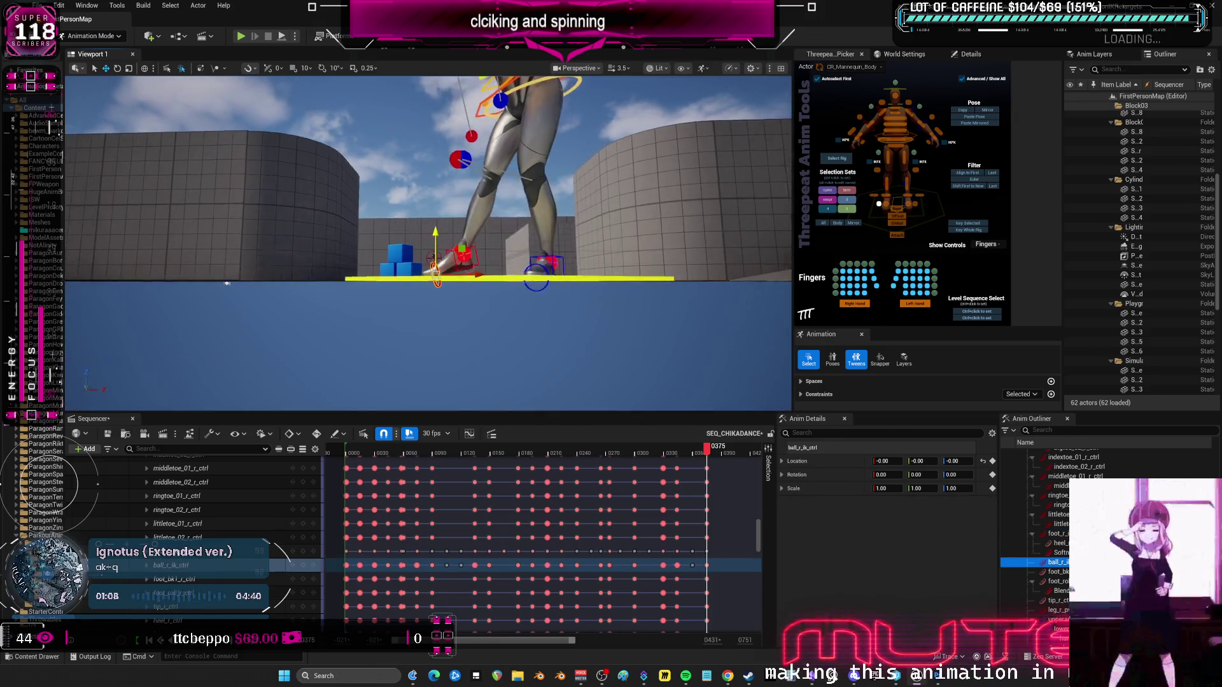
scroll(424, 339, "up", 5)
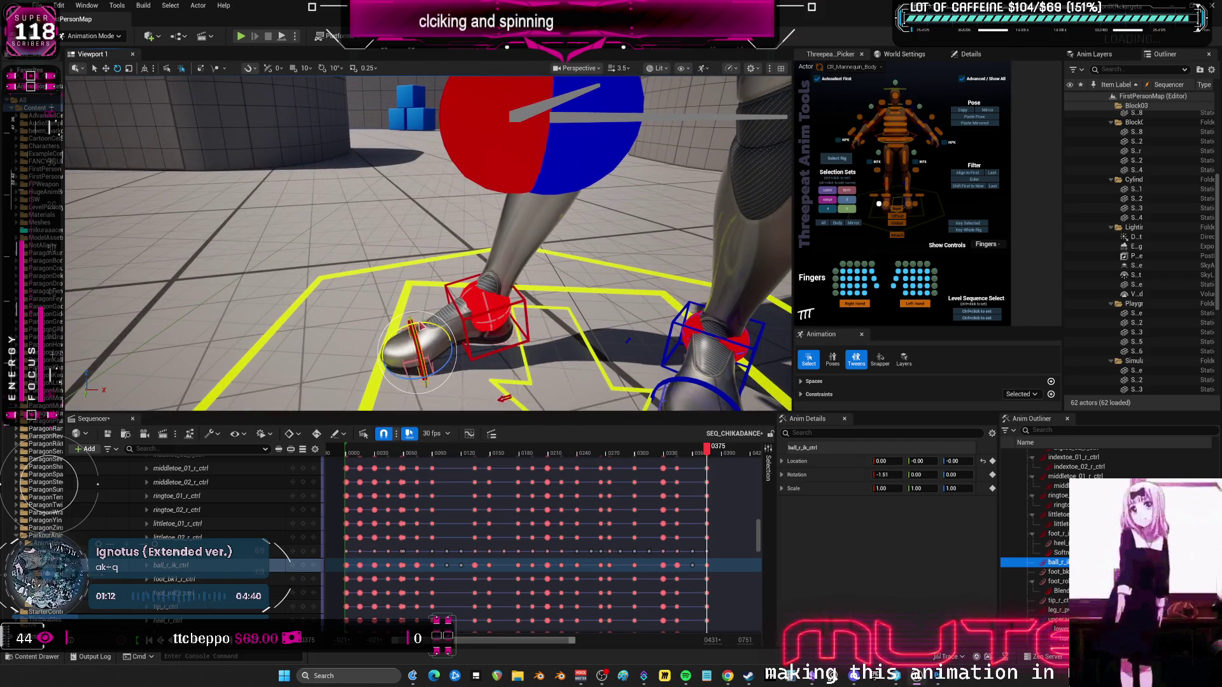
left_click(528, 293)
mouse_move(528, 293)
left_mouse_down()
mouse_move(533, 310)
mouse_move(491, 252)
left_mouse_up()
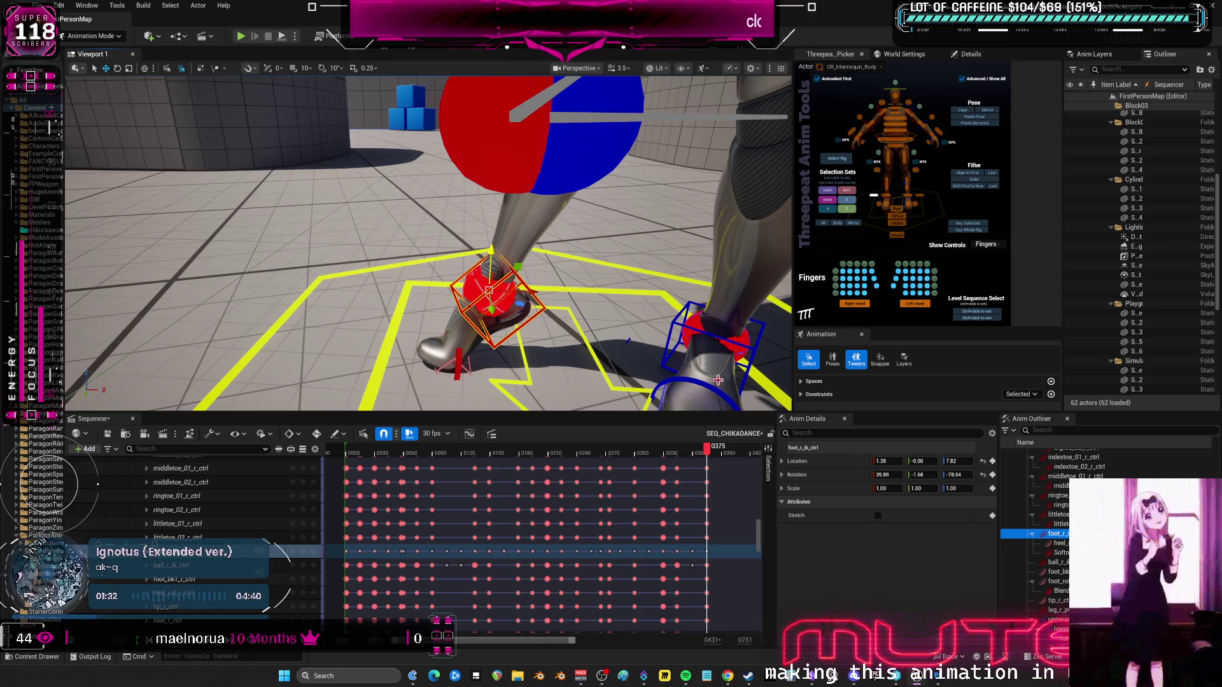
left_click_drag(587, 412, 587, 545)
Shift the mannequin's hips and torso to the side with the body control.
scroll(204, 83, "up", 5)
scroll(204, 83, "down", 5)
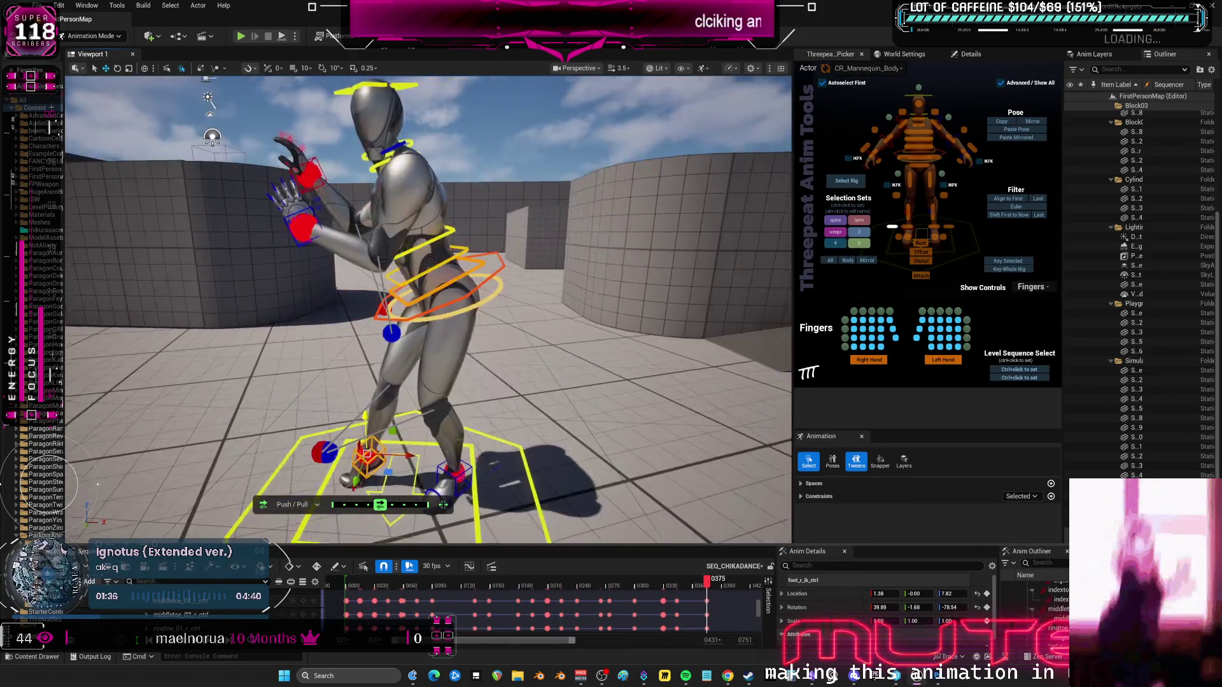
scroll(203, 83, "up", 6)
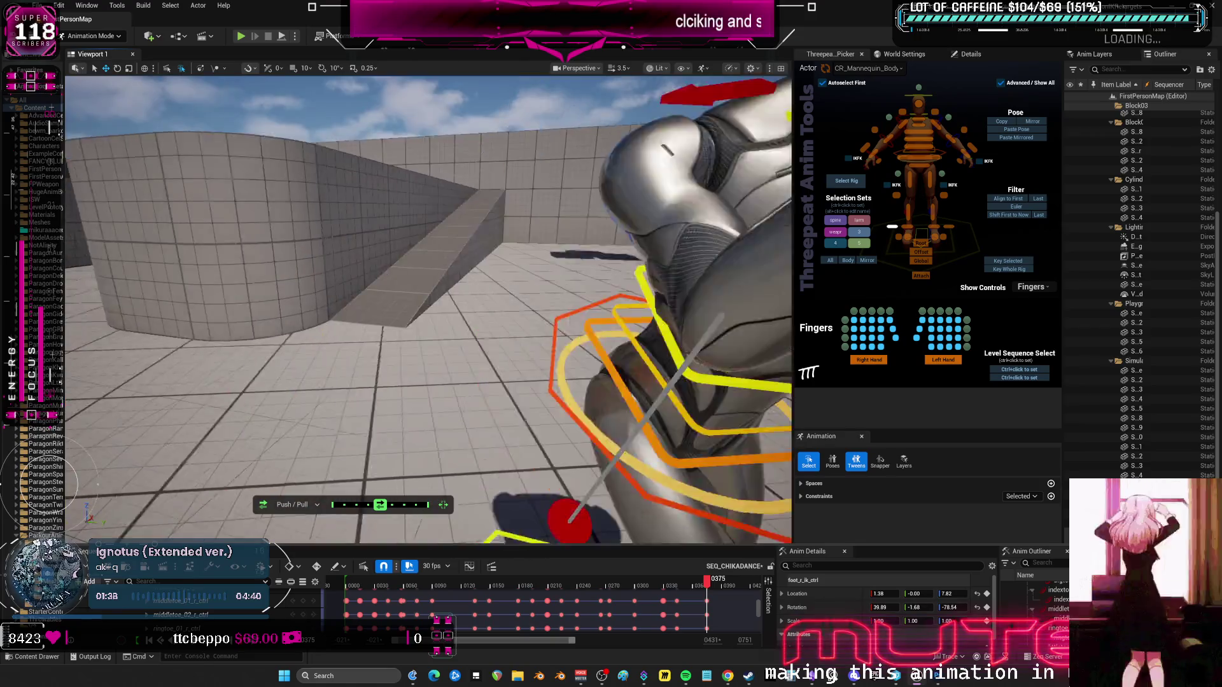
scroll(428, 309, "down", 6)
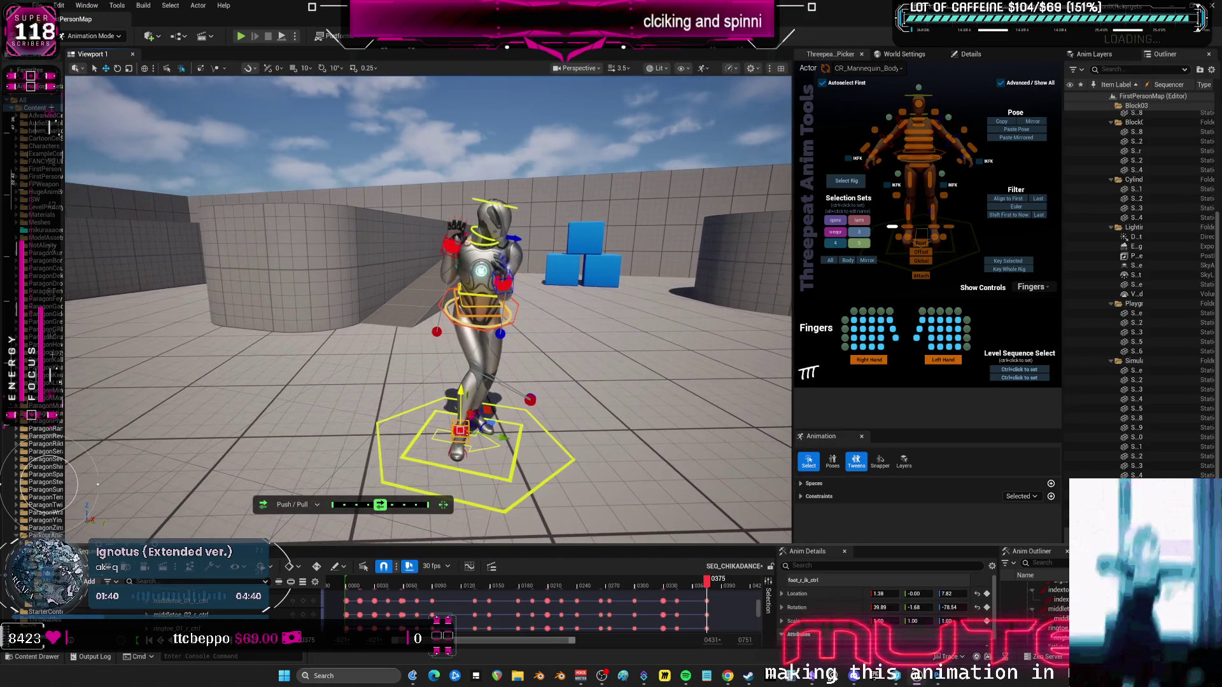
left_click(519, 309)
left_click_drag(521, 311, 506, 307)
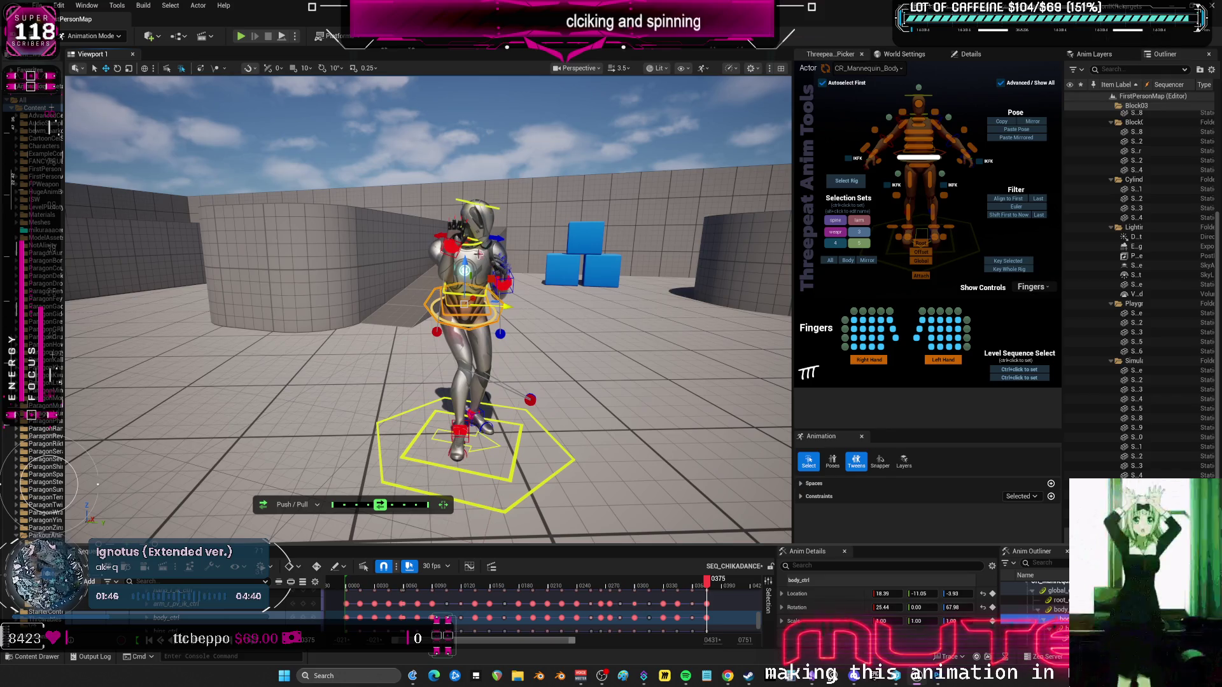
Raise the right hand IK control slightly and move it in toward the head.
left_click(453, 245)
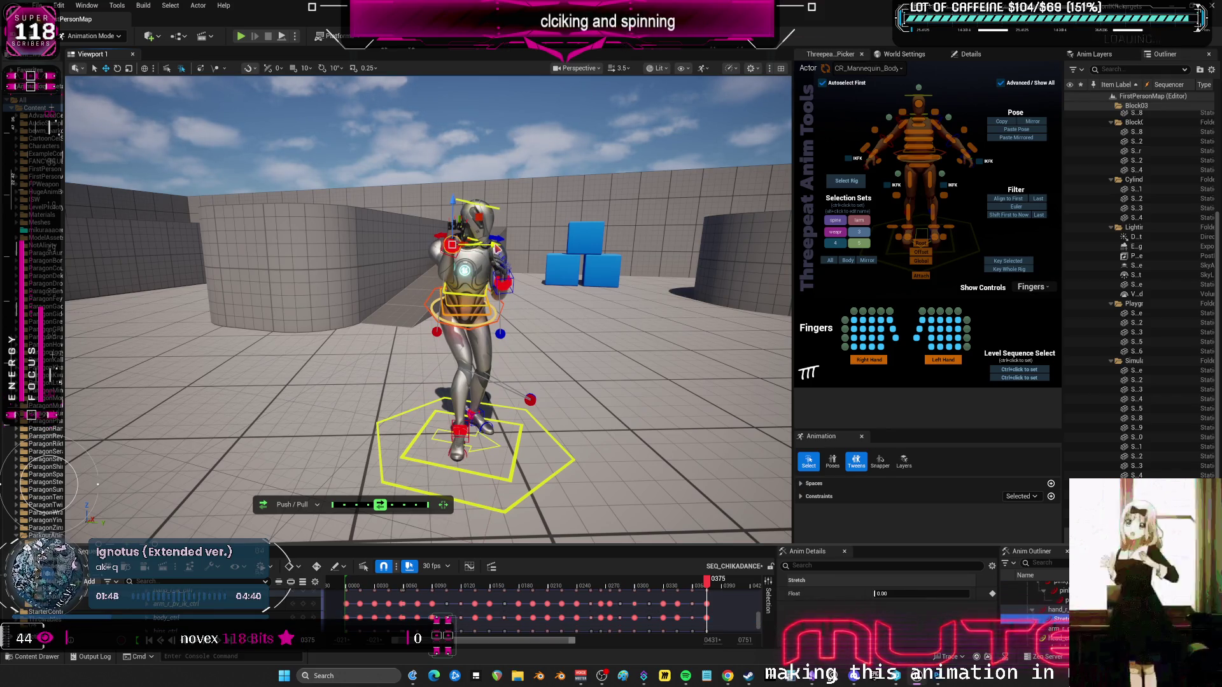
left_click(441, 243)
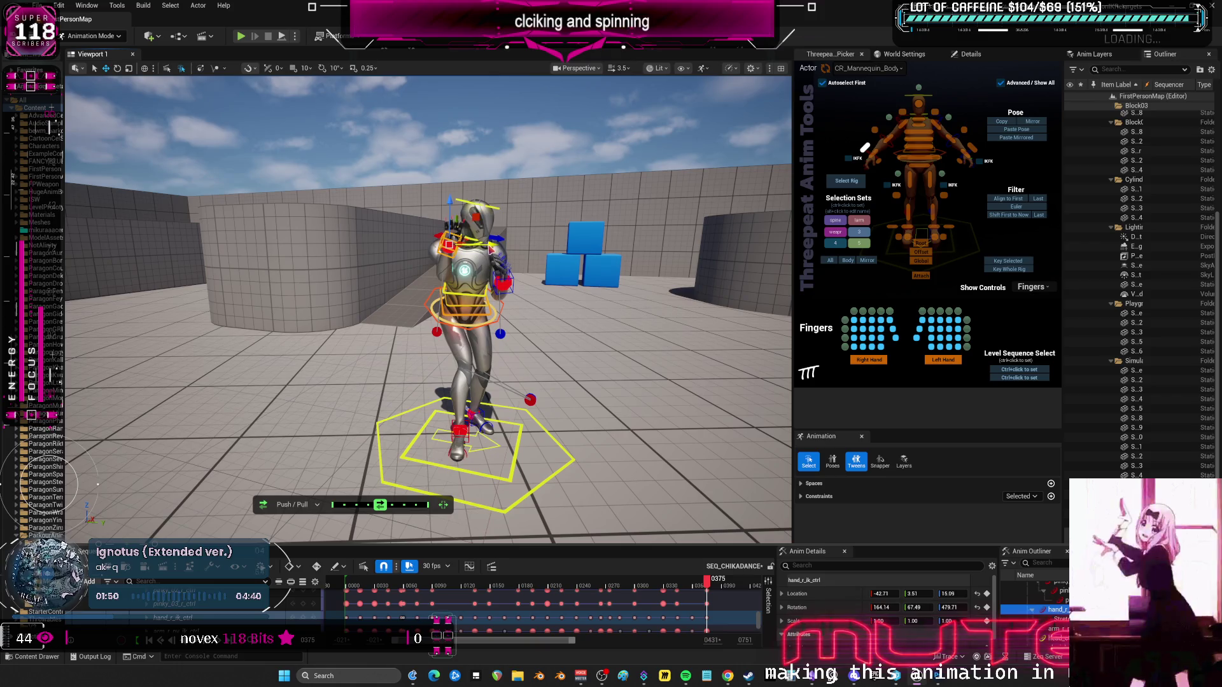
left_click_drag(444, 208, 442, 191)
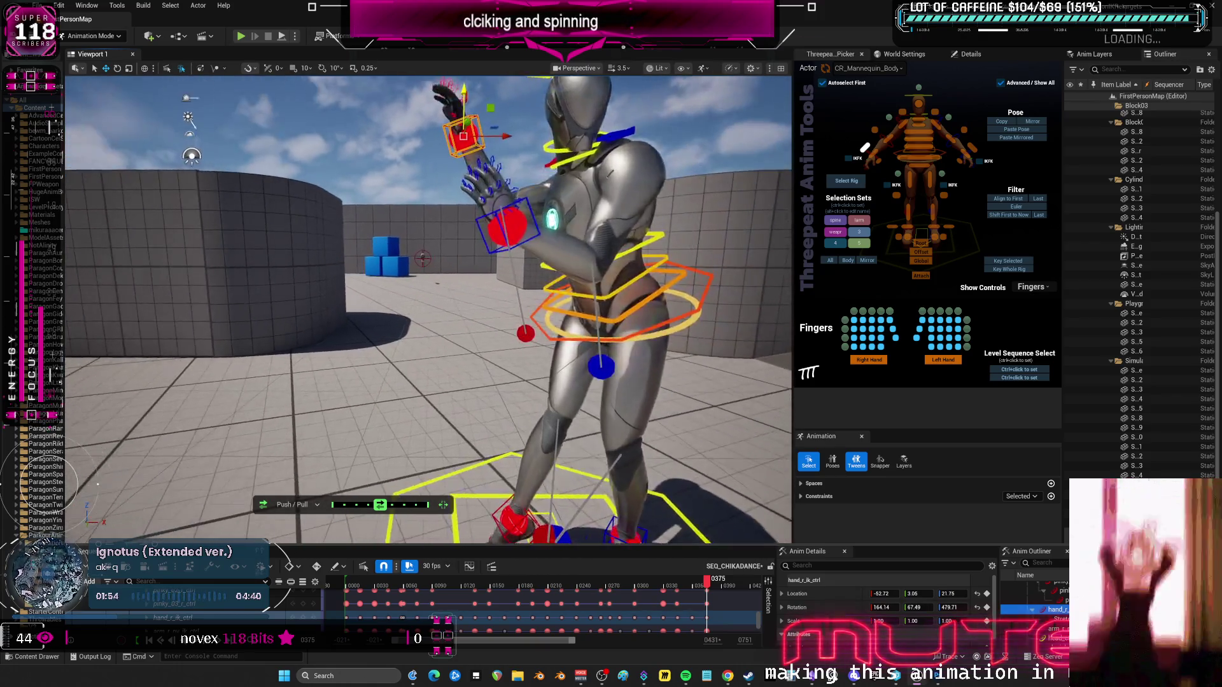
scroll(456, 249, "down", 3)
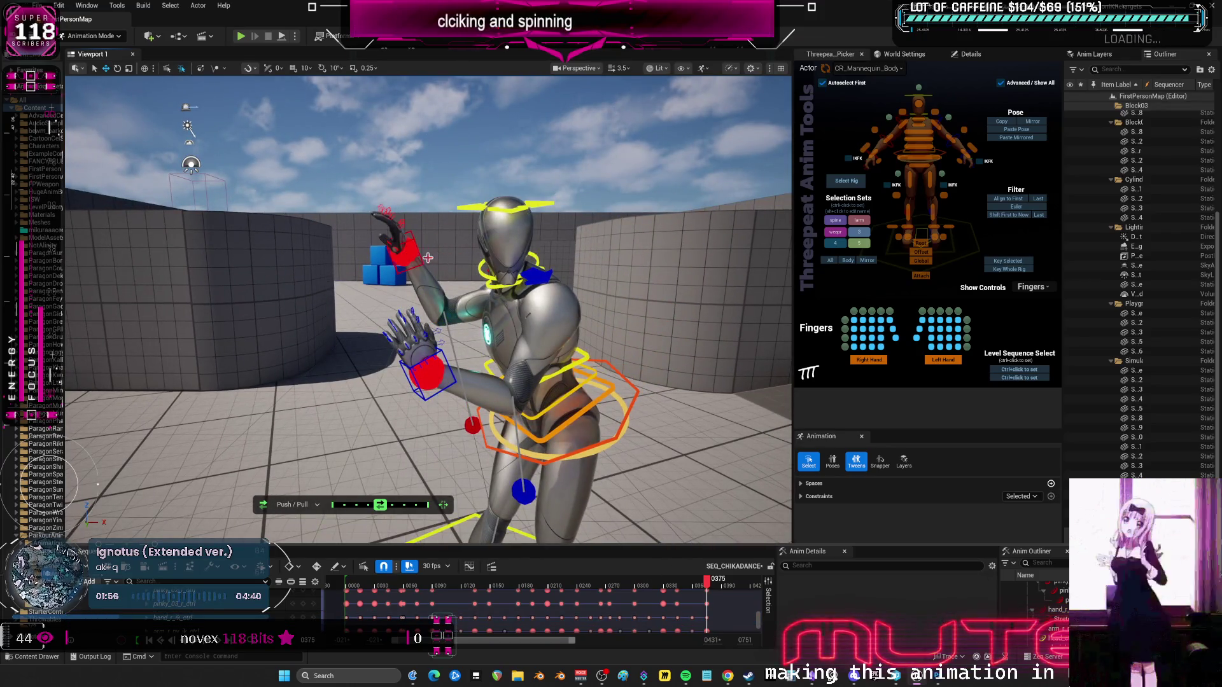
left_click_drag(458, 254, 479, 254)
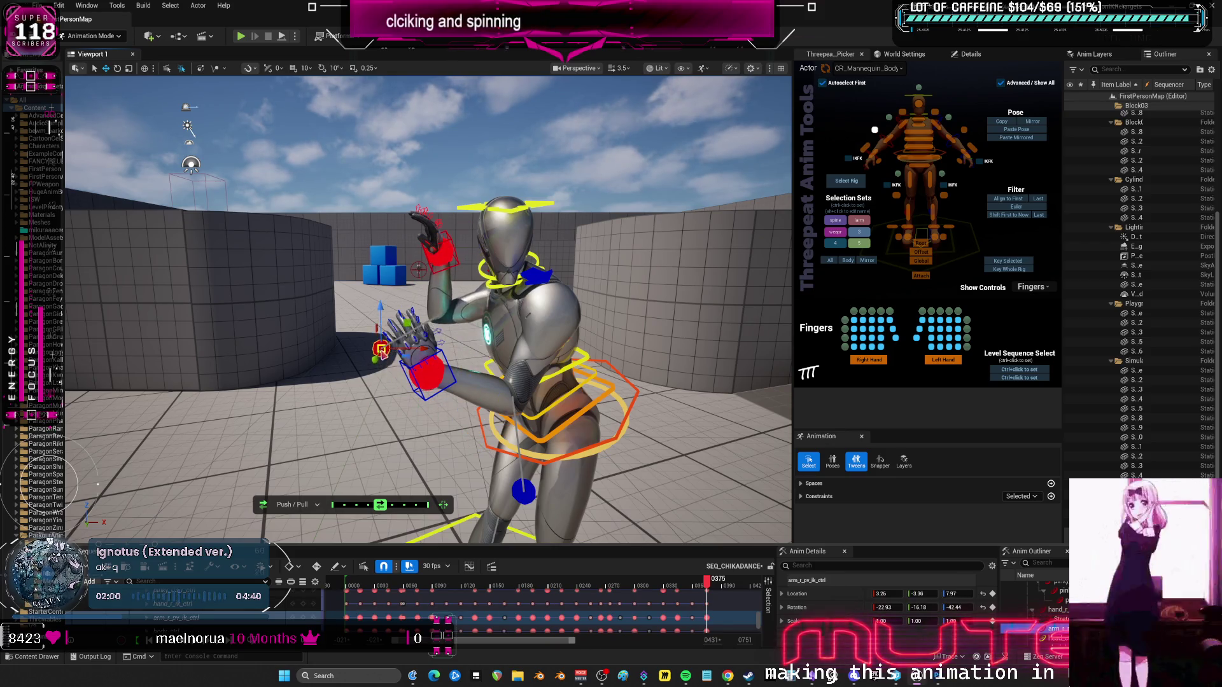
Raise the left hand IK control and swing it to the left.
left_click(370, 402)
left_click(428, 373)
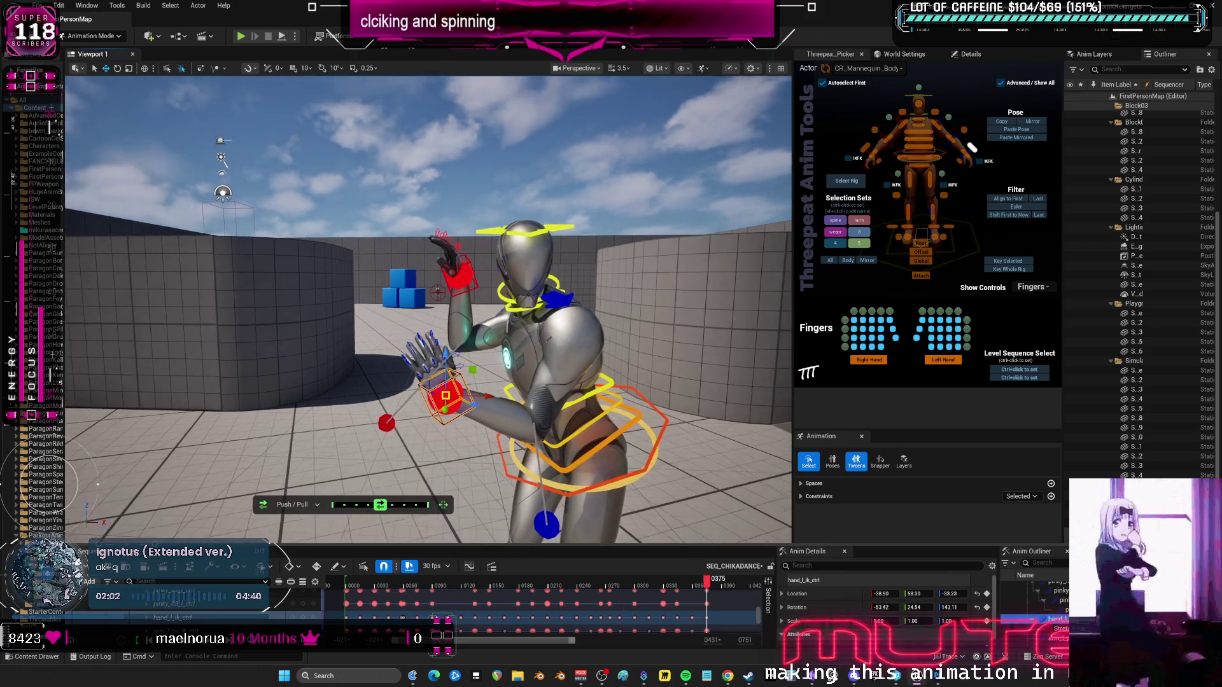
left_click_drag(477, 369, 492, 369)
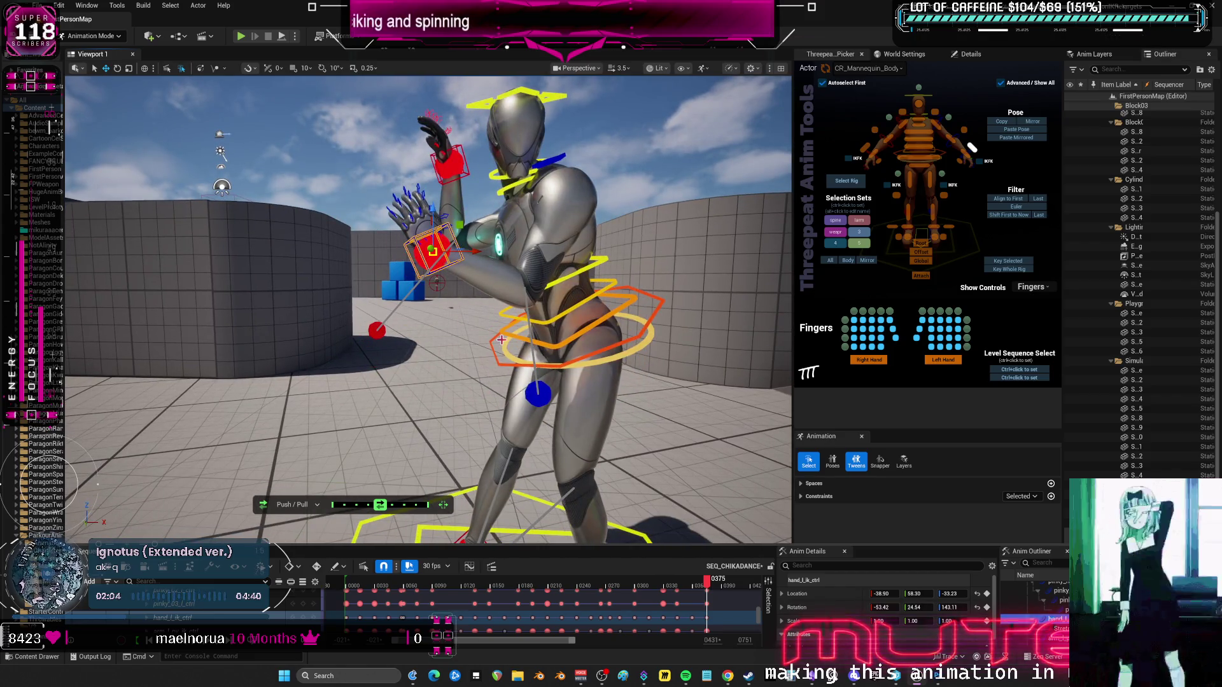
left_click_drag(445, 215, 456, 178)
mouse_move(490, 234)
left_mouse_down()
mouse_move(407, 191)
mouse_move(401, 210)
mouse_move(432, 227)
mouse_move(412, 200)
mouse_move(432, 228)
left_mouse_up()
key("e")
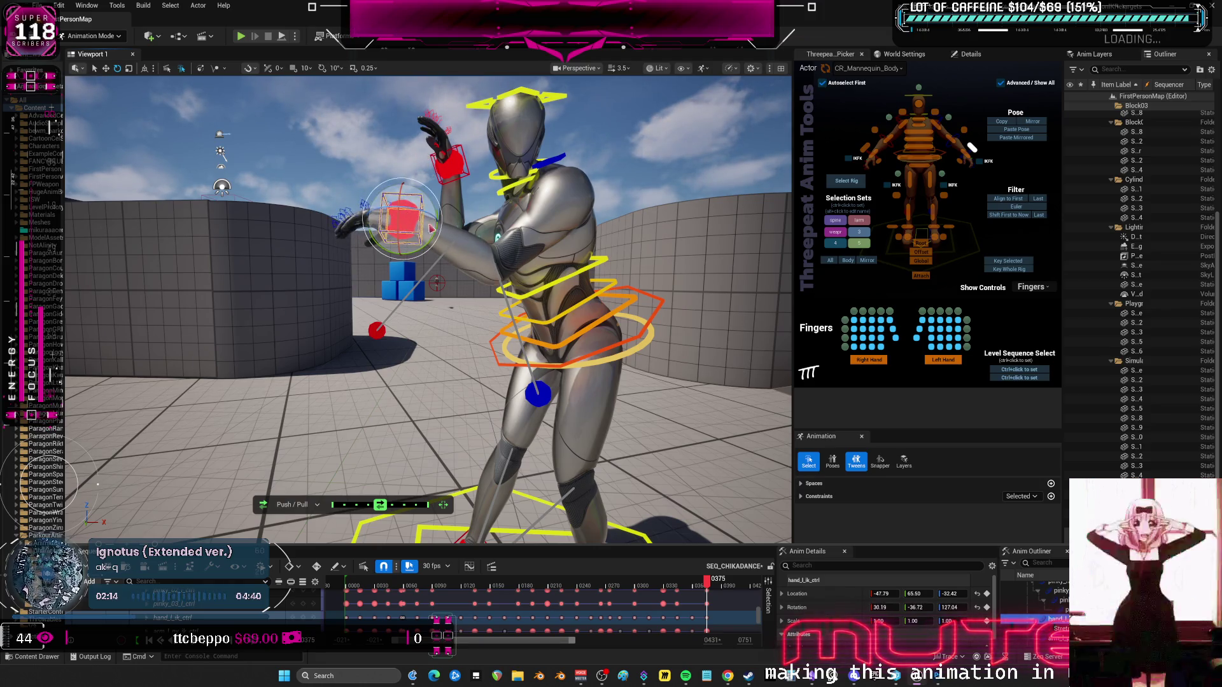
Move the left elbow pole vector outward, rotate the left shoulder, and frame the left hand.
left_click(535, 391)
key("w")
mouse_move(535, 392)
left_mouse_down()
mouse_move(494, 403)
mouse_move(387, 398)
mouse_move(713, 347)
left_mouse_up()
left_click_drag(503, 369, 503, 369)
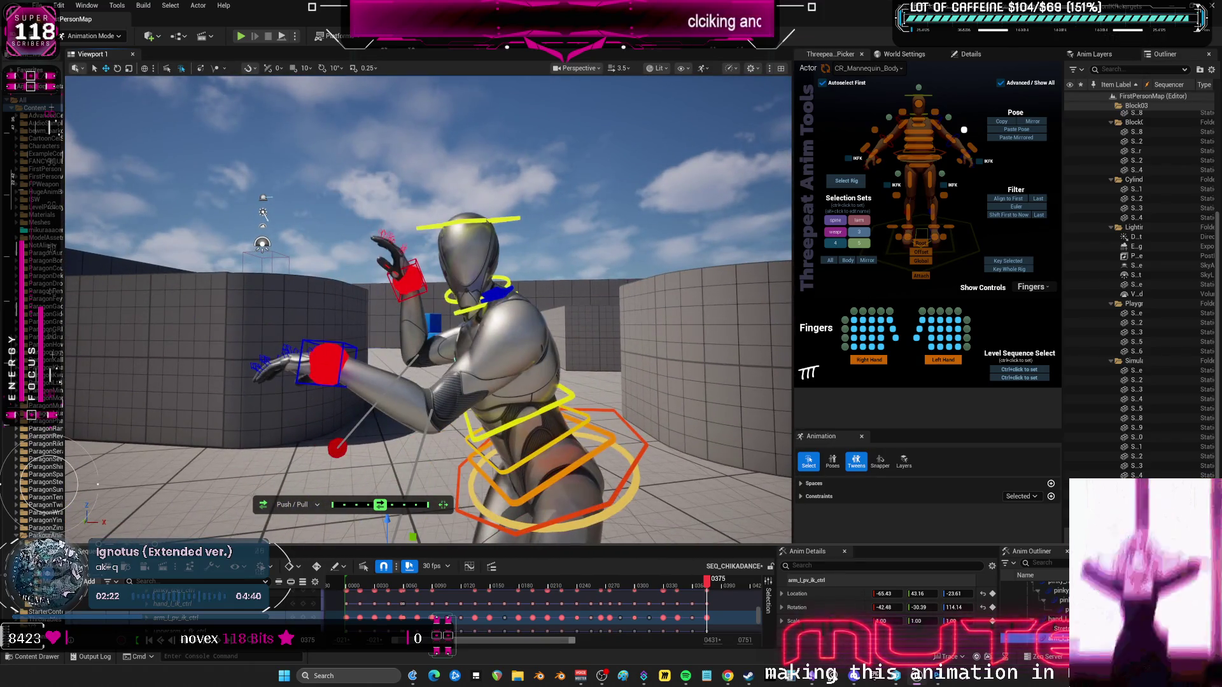
key("e")
left_click_drag(499, 302, 506, 314)
left_click(972, 148)
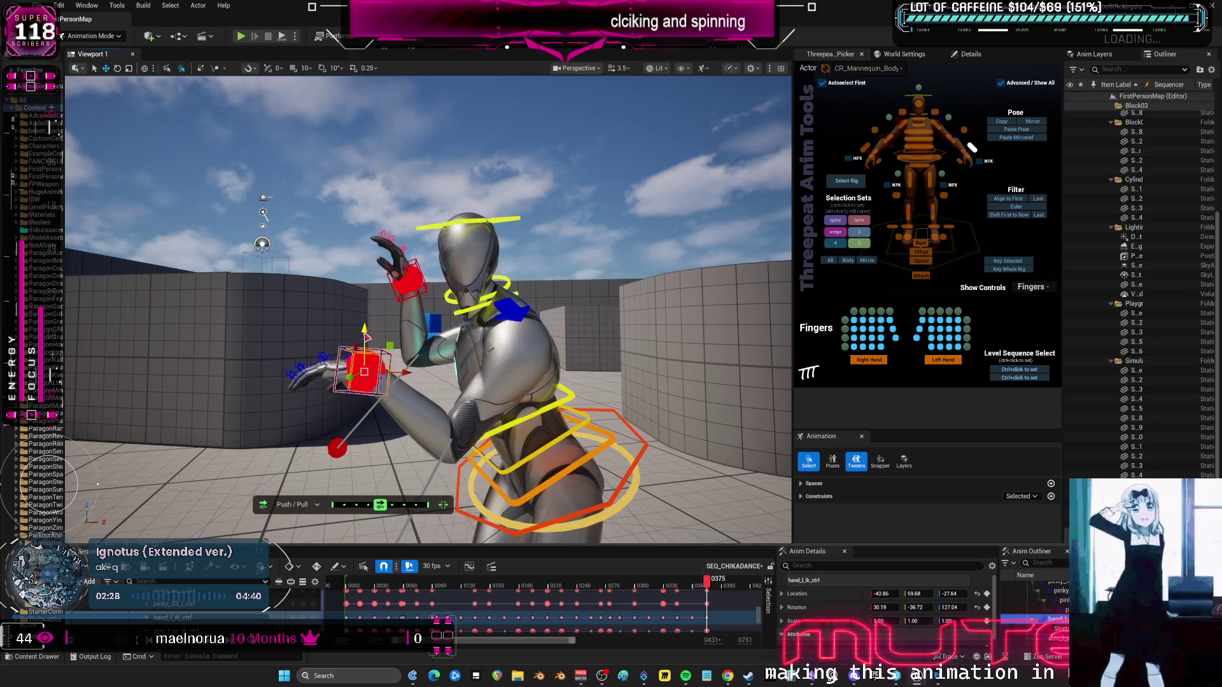
key("f")
left_click_drag(278, 305, 278, 305)
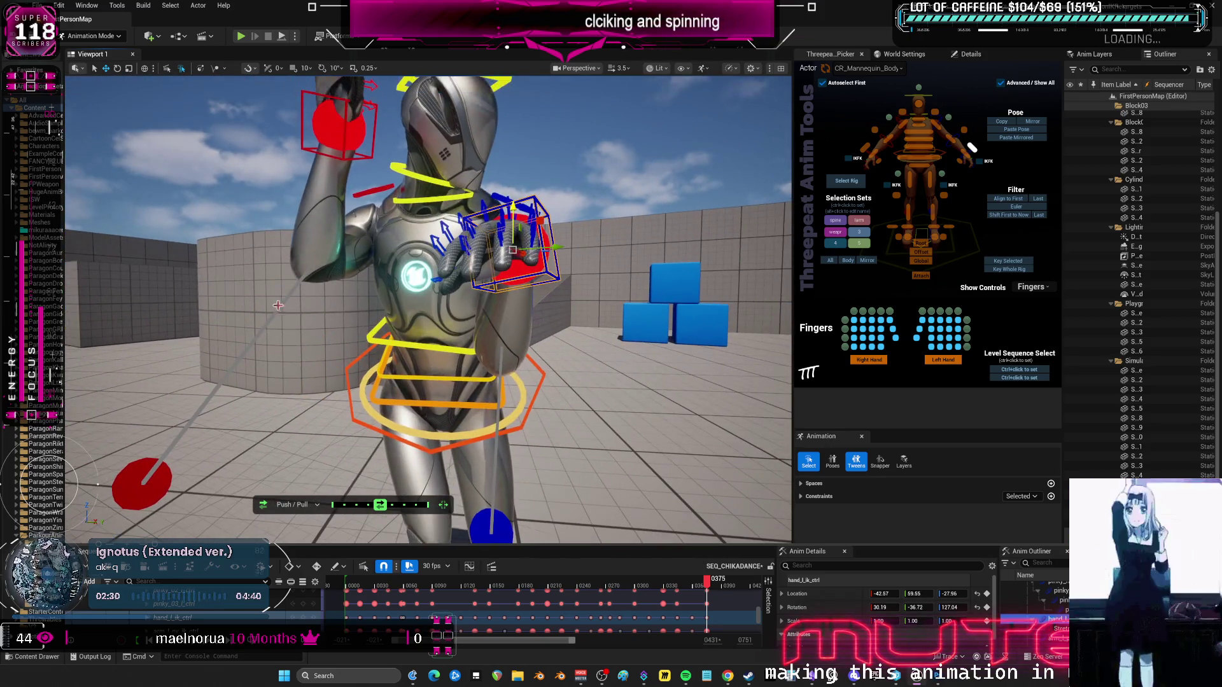
Move the right hand IK control to -55.87, 18.14, 10.38, nearer the face.
left_click(874, 130)
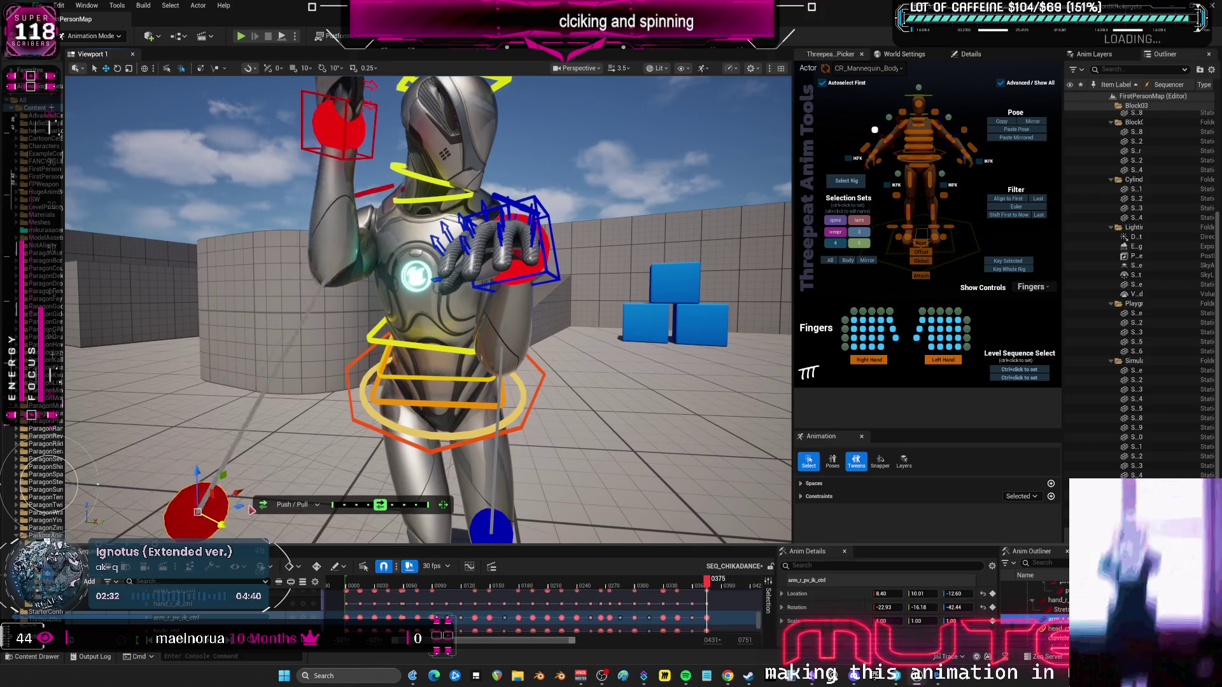
left_click(369, 146)
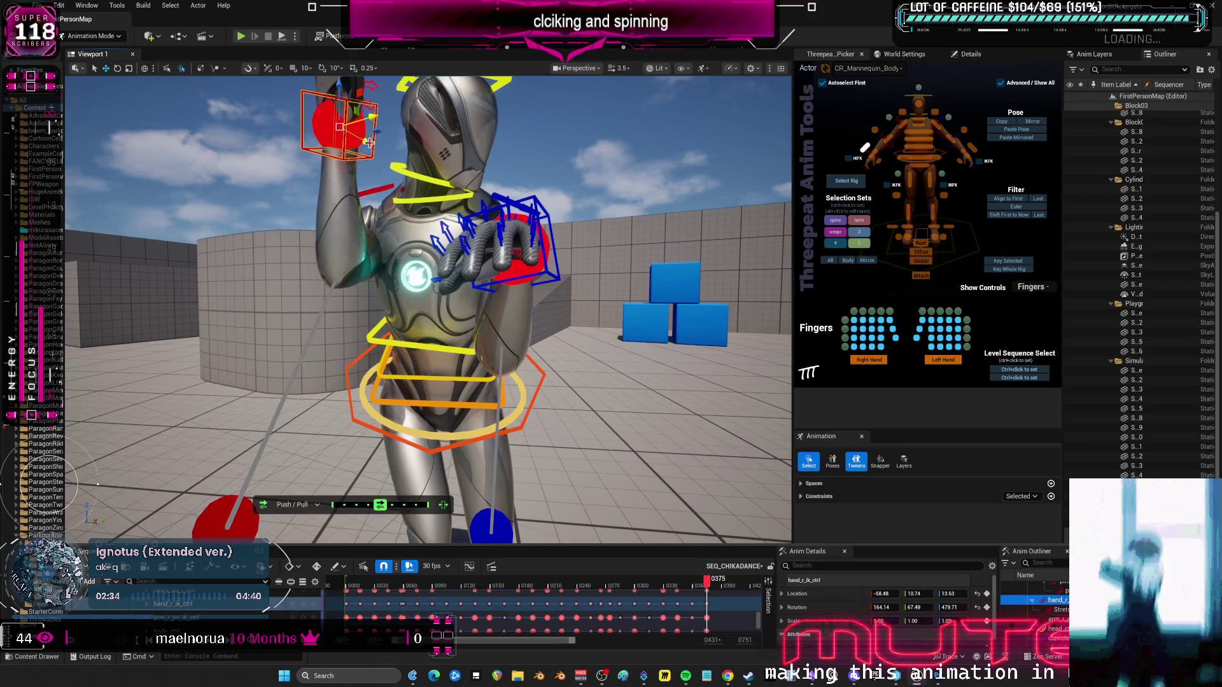
left_click(314, 129)
left_click(344, 127)
left_click_drag(344, 127, 413, 166)
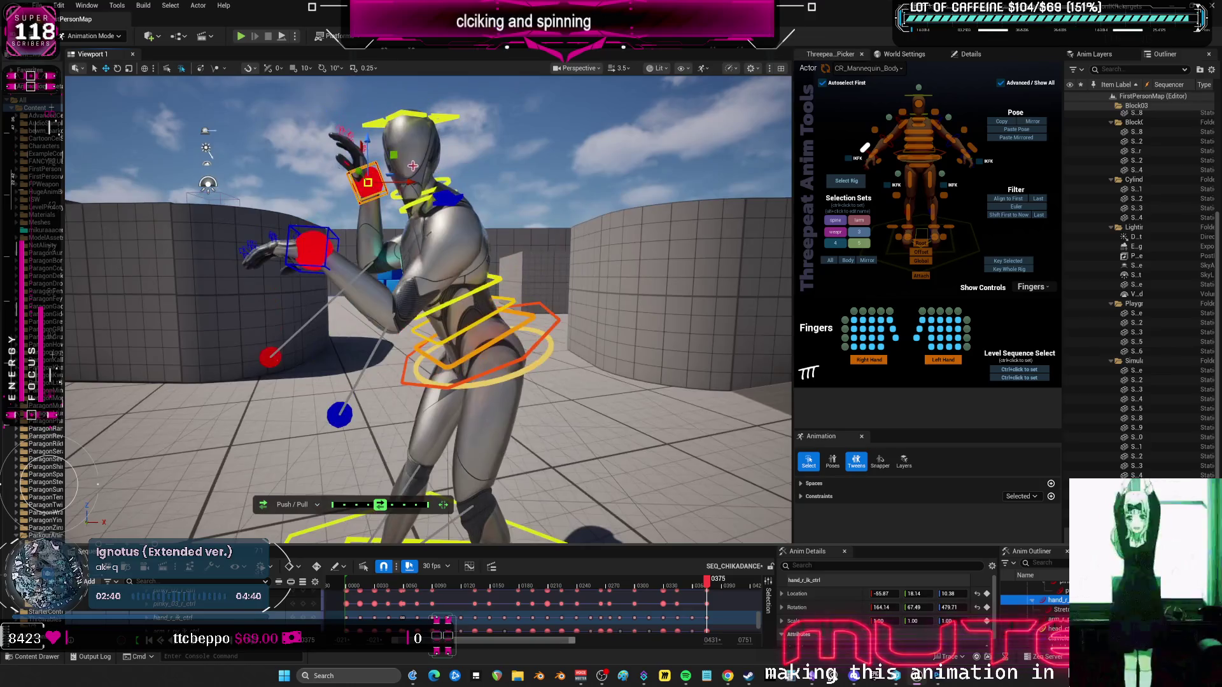
scroll(414, 166, "down", 5)
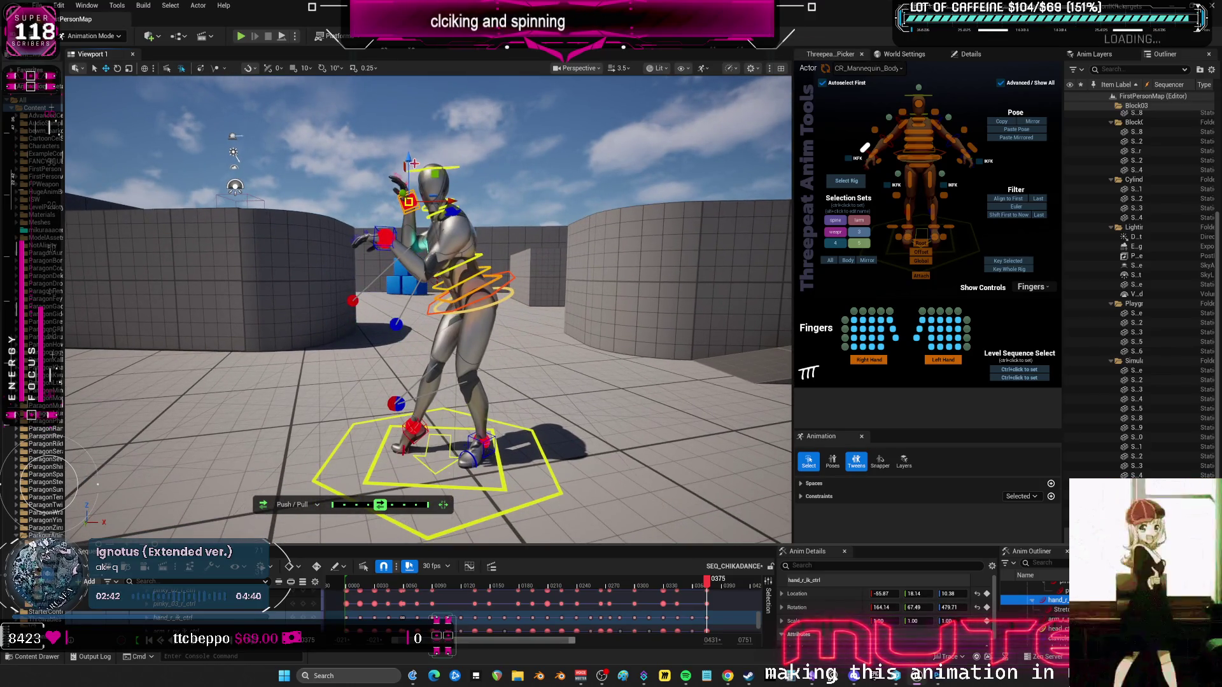
scroll(476, 251, "up", 5)
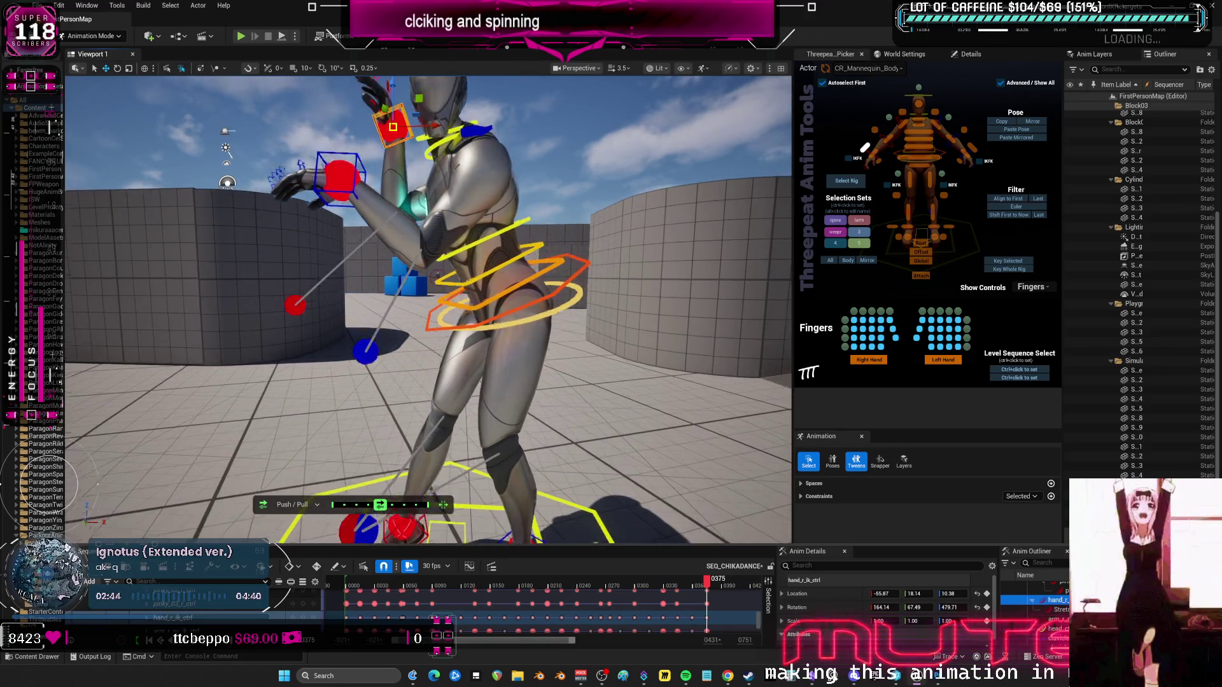
left_click(463, 228)
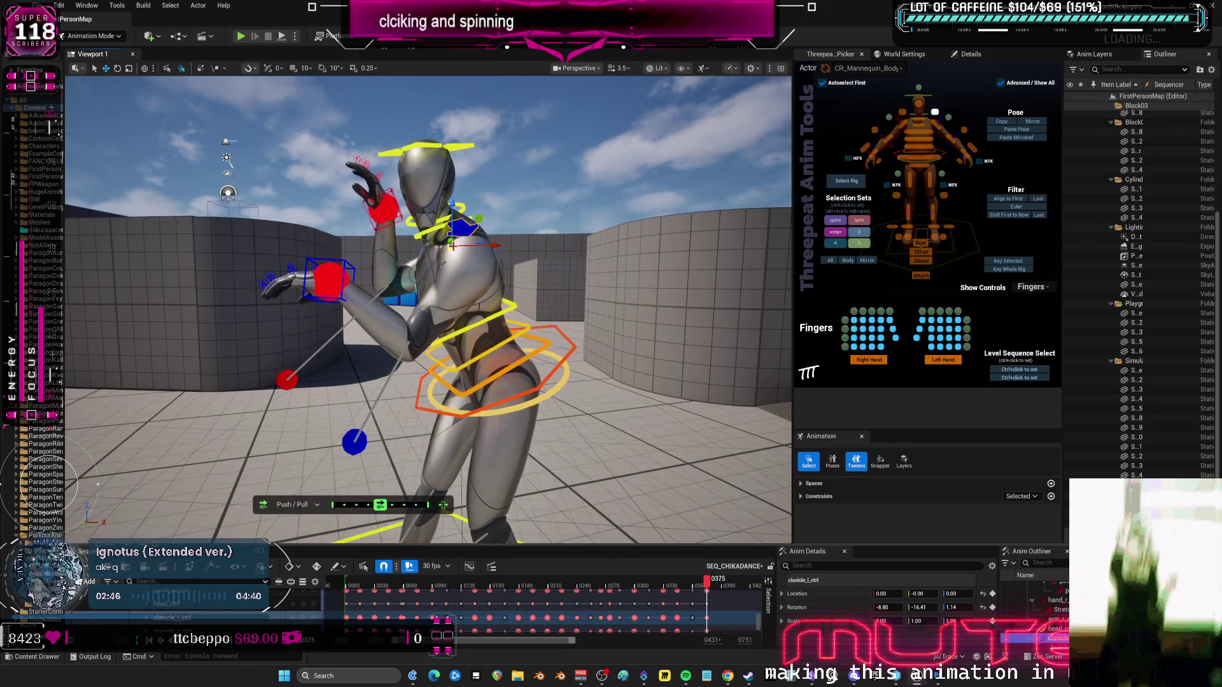
Rotate the left clavicle control, then check the neck and head controls.
key("e")
mouse_move(453, 246)
left_mouse_down()
mouse_move(453, 226)
mouse_move(407, 233)
left_mouse_up()
left_click(418, 231)
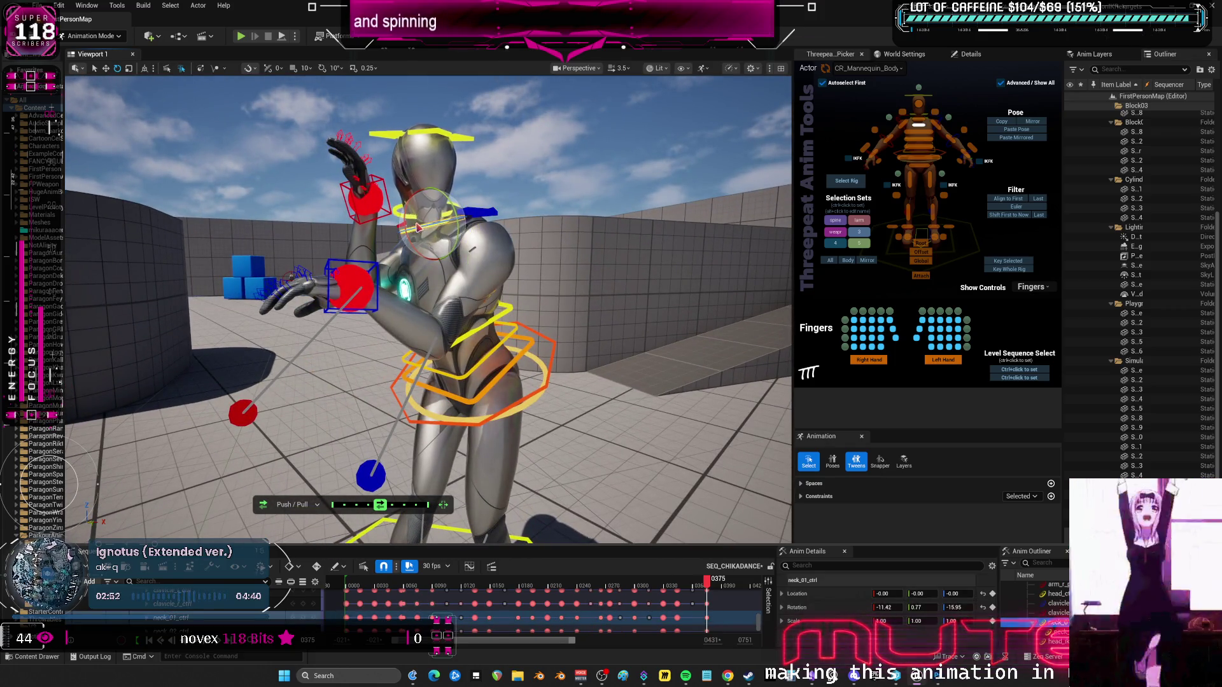
left_click(446, 215)
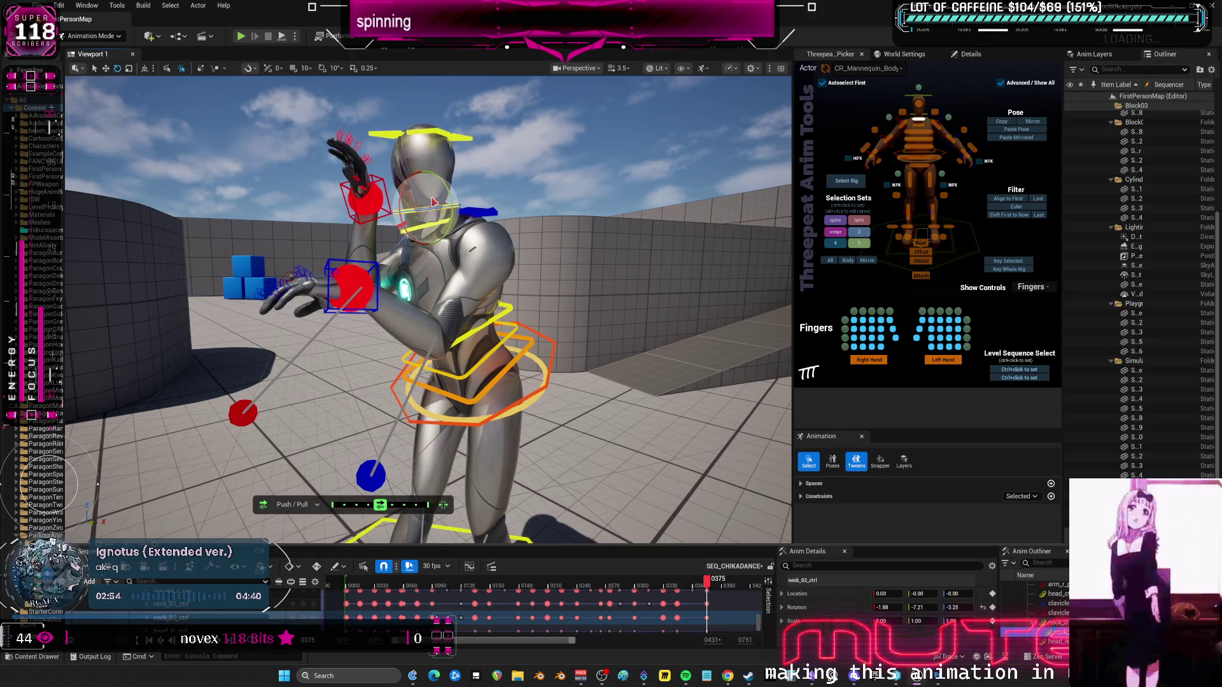
left_click(455, 167)
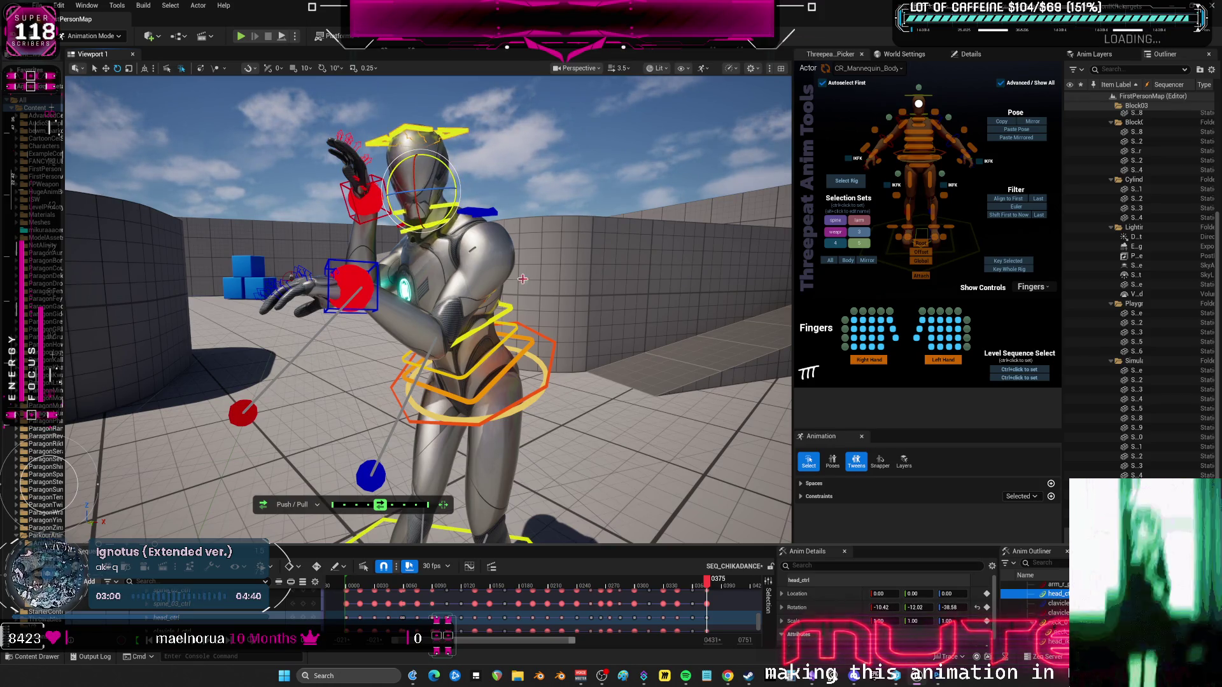
Turn the upper torso with spine_03_ctrl to -9.17, 3.66, 15.58, then rotate the right shoulder.
left_click(502, 317)
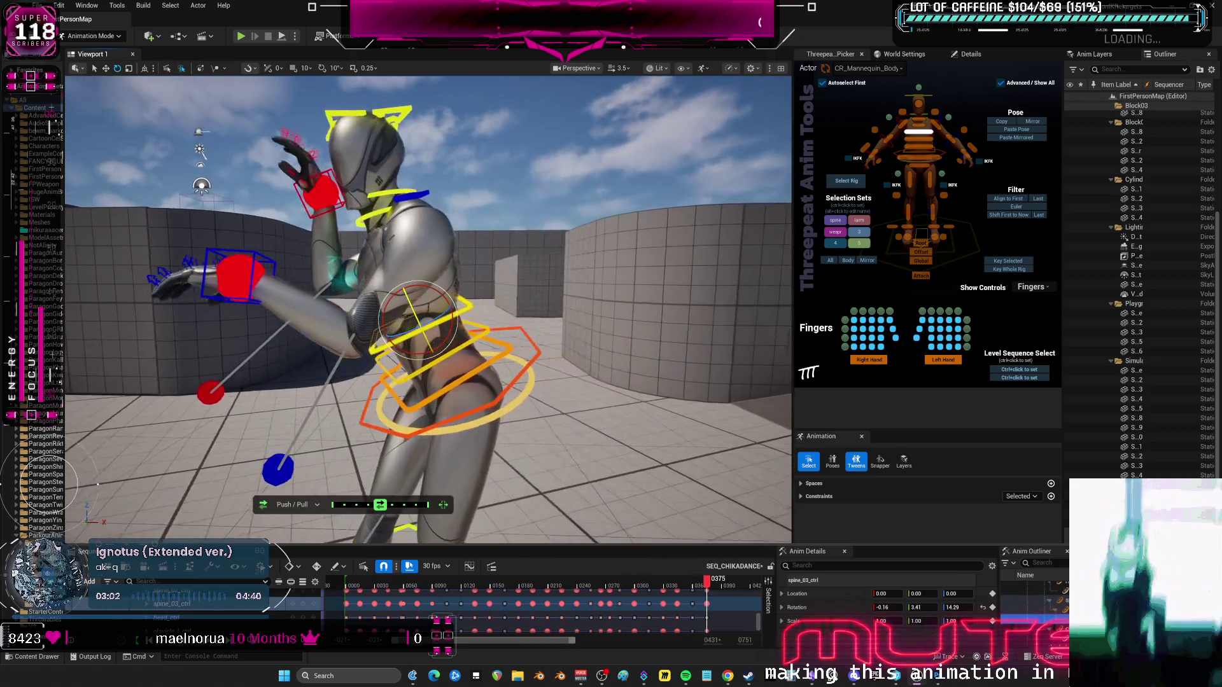
left_click_drag(548, 309, 577, 299)
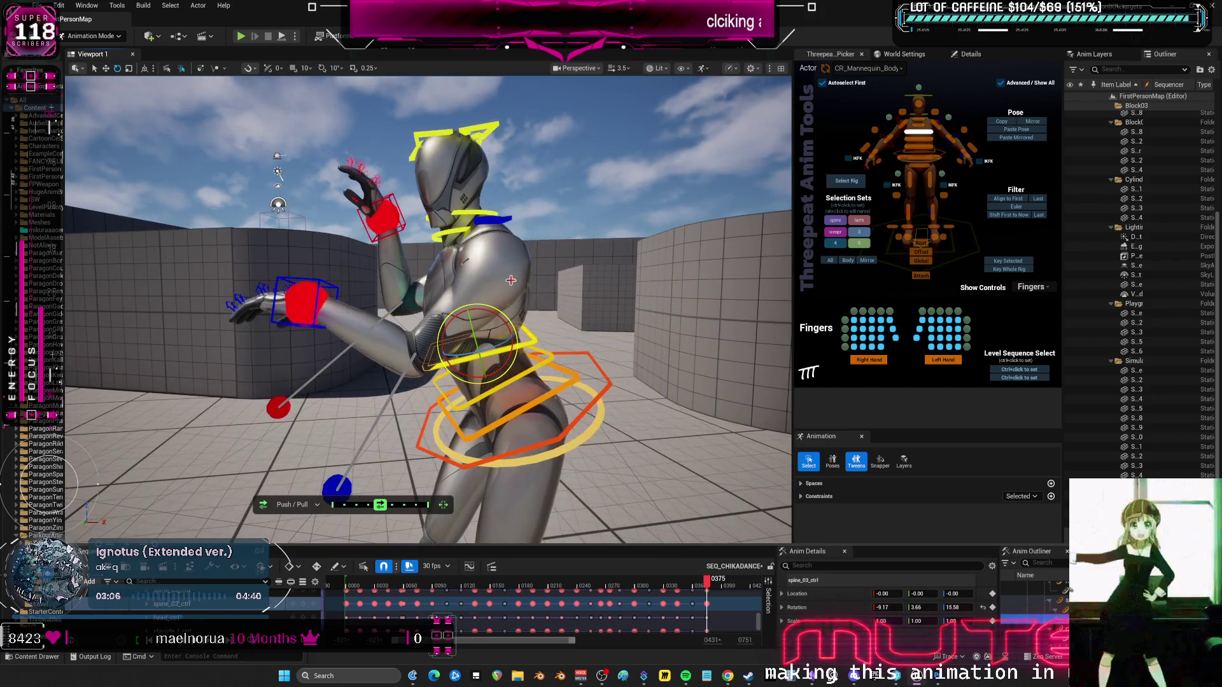
mouse_move(400, 299)
left_mouse_down()
mouse_move(334, 298)
mouse_move(242, 178)
left_mouse_up()
left_click(307, 171)
left_click_drag(366, 223, 379, 249)
Move the right hand IK control up and outward to raise the hand overhead.
key("w")
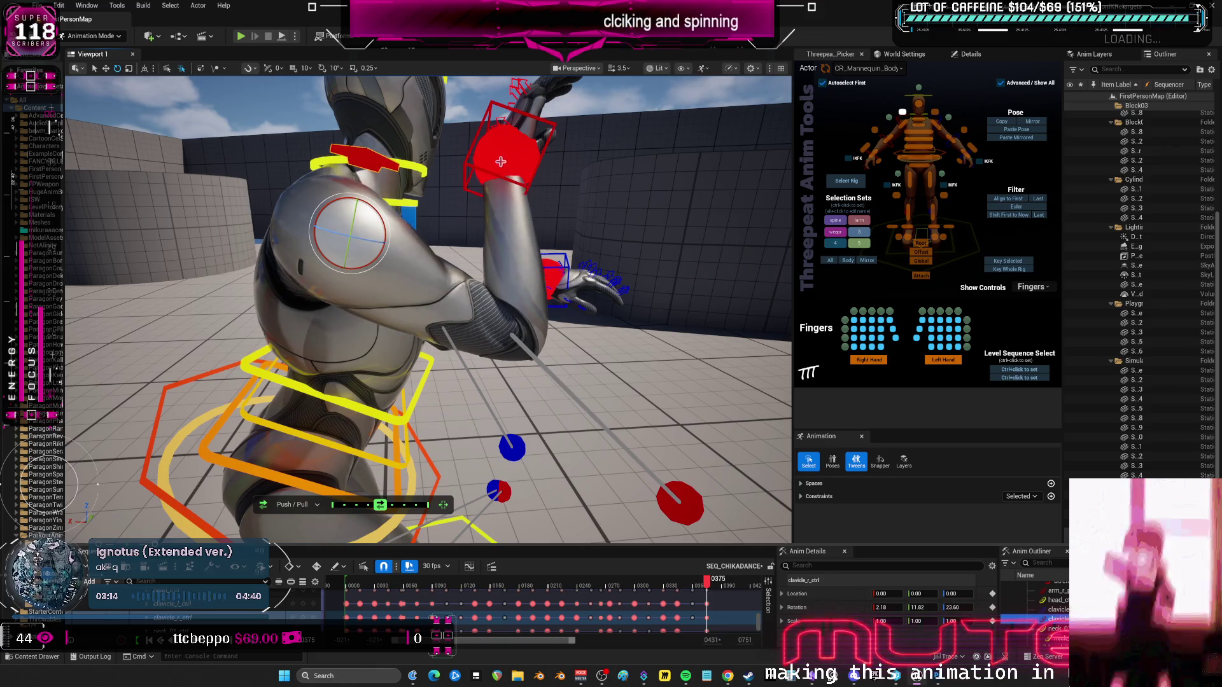
left_click(546, 153)
mouse_move(505, 160)
left_mouse_down()
mouse_move(589, 133)
mouse_move(587, 112)
left_mouse_up()
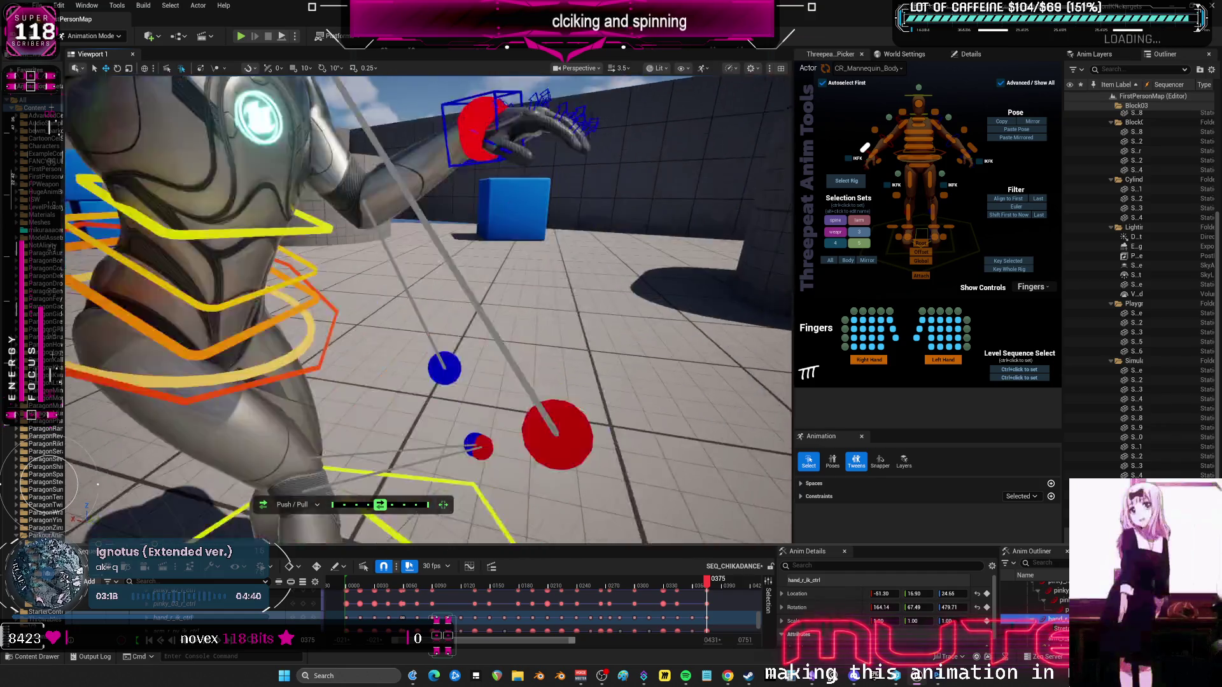
mouse_move(467, 185)
left_mouse_down()
mouse_move(433, 185)
mouse_move(467, 184)
mouse_move(435, 207)
mouse_move(450, 209)
mouse_move(415, 148)
mouse_move(455, 153)
mouse_move(410, 118)
mouse_move(560, 131)
mouse_move(497, 150)
left_mouse_up()
key("e")
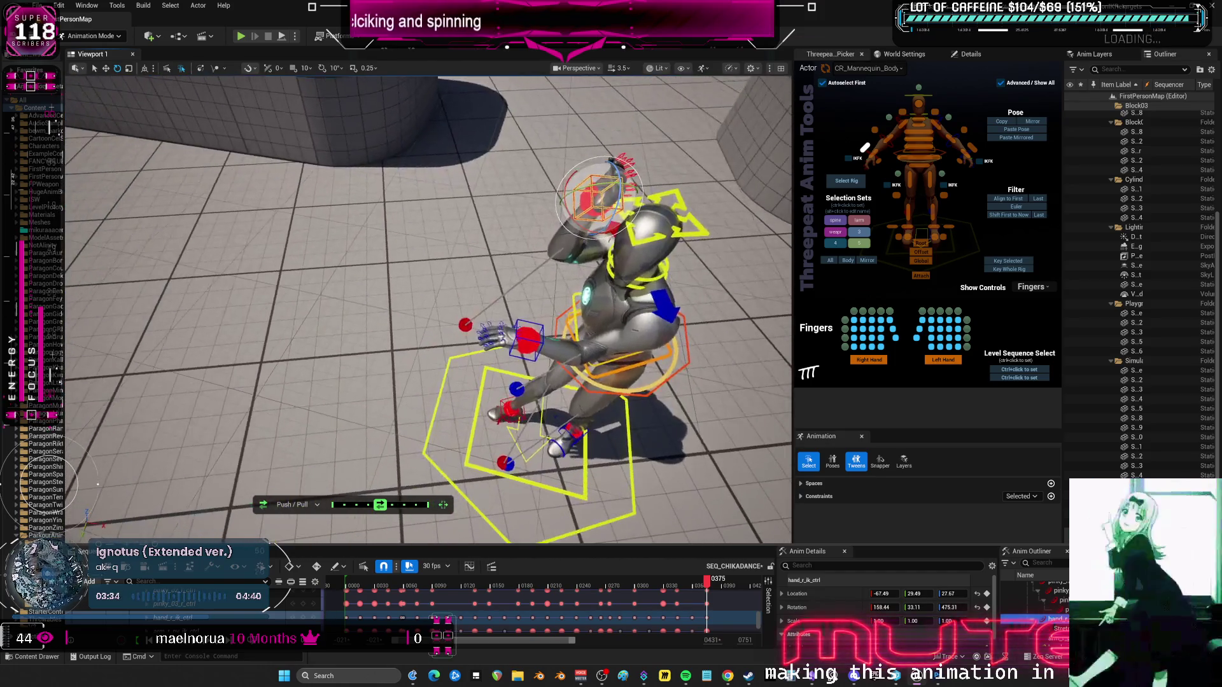
Frame the right arm pole control and nudge the right hand slightly down.
left_click(466, 324)
left_click(465, 325)
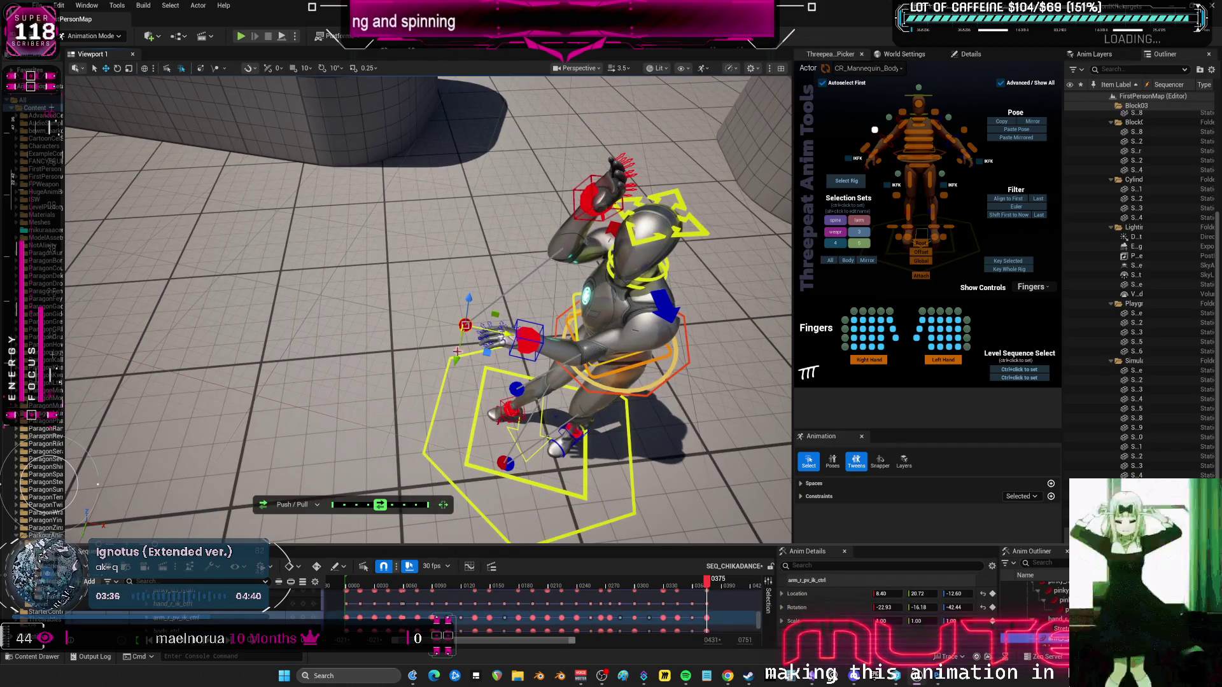
key("f")
left_click_drag(445, 331, 420, 245)
left_click_drag(516, 284, 519, 281)
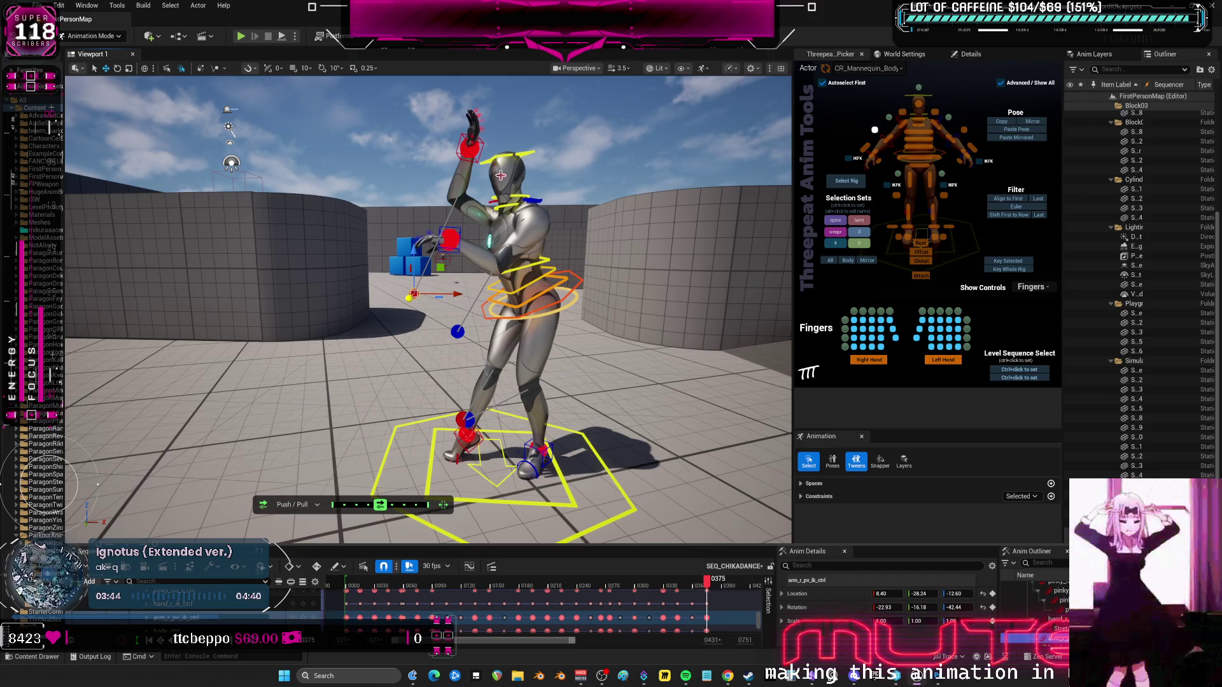
left_click(481, 147)
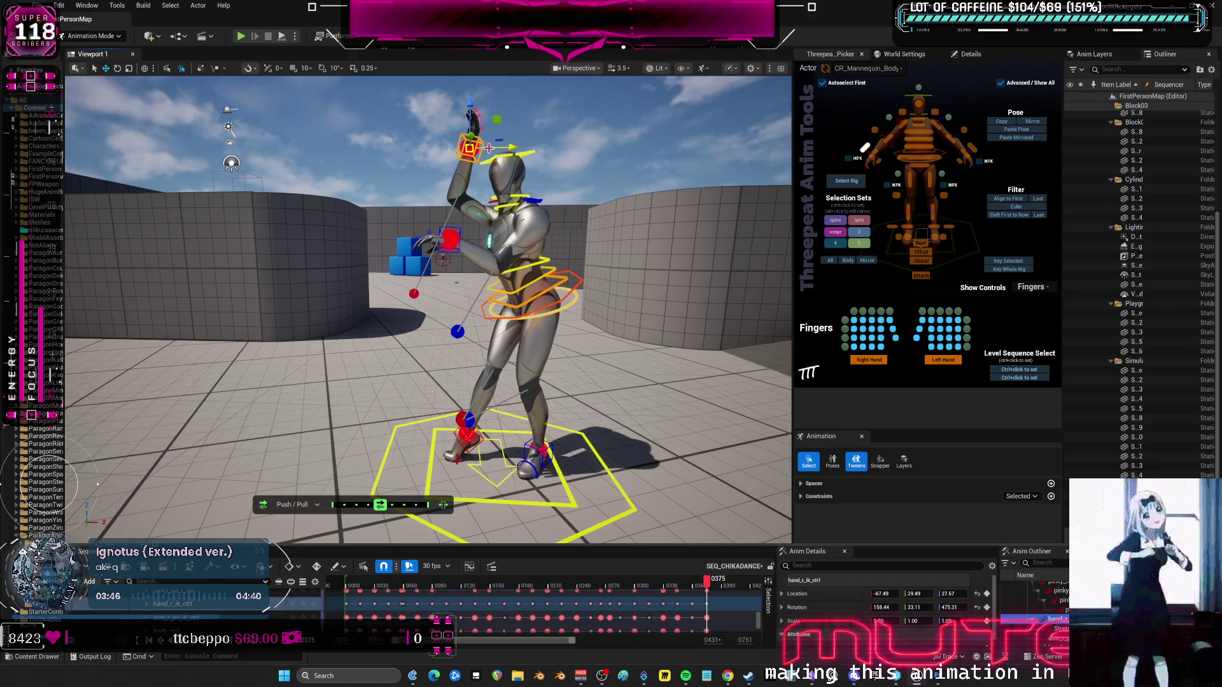
left_click_drag(471, 109, 470, 115)
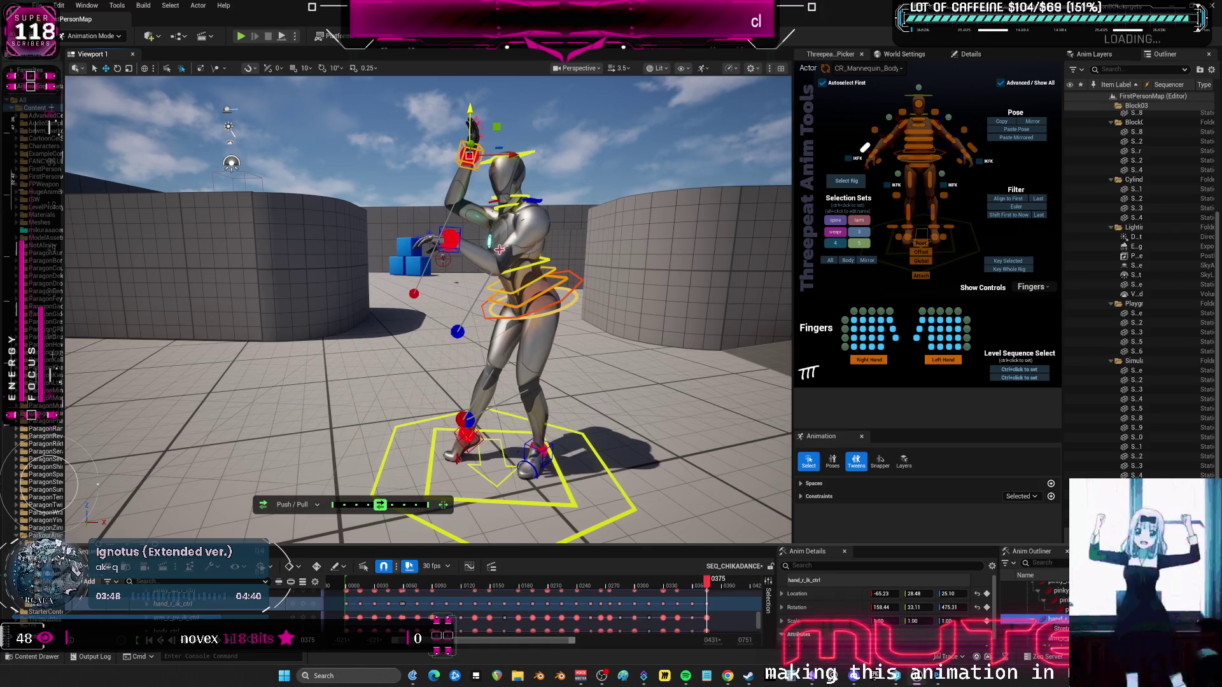
Raise the left hand IK control and rotate it to 5.50, -35.00, 136.01.
left_click(452, 233)
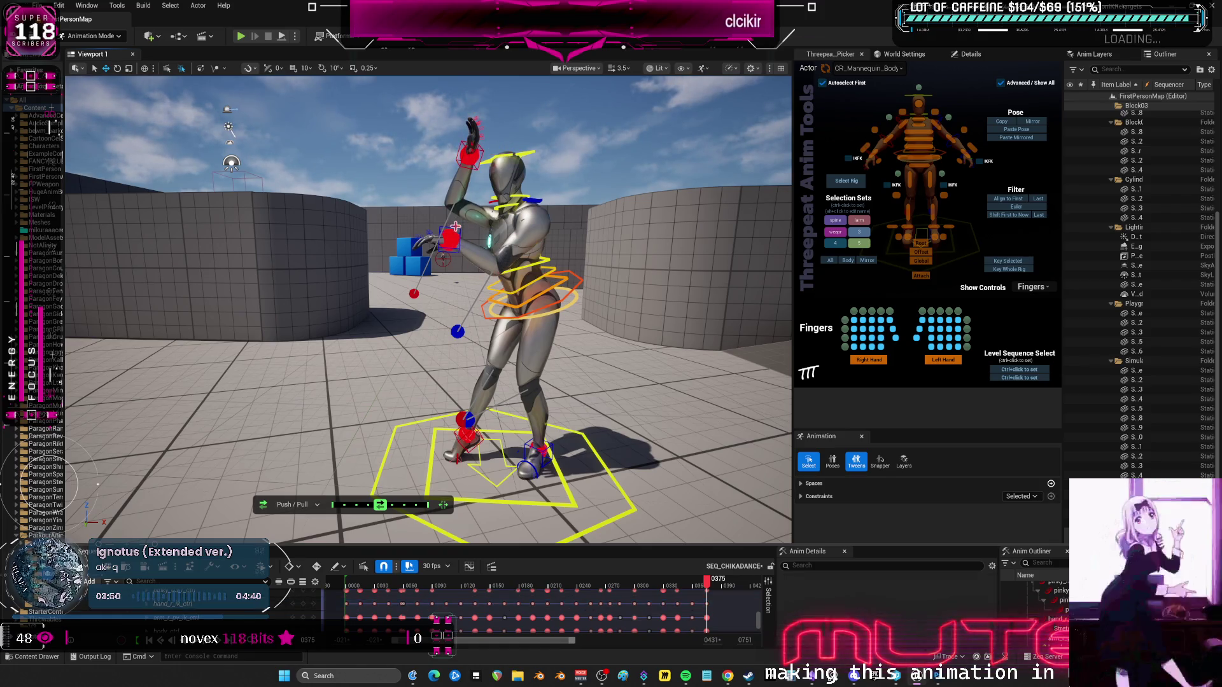
left_click_drag(449, 204, 447, 180)
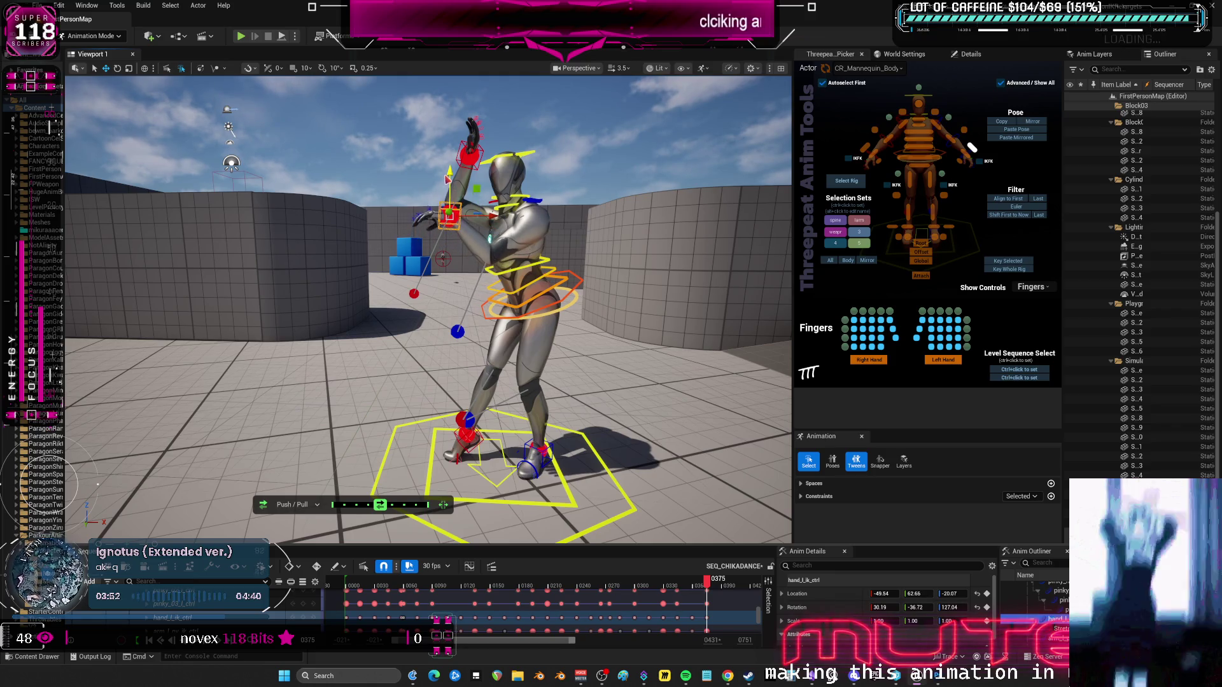
key("e")
left_click_drag(457, 245, 453, 226)
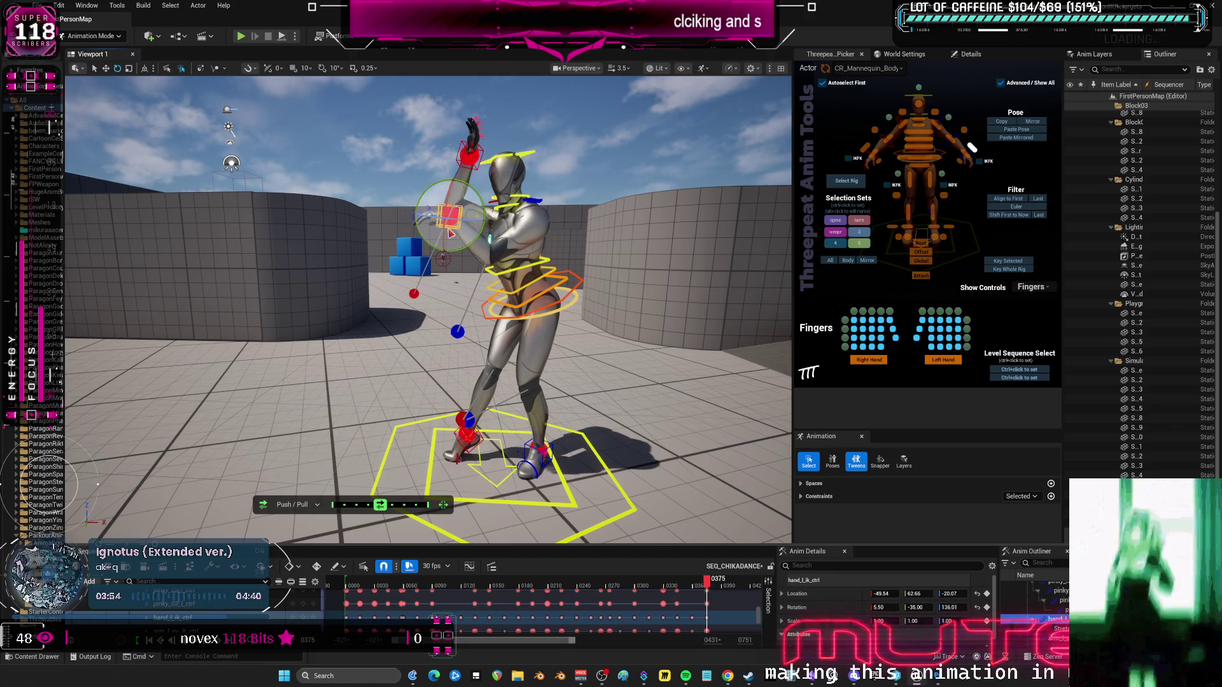